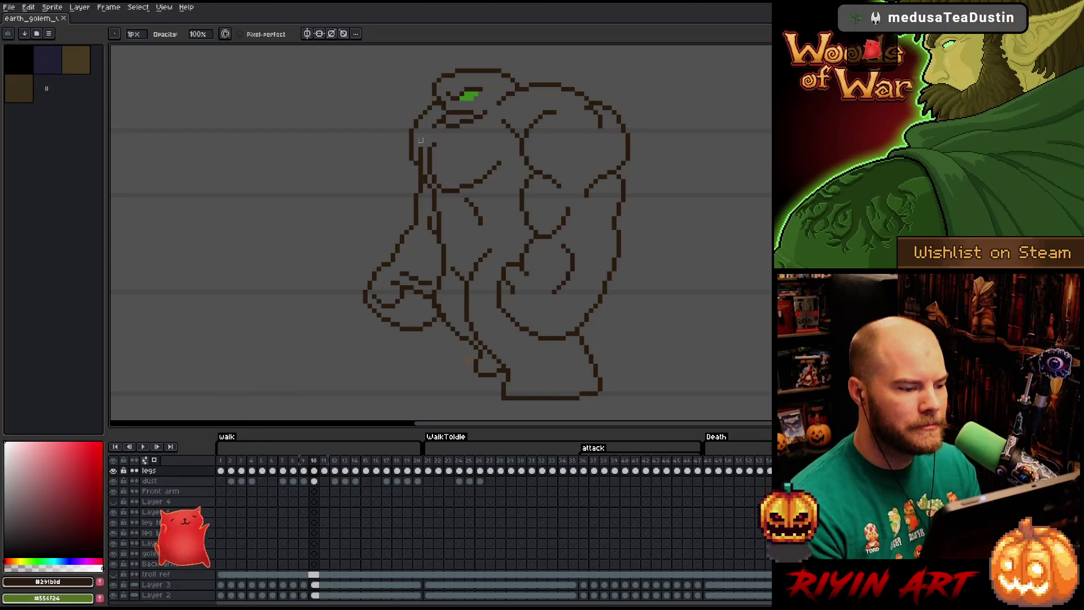
- Flip between frame 10 and its neighbouring frame to compare the walk poses
key(Left)
key(Right)
key(Left)
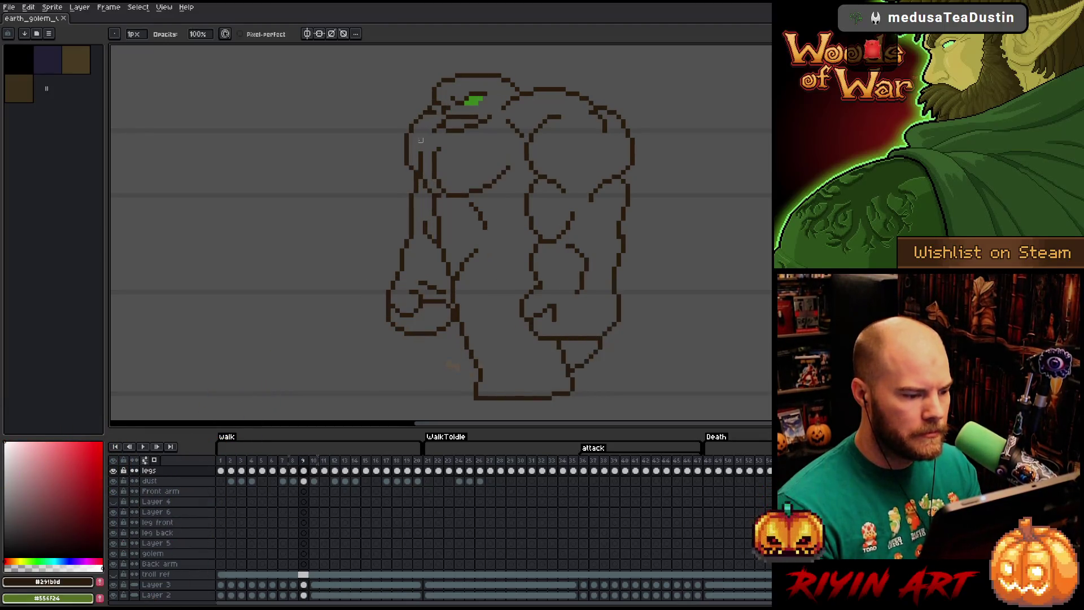
key(Right)
key(Left)
key(Right)
key(Left)
key(Left)
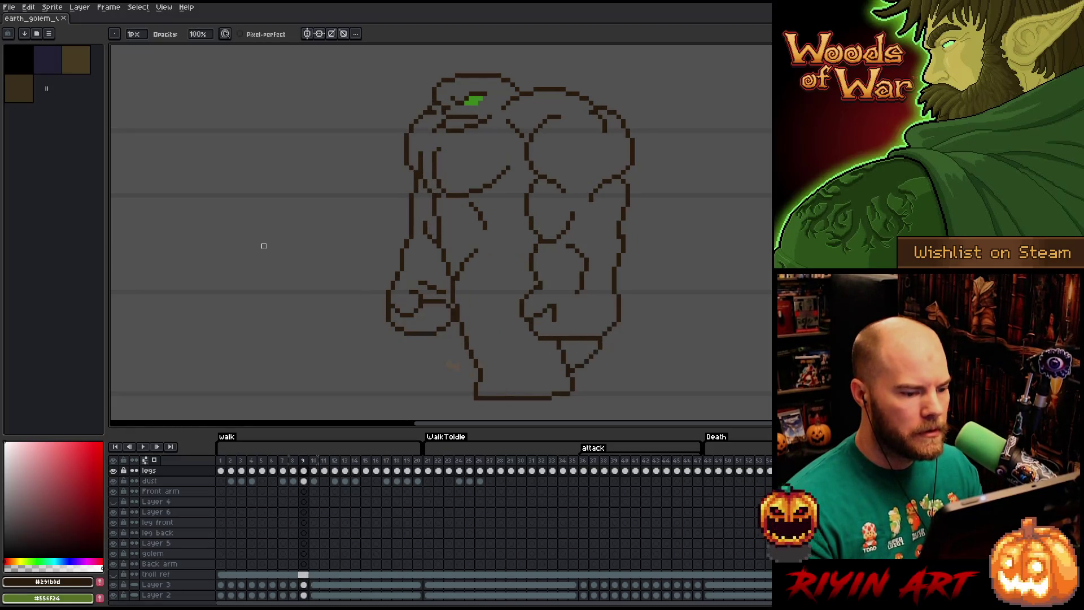
key(Right)
key(Right)
key(Left)
key(Left)
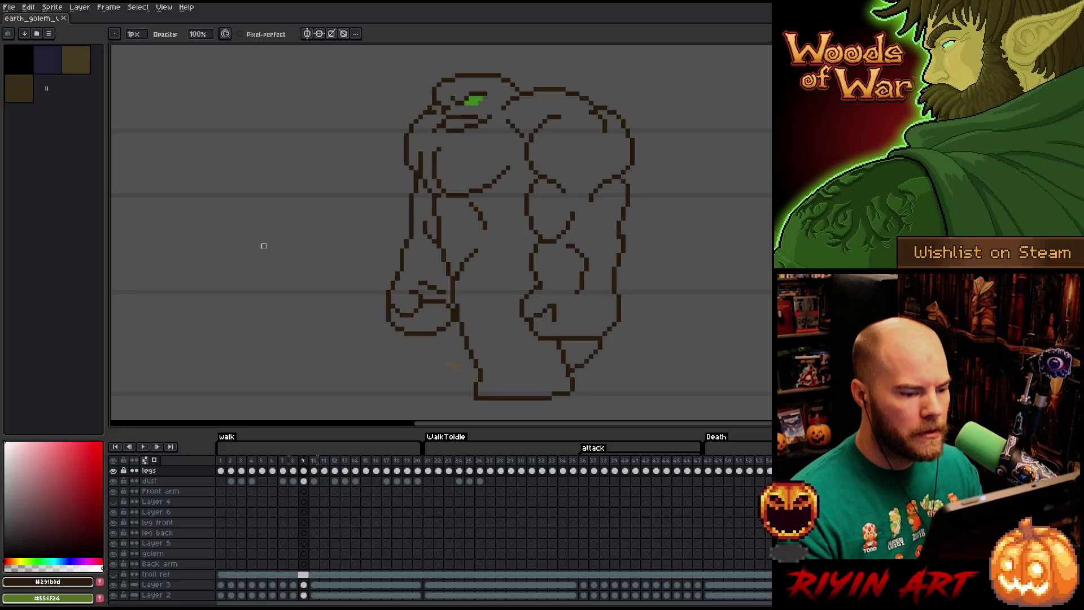
key(Right)
key(Right)
key(Left)
key(Right)
- Make and cancel a freehand selection beside the belly, return to the Pencil, and save
key(e)
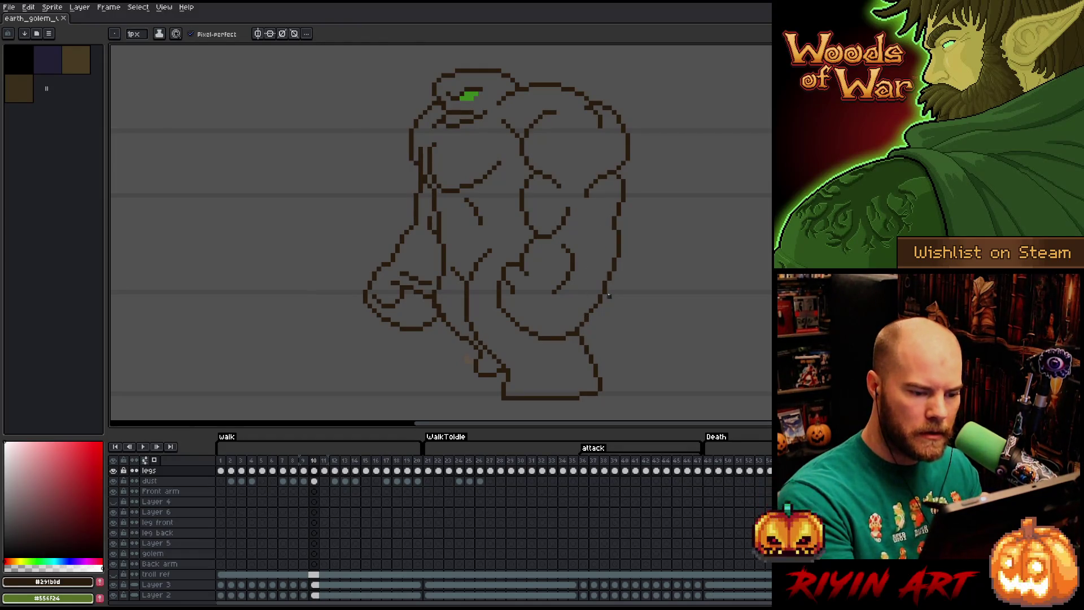
key(q)
mouse_move(594, 287)
mouse_down()
mouse_move(600, 310)
mouse_move(572, 334)
mouse_move(548, 319)
mouse_up()
click(582, 320)
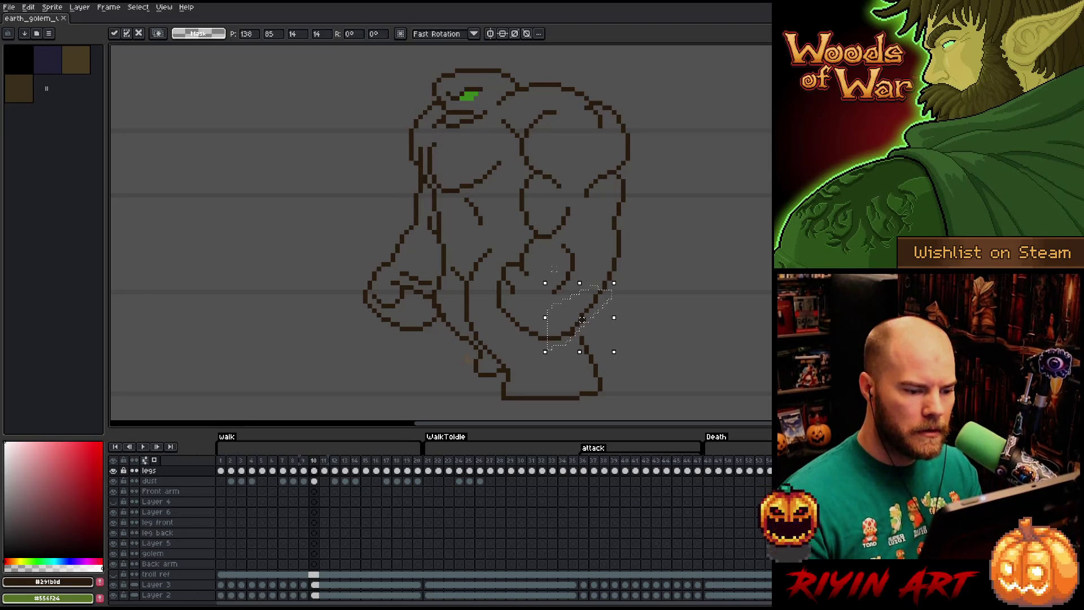
key(ctrl+d)
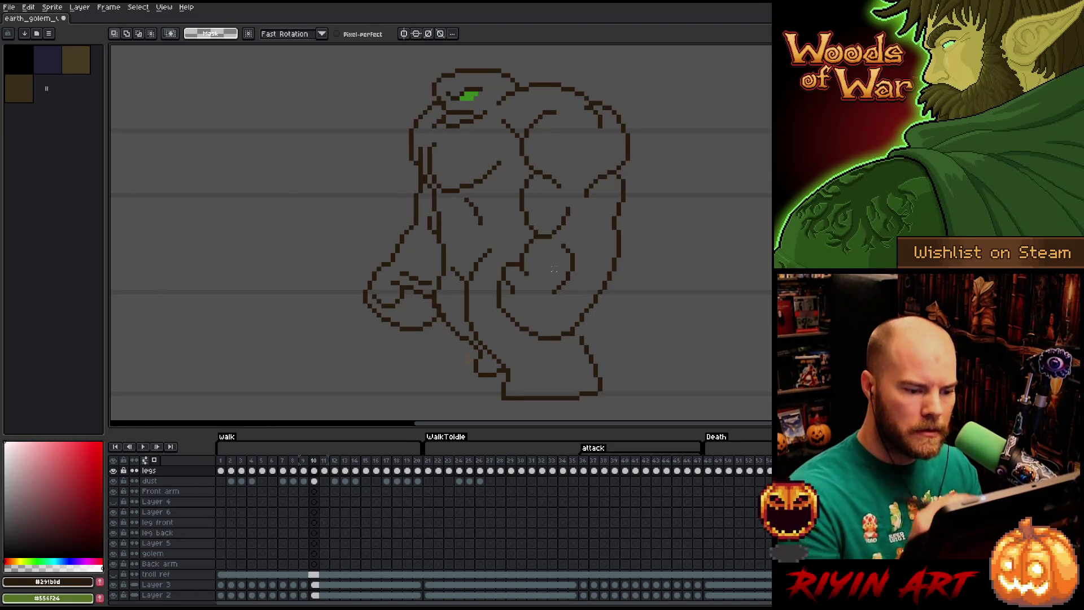
key(e)
key(b)
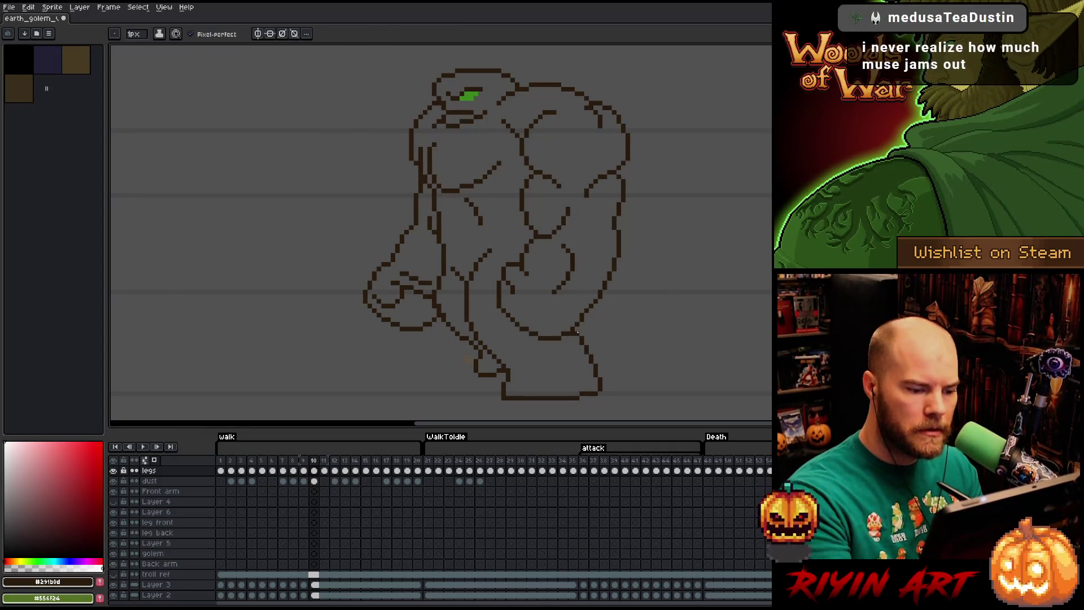
key(ctrl+s)
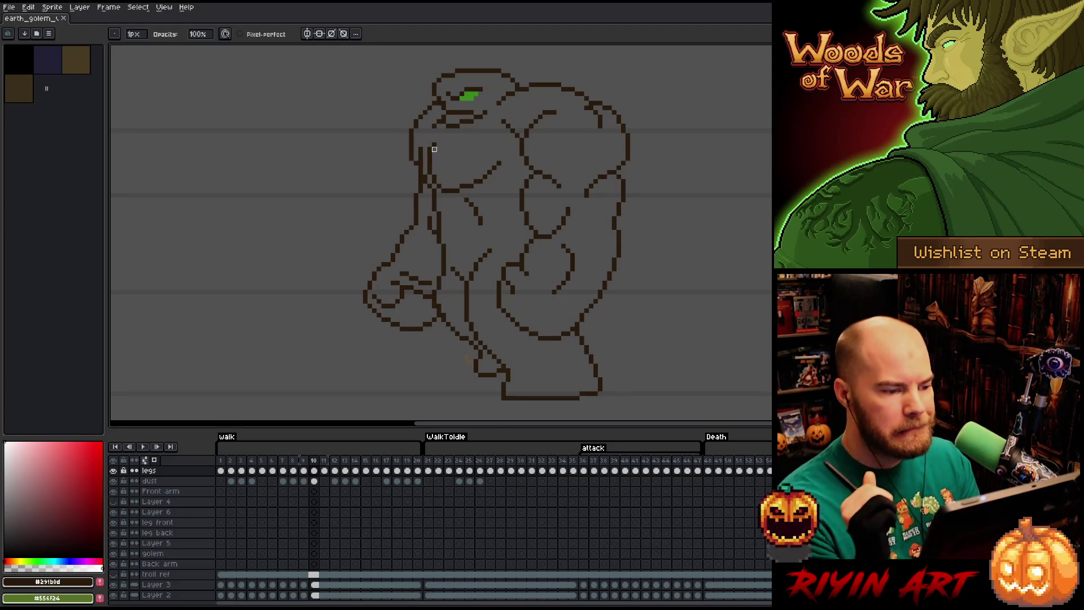
- Step back and forth around frames 9 and 10 to compare the poses again
key(Left)
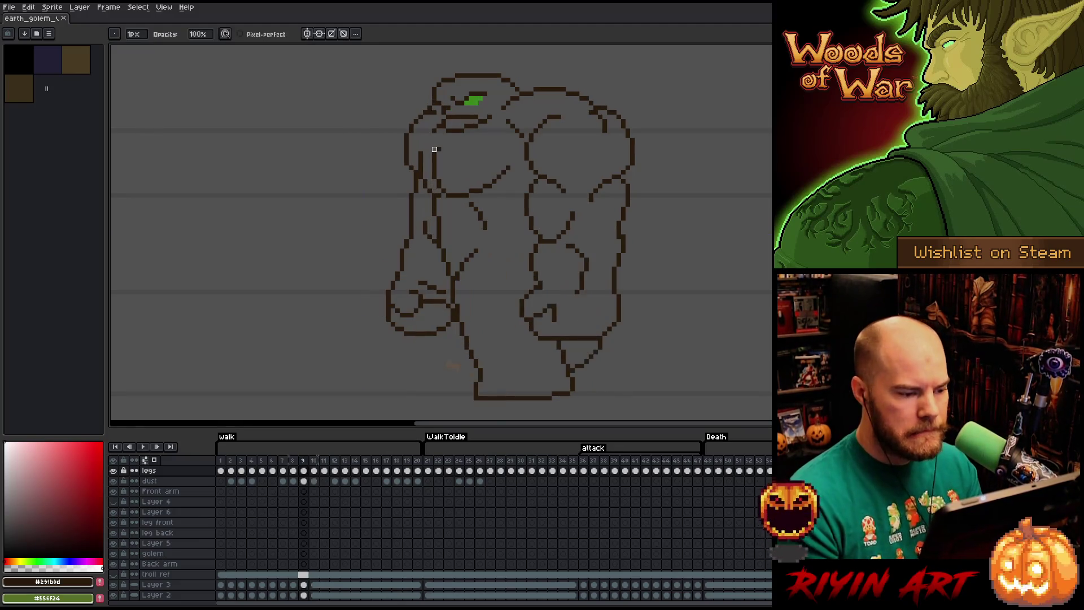
key(Left)
key(Right)
key(Right)
key(Left)
key(Left)
key(Right)
key(Right)
key(Left)
key(Left)
key(Right)
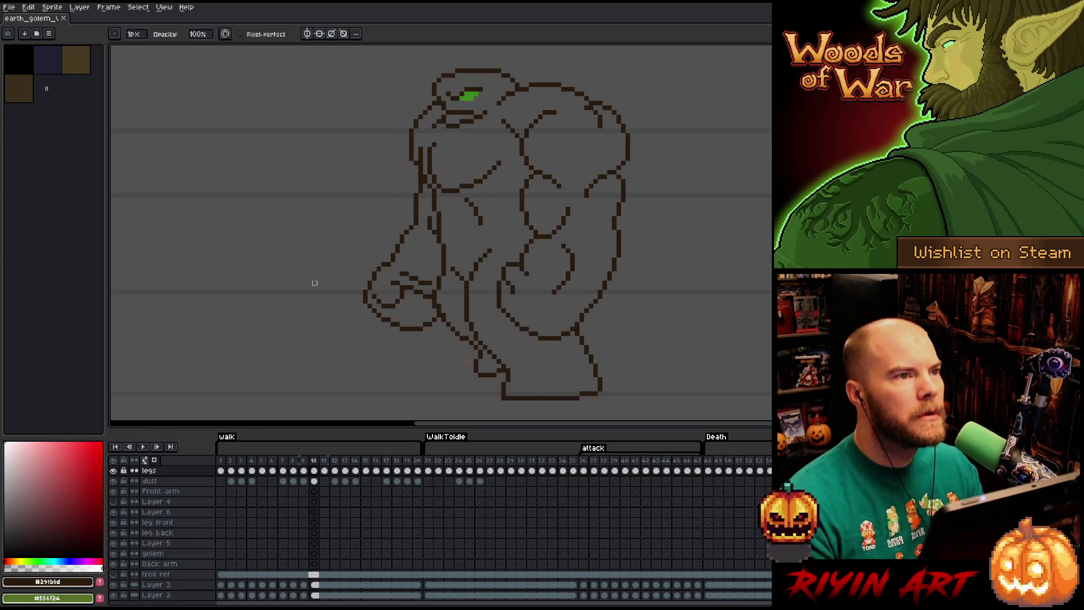
key(Left)
key(Right)
key(Right)
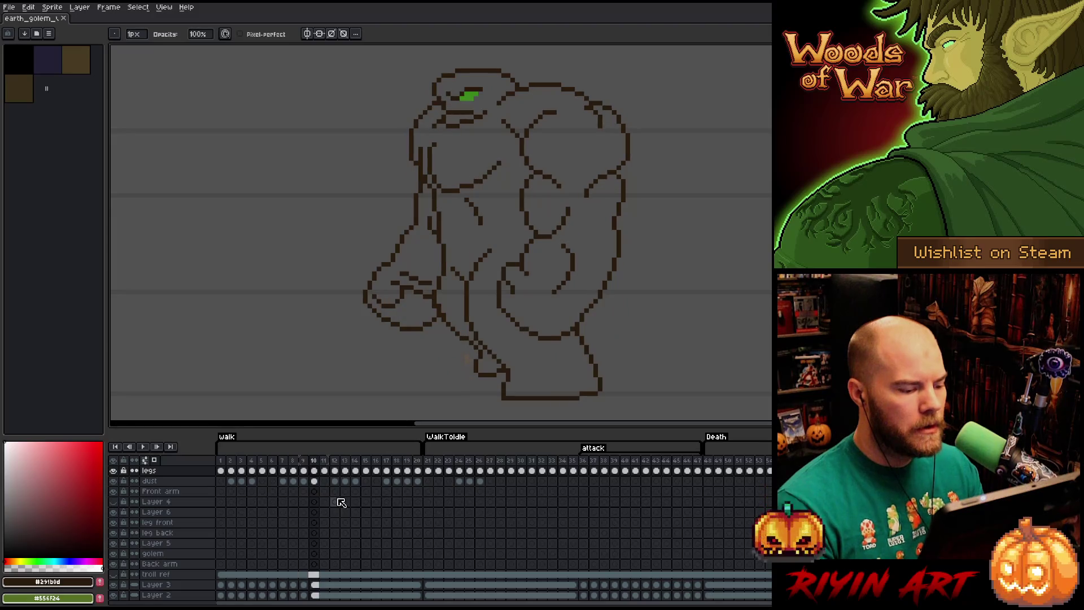
key(Right)
- Advance to frames 14 and 15, then play the walk animation and stop on frame 4
key(Right)
key(Right)
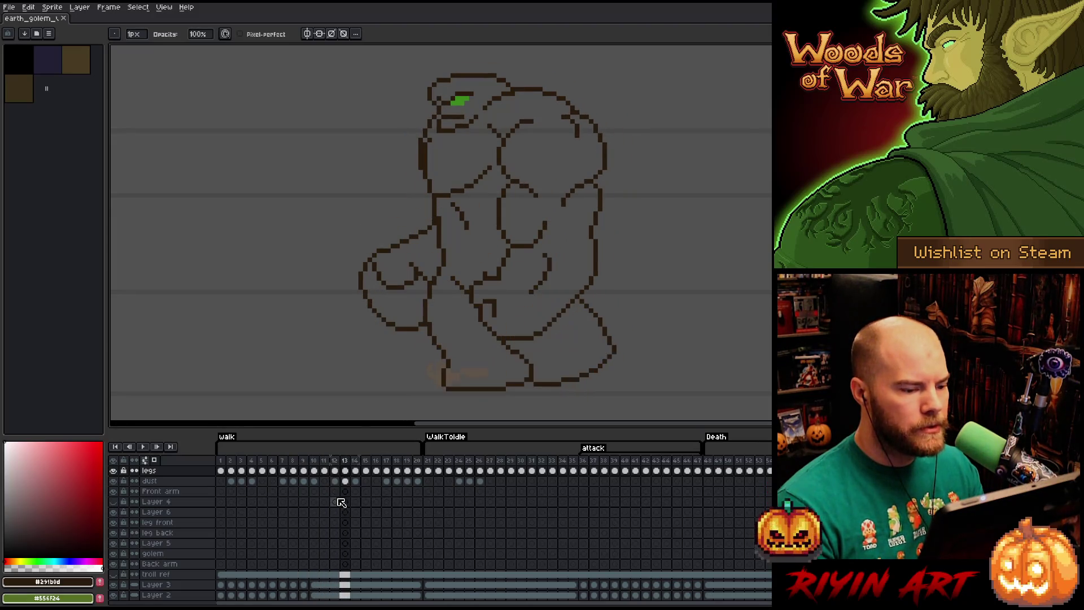
key(Right)
key(Right)
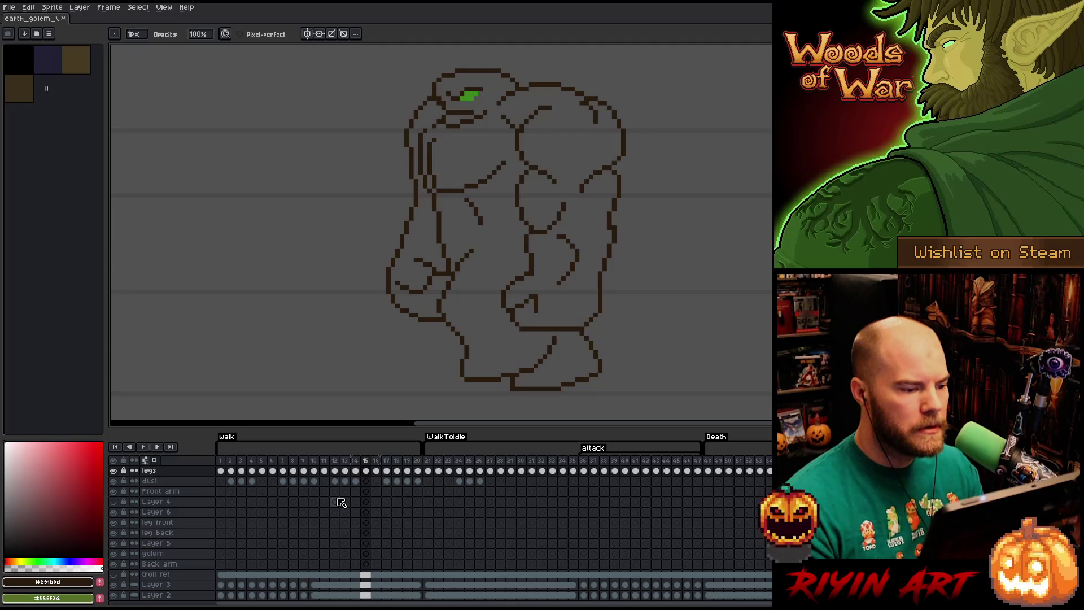
key(Right)
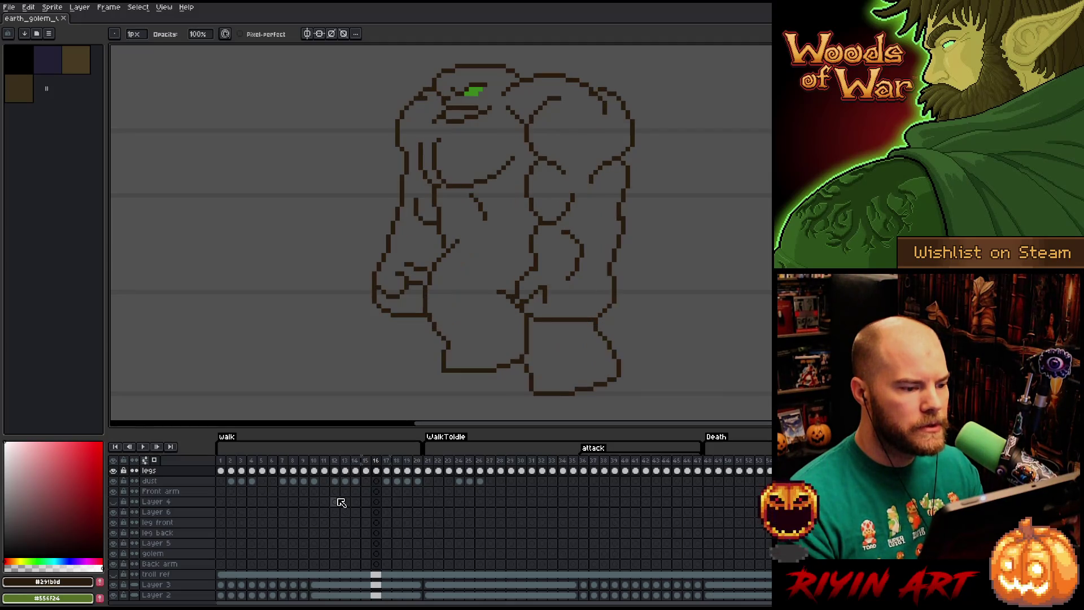
key(Return)
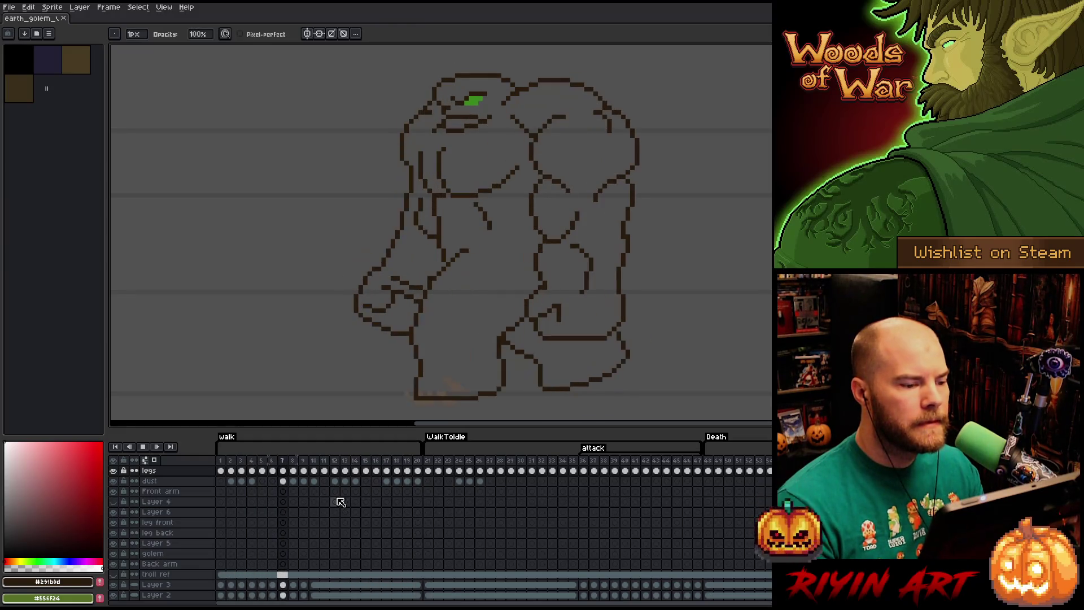
key(Return)
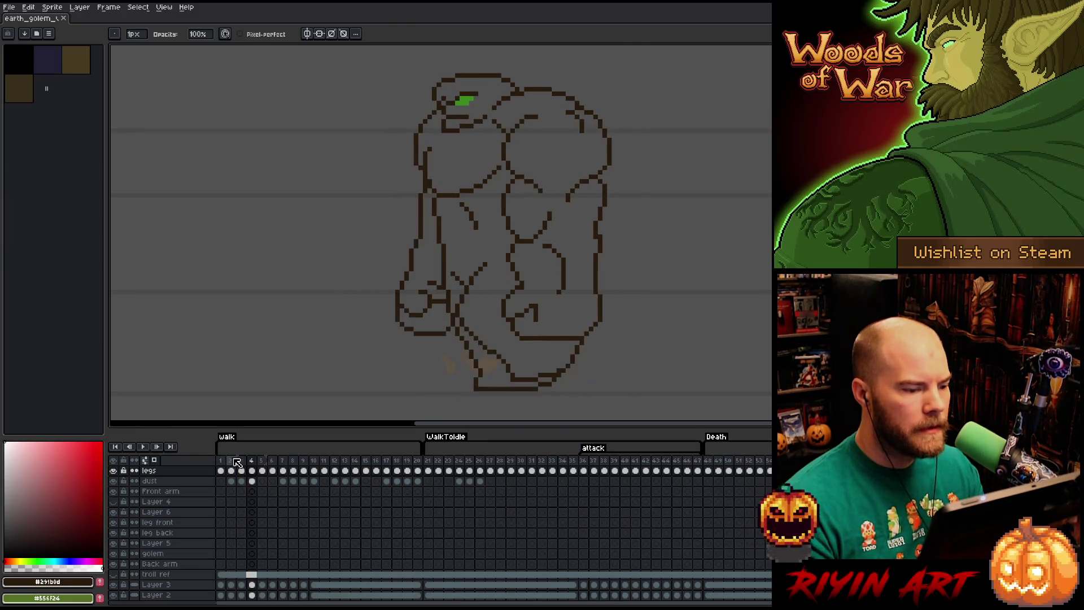
- On walk frame 2, extend the golem's left outline downward
click(233, 460)
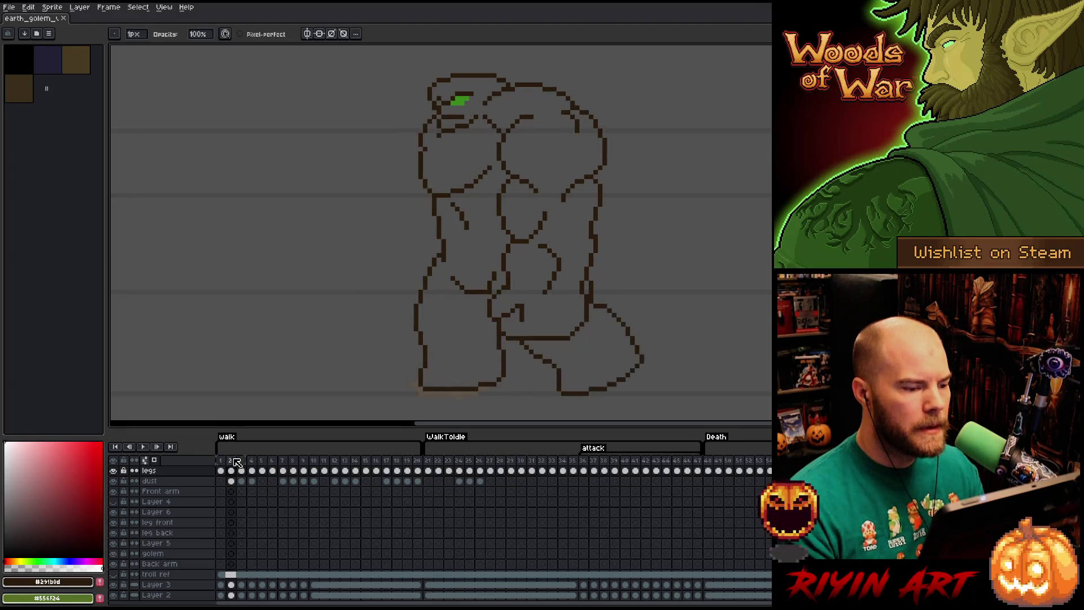
key(Right)
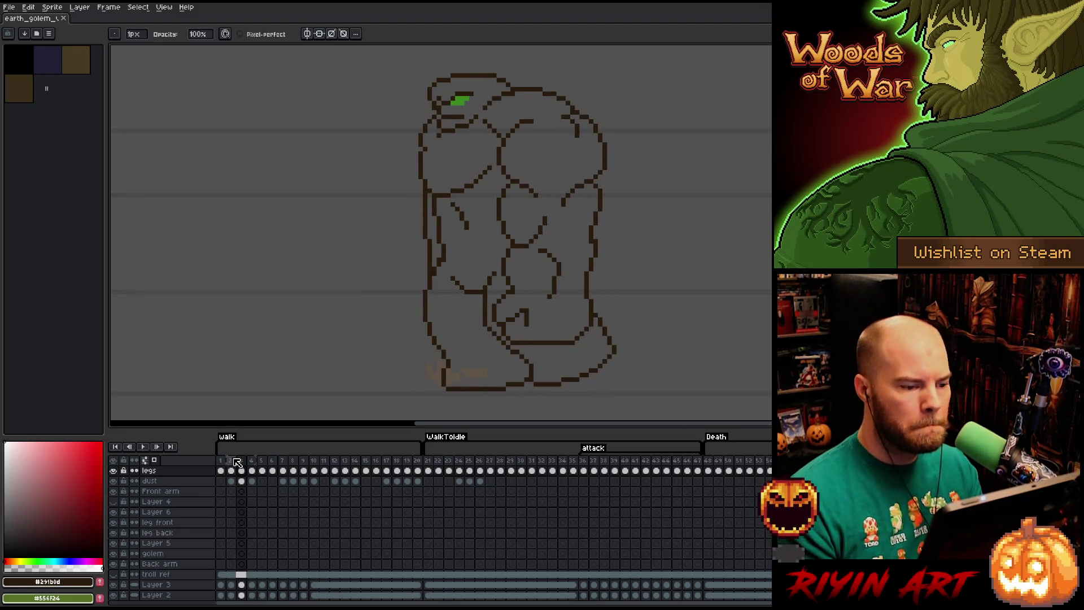
key(Left)
key(e)
drag(431, 208, 435, 258)
- Flip between frames 2, 3 and 4 to compare the golem's poses
key(Left)
key(Right)
key(Right)
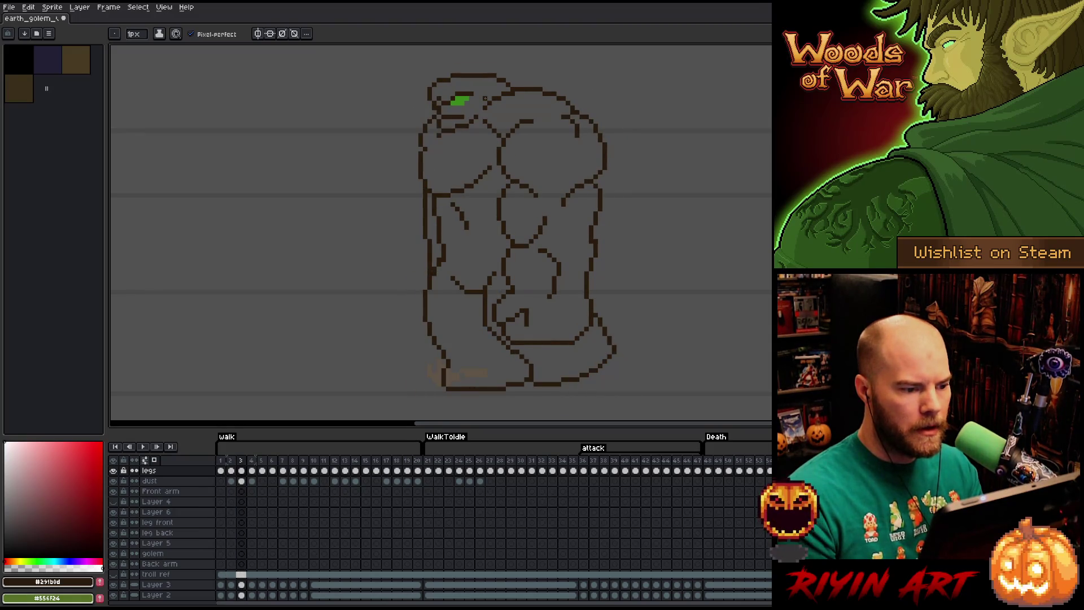
key(Left)
key(Right)
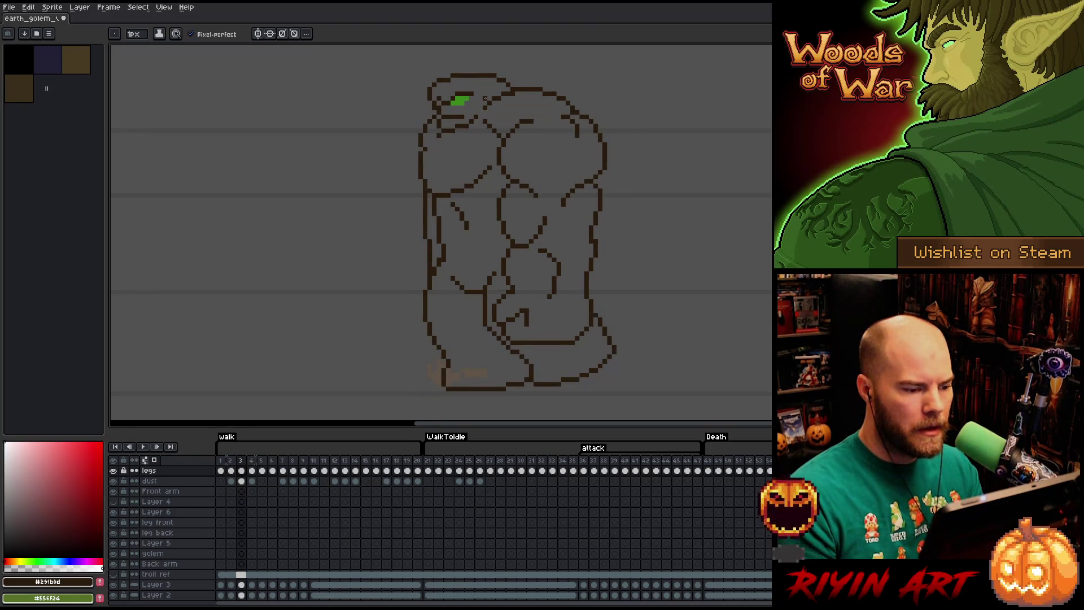
key(Left)
key(Right)
key(Right)
key(Left)
key(Right)
key(Left)
key(Right)
key(Left)
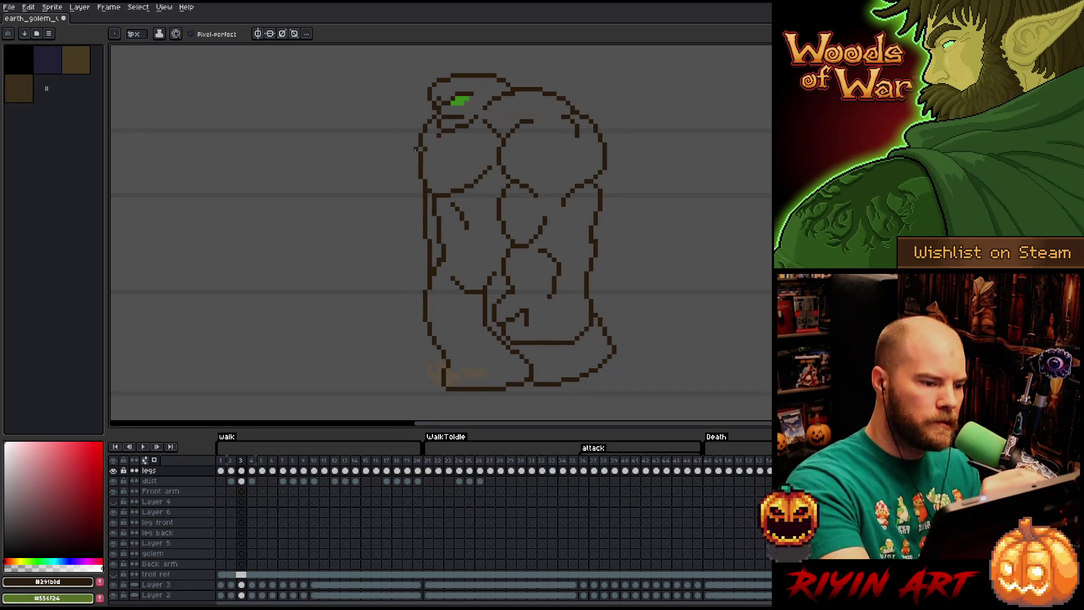
key(Right)
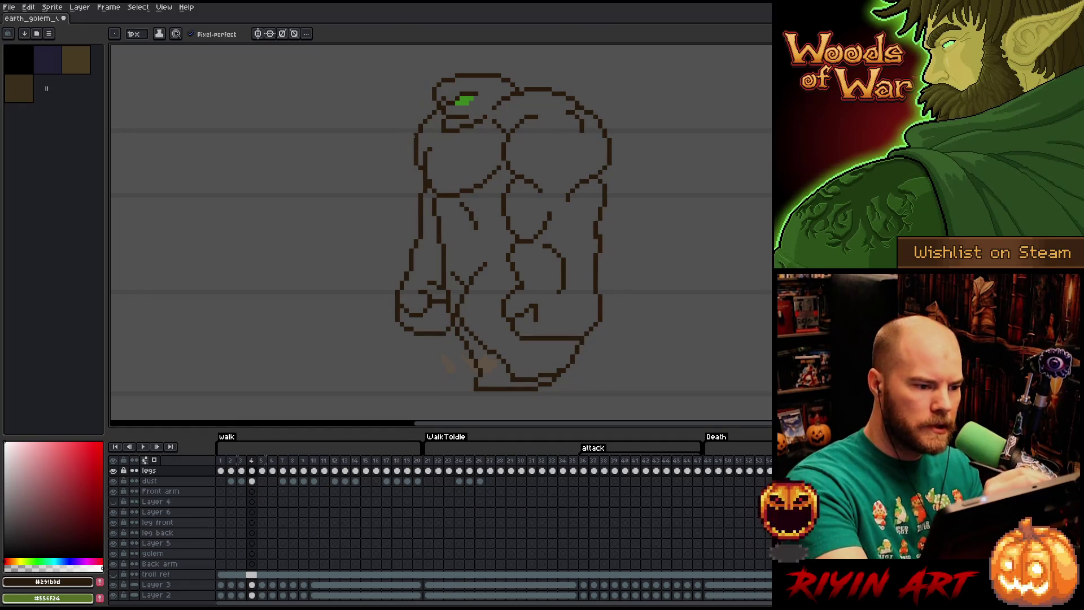
key(Left)
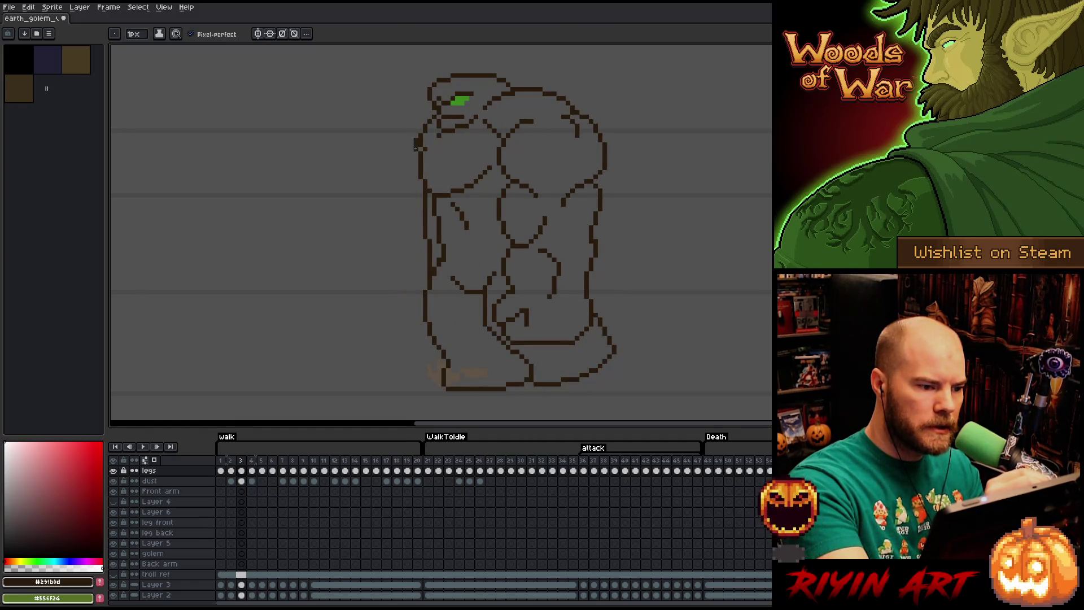
- On frame 3, shift the left side of the golem's head slightly left
key(v)
key(q)
mouse_move(437, 107)
mouse_down()
mouse_move(419, 131)
mouse_move(416, 169)
mouse_up()
click(411, 79)
key(b)
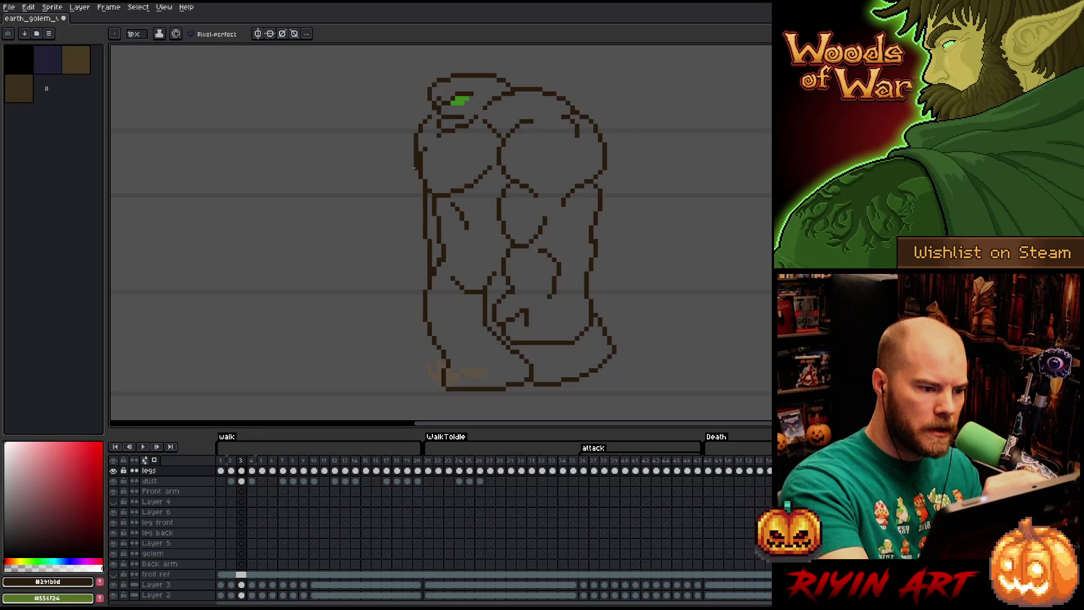
- Flip back and forth across frames 1 to 4 to compare poses
key(Left)
key(Right)
key(Right)
key(Left)
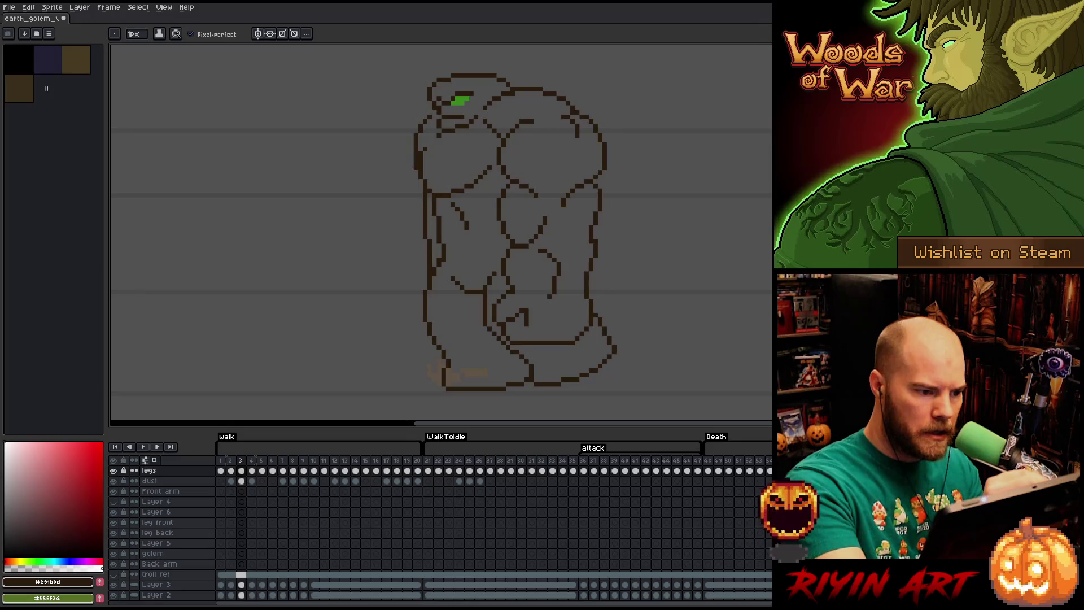
key(Right)
key(Left)
key(Right)
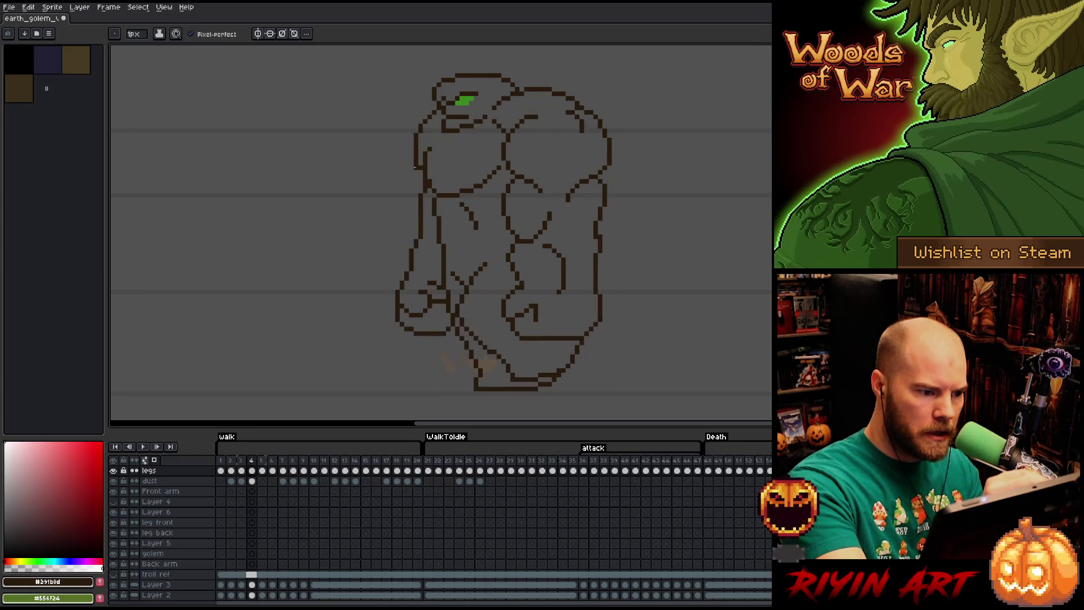
key(Left)
key(e)
key(Right)
key(Left)
key(Left)
key(Right)
key(Right)
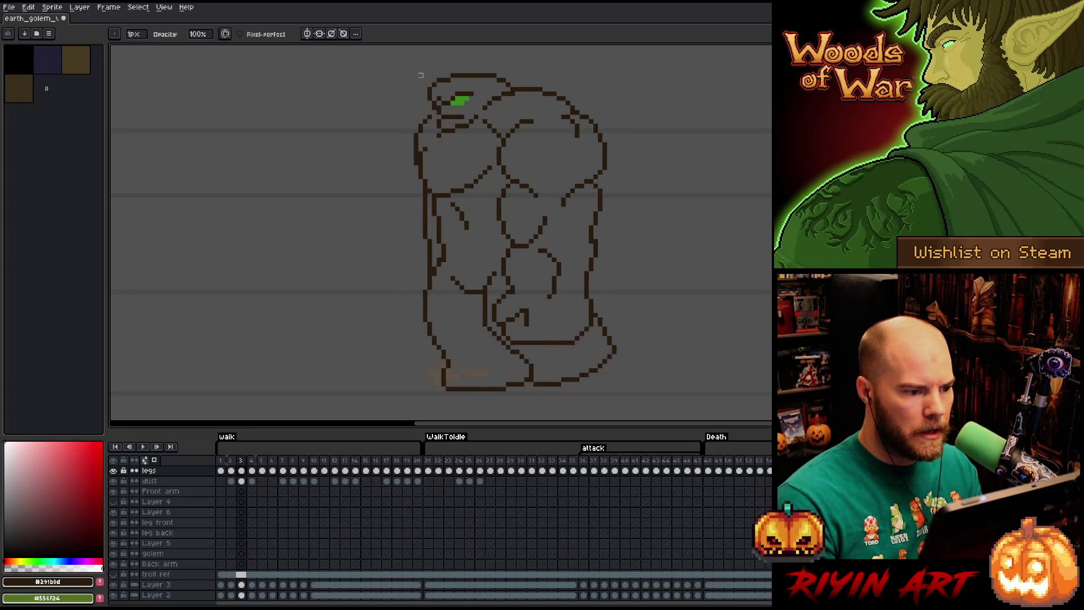
key(Left)
key(Left)
key(Right)
key(Right)
key(Left)
key(Left)
key(Left)
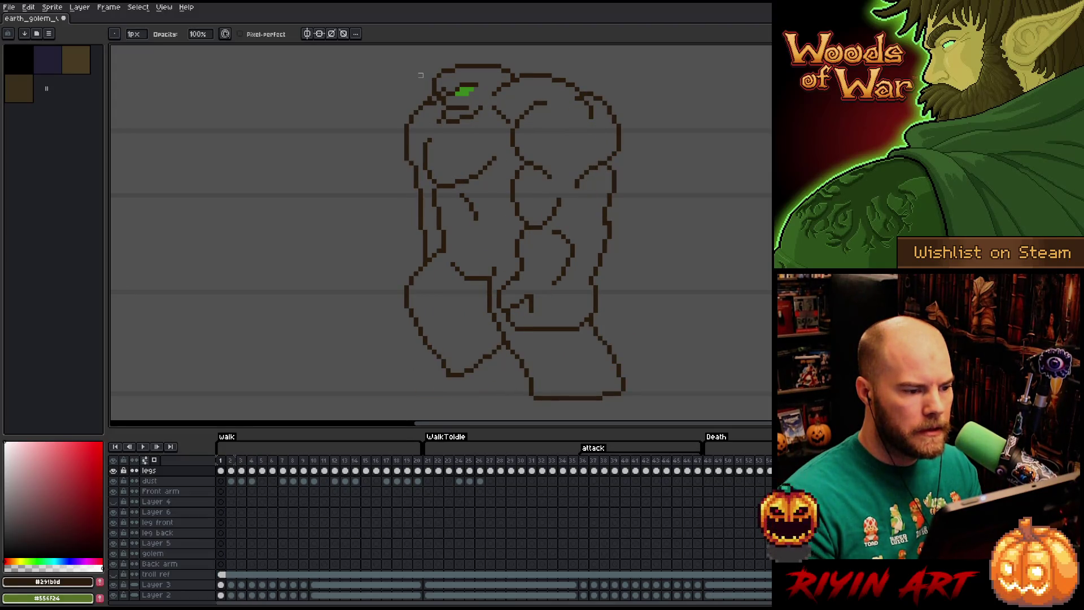
key(Right)
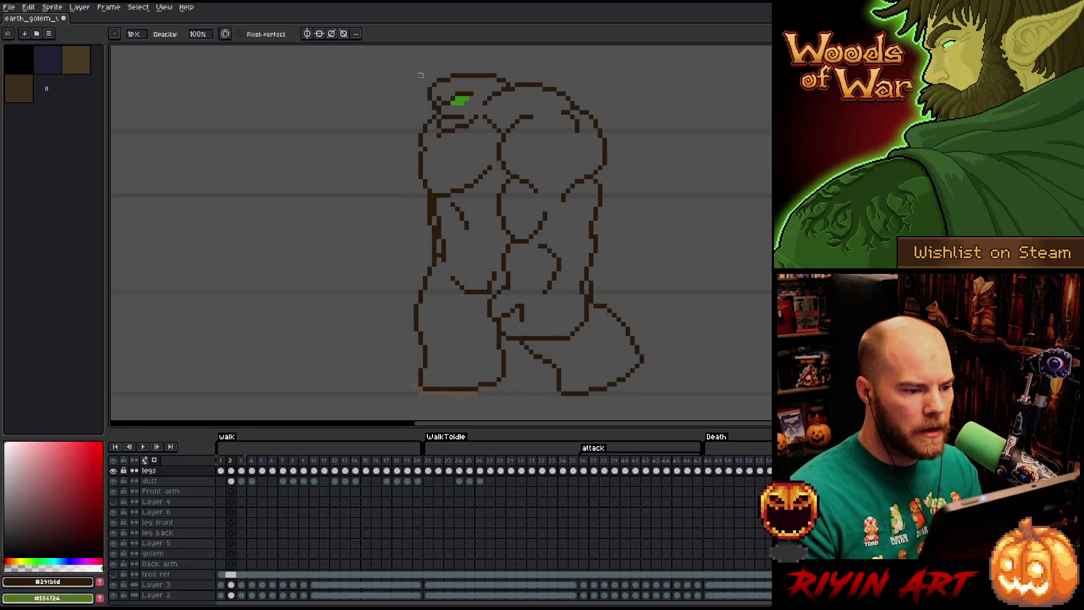
key(Right)
key(Right)
- Step through the walk loop end to end, then begin lassoing the golem's arm
key(Left)
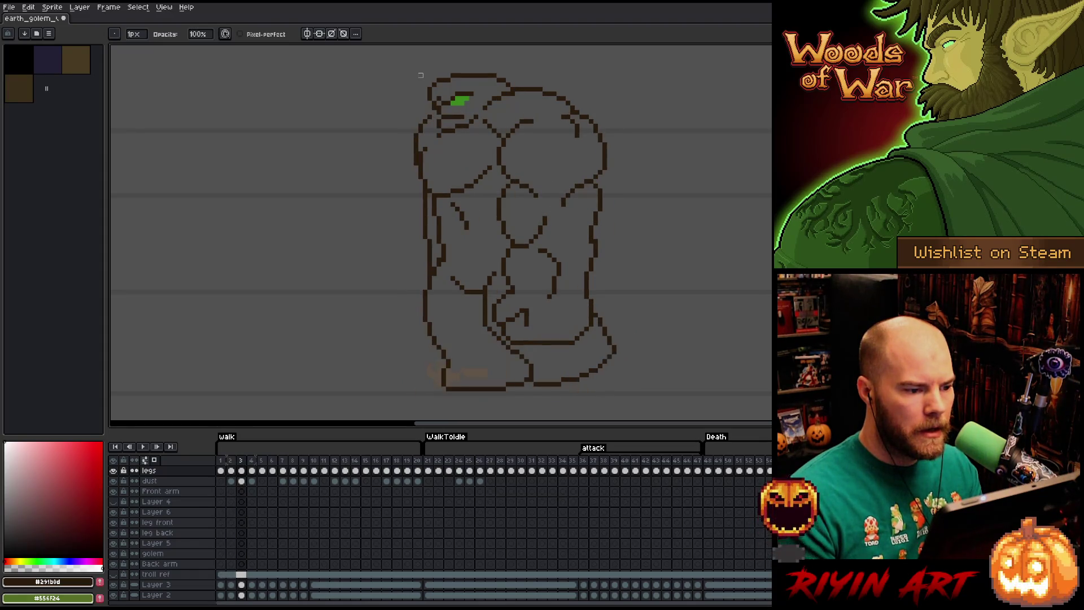
key(Left)
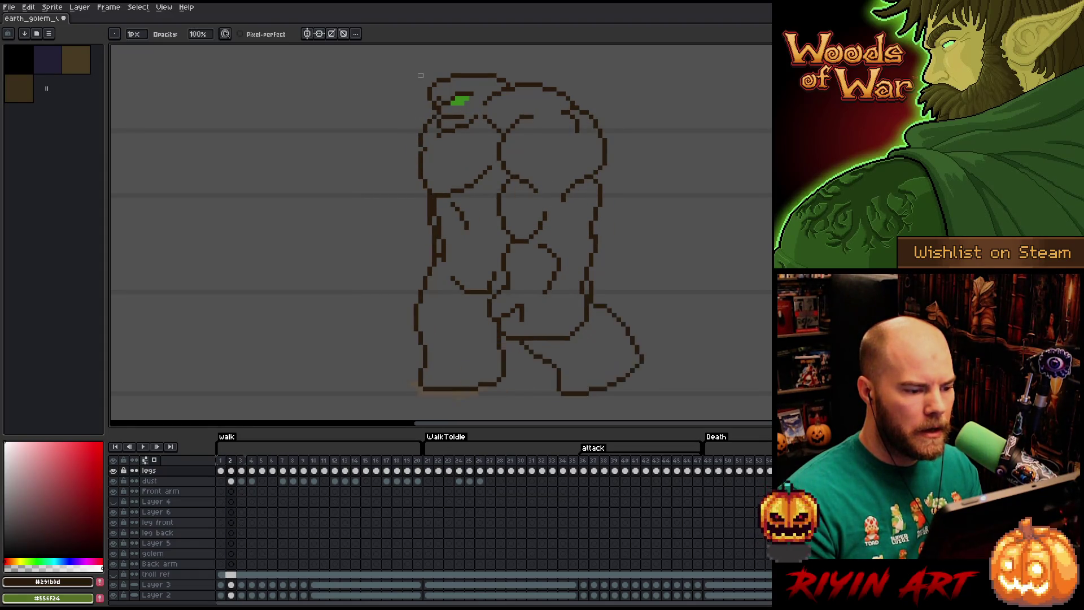
key(Left)
key(Left)
key(Right)
key(Left)
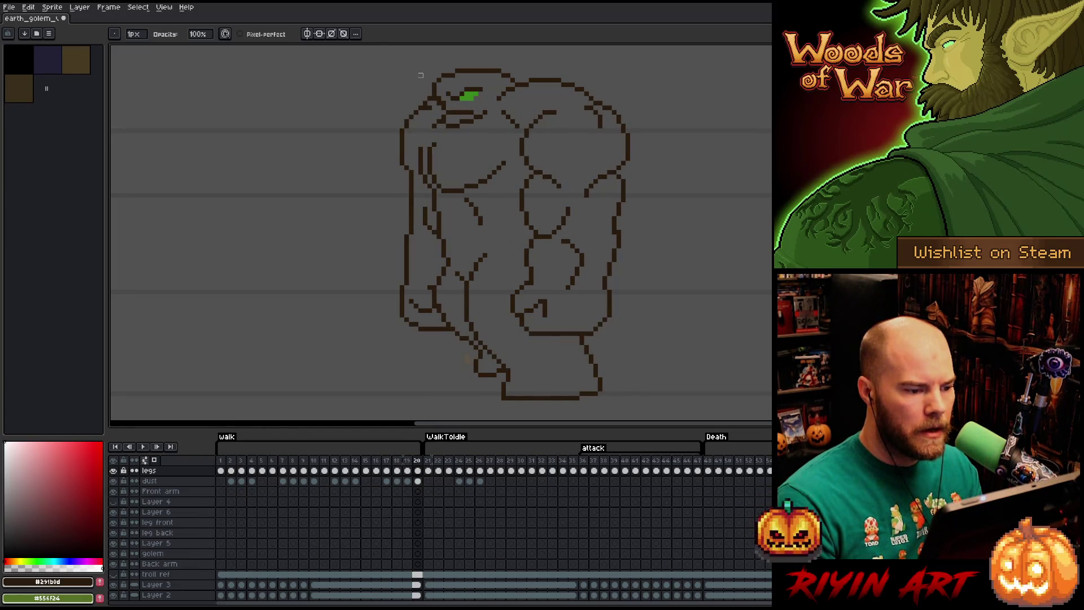
key(Right)
key(Right)
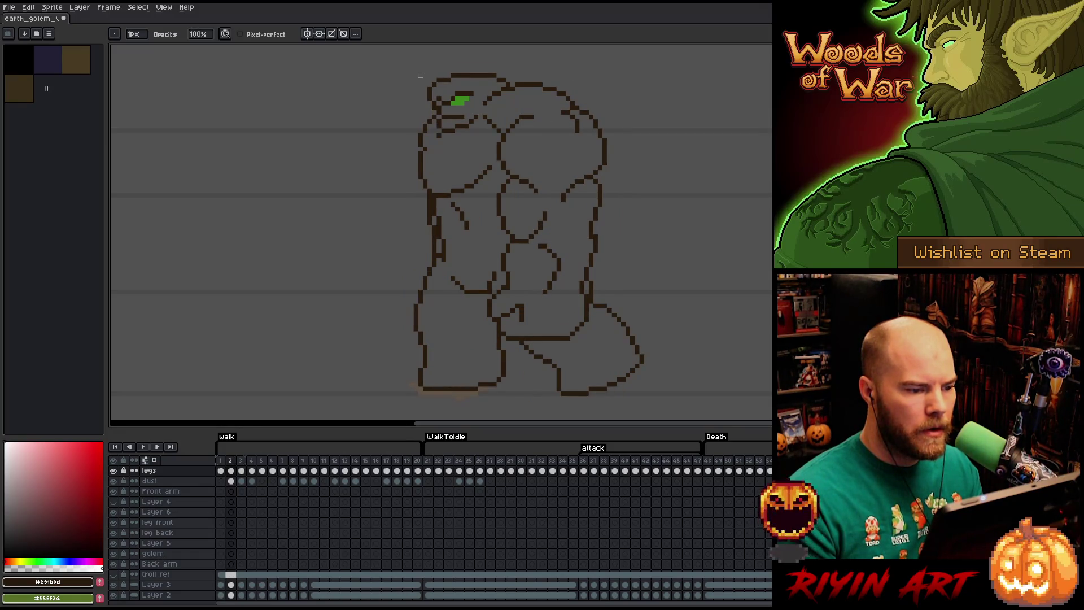
key(Right)
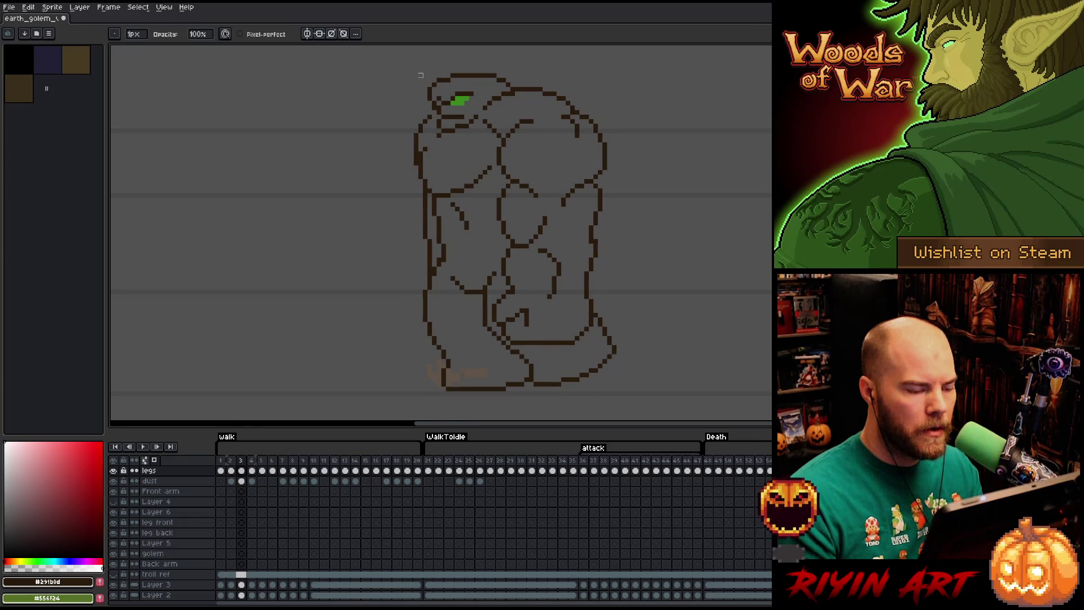
key(Right)
key(Right)
key(Right)
key(Right)
key(Right)
key(Right)
key(Right)
key(q)
mouse_move(419, 99)
mouse_down()
mouse_move(430, 298)
mouse_move(370, 345)
mouse_move(316, 214)
mouse_up()
- Bring the selected arm onto walk frame 11, moved left off the body and one pixel higher
mouse_move(421, 258)
mouse_down()
mouse_move(433, 249)
mouse_move(429, 217)
mouse_move(420, 261)
mouse_up()
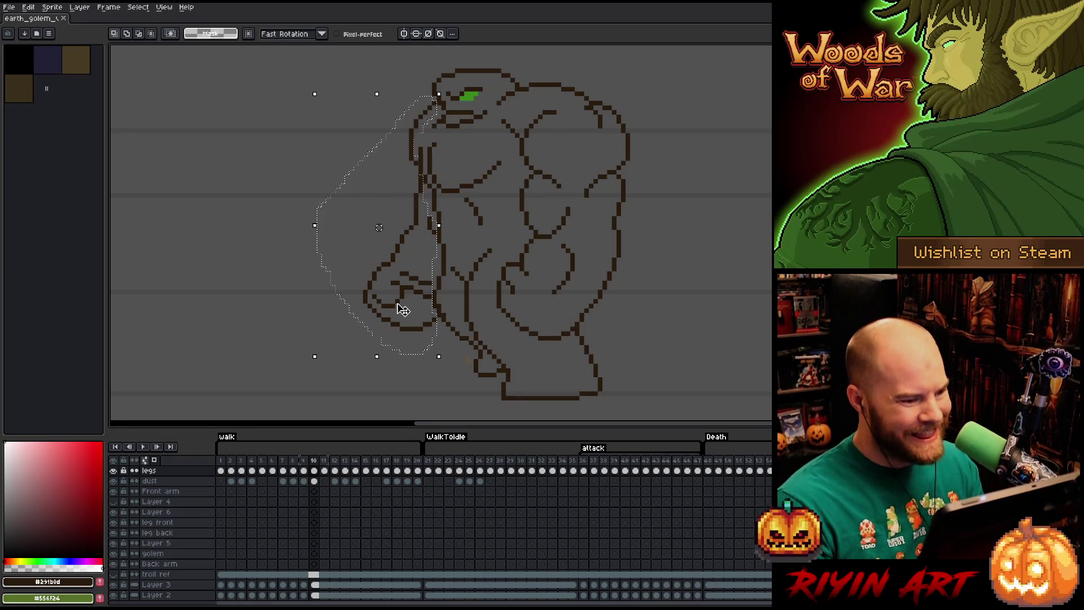
key(period)
key(ctrl+v)
drag(403, 309, 255, 310)
key(shift+Left)
key(shift+Right)
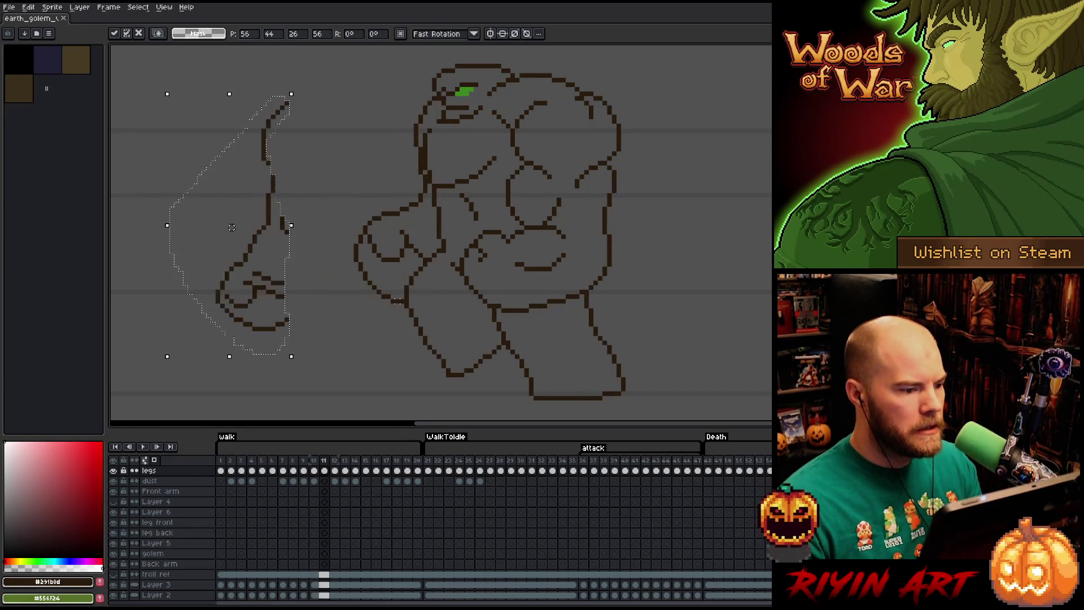
key(shift+Right)
key(shift+Left)
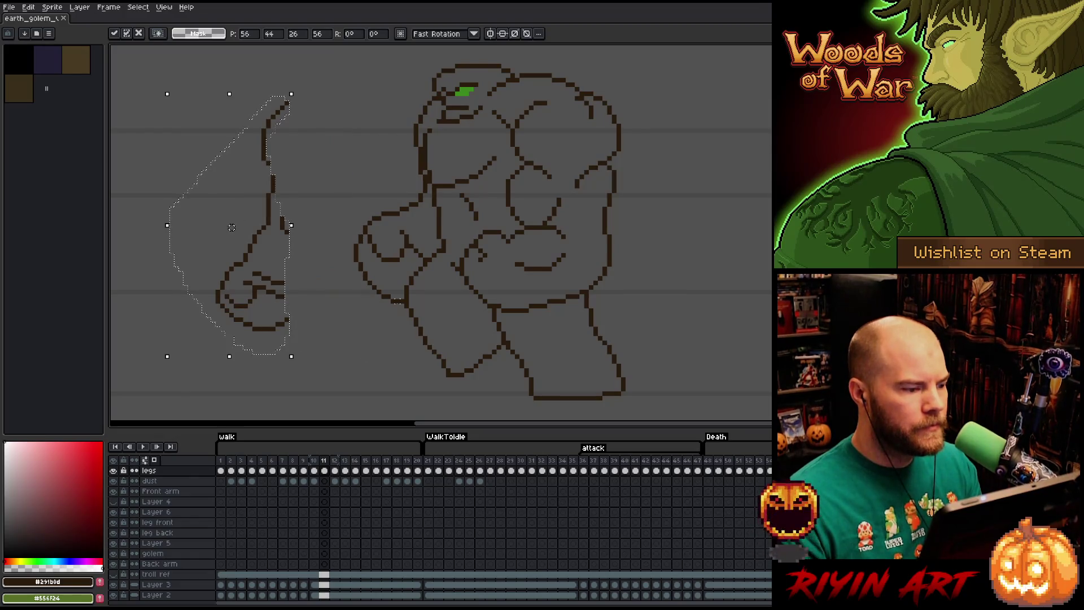
drag(232, 227, 232, 223)
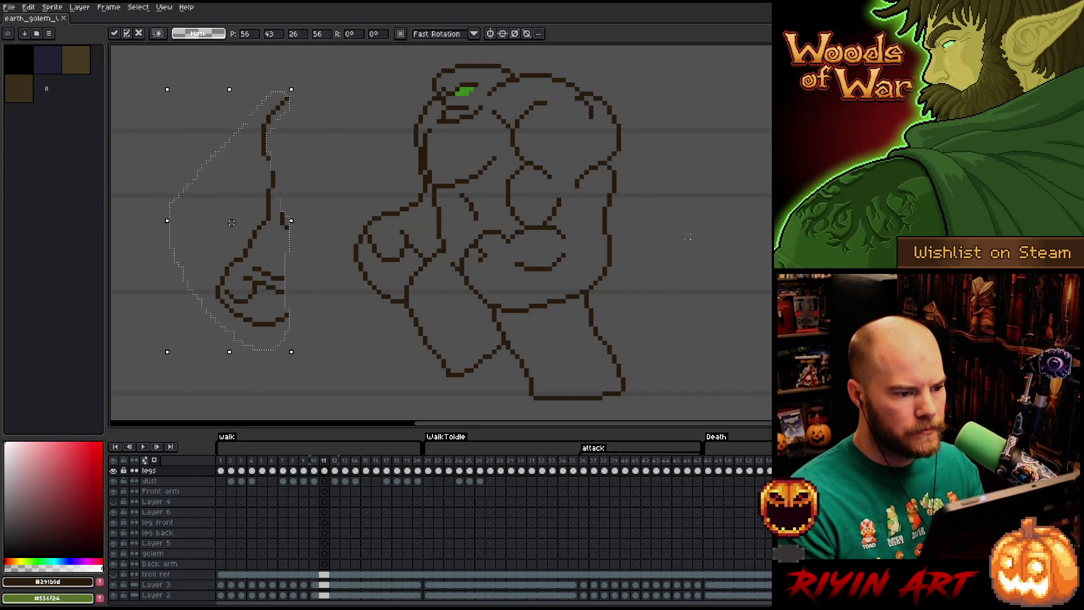
- Extend the arm's upper outline up and to the right with the Pencil
drag(556, 102, 233, 203)
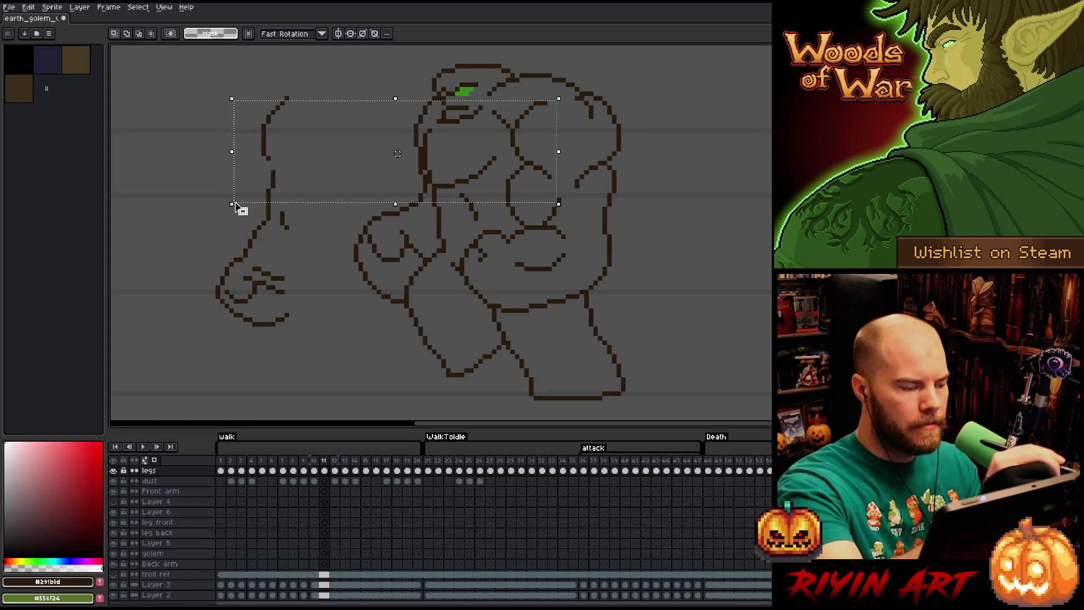
key(ctrl+d)
key(b)
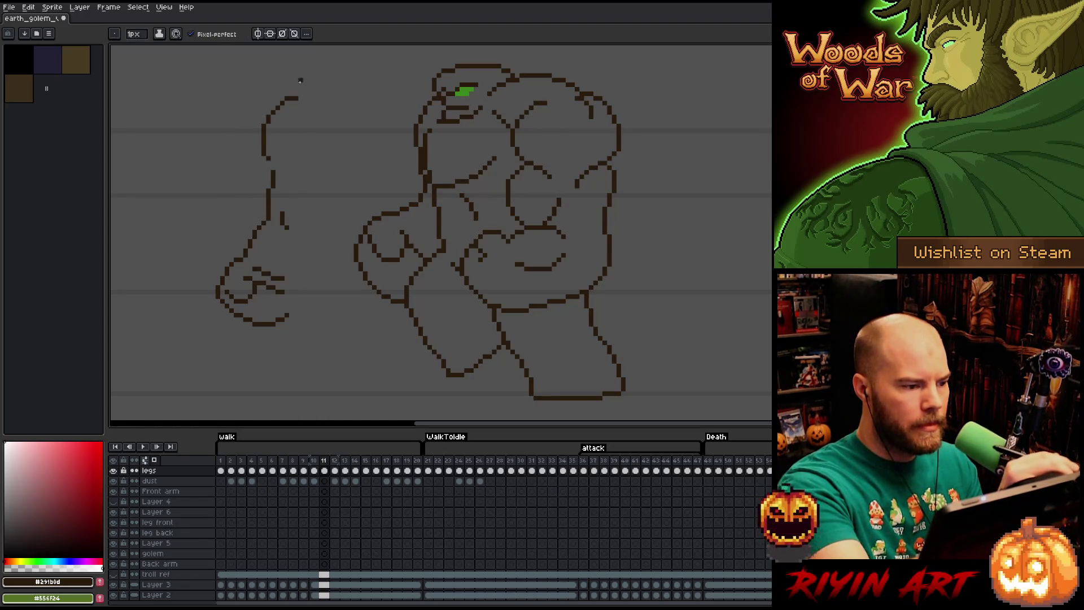
drag(296, 91, 307, 84)
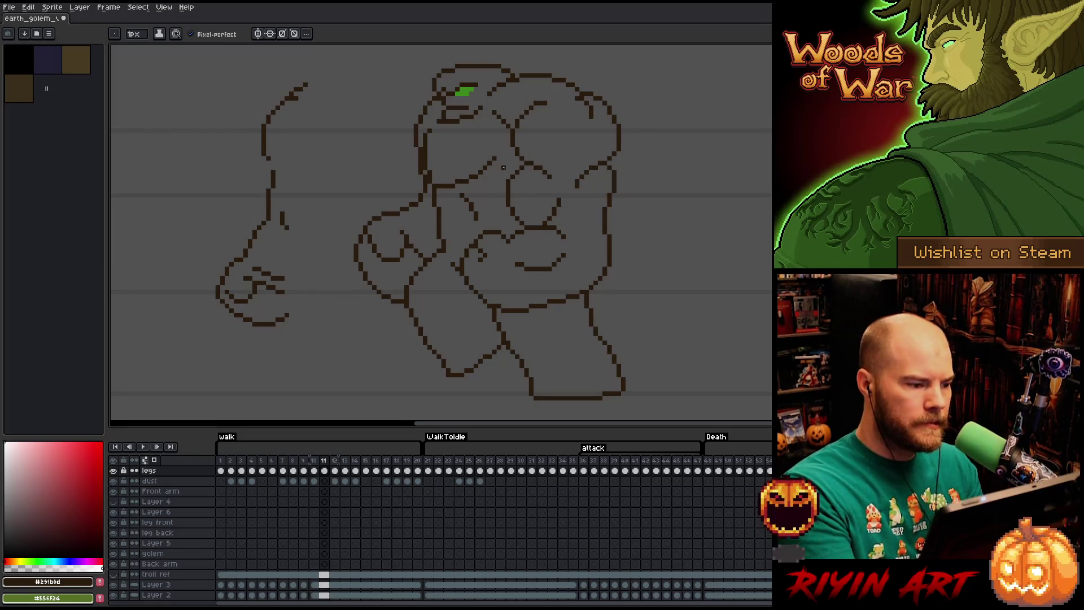
- Lasso the fist, rotate it outward, and shift it up and to the left
key(m)
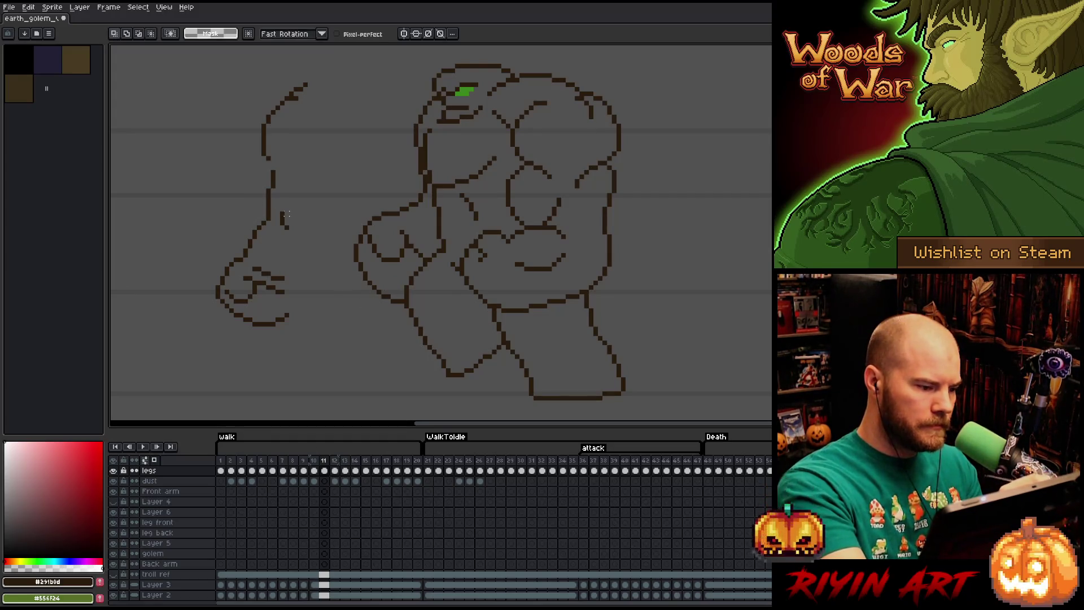
drag(222, 245, 307, 294)
mouse_move(250, 210)
mouse_down()
mouse_move(315, 314)
mouse_move(250, 212)
mouse_up()
key(Left)
key(Left)
key(Right)
key(Right)
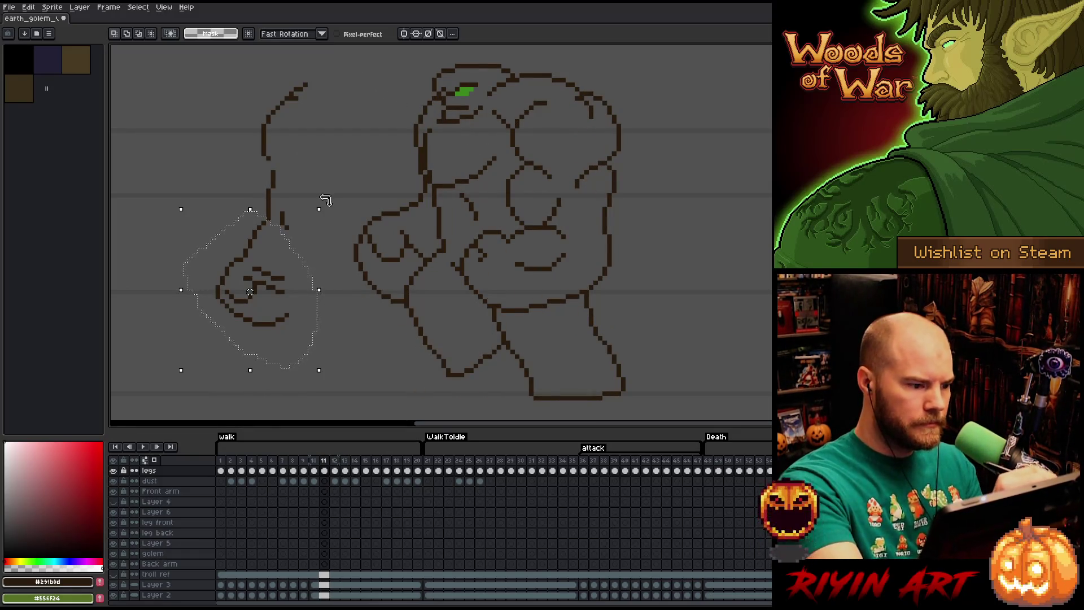
mouse_move(327, 202)
mouse_down()
mouse_move(353, 303)
mouse_move(378, 237)
mouse_up()
drag(269, 260, 251, 247)
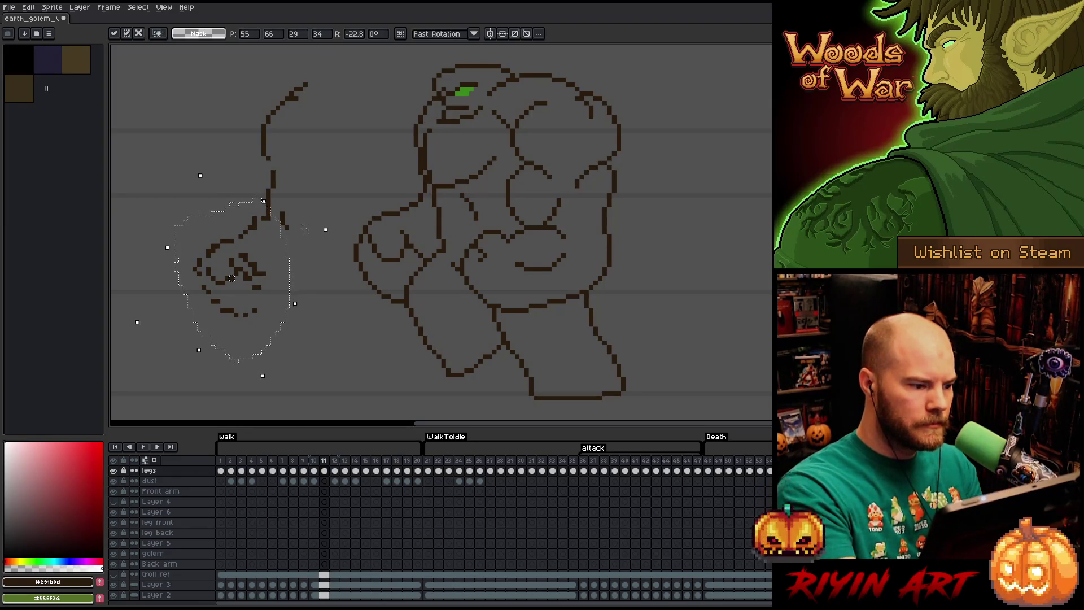
drag(332, 230, 339, 250)
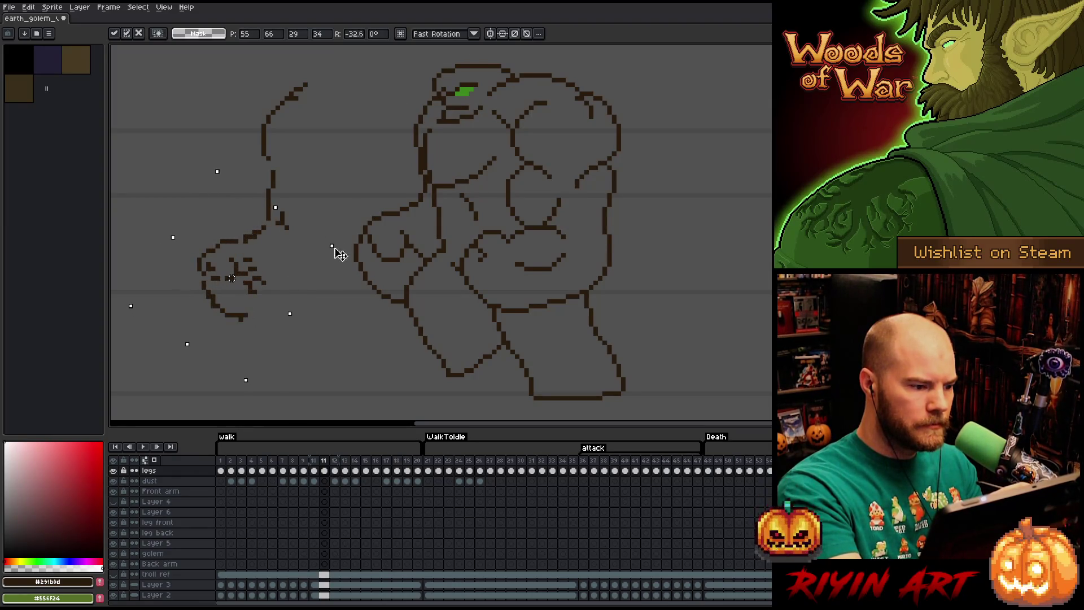
mouse_move(256, 242)
mouse_down()
mouse_move(234, 243)
mouse_move(270, 237)
mouse_move(267, 214)
mouse_up()
- Commit the fist's new angle and replace its line colour with green
click(373, 200)
key(shift+r)
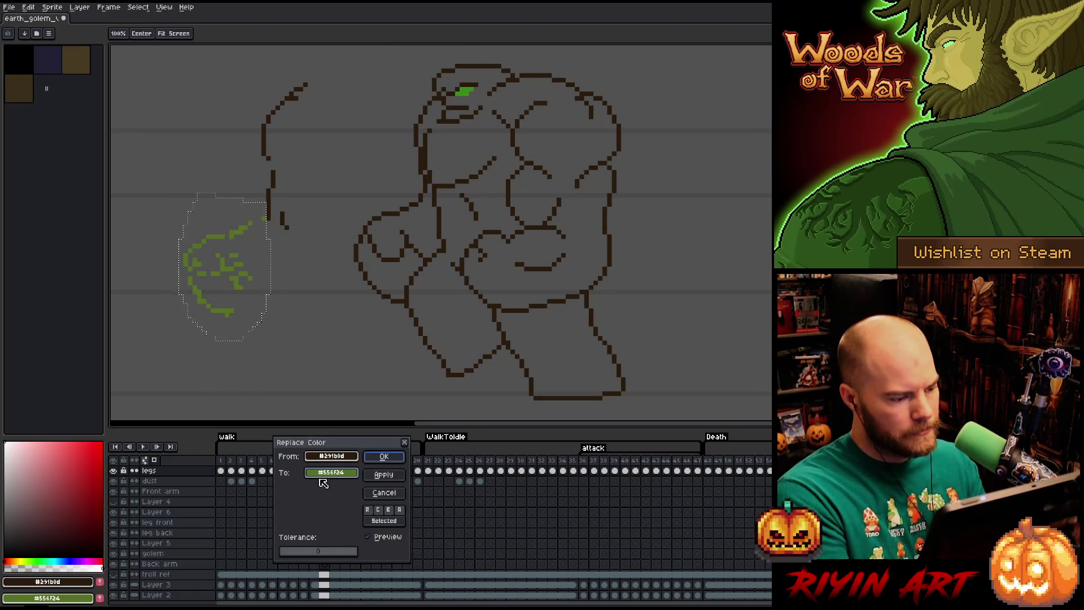
click(384, 456)
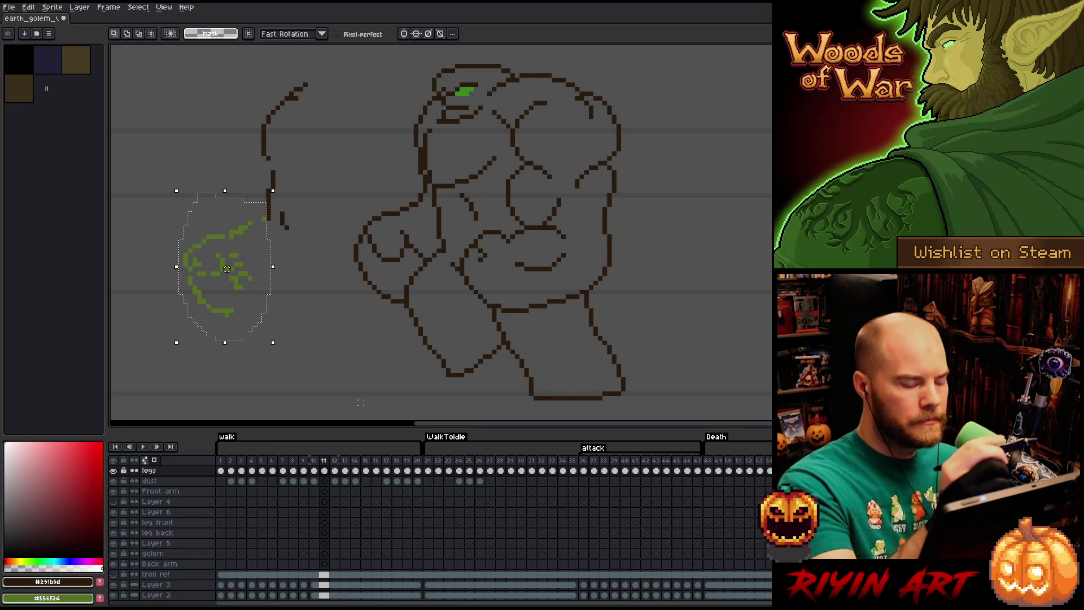
key(ctrl+d)
key(b)
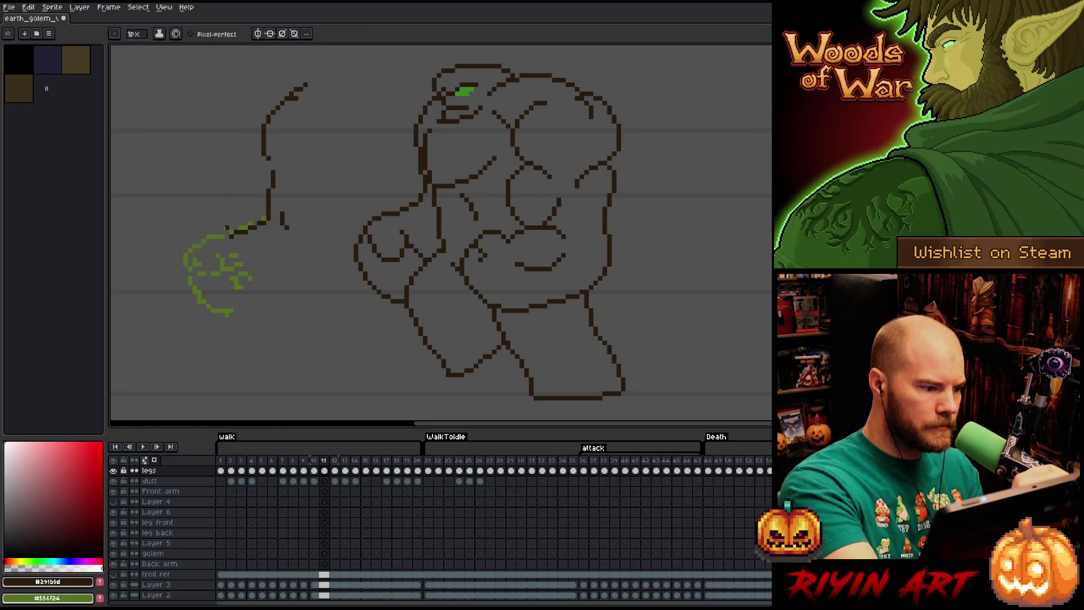
- Trace a dark outline along the fist's top, end and left side, save, then return to frame 10
drag(225, 235, 189, 247)
click(203, 240)
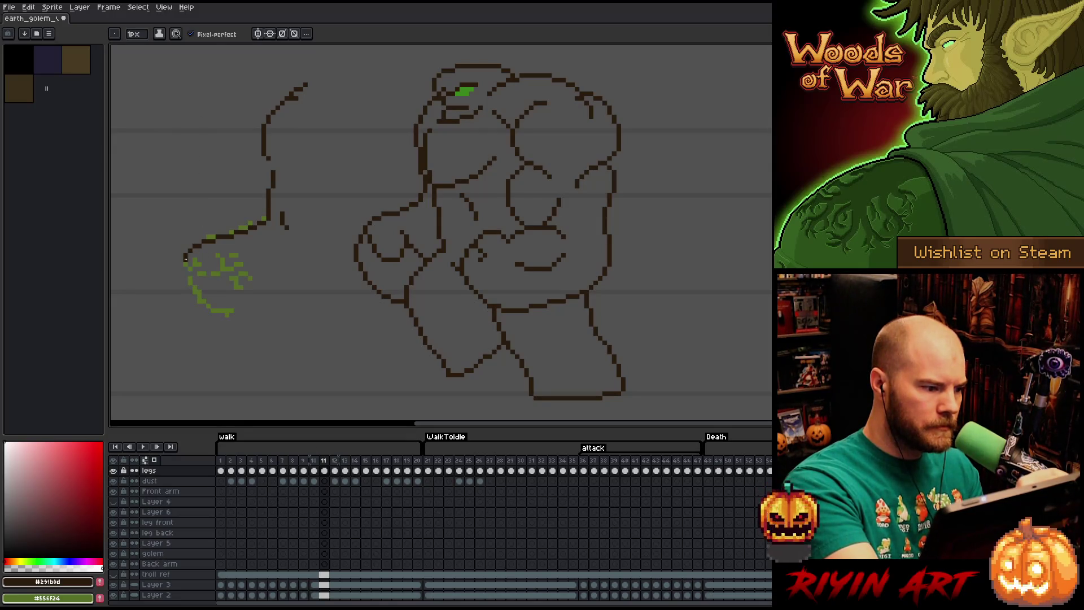
drag(185, 264, 195, 287)
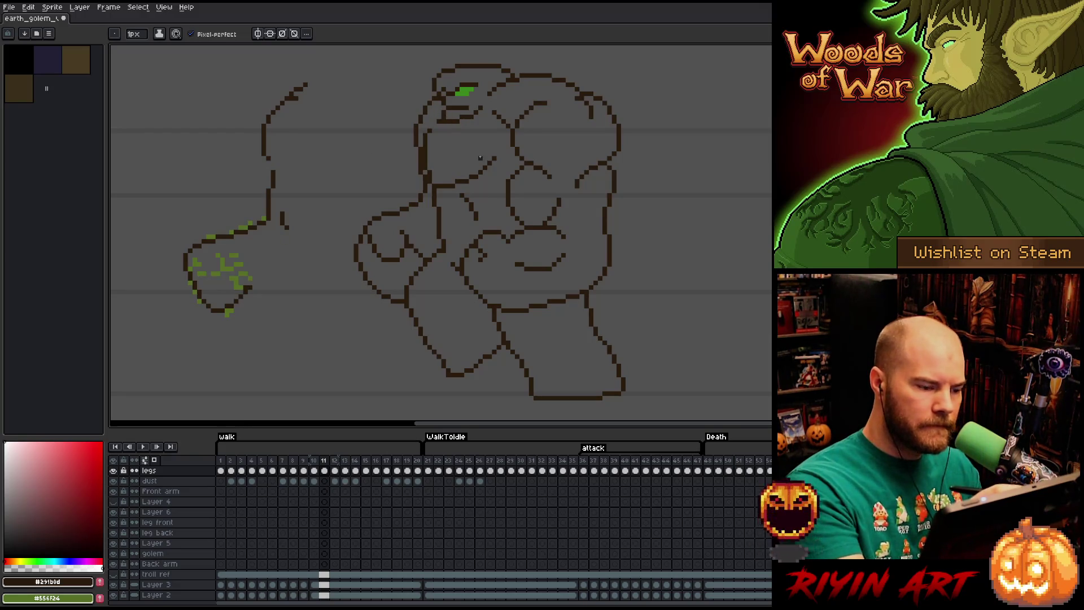
key(ctrl+s)
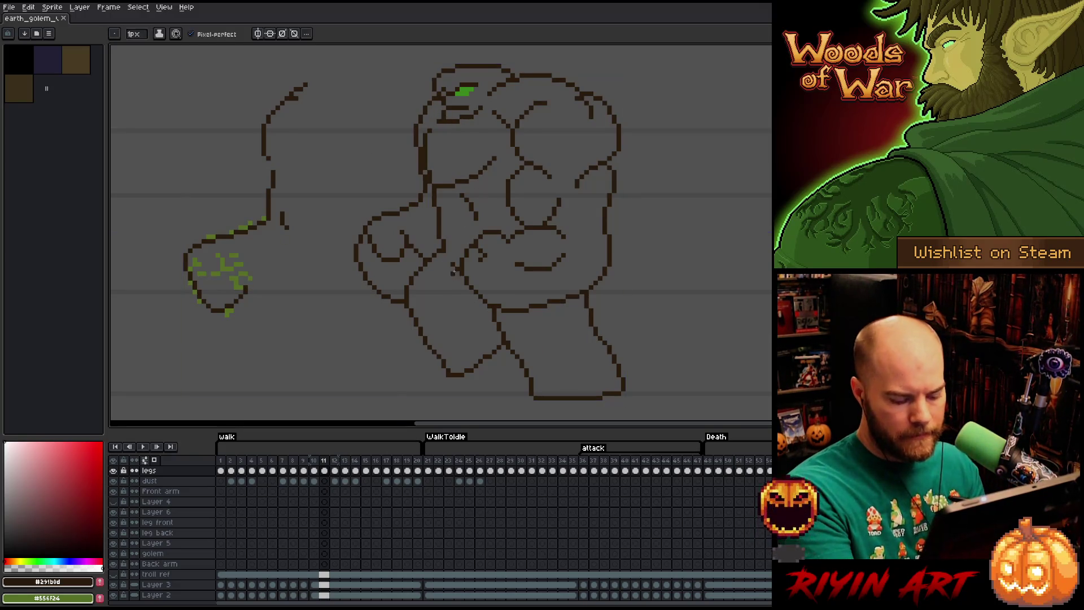
key(comma)
- Copy frame 10's fist onto frame 11 and drop it at the upper left as a reference
key(q)
mouse_move(374, 332)
mouse_down()
mouse_move(395, 244)
mouse_move(433, 282)
mouse_move(432, 347)
mouse_up()
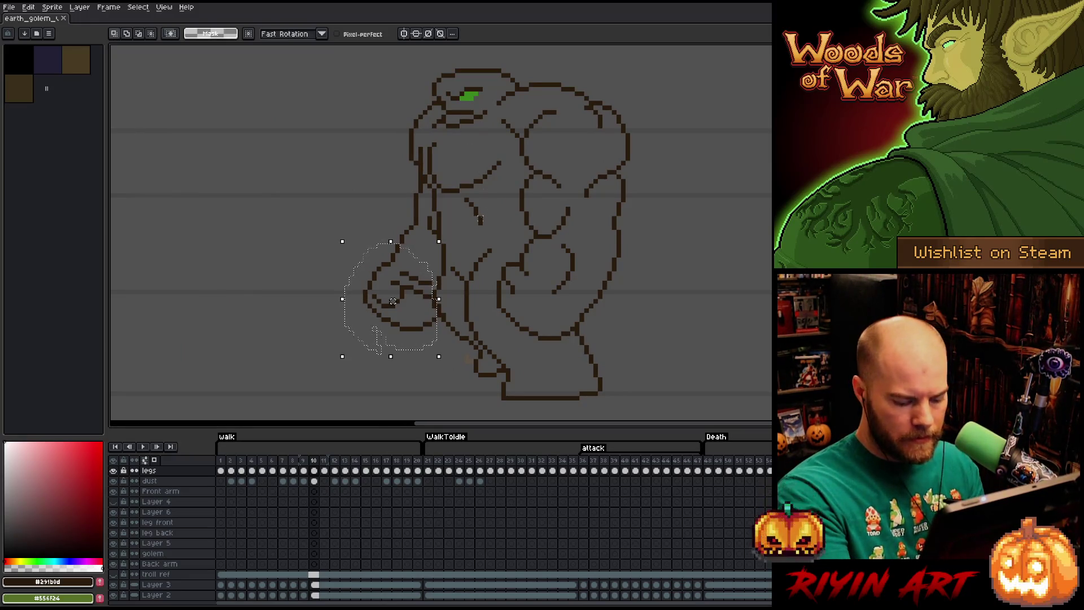
key(period)
click(393, 301)
mouse_move(393, 300)
mouse_down()
mouse_move(237, 293)
mouse_move(177, 172)
mouse_up()
click(296, 301)
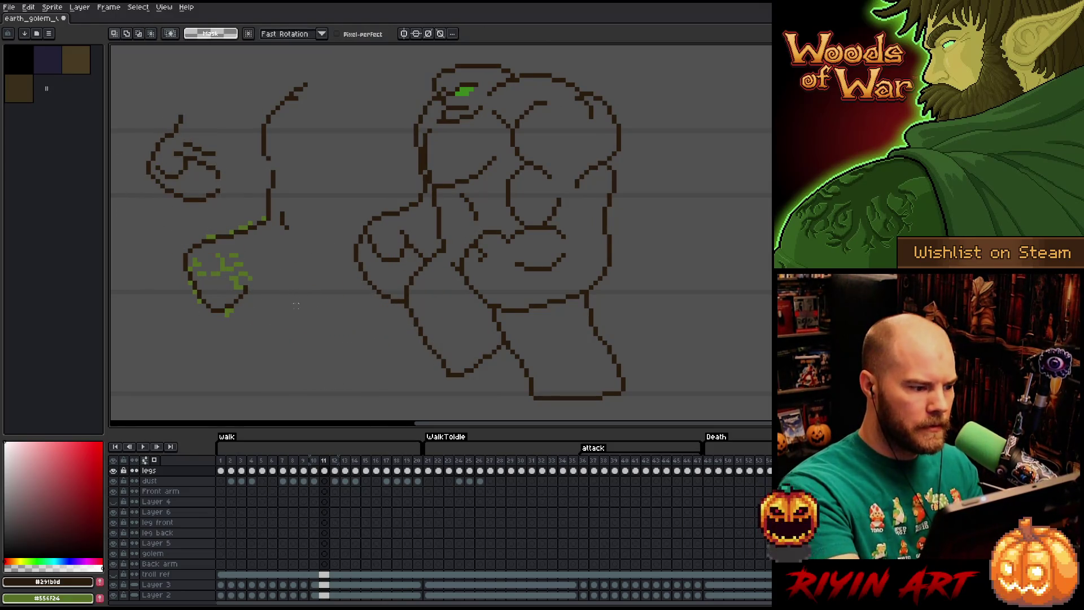
key(b)
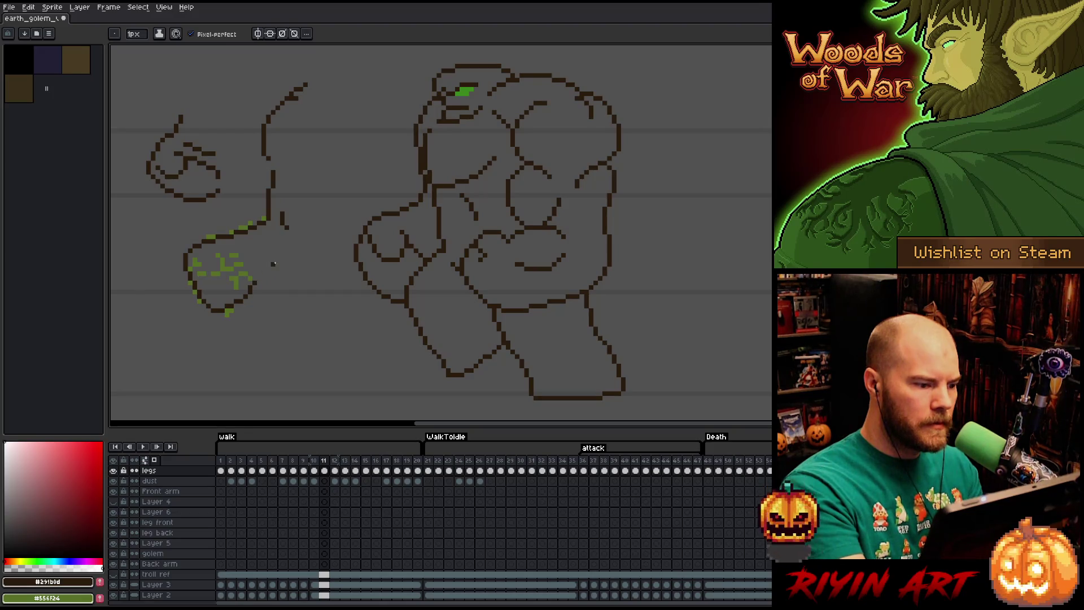
- Draw a dark arm line from the fist's right edge up toward the body
drag(256, 282, 262, 283)
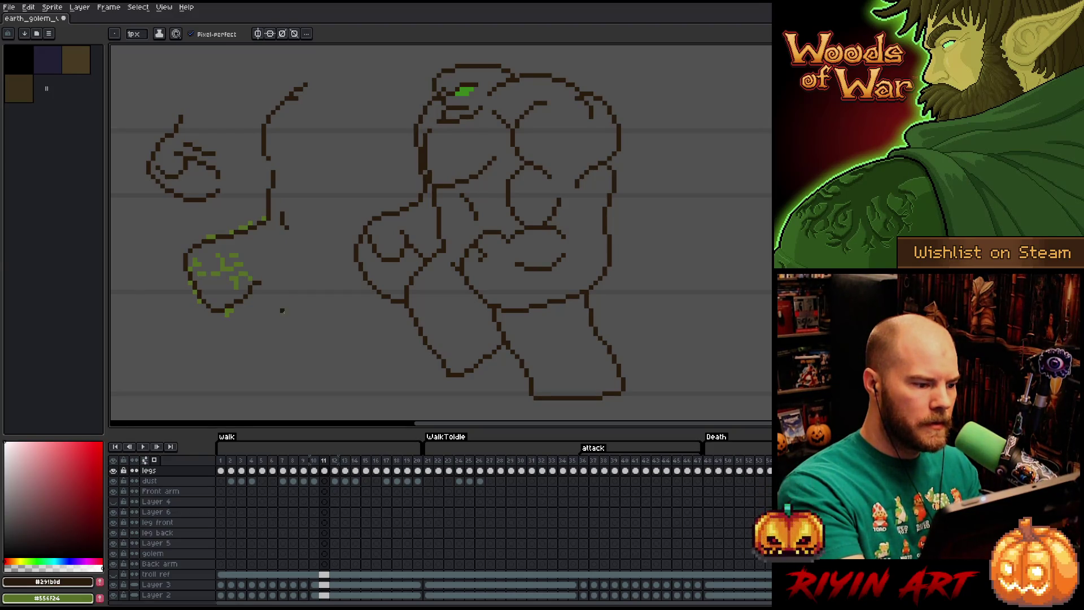
drag(273, 275, 284, 273)
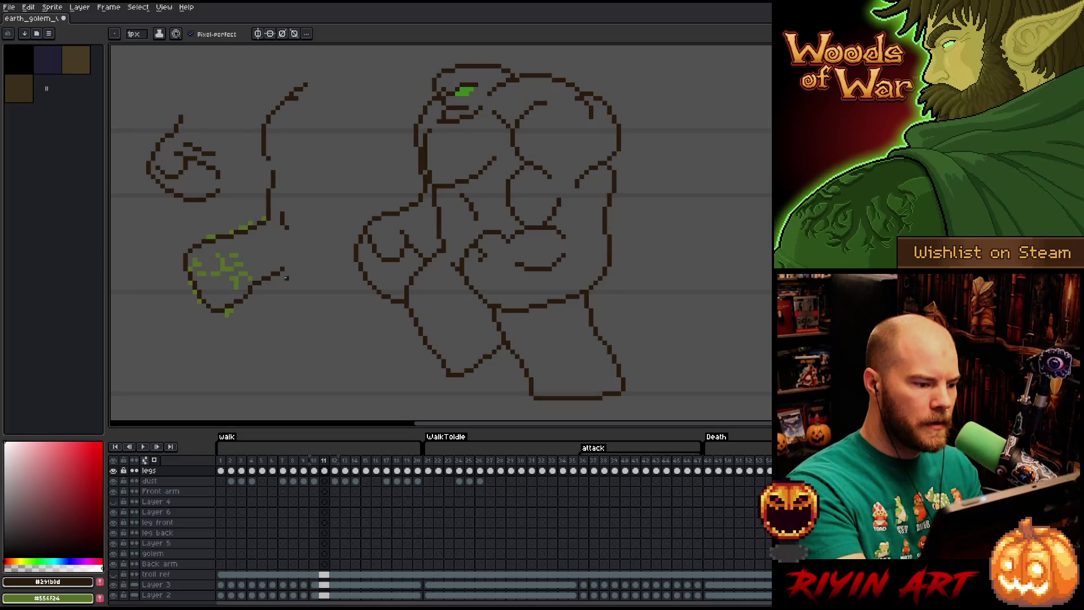
drag(286, 272, 298, 268)
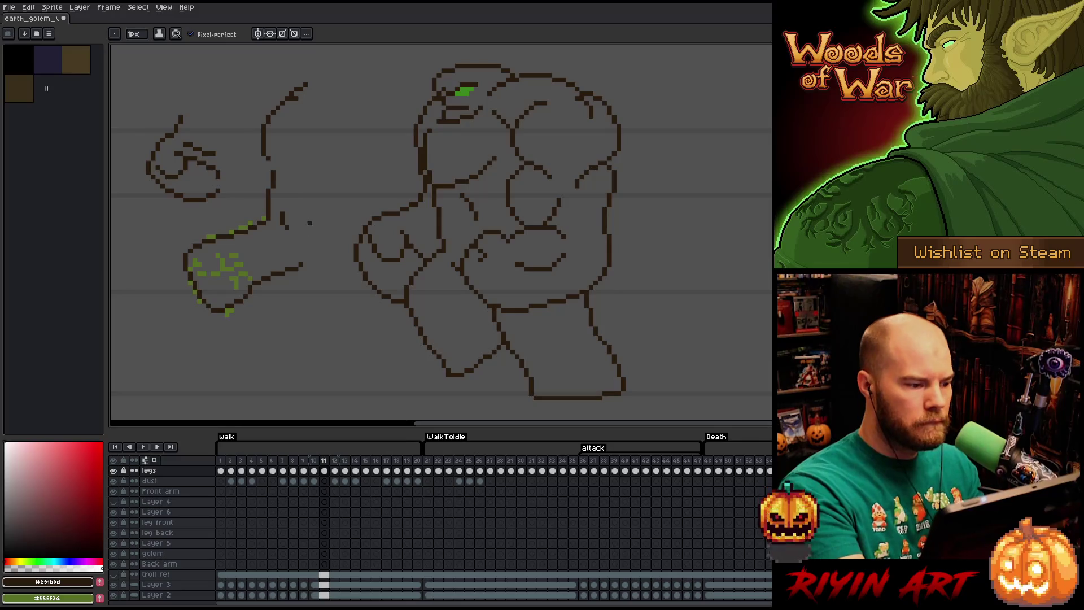
- Select the lower fist area, then commit and deselect
key(m)
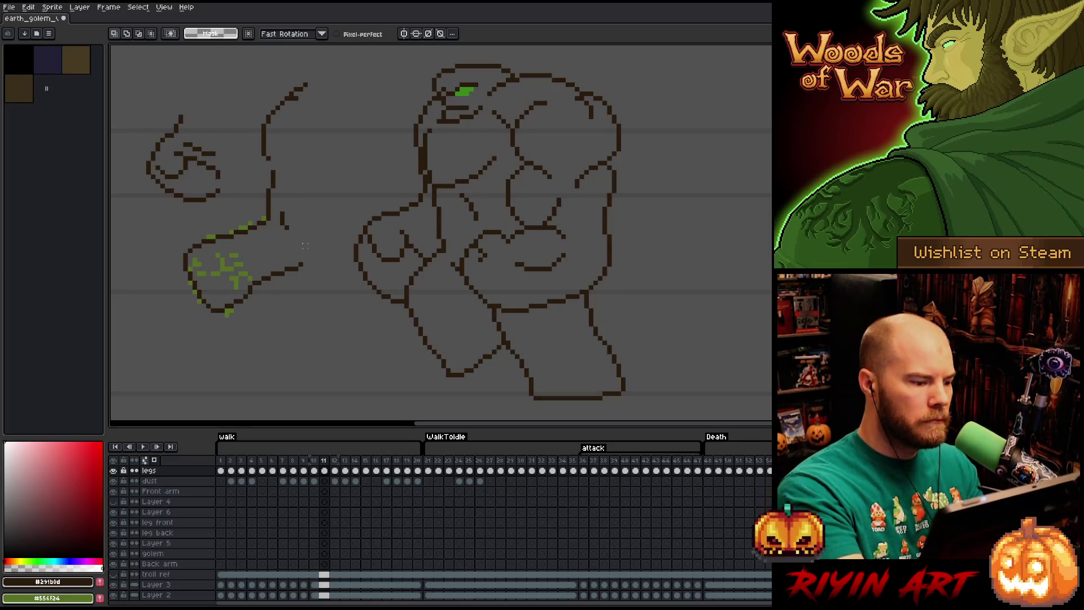
mouse_move(310, 269)
mouse_down()
mouse_move(226, 333)
mouse_move(282, 263)
mouse_move(259, 301)
mouse_up()
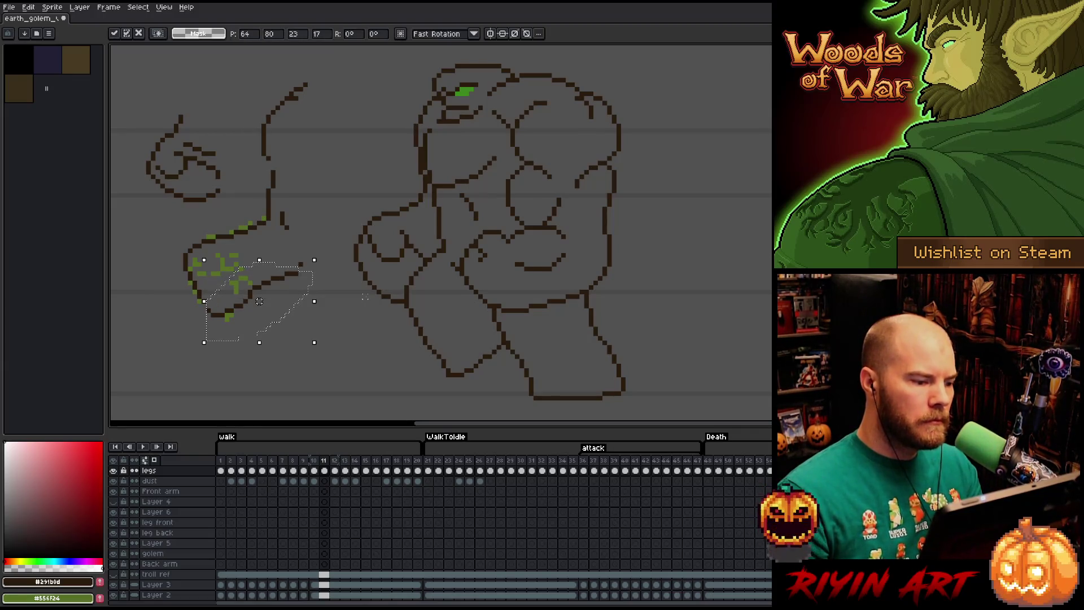
key(ctrl+d)
- Redraw the fist's bottom outline in dark colour
key(b)
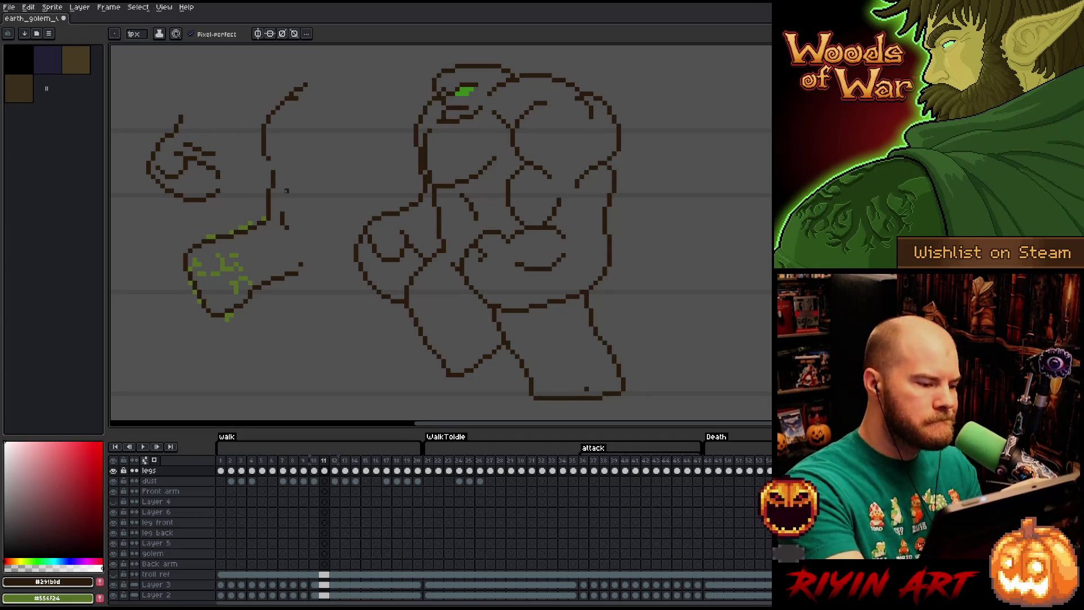
key(e)
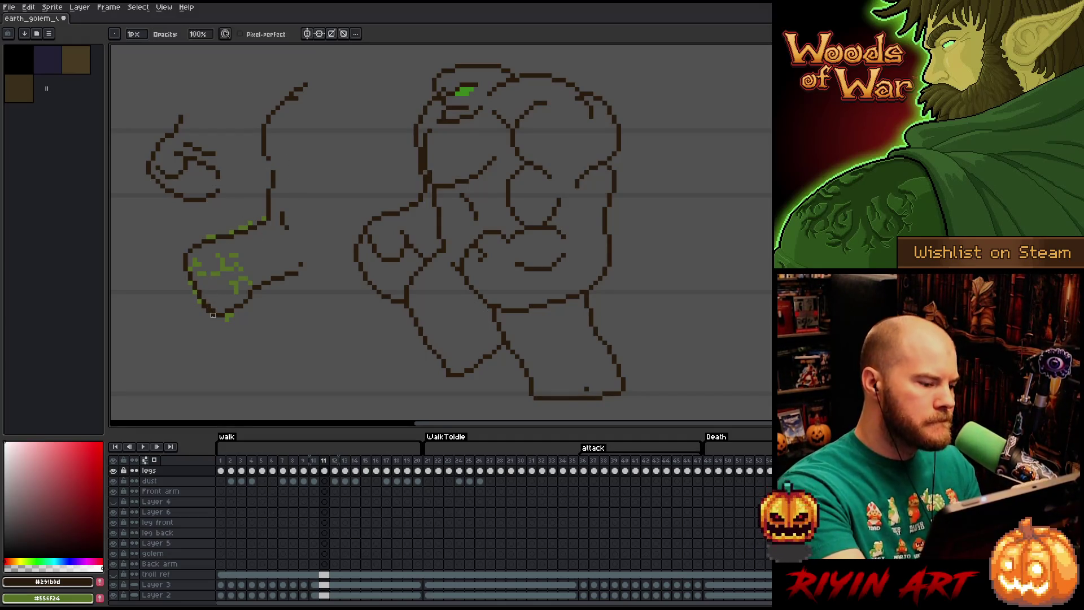
key(b)
drag(217, 308, 232, 315)
key(e)
key(b)
key(e)
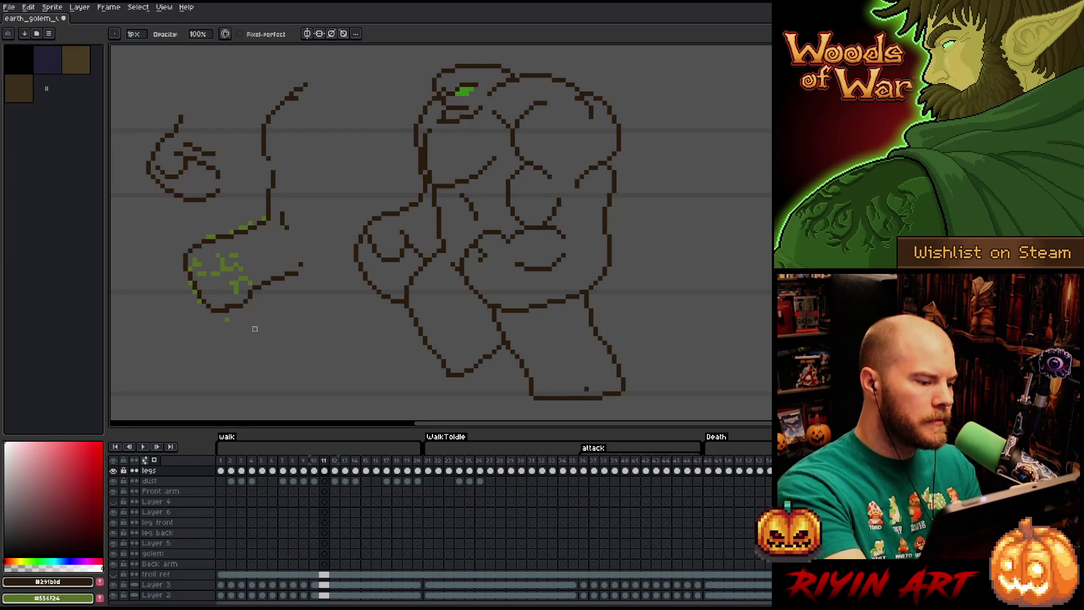
key(b)
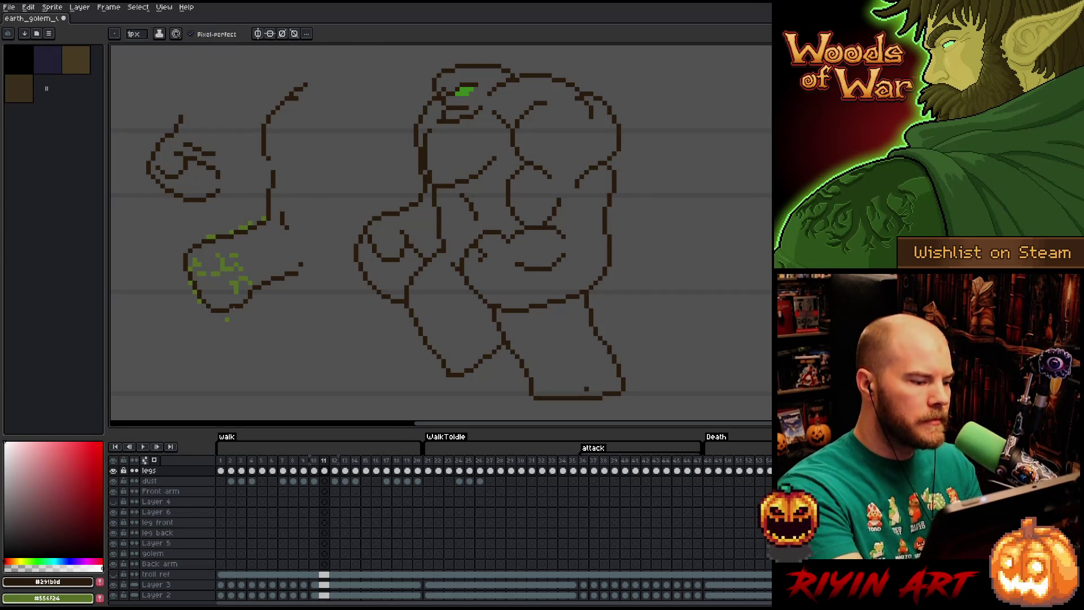
key(e)
key(b)
key(e)
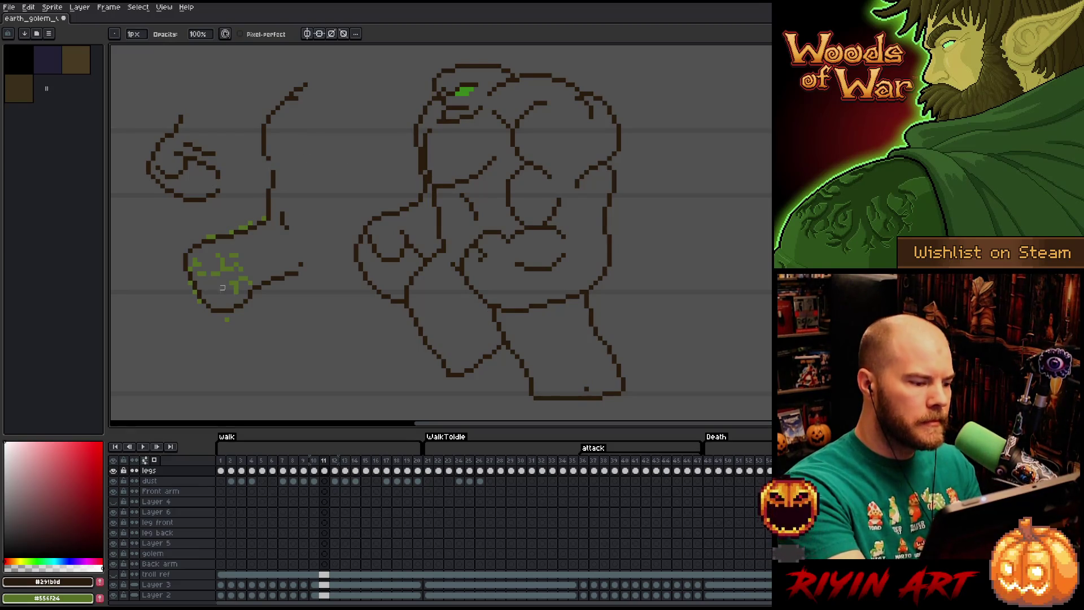
key(b)
- Redraw the dark pixels at the arm's end
drag(303, 270, 307, 261)
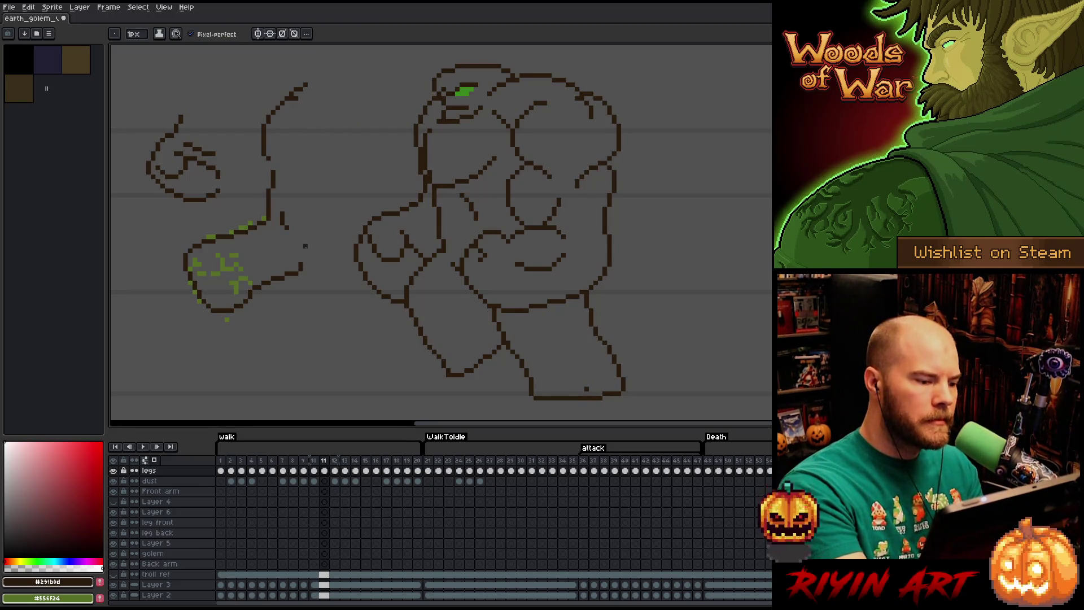
key(e)
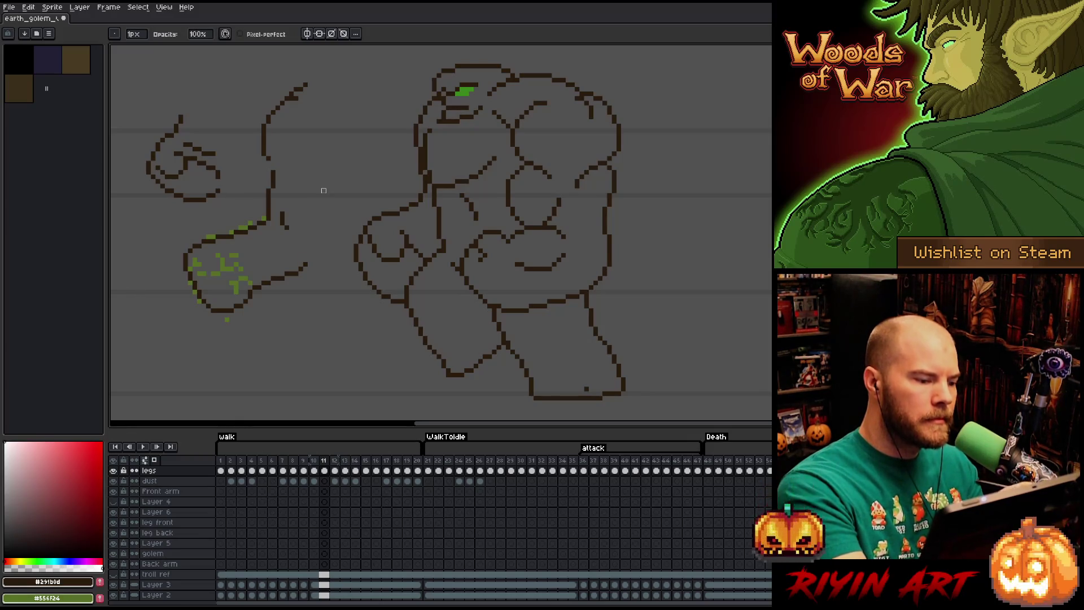
key(b)
key(e)
key(b)
- Extend the arm's lower line further out and cover green pixels on the fist's top edge
drag(305, 269, 312, 263)
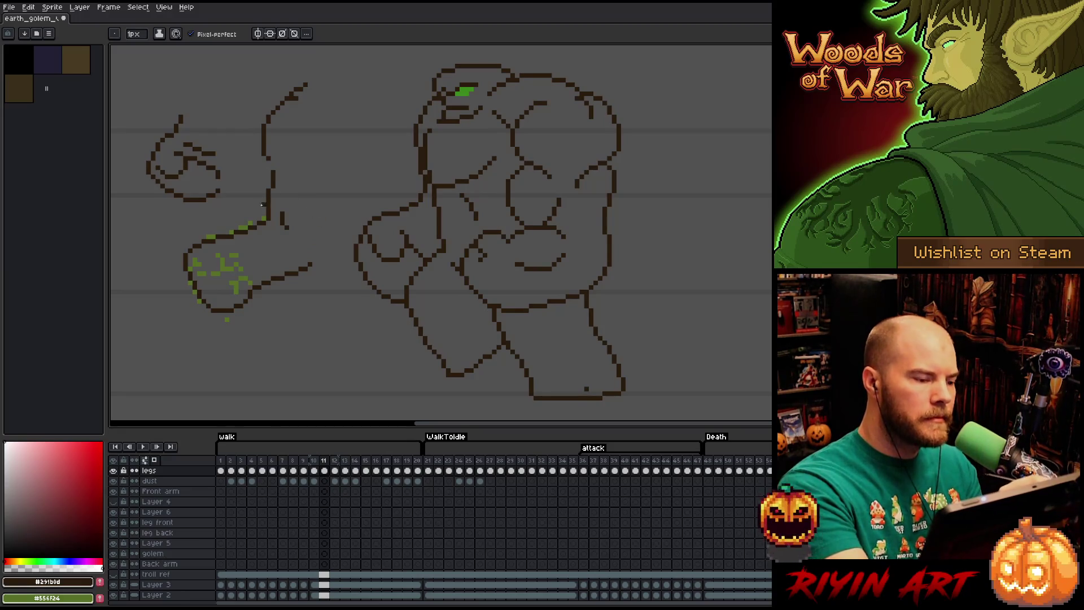
key(e)
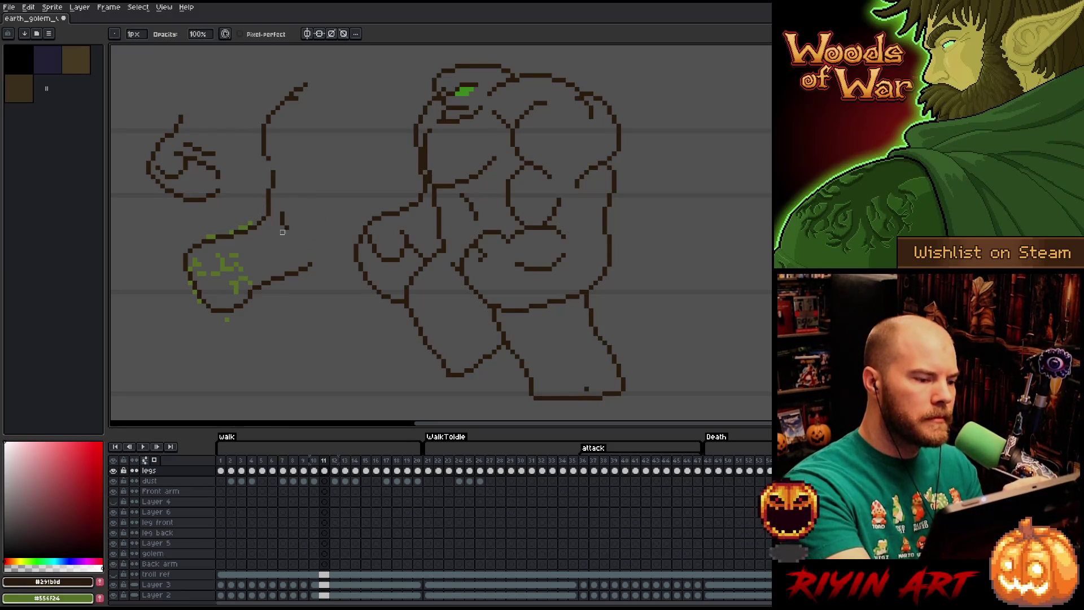
key(b)
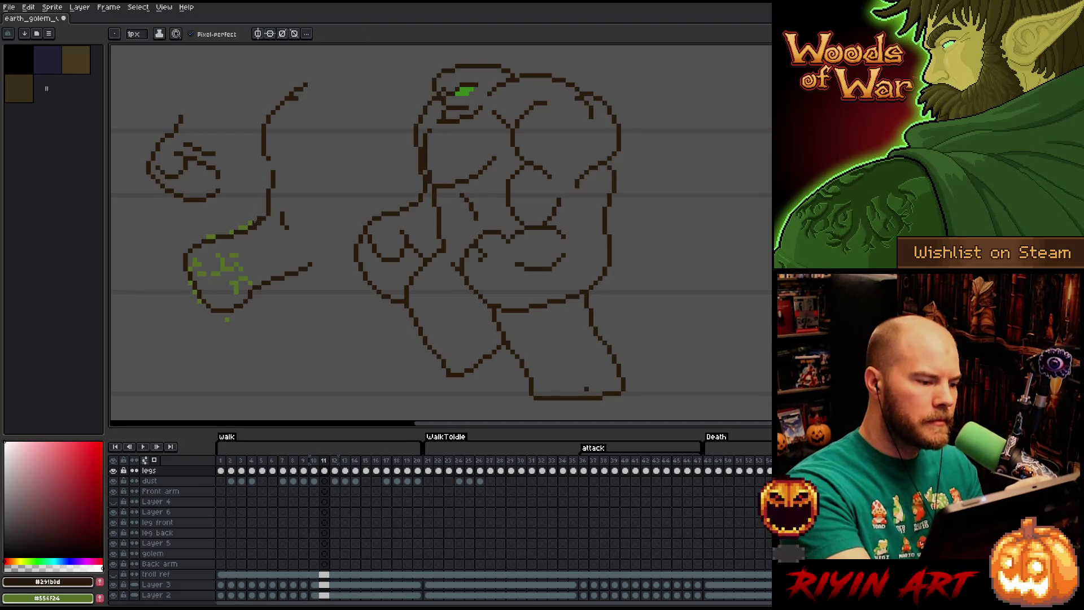
key(e)
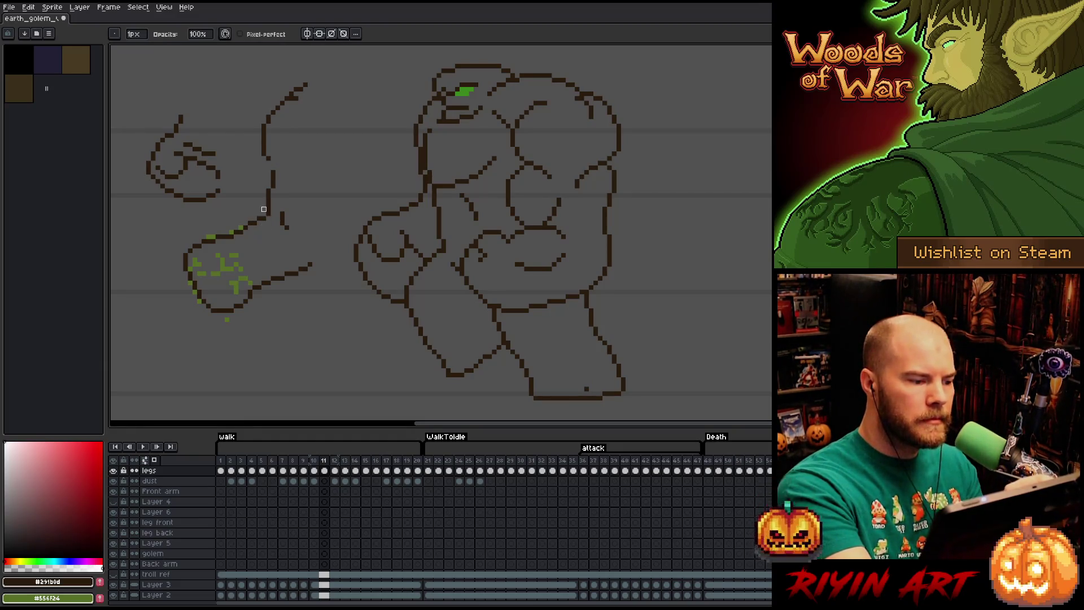
key(b)
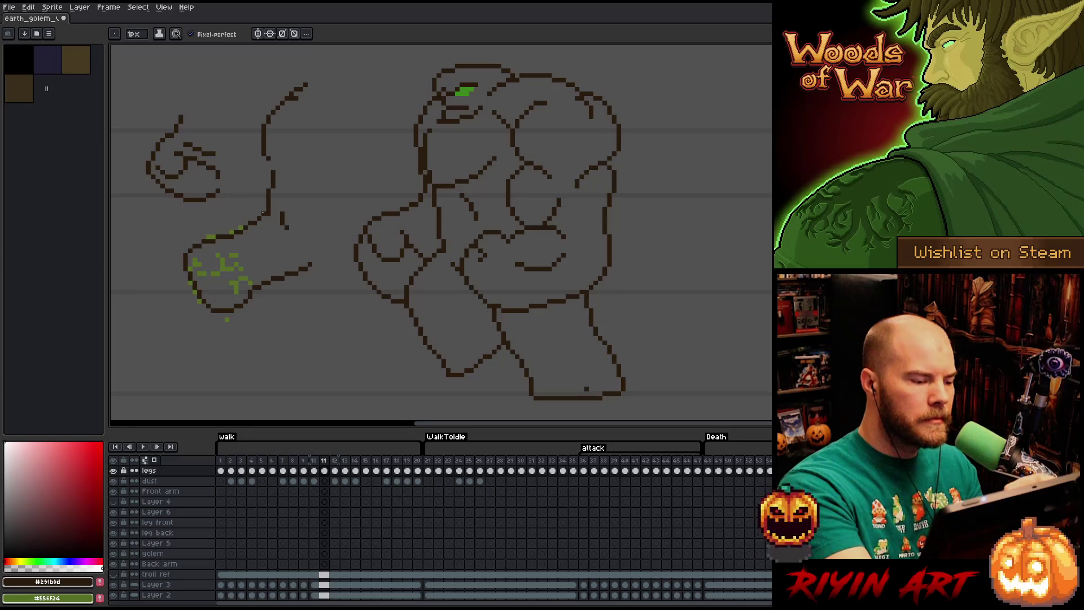
key(e)
key(b)
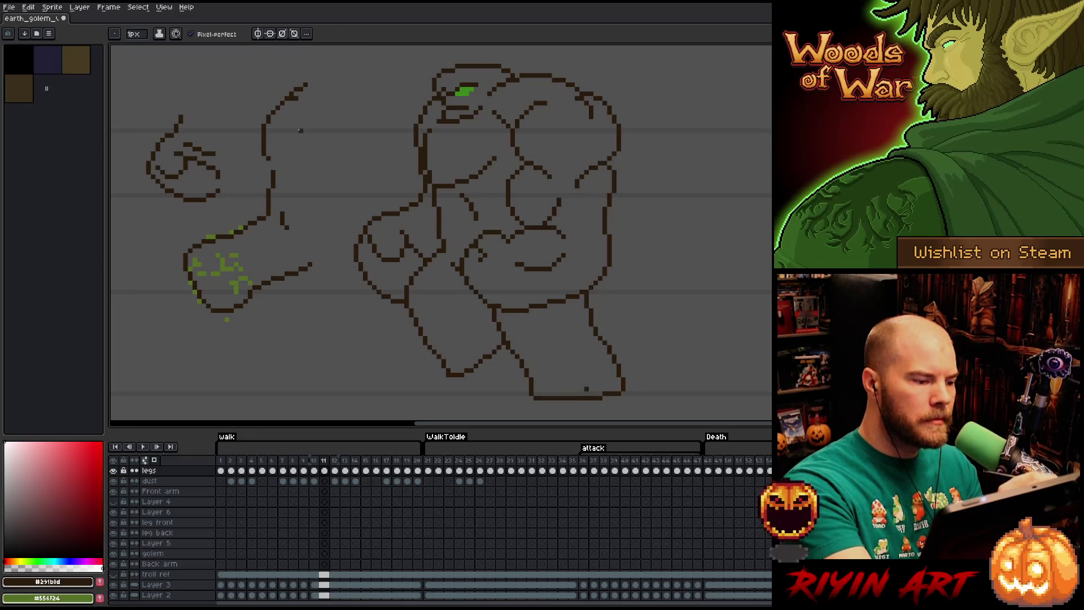
key(e)
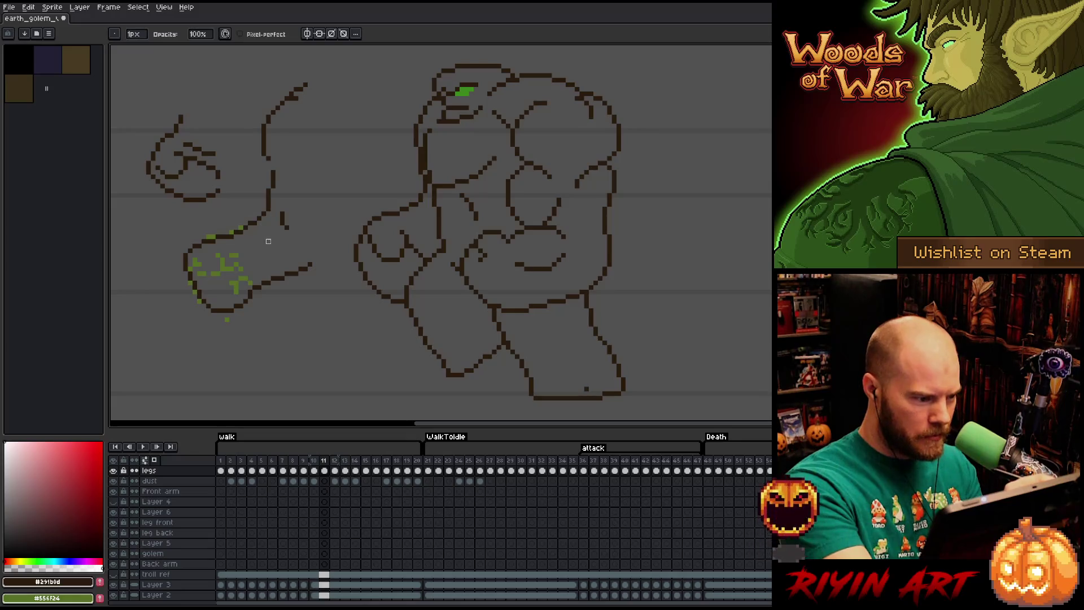
key(b)
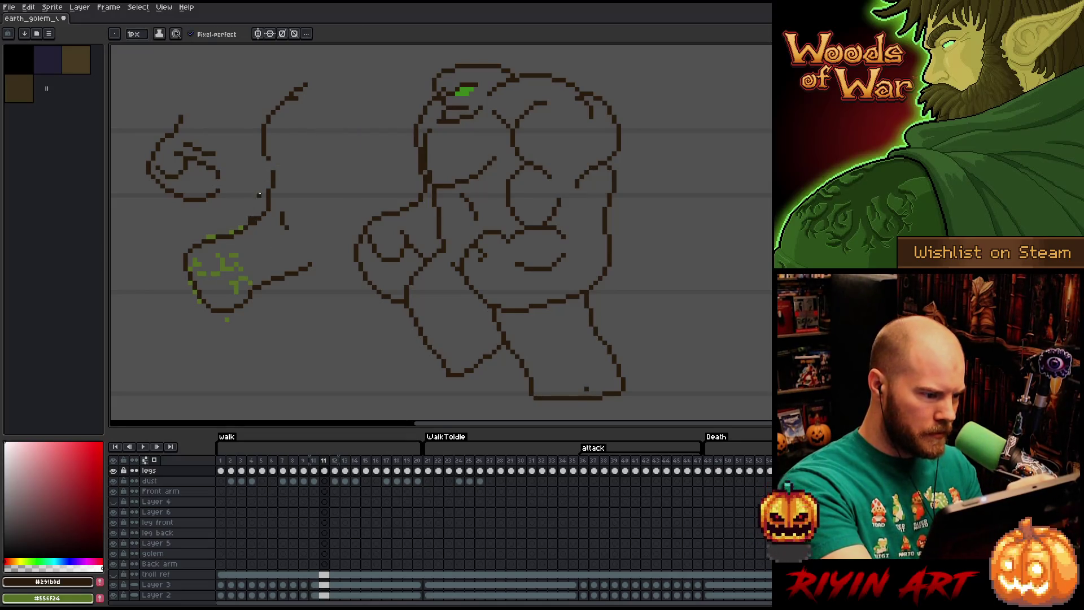
drag(238, 229, 244, 226)
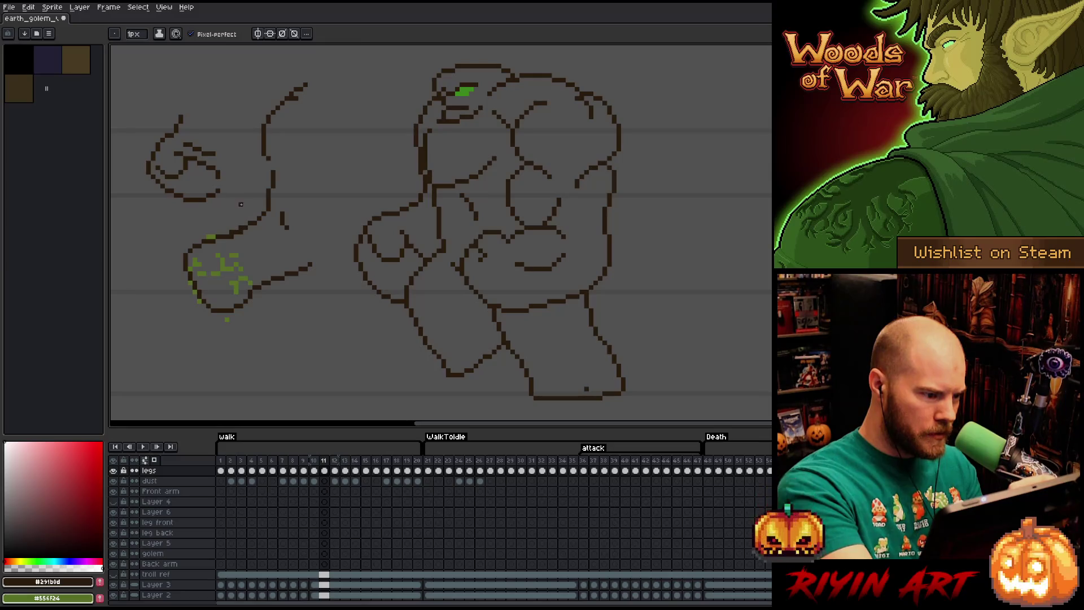
key(e)
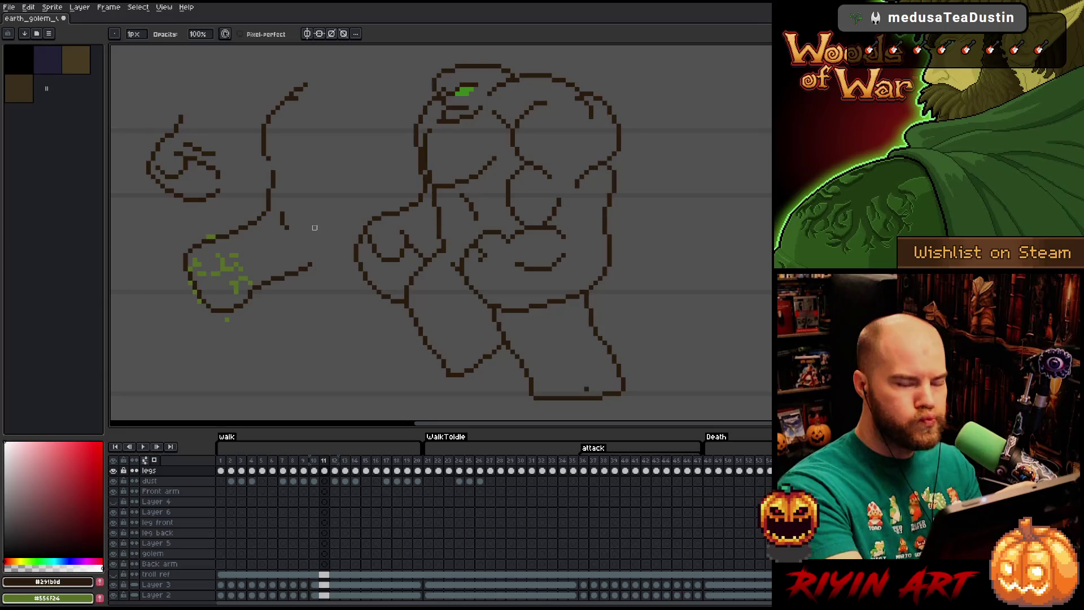
- Extend the short line inside the arm upward and lengthen the lower arm stroke right and up
key(q)
mouse_move(295, 240)
mouse_down()
mouse_move(308, 197)
mouse_move(296, 244)
mouse_up()
key(ctrl+d)
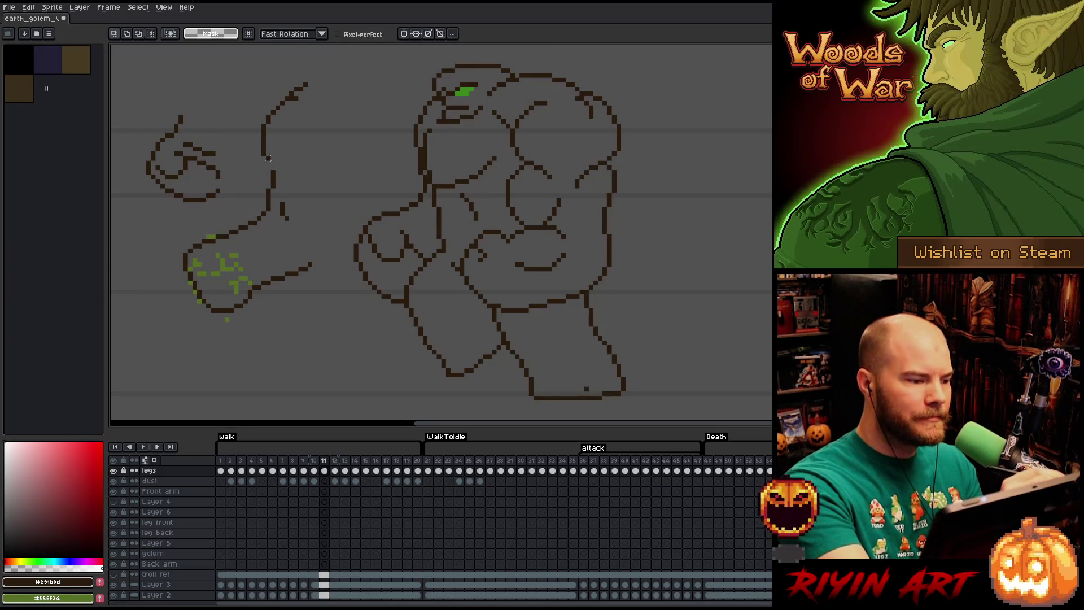
key(b)
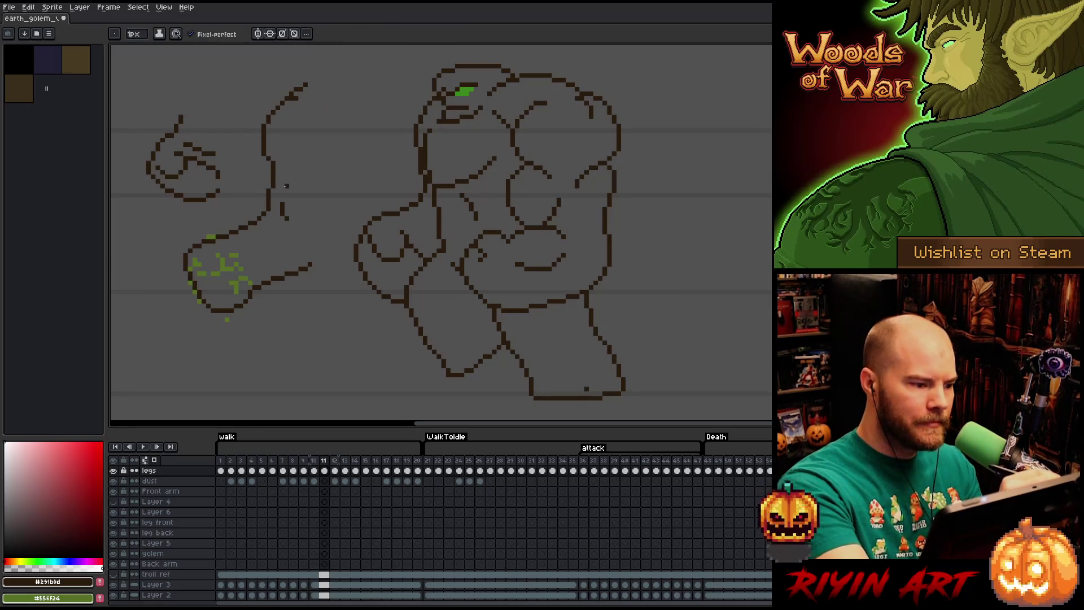
drag(285, 202, 292, 175)
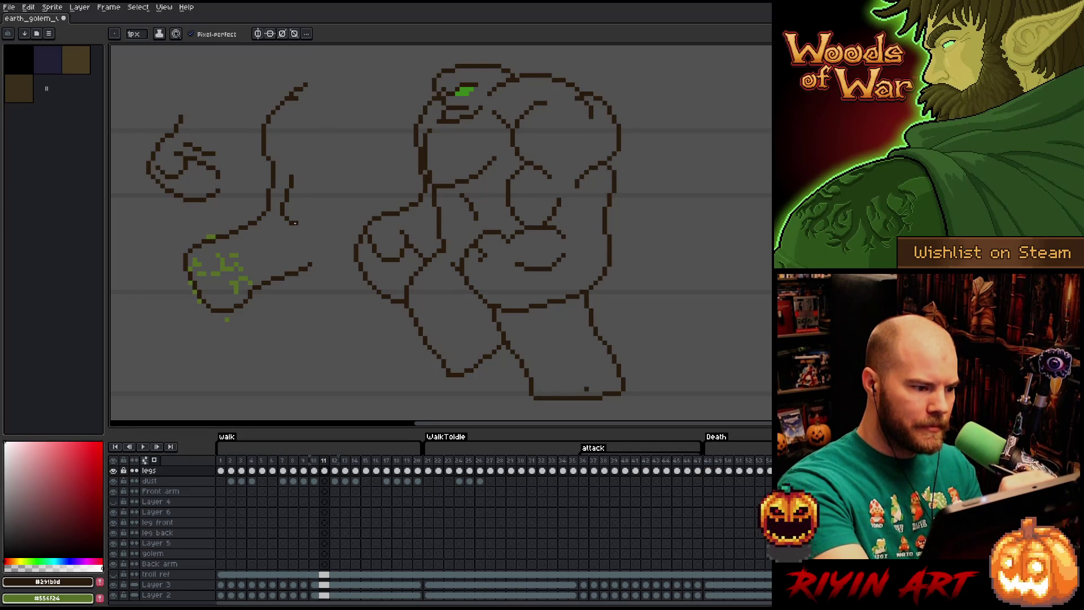
drag(305, 231, 310, 228)
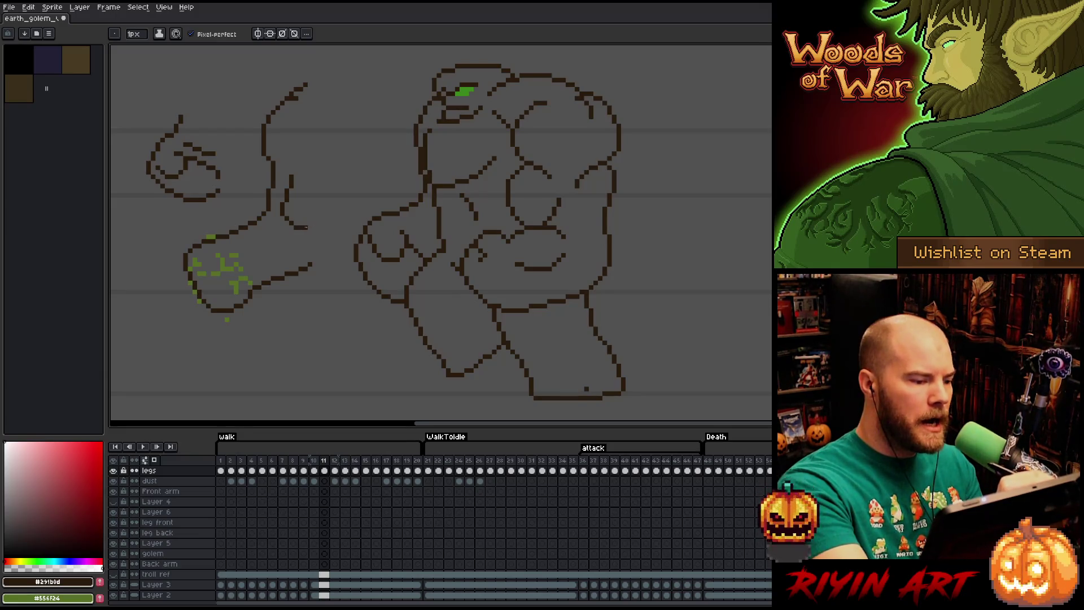
drag(319, 213, 324, 214)
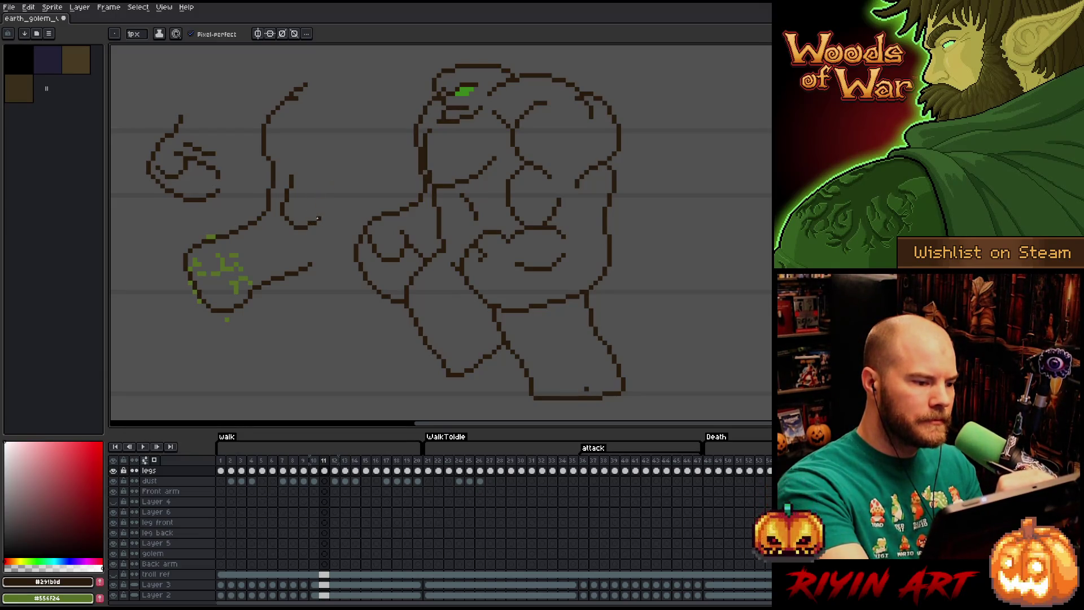
drag(323, 214, 326, 201)
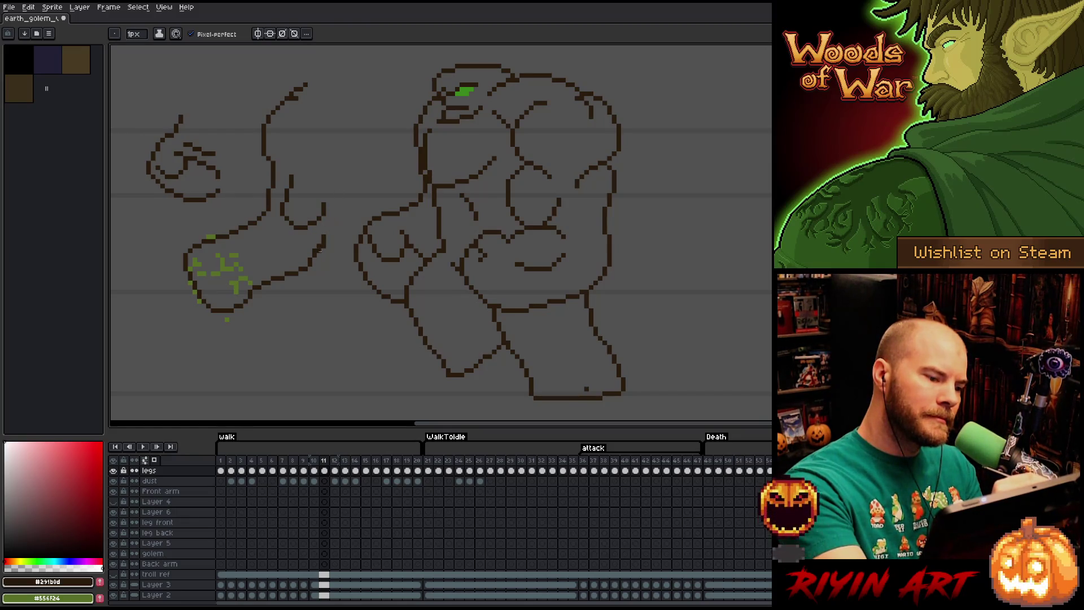
- Move the arm outline slightly right, erasing the old segment and drawing a new diagonal
key(e)
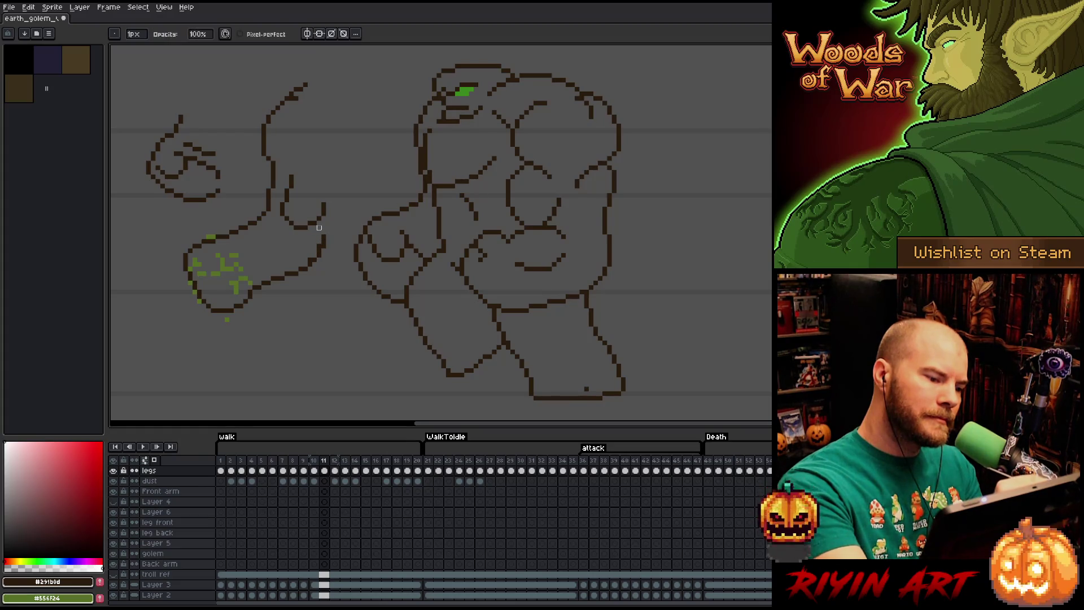
key(b)
key(e)
key(b)
key(e)
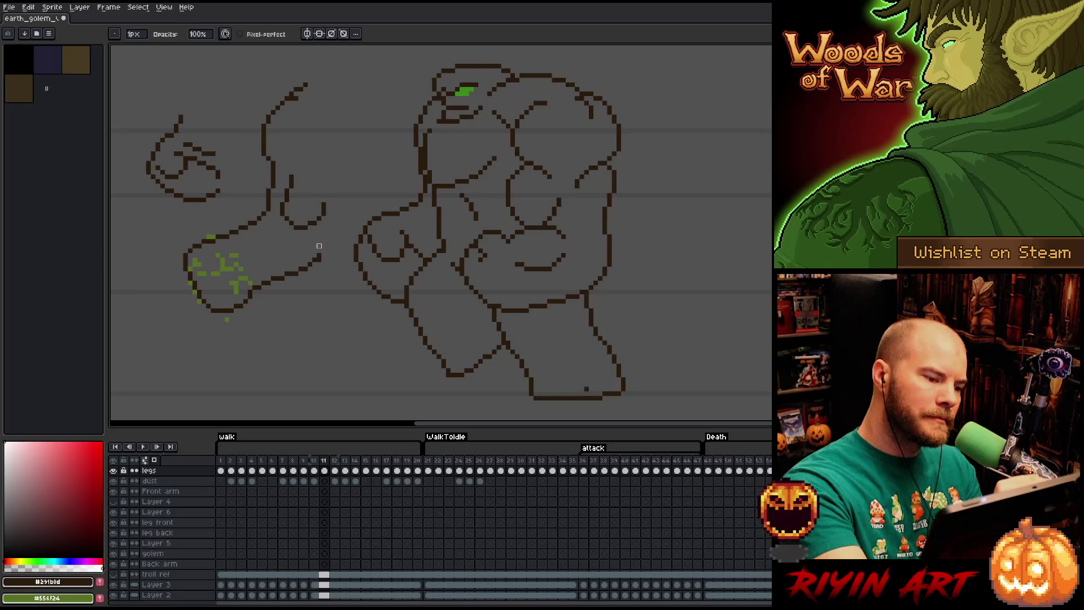
key(b)
key(e)
key(b)
drag(327, 228, 331, 239)
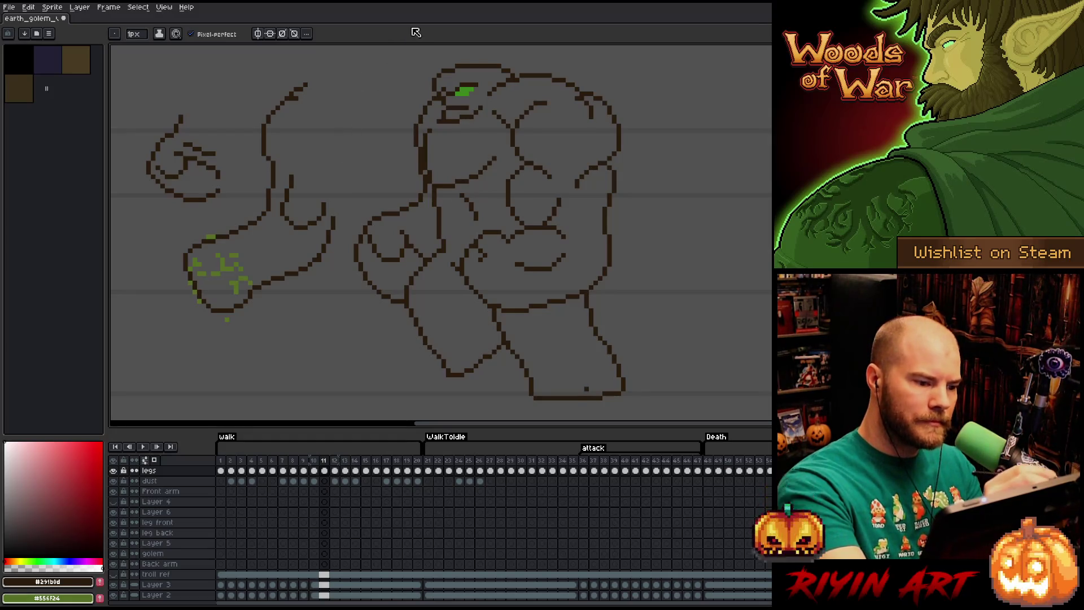
key(b)
drag(333, 223, 321, 255)
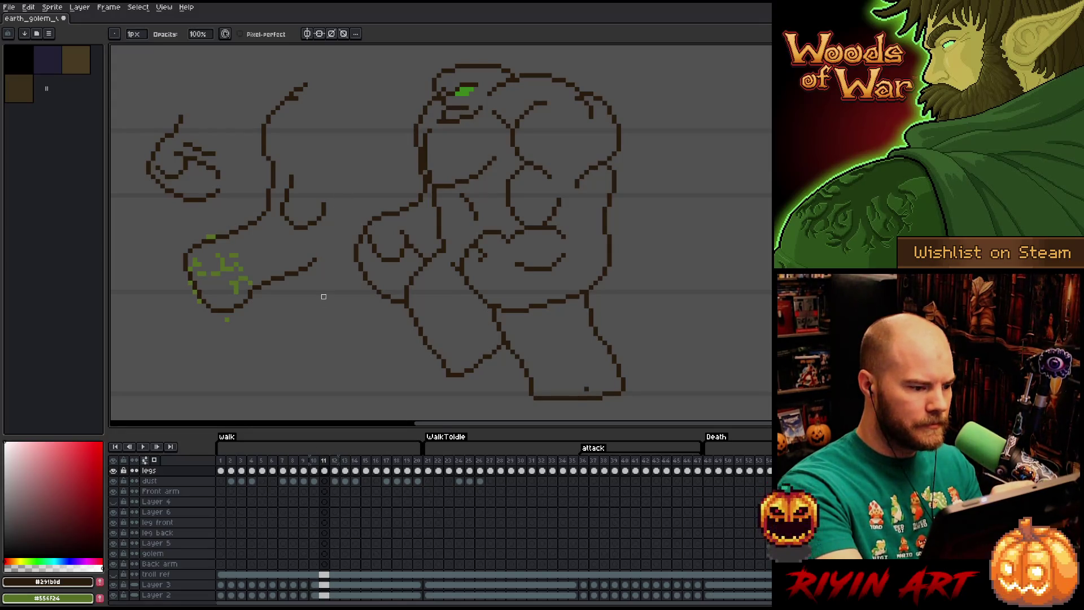
key(e)
drag(316, 259, 325, 249)
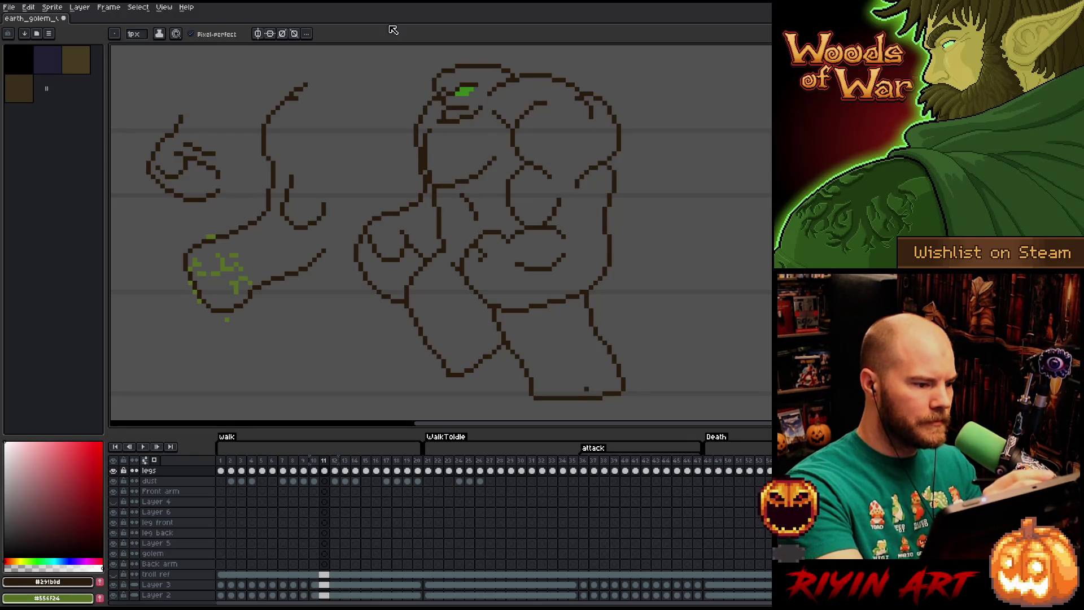
- Thicken the vertical line inside the arm and erase the short stray stroke
drag(273, 205, 272, 186)
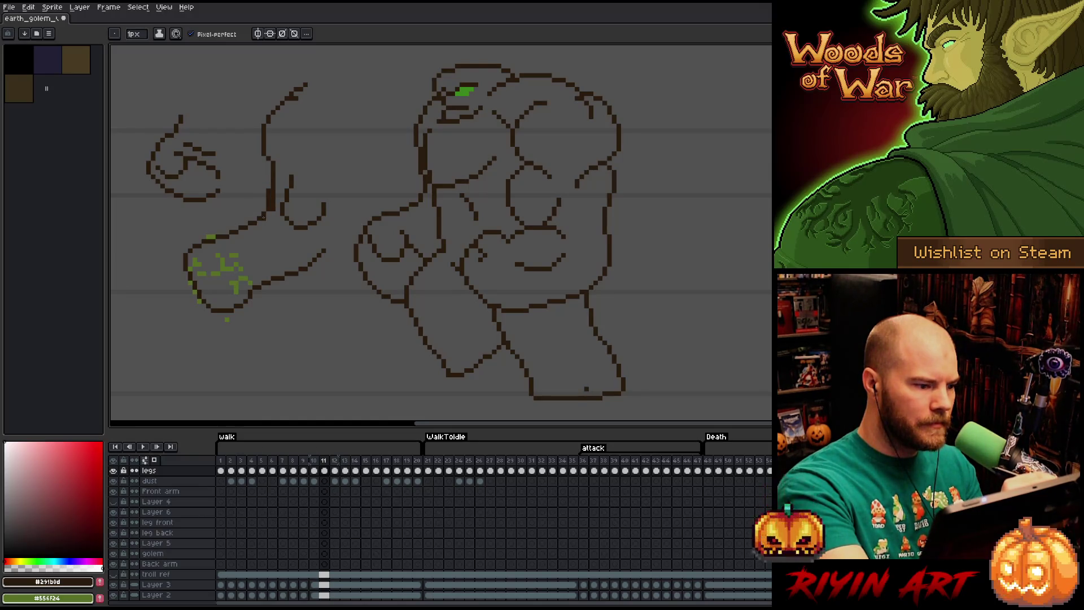
key(b)
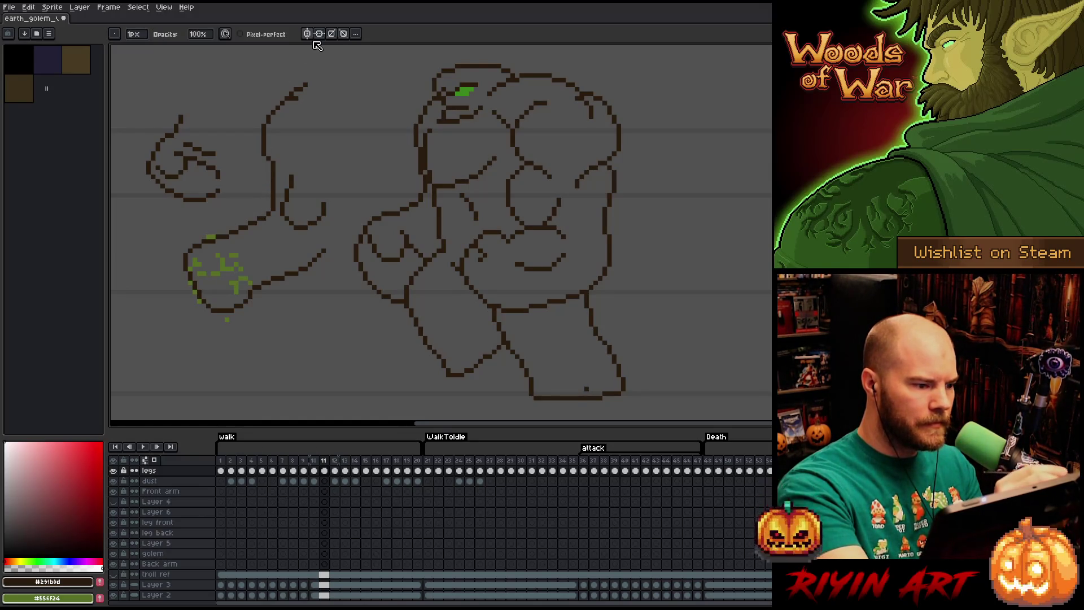
drag(277, 169, 278, 197)
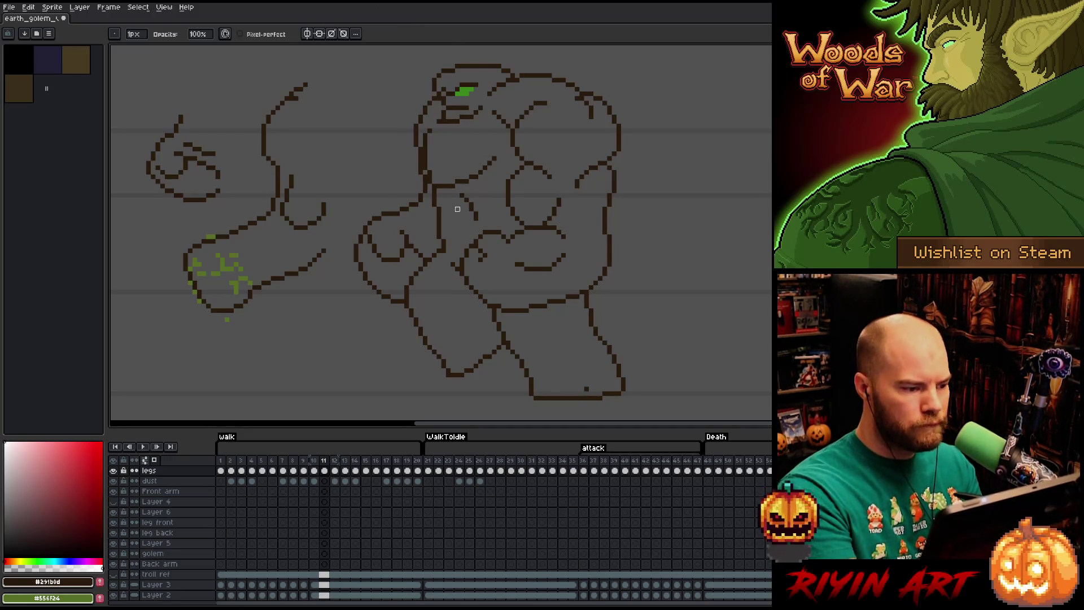
drag(291, 209, 288, 189)
key(b)
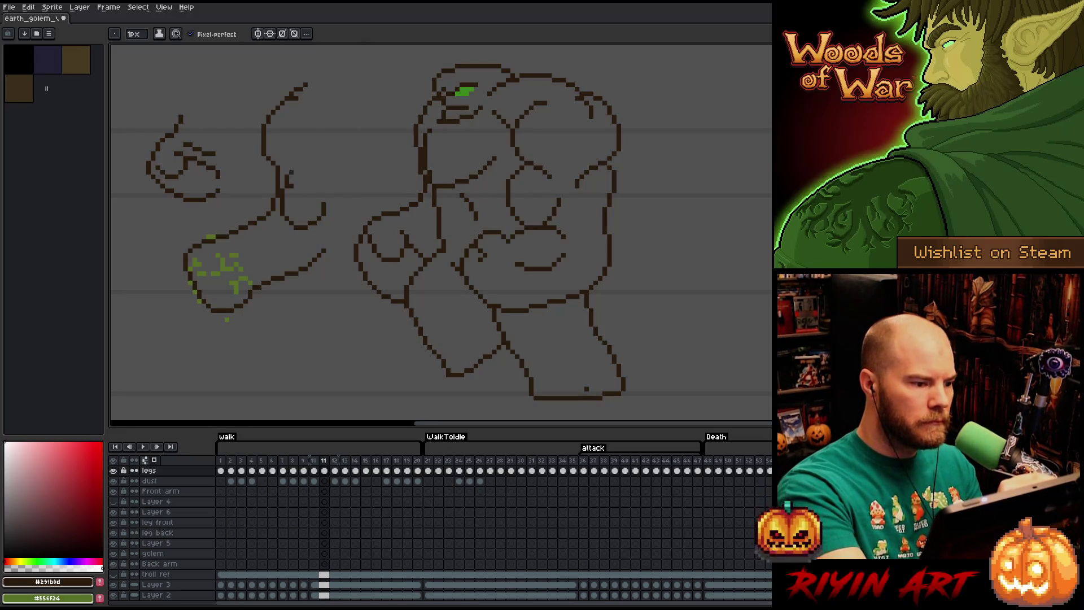
key(e)
key(b)
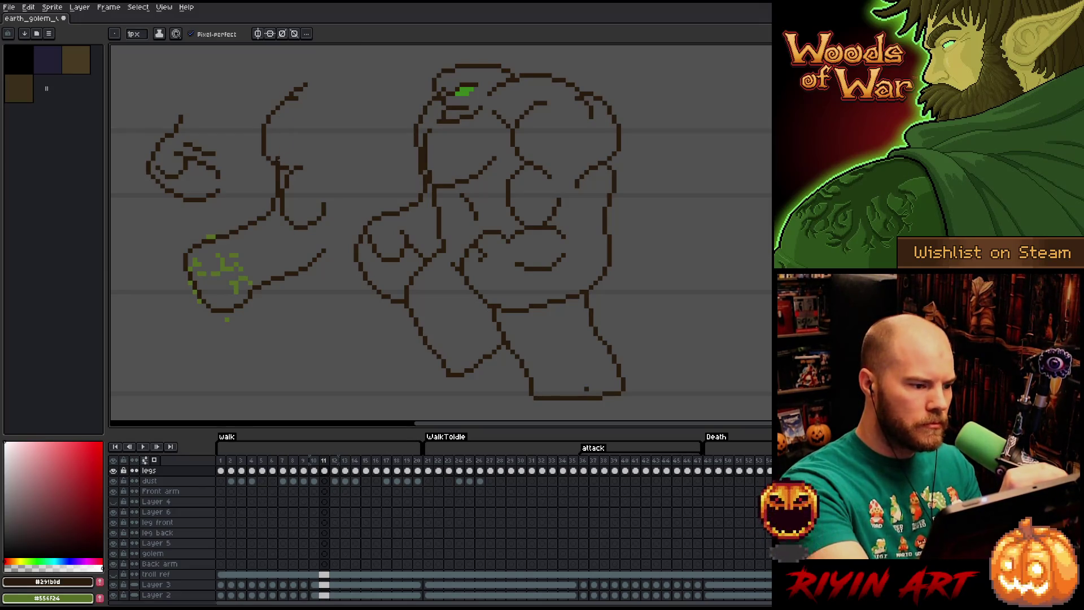
key(e)
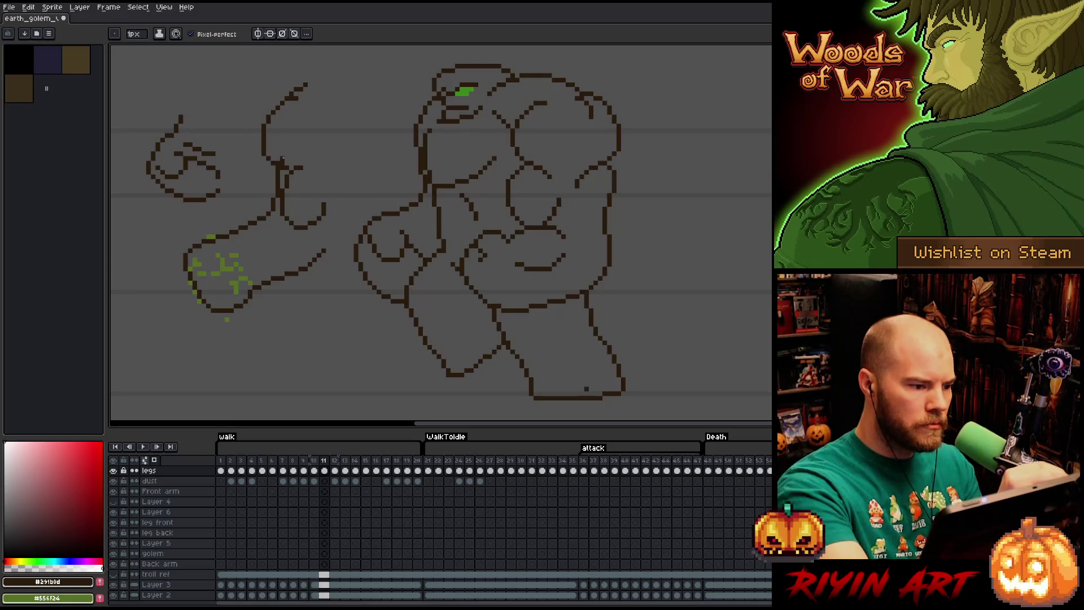
key(e)
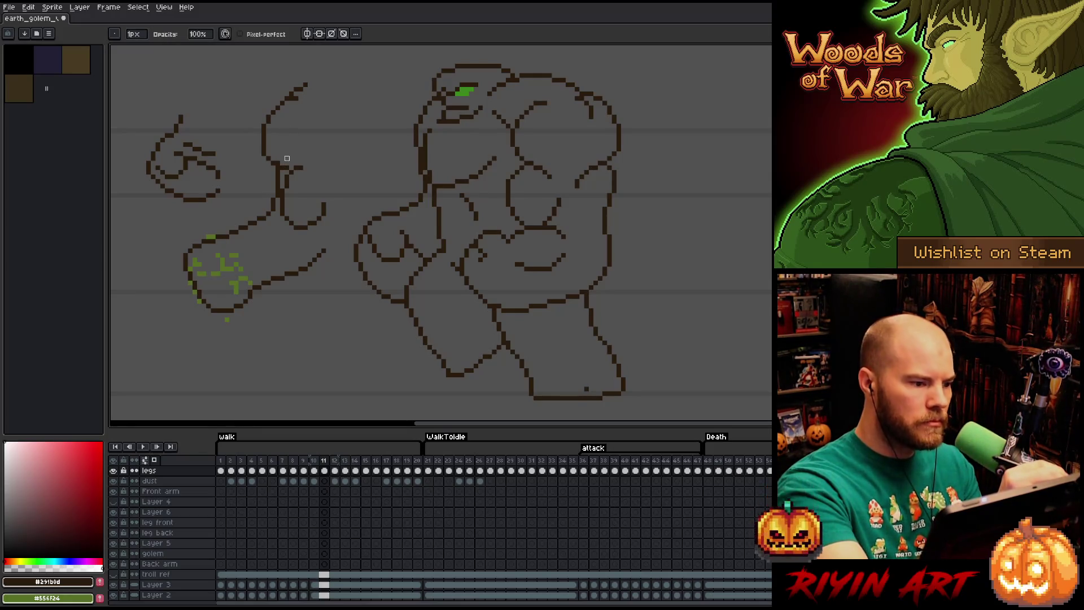
key(b)
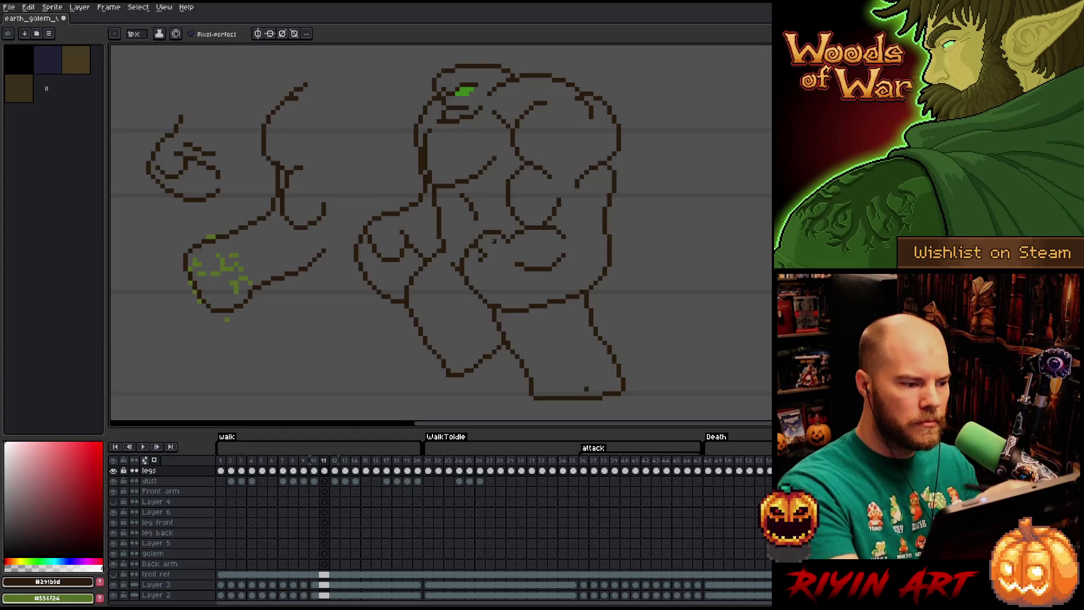
key(e)
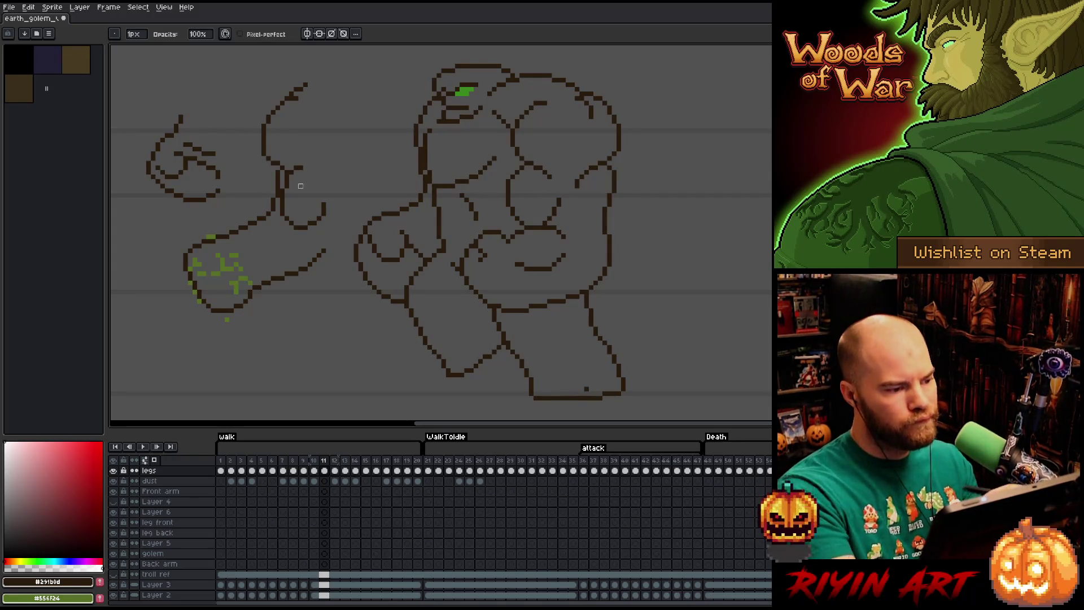
key(b)
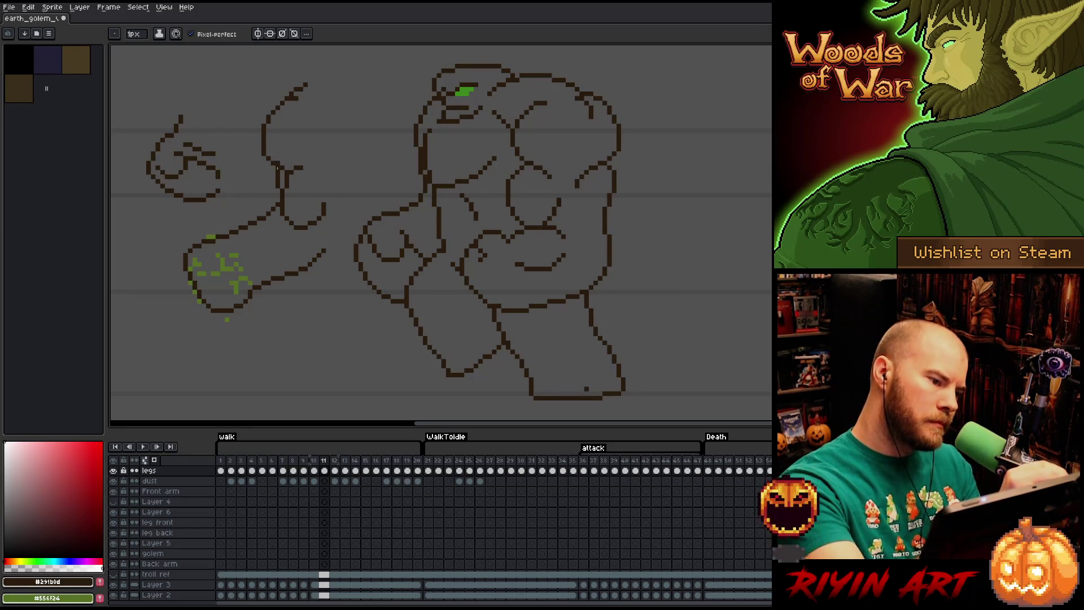
key(e)
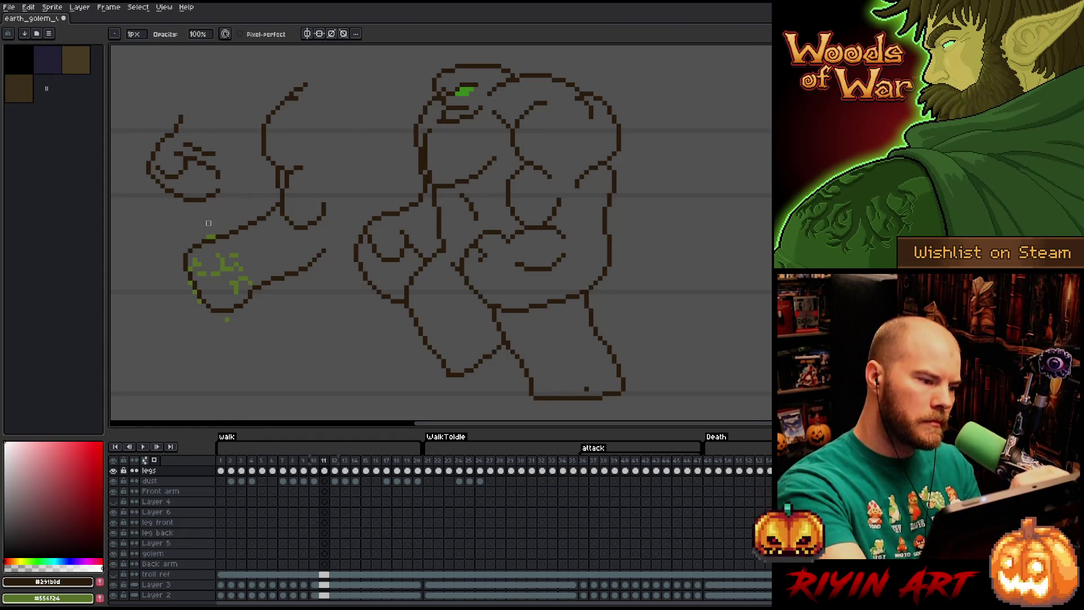
- Draw a dark line down the lower-left fist, undoing and redrawing it once
key(b)
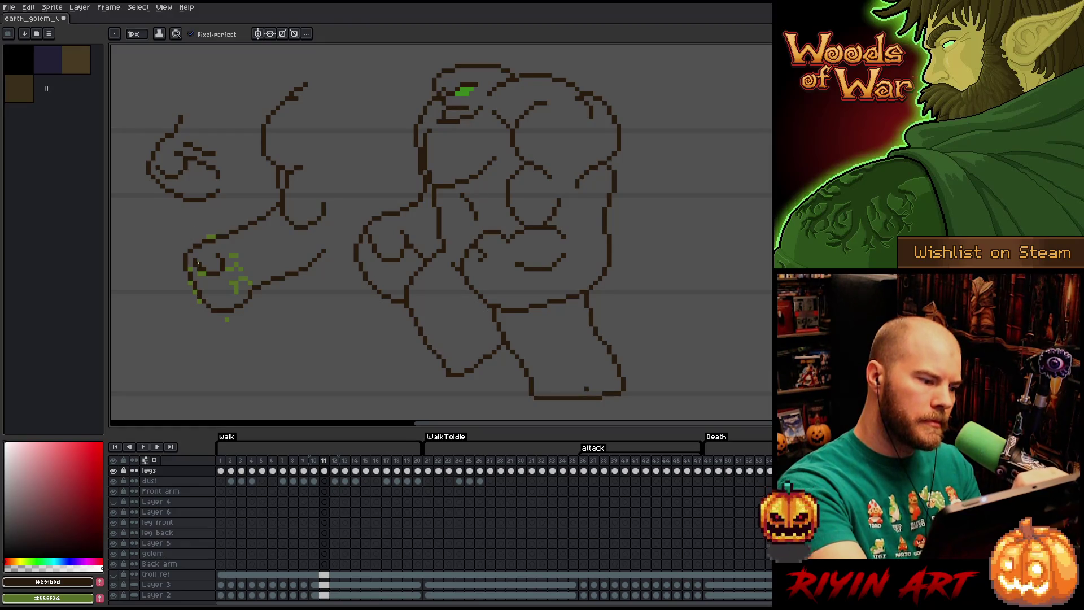
key(e)
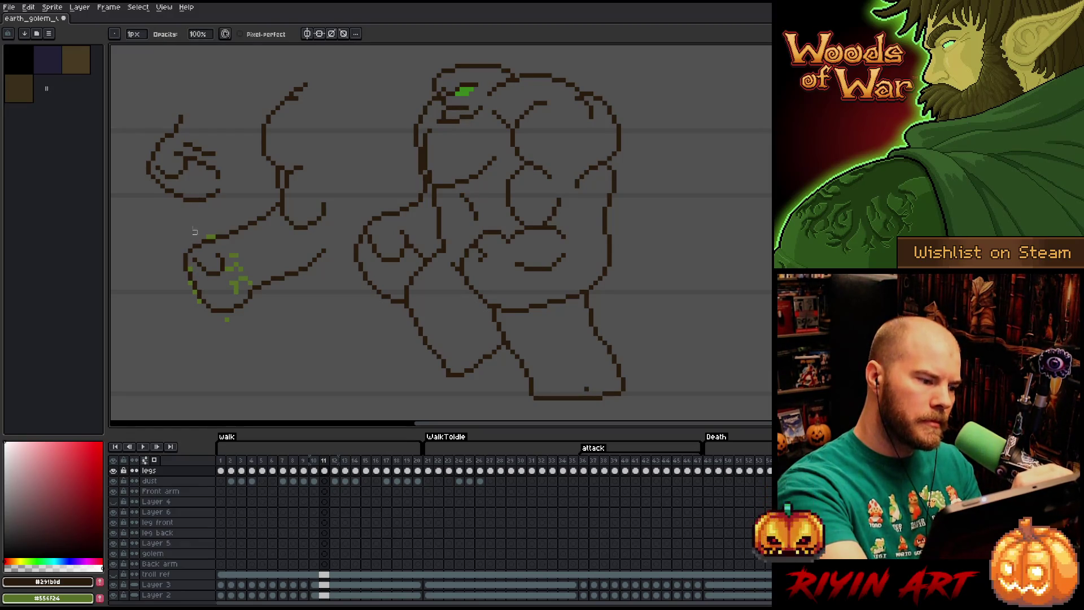
key(b)
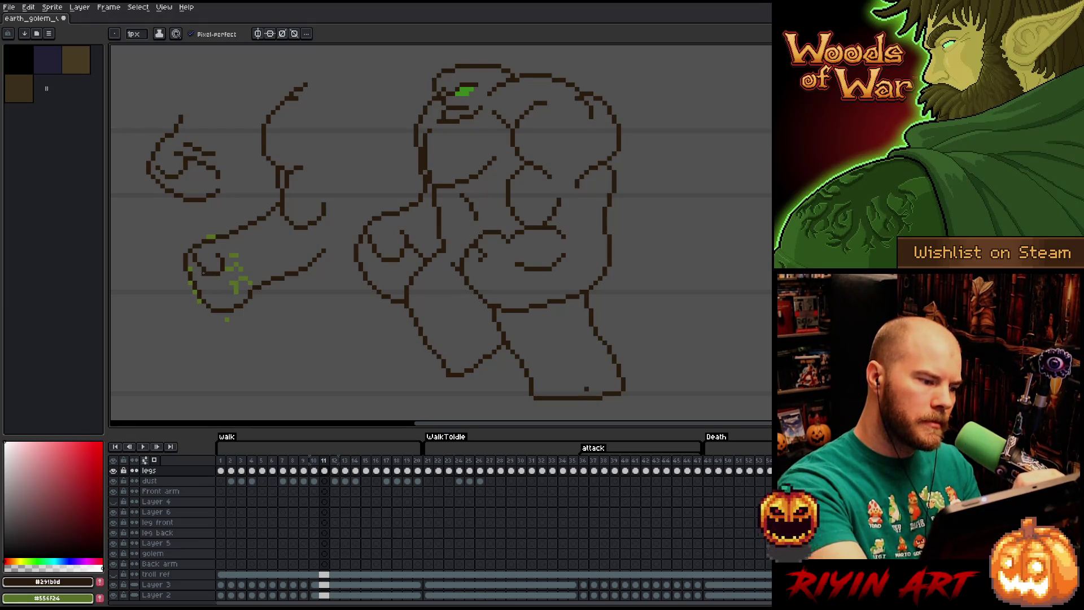
key(e)
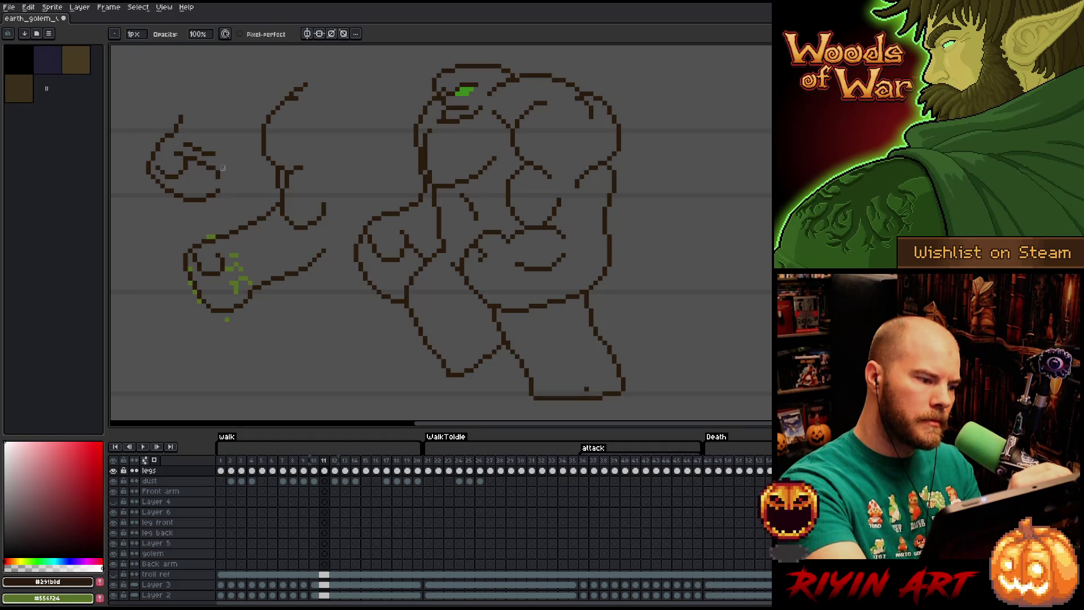
key(b)
drag(232, 262, 246, 295)
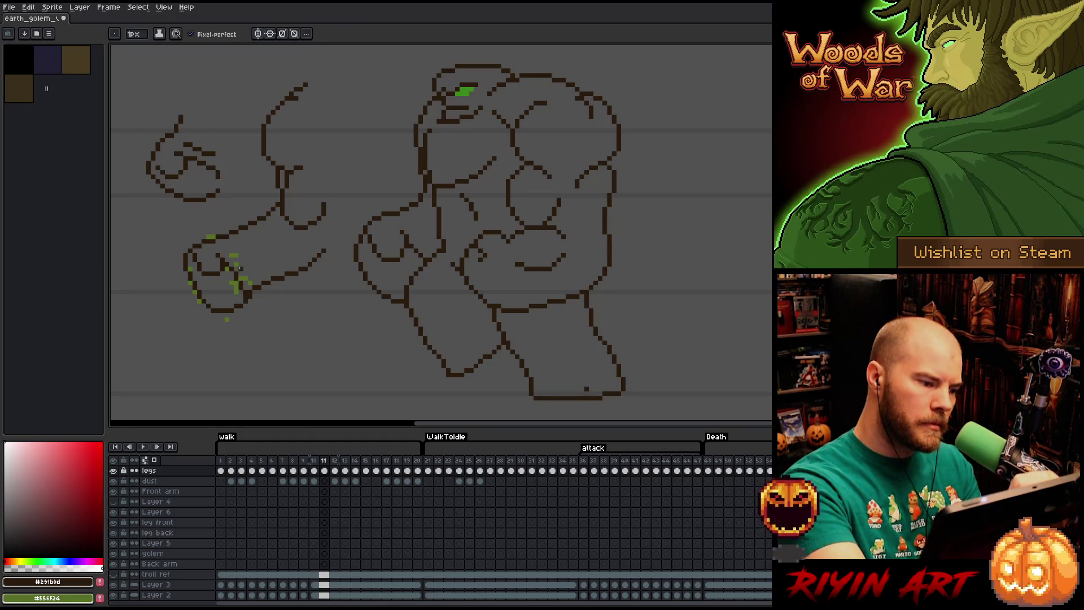
key(ctrl+z)
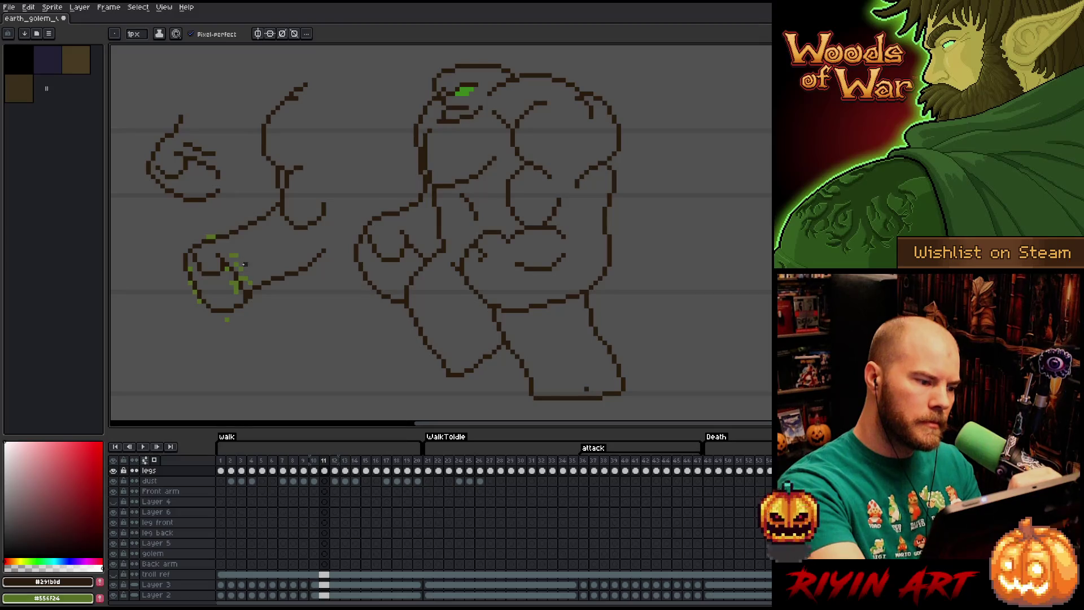
drag(227, 265, 247, 298)
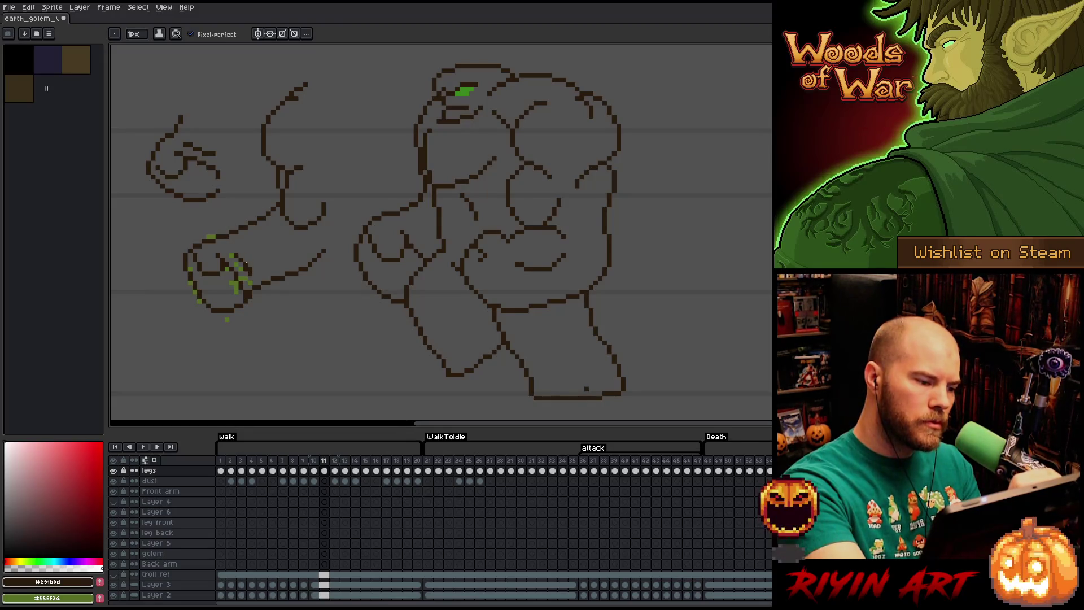
- Continue touching up the fist's dark inner lines with Pencil and Eraser
key(e)
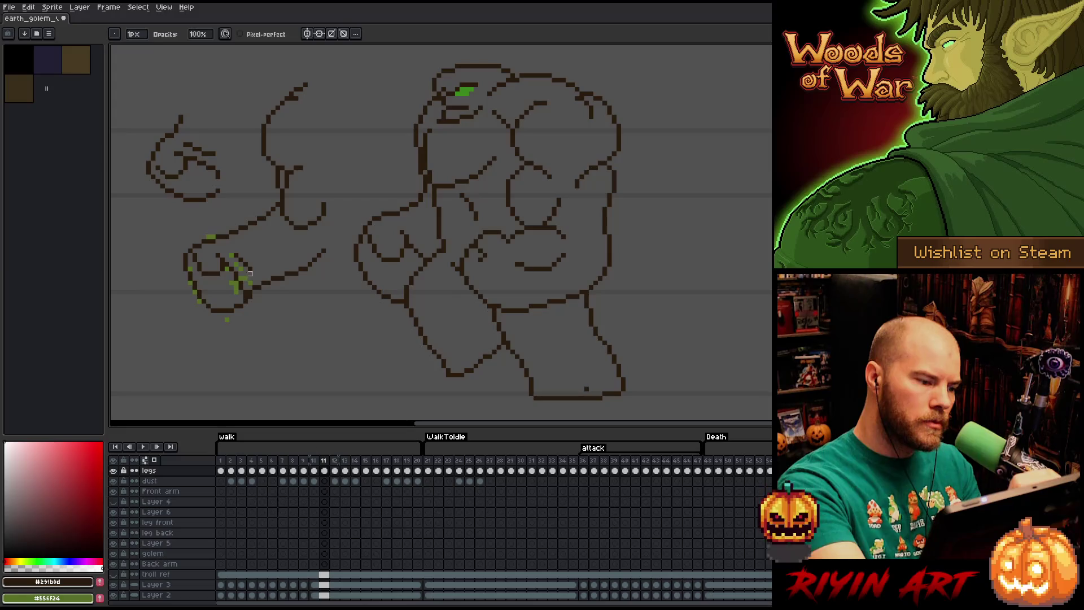
key(b)
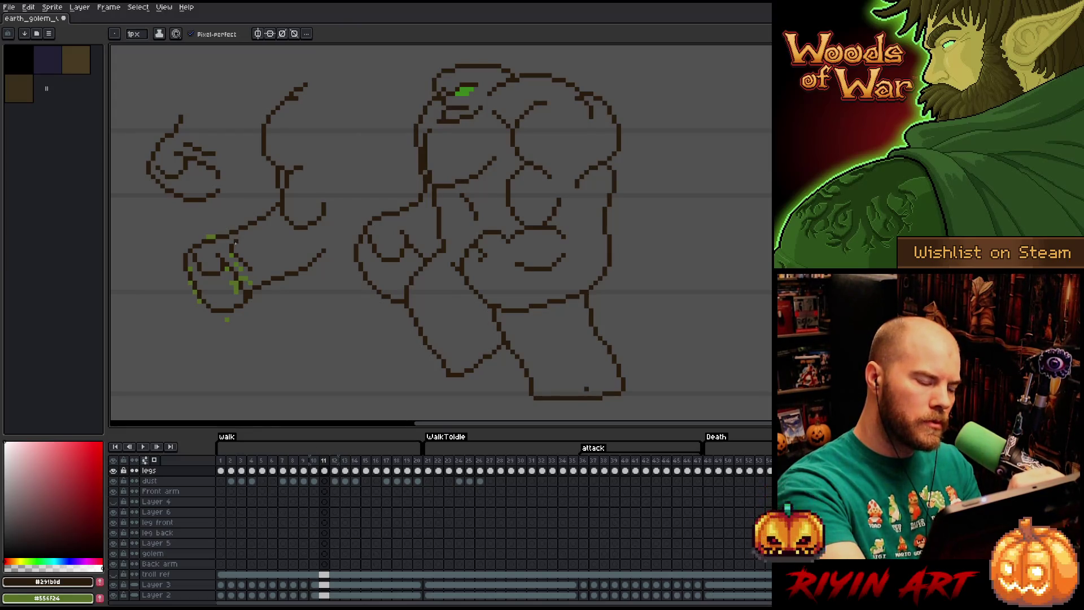
key(e)
key(b)
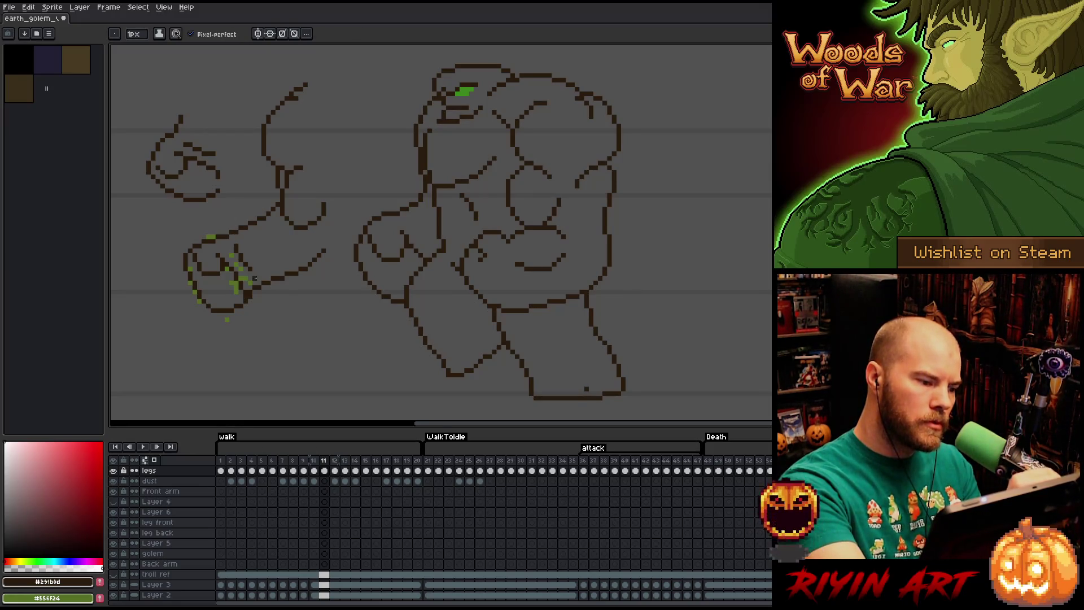
key(e)
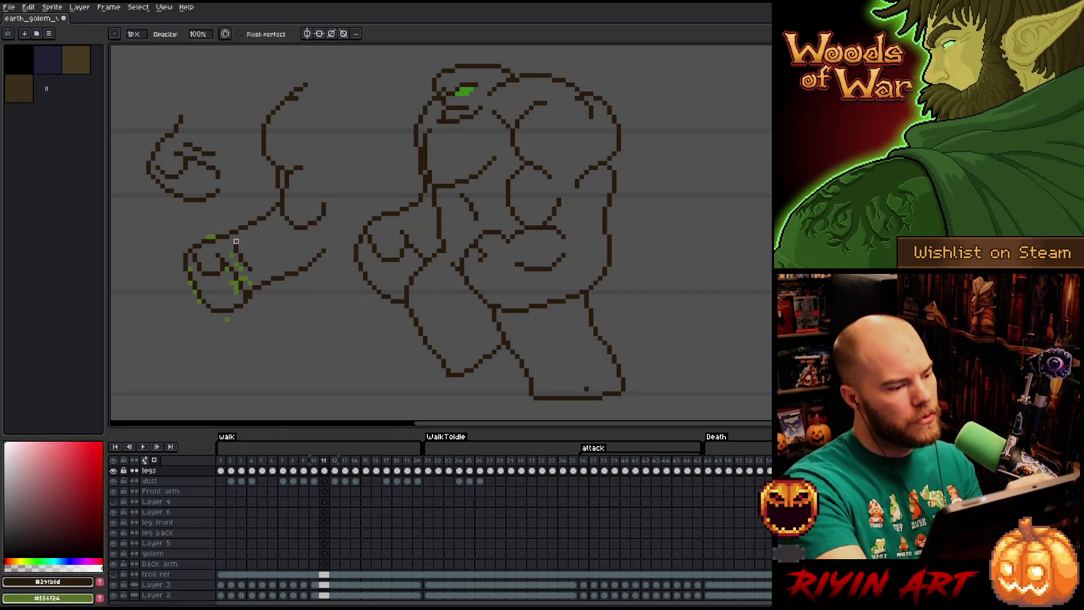
key(b)
key(e)
key(b)
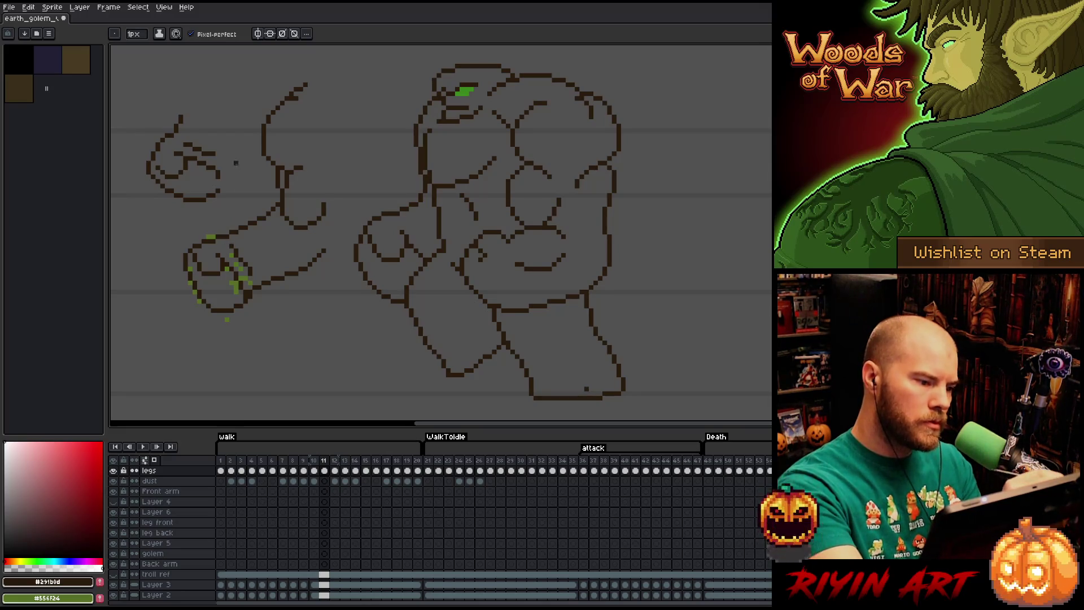
key(e)
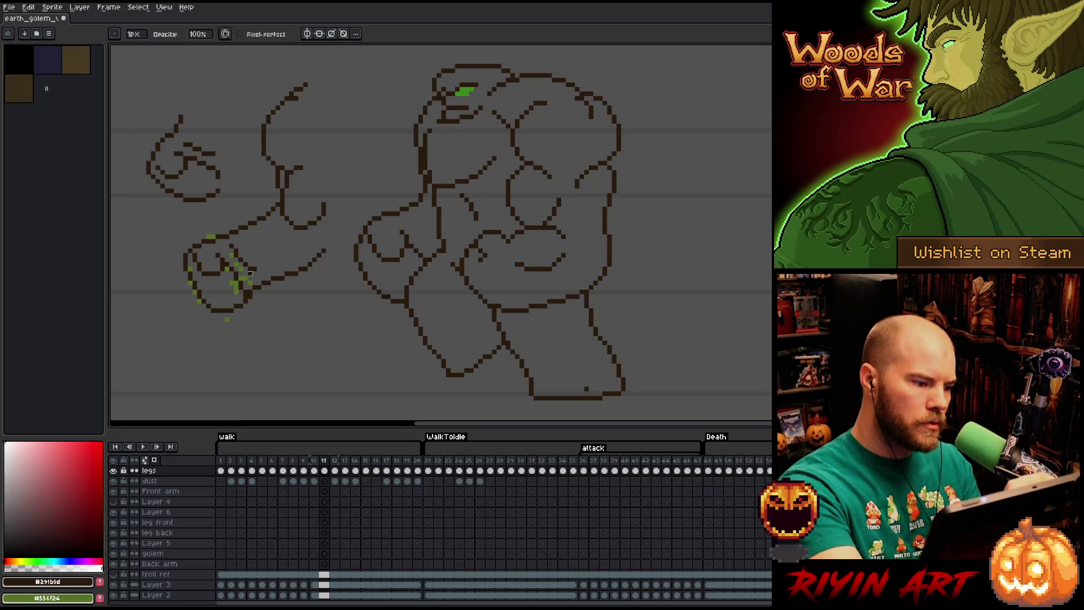
key(b)
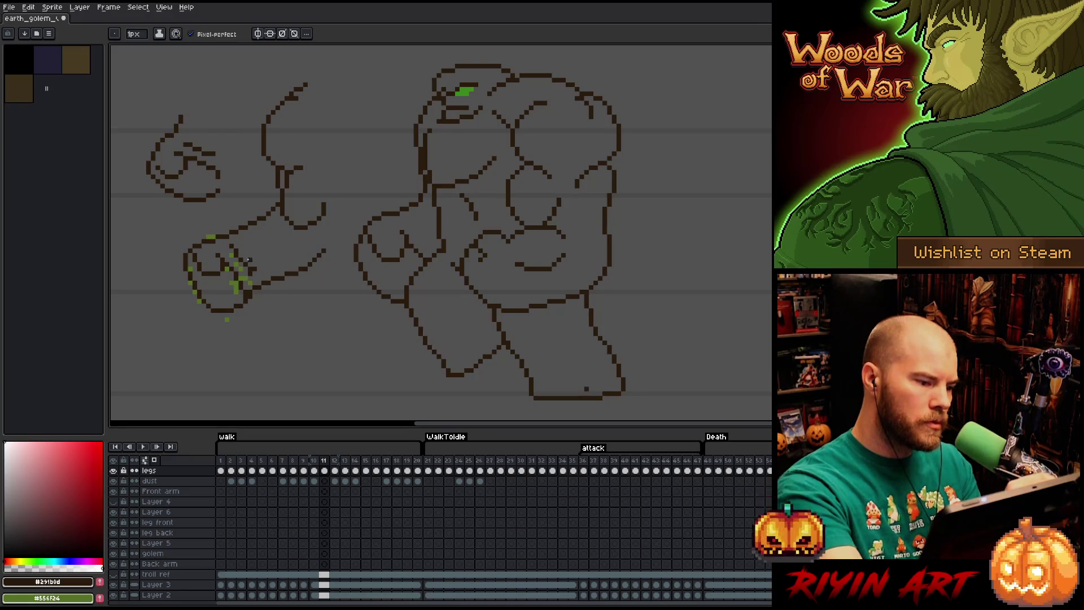
key(e)
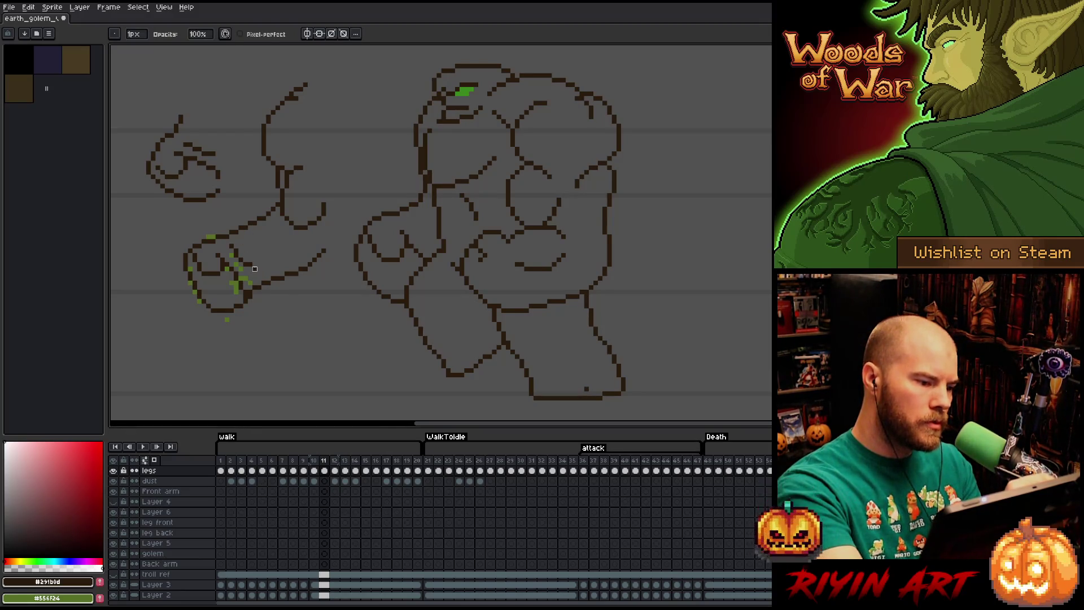
- Undo an accidental dark brown bucket fill around the golem
key(g)
click(252, 220)
key(ctrl+z)
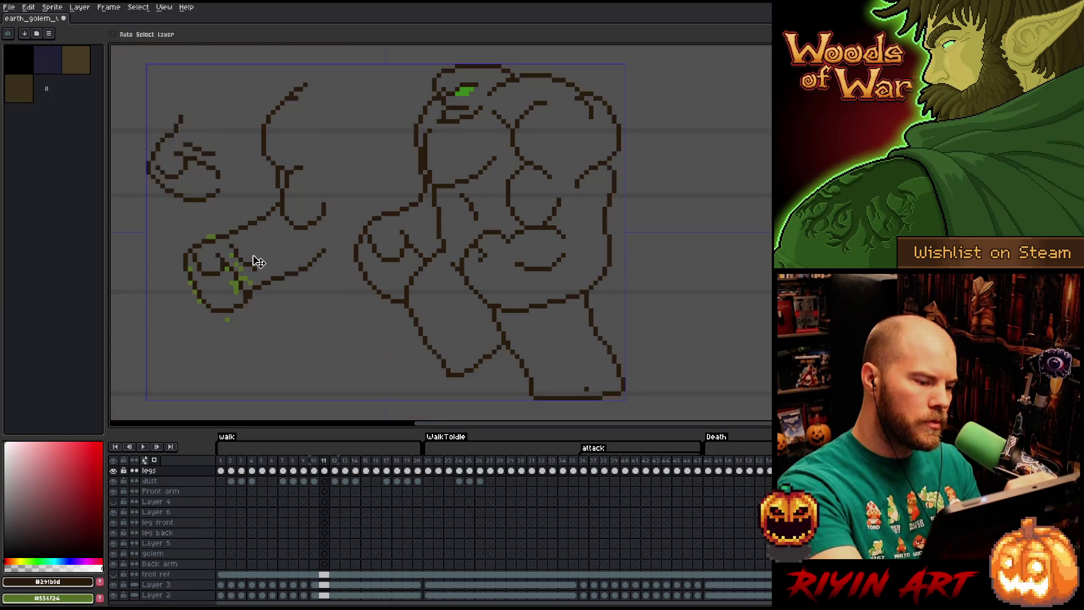
key(b)
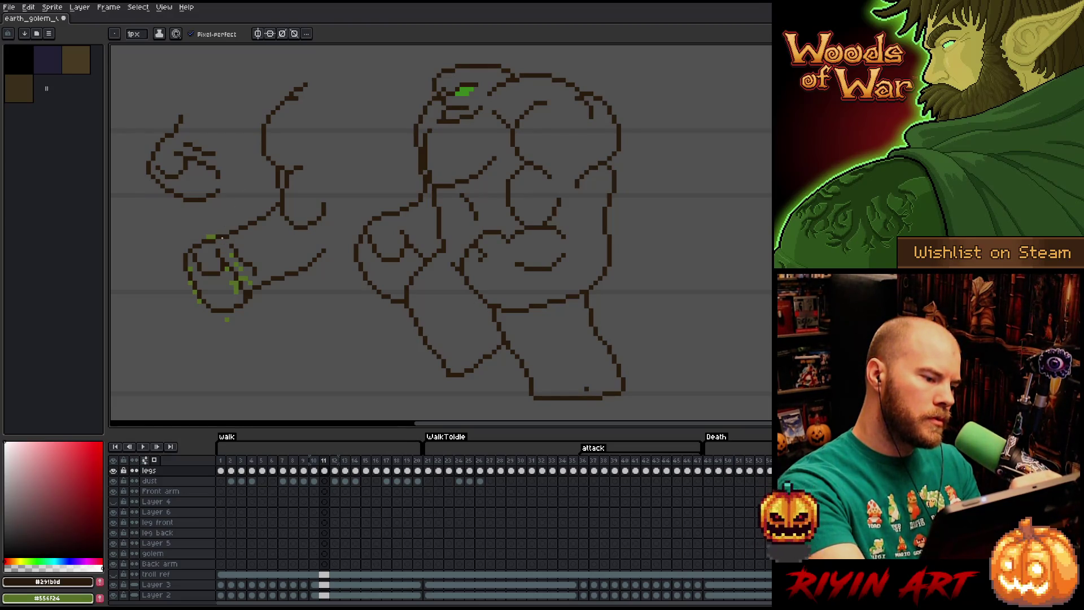
key(q)
drag(232, 182, 234, 195)
key(Delete)
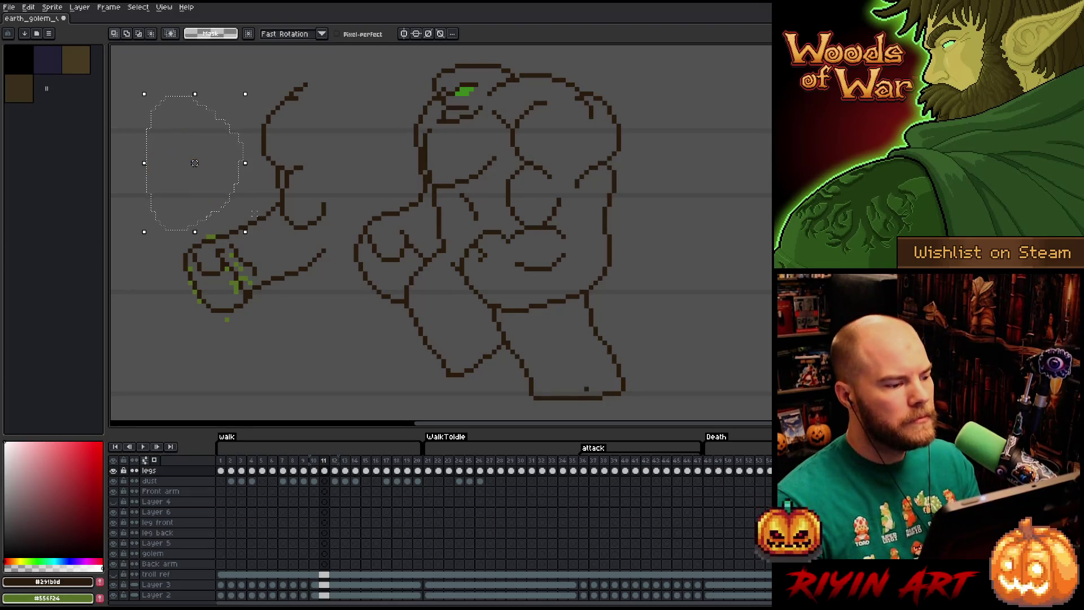
key(ctrl+d)
key(b)
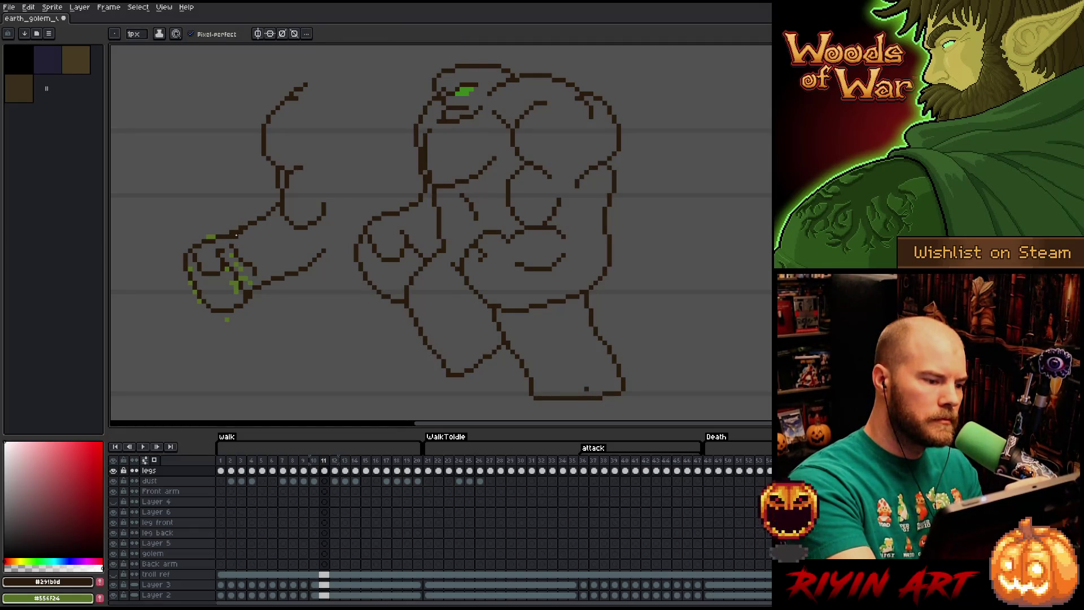
key(e)
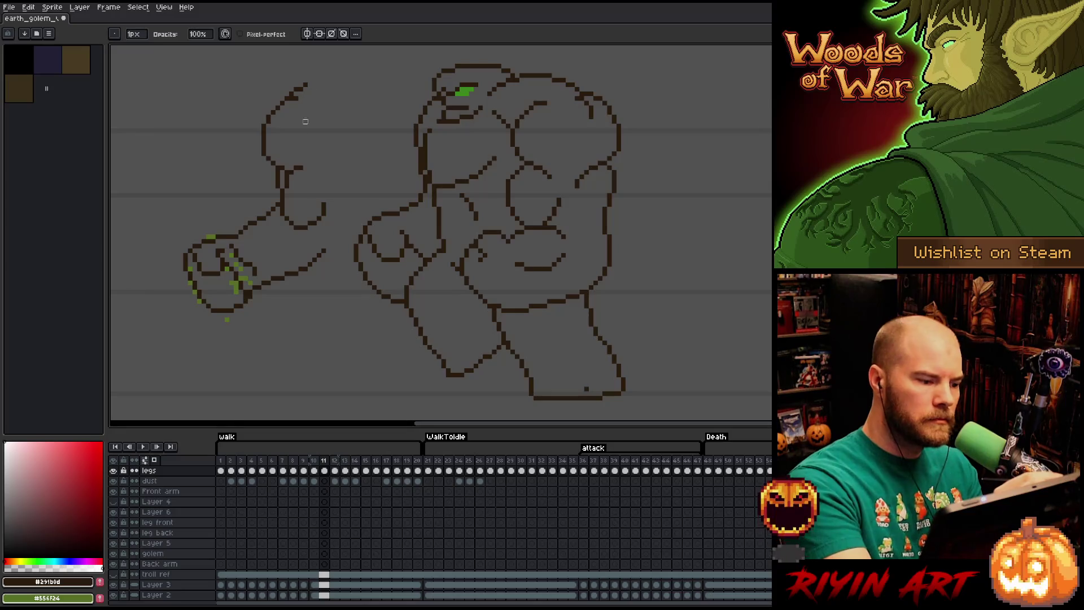
key(b)
key(e)
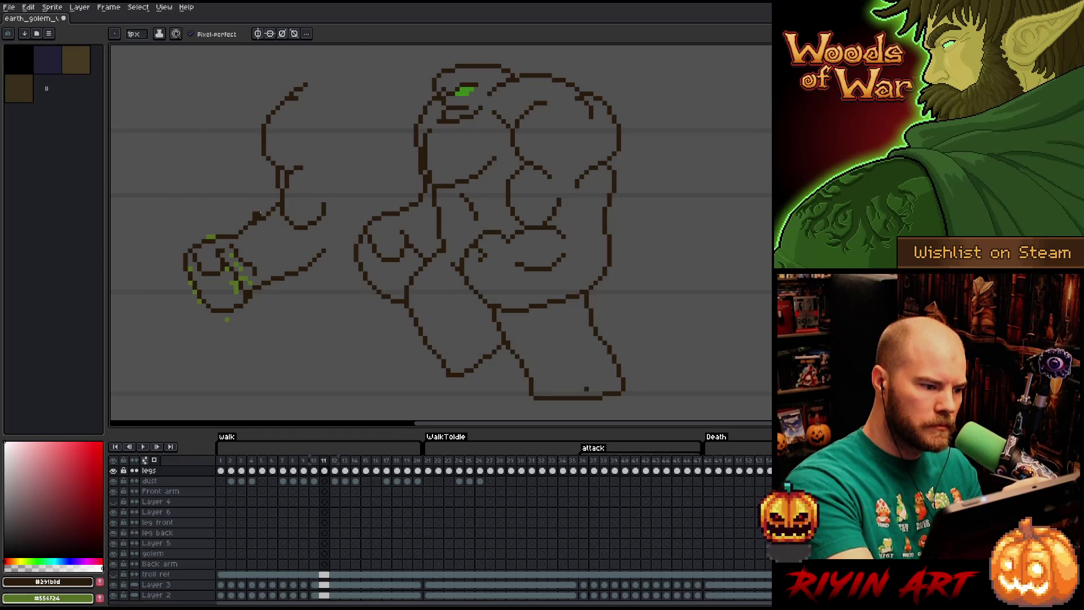
key(b)
key(e)
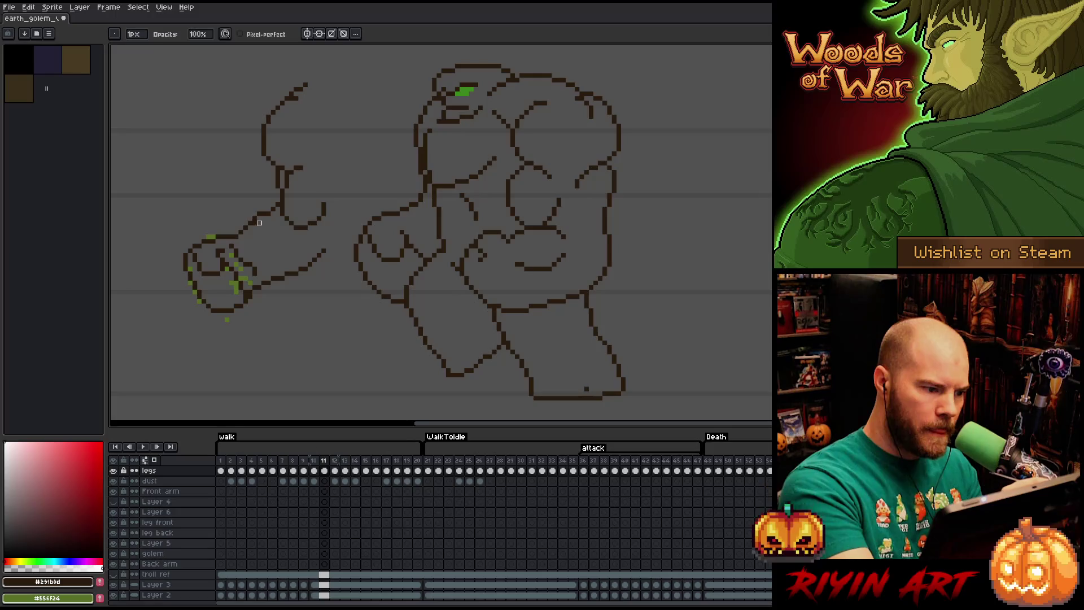
key(b)
key(e)
key(b)
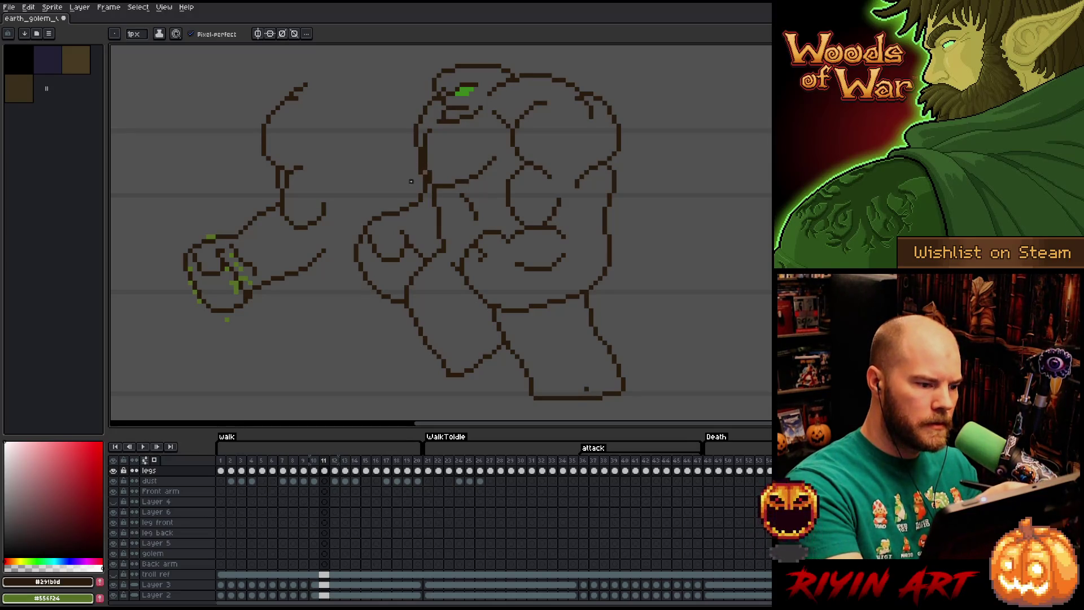
key(q)
drag(278, 221, 305, 232)
key(ctrl+d)
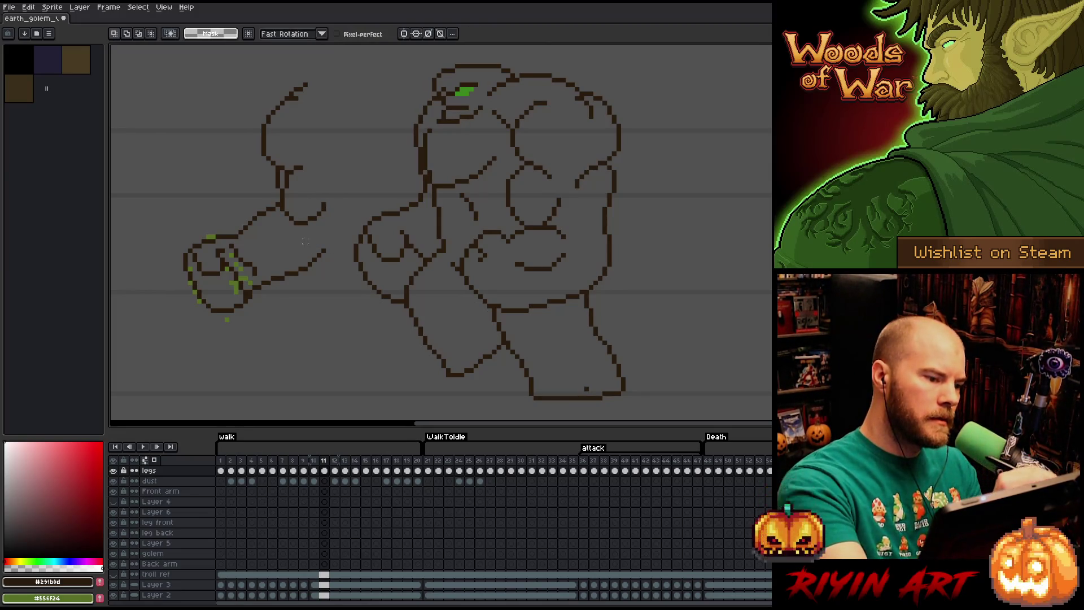
key(b)
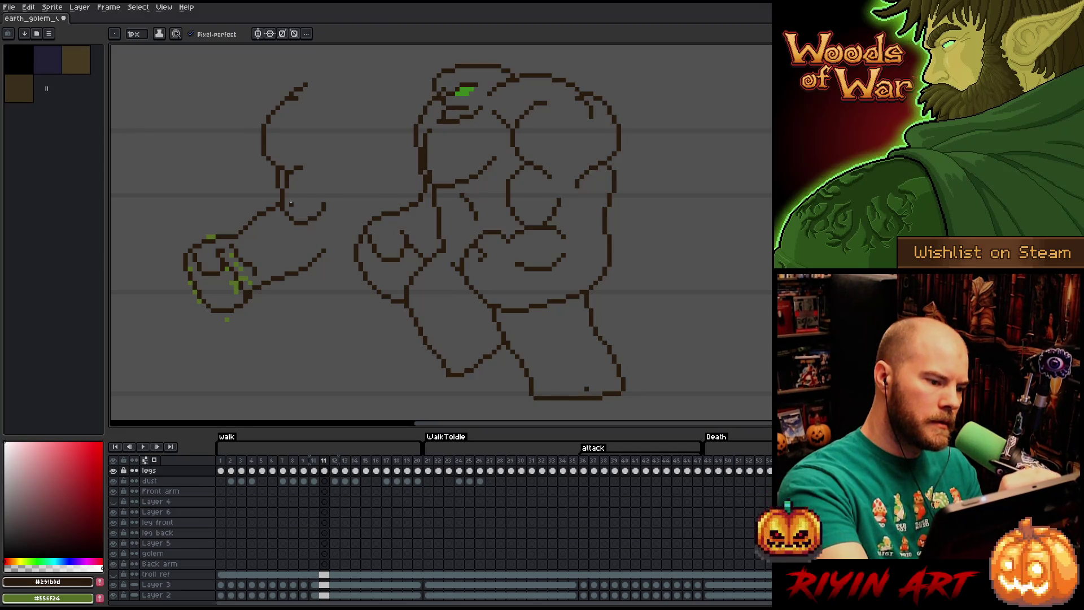
key(e)
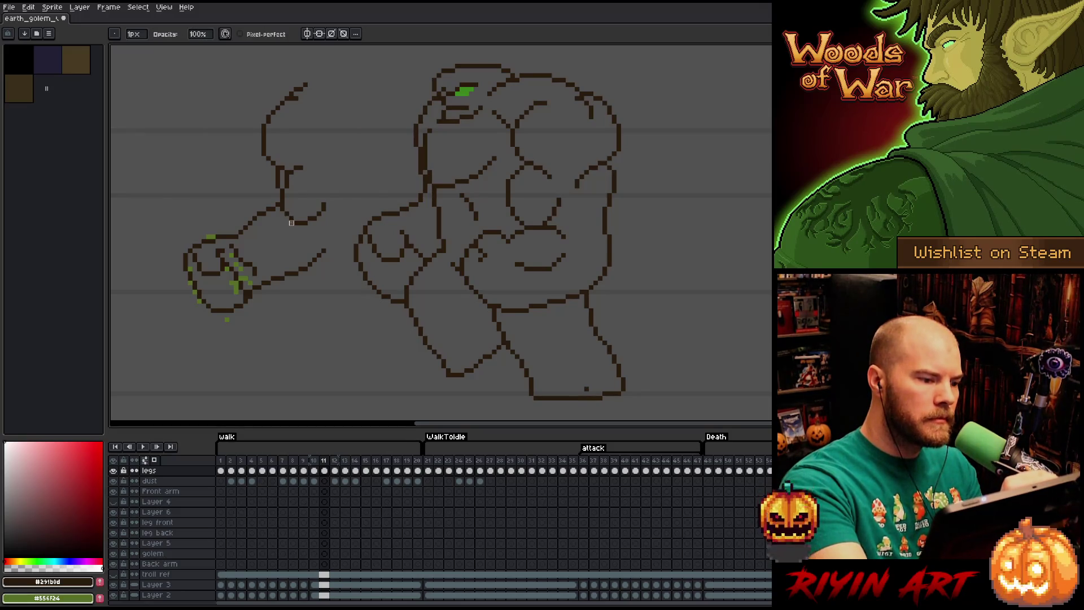
key(v)
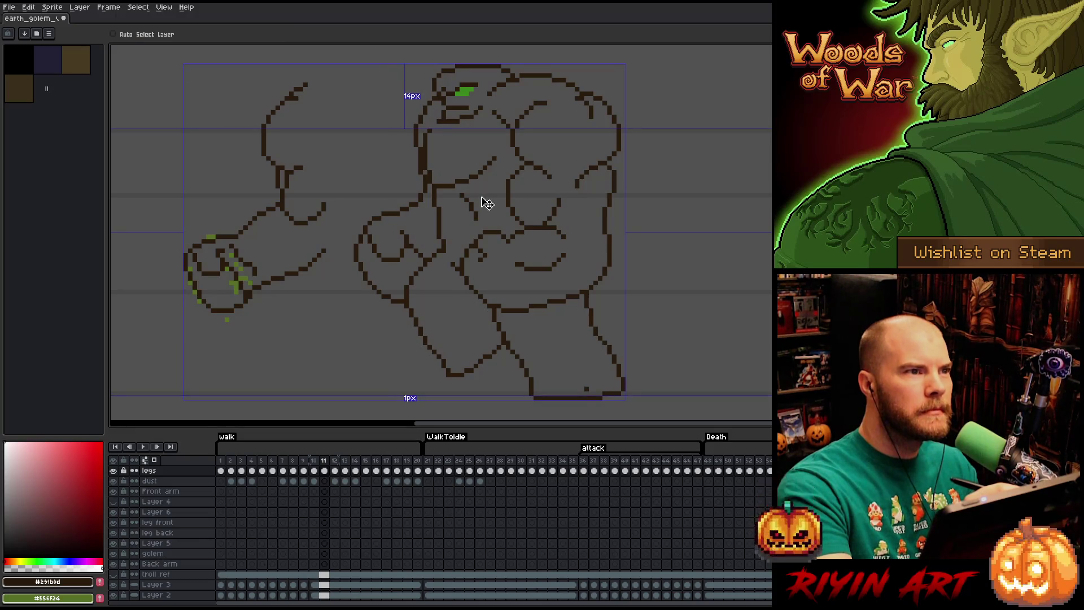
key(e)
key(m)
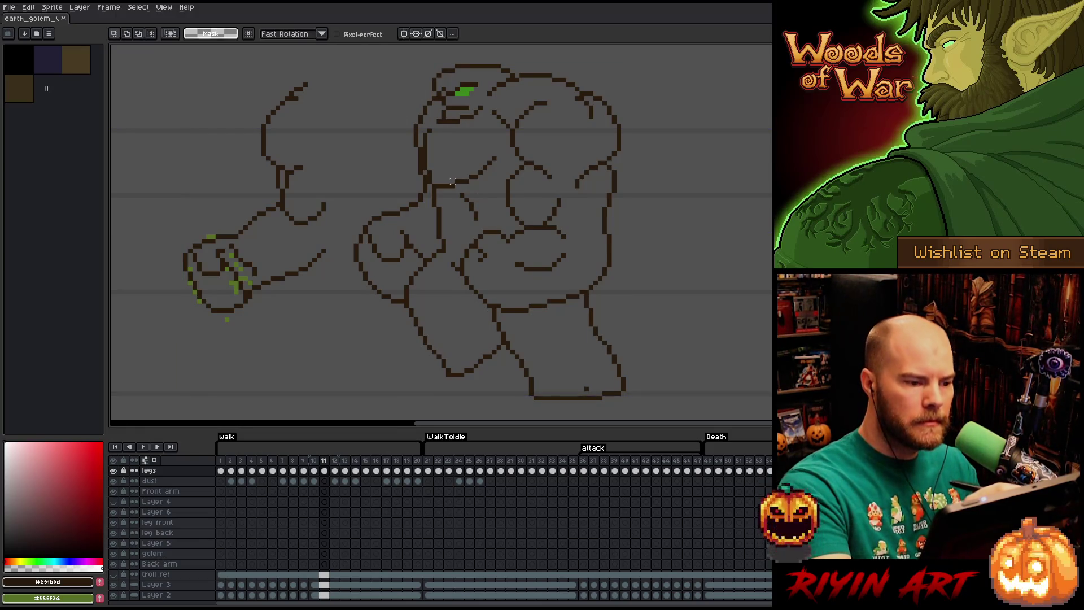
- Lasso and delete the old arm curve on the golem's left, then select the detached arm
mouse_move(430, 92)
mouse_down()
mouse_move(426, 260)
mouse_move(392, 282)
mouse_move(388, 324)
mouse_move(346, 229)
mouse_up()
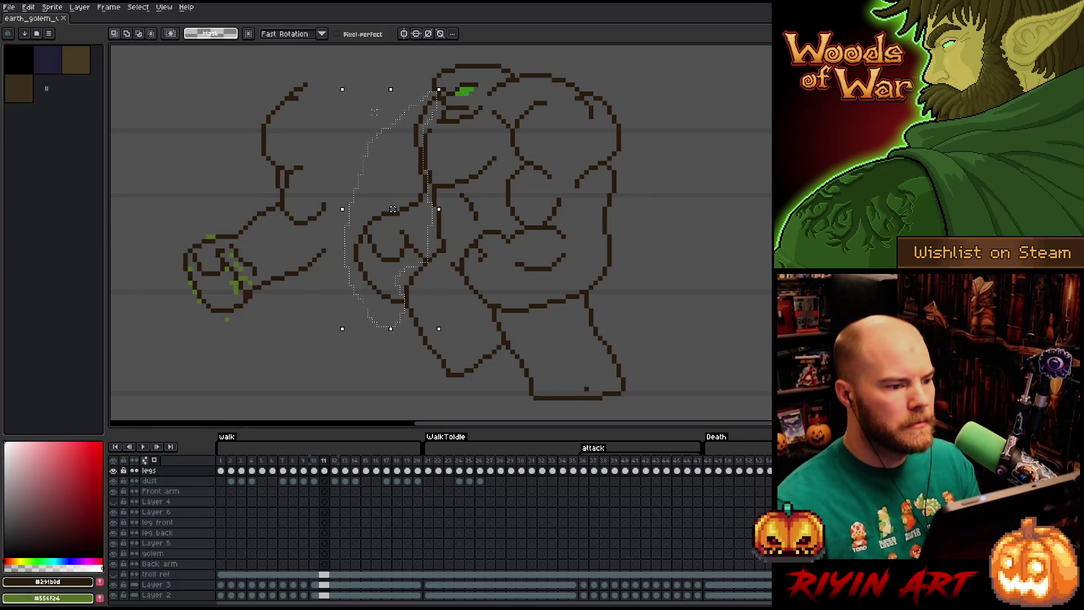
key(Delete)
key(b)
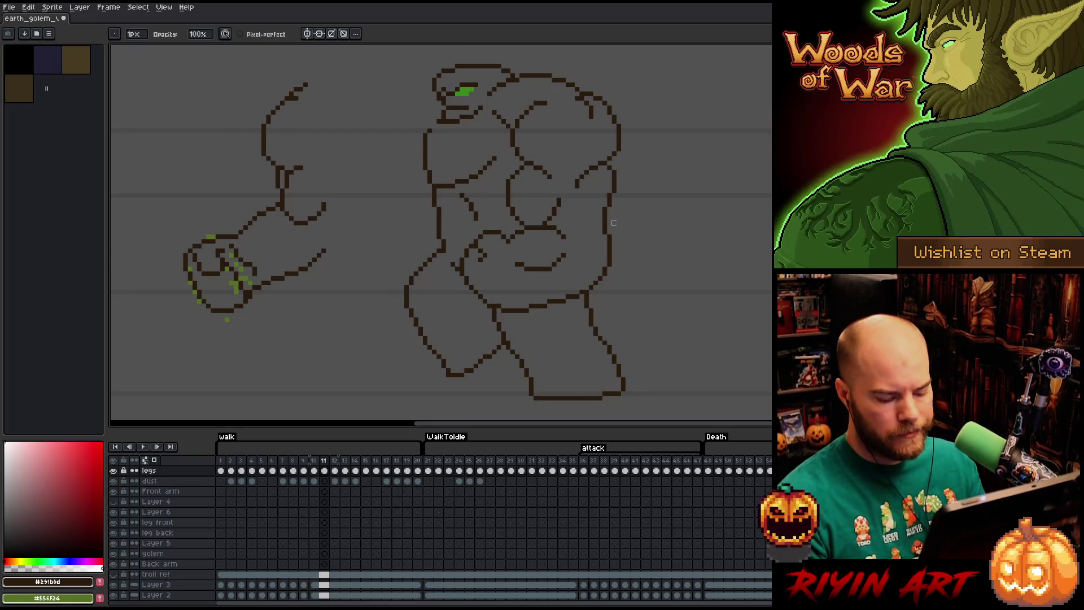
key(q)
drag(126, 82, 355, 355)
- Use Replace Color to swap the arm's sampled green for transparent
key(shift+r)
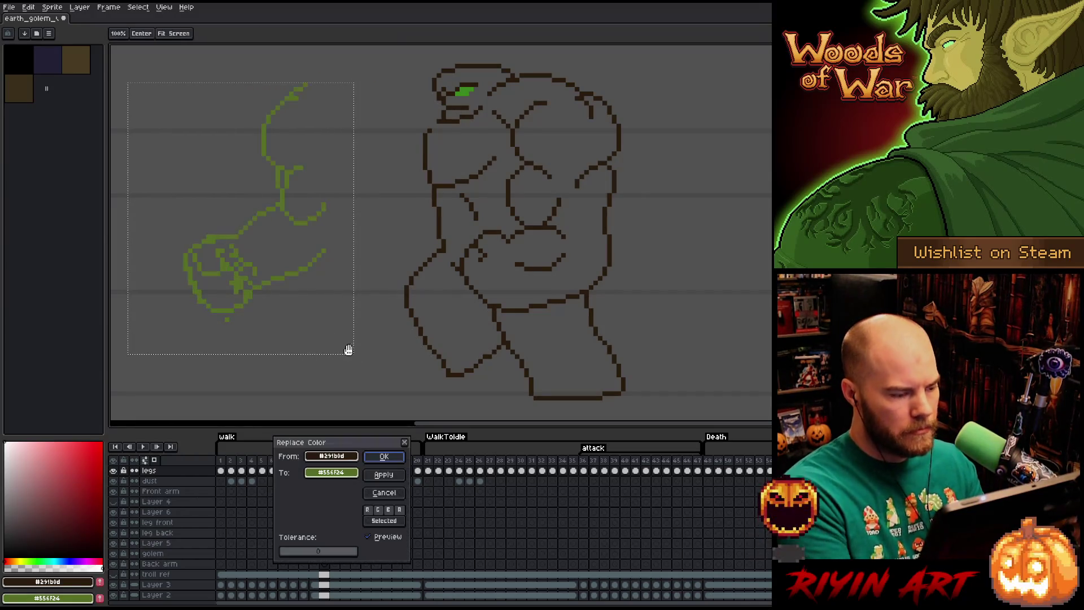
click(265, 273)
click(246, 275)
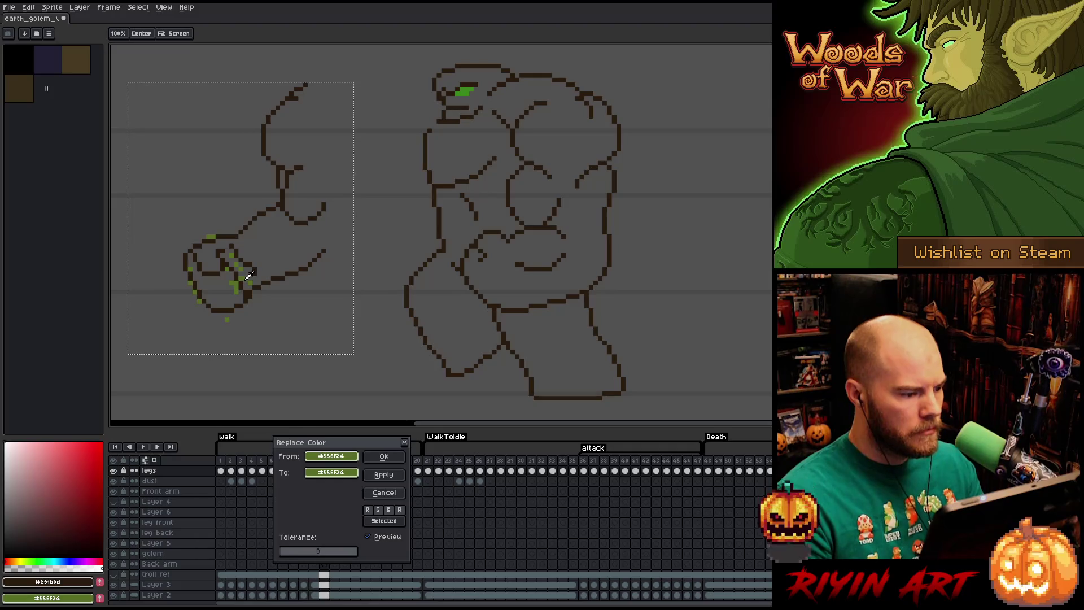
click(343, 479)
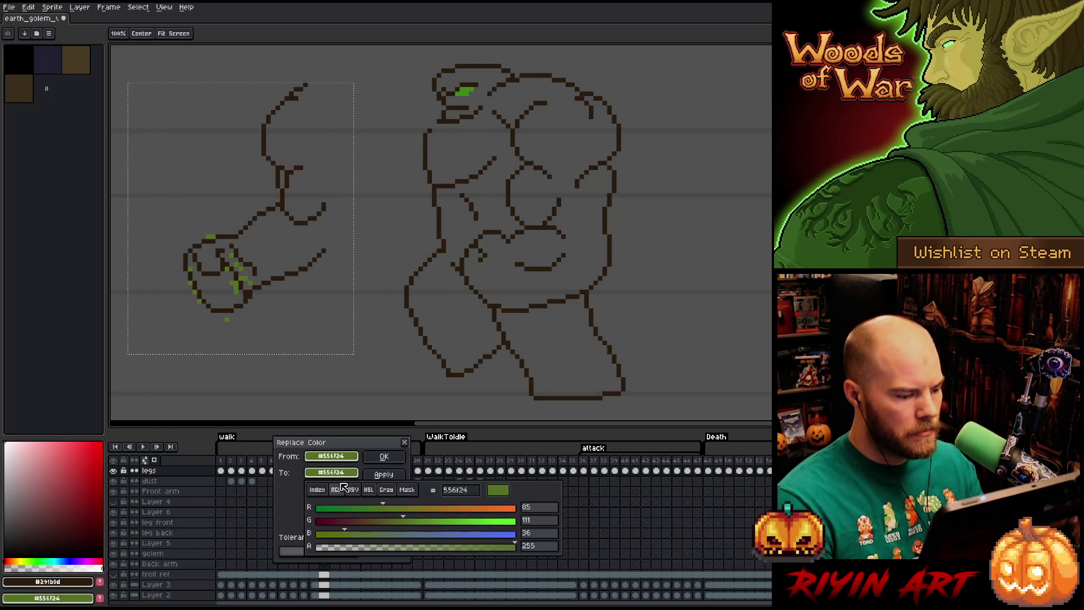
click(350, 550)
click(384, 456)
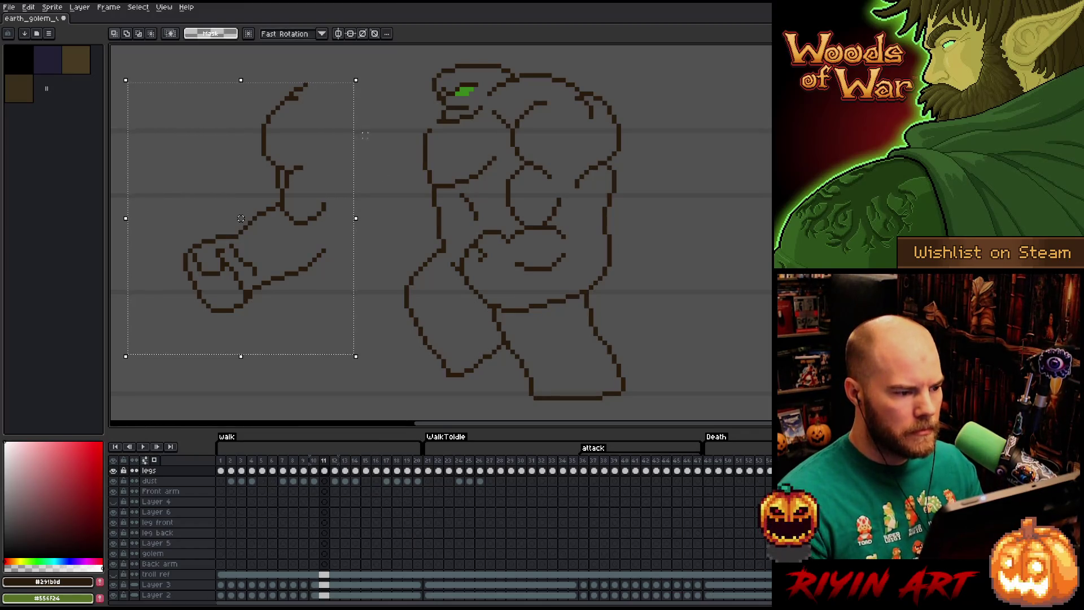
- Reselect the detached arm, nudge it up one pixel, and commit
drag(241, 218, 241, 223)
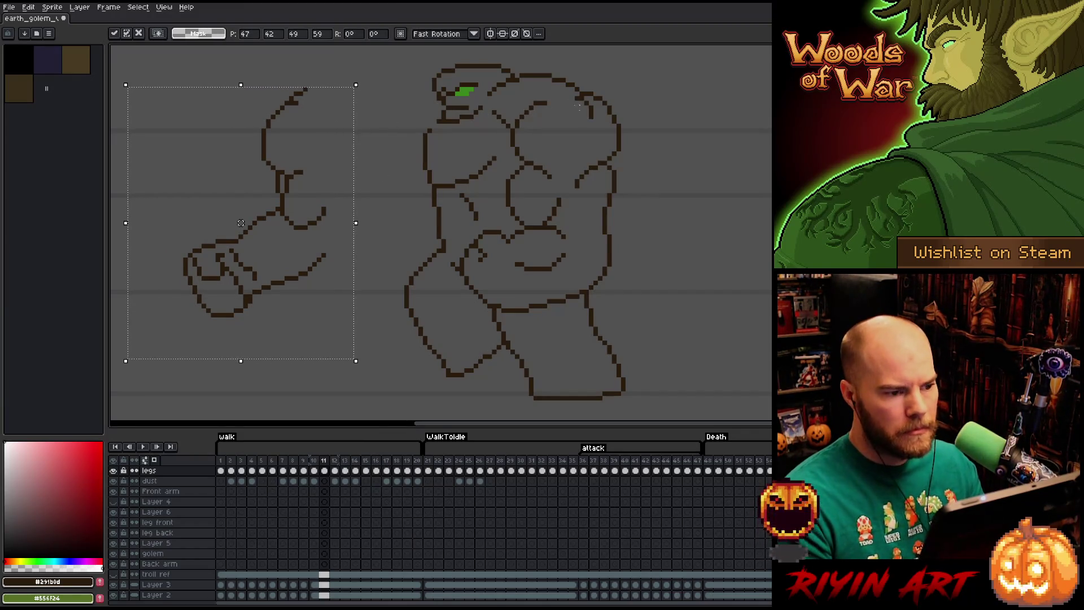
drag(553, 99, 264, 153)
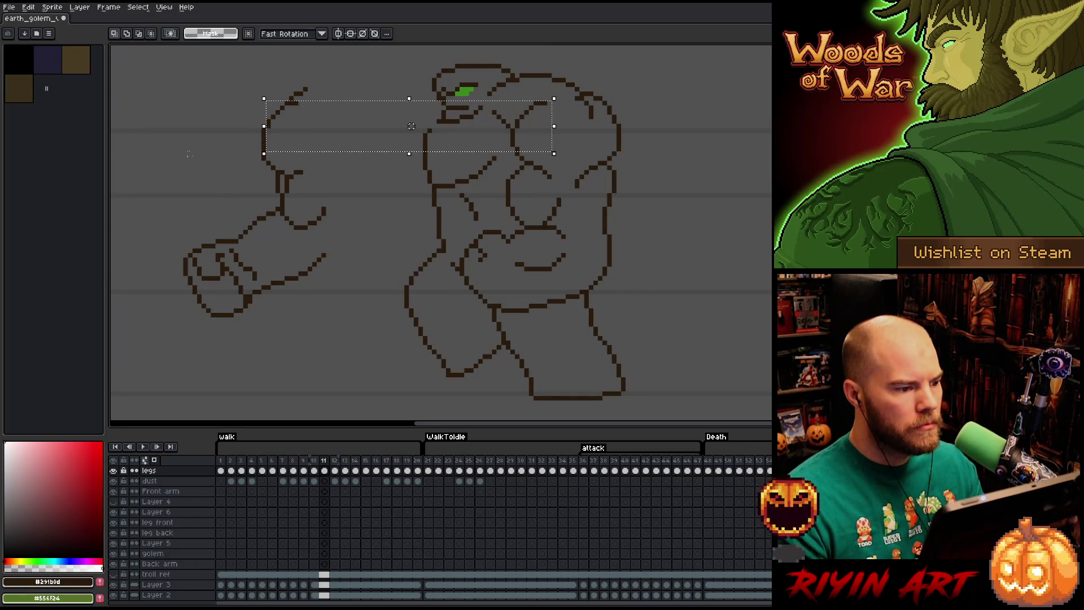
mouse_move(132, 72)
mouse_down()
mouse_move(375, 399)
mouse_move(353, 367)
mouse_up()
key(Up)
key(Return)
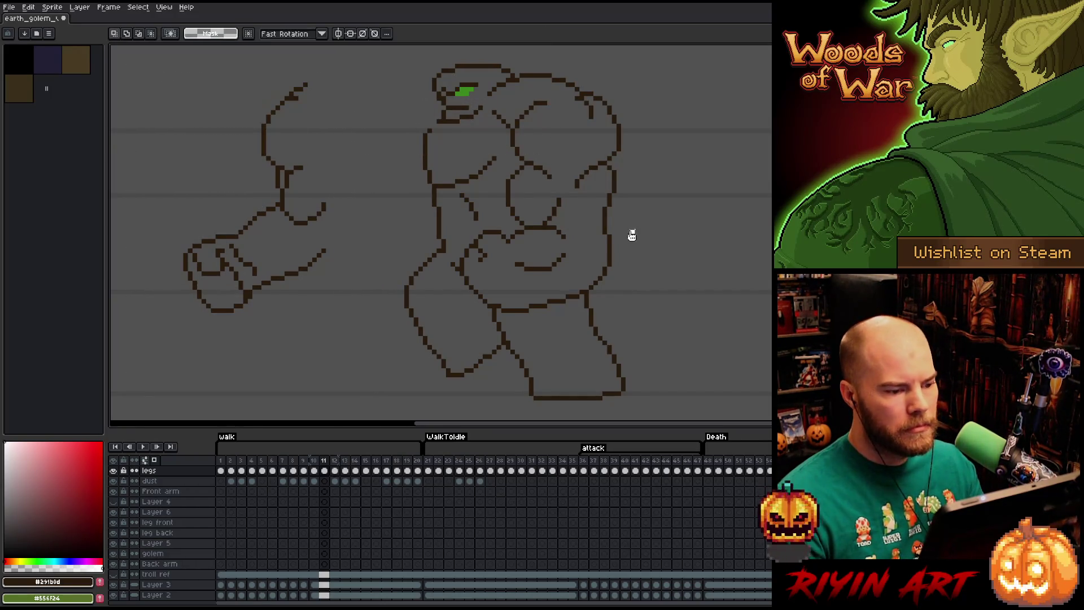
- Select the fist together with the forearm and move them up a few pixels
drag(535, 227, 196, 269)
key(Escape)
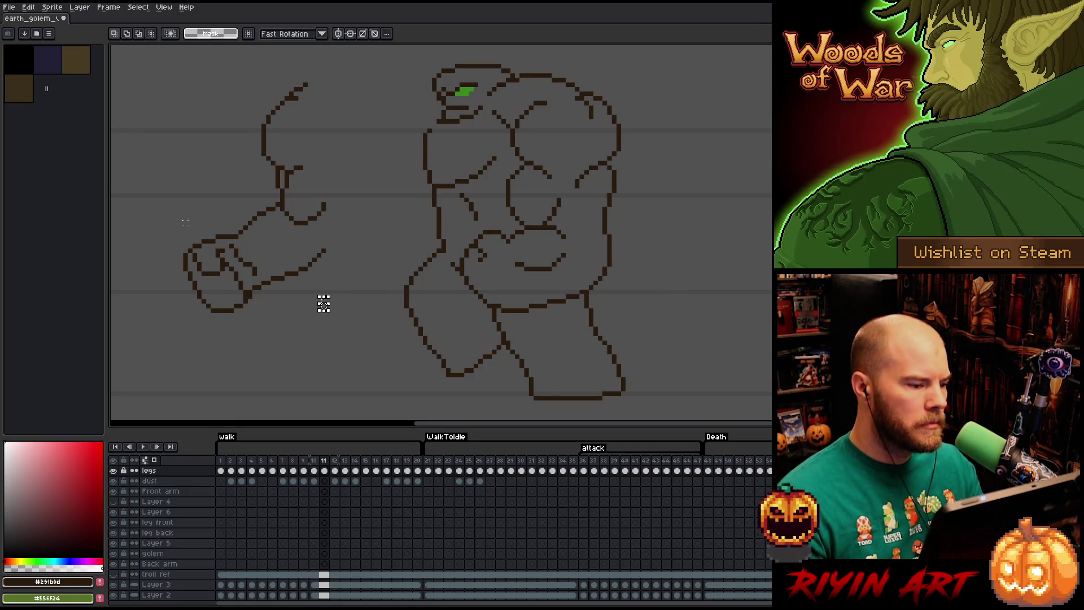
drag(162, 227, 254, 301)
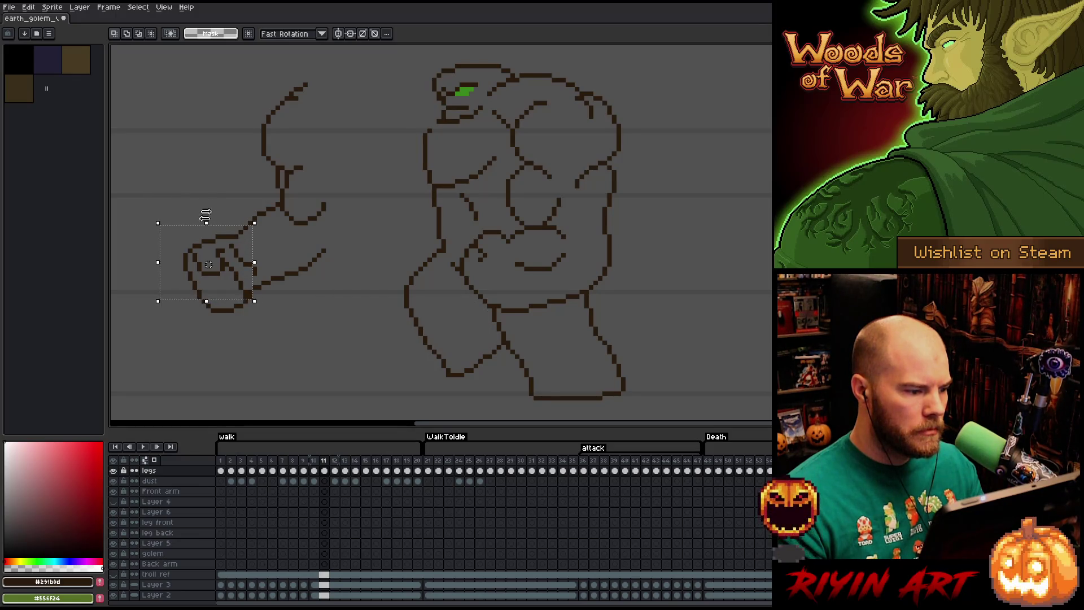
mouse_move(234, 206)
mouse_down()
mouse_move(252, 237)
mouse_move(252, 226)
mouse_up()
drag(342, 246, 174, 341)
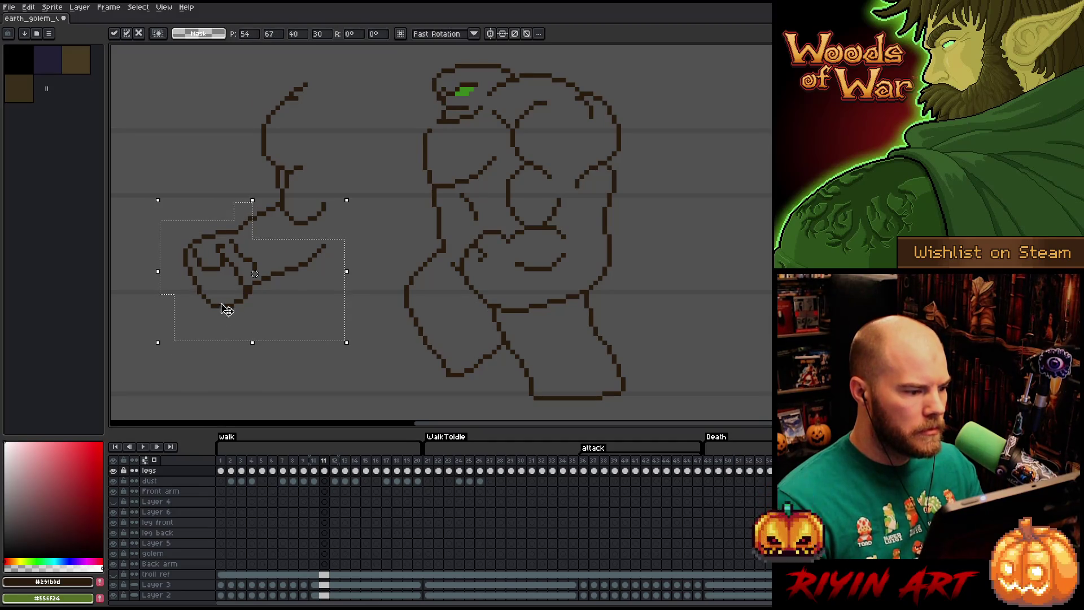
mouse_move(317, 156)
mouse_down()
mouse_move(205, 213)
mouse_move(205, 227)
mouse_up()
drag(256, 282, 255, 277)
key(Return)
- Shift the forearm's right piece and adjust the arm's right end, then deselect
drag(354, 226, 264, 306)
click(298, 303)
key(Up)
drag(310, 264, 310, 268)
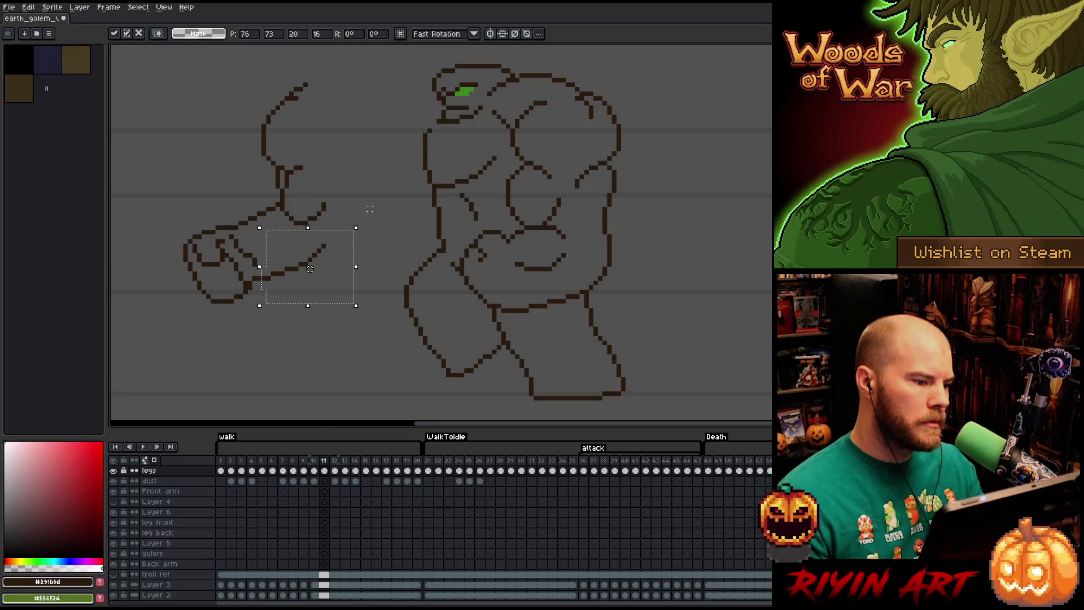
mouse_move(371, 208)
mouse_down()
mouse_move(310, 295)
mouse_move(258, 304)
mouse_move(329, 282)
mouse_up()
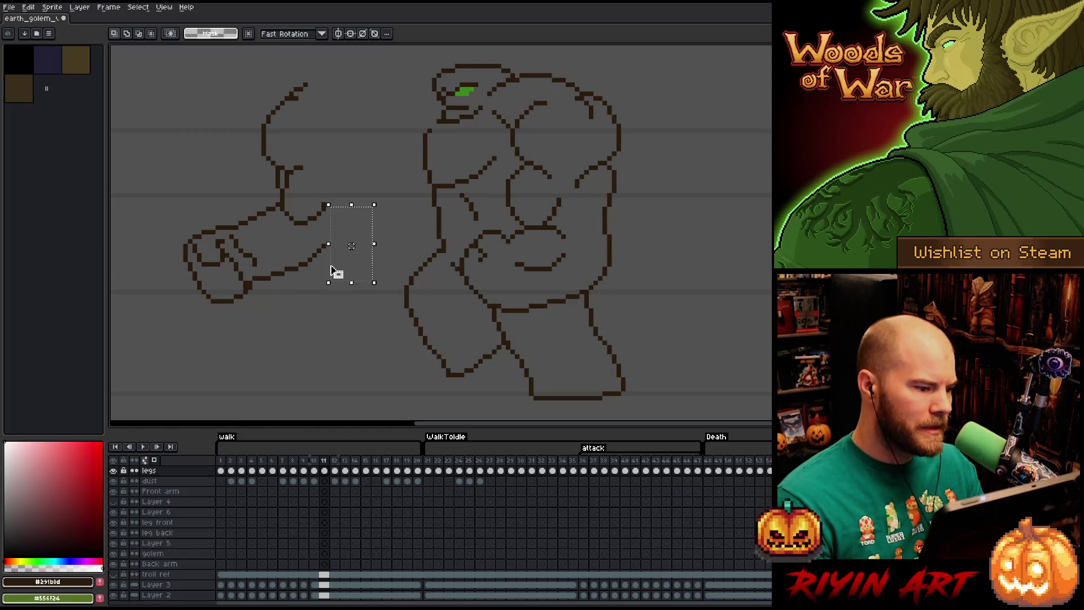
key(ctrl+d)
- Add a short stroke at the arm's right end
key(b)
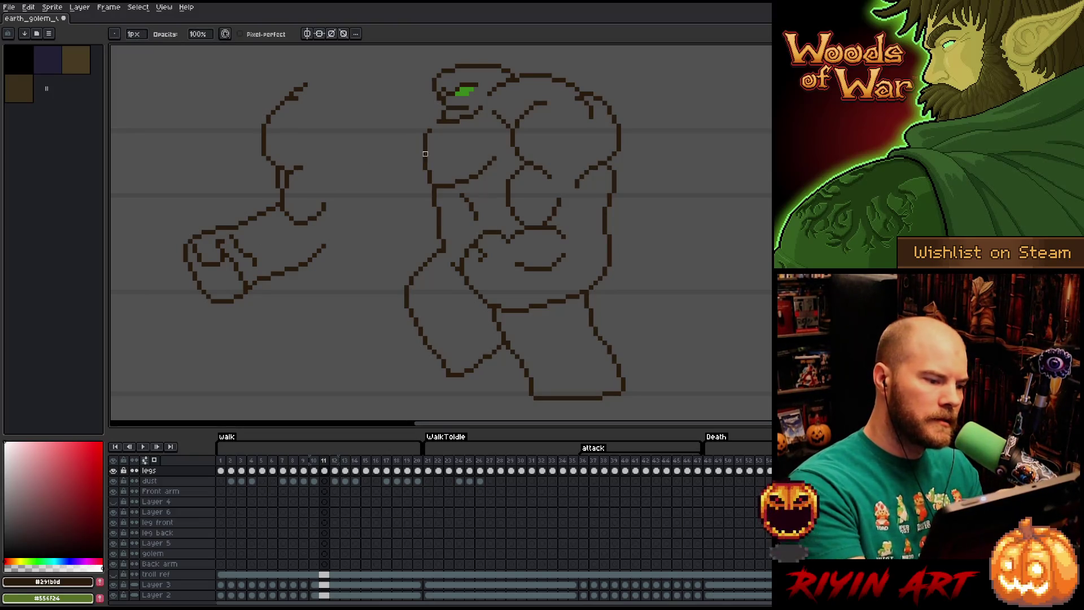
key(e)
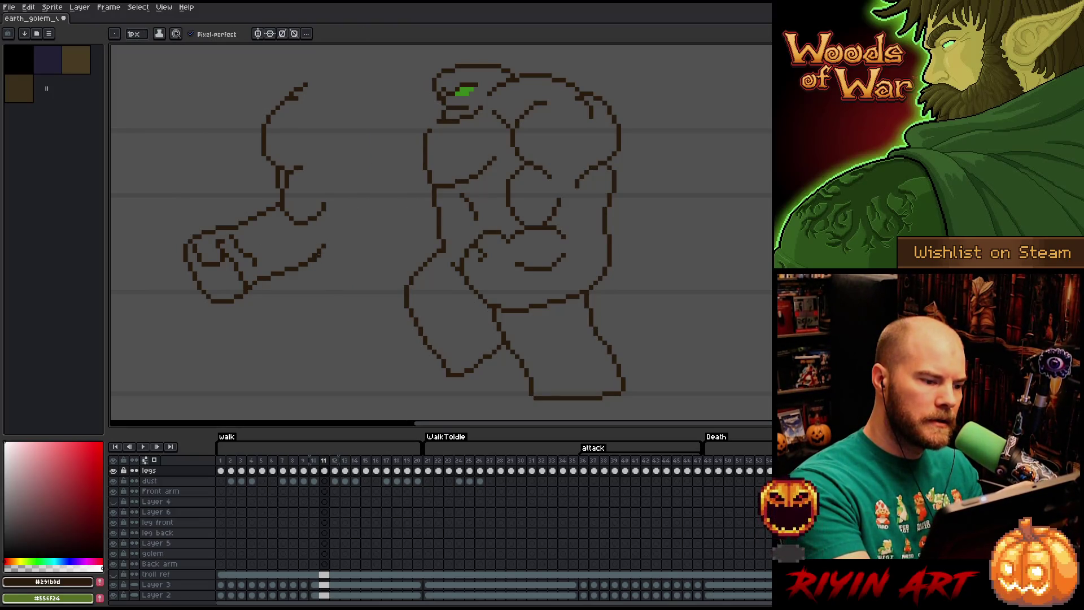
key(b)
key(e)
drag(327, 240, 330, 228)
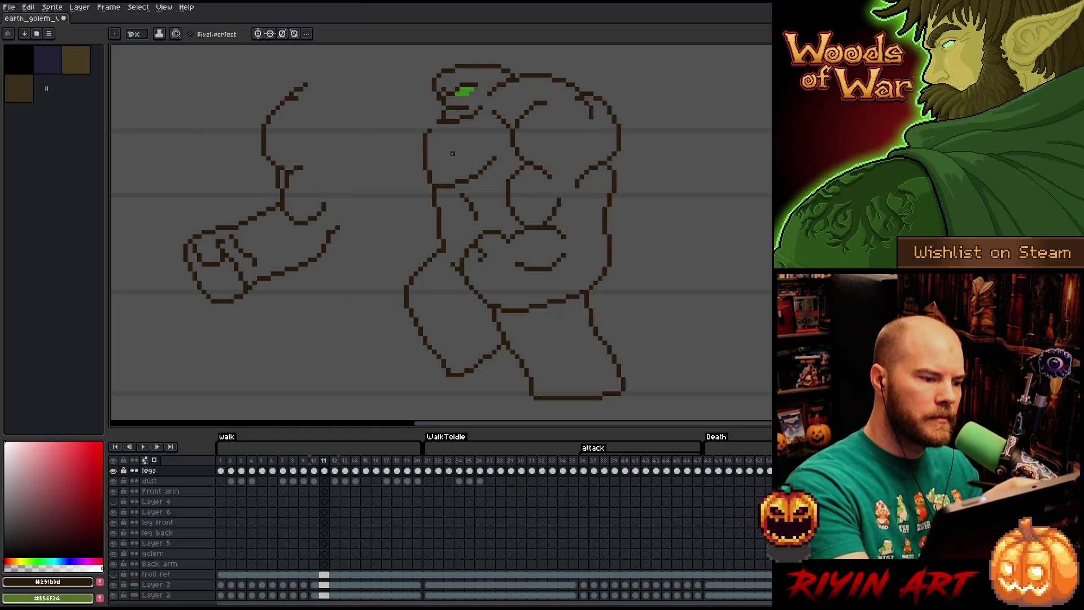
- Lasso the whole detached arm and recolour its lines green with Replace Color
key(q)
mouse_move(364, 195)
mouse_down()
mouse_move(364, 242)
mouse_move(244, 84)
mouse_move(364, 180)
mouse_up()
key(shift+r)
key(Return)
key(comma)
key(period)
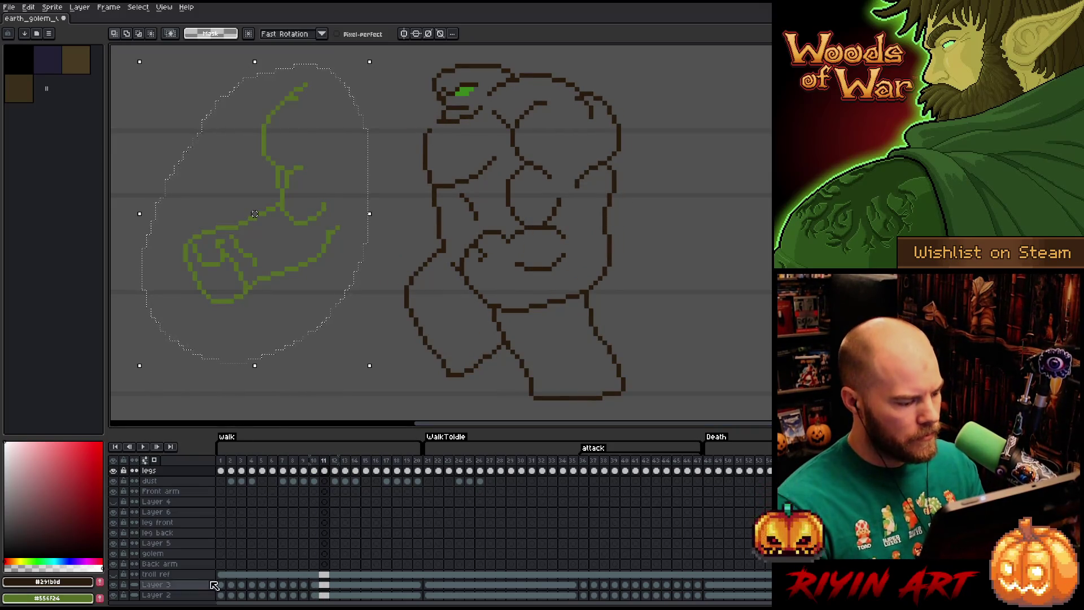
- Hide Layer 2 to show the onion-skin outlines, then commit the green arm in place
scroll(122, 590, down, 1)
click(114, 589)
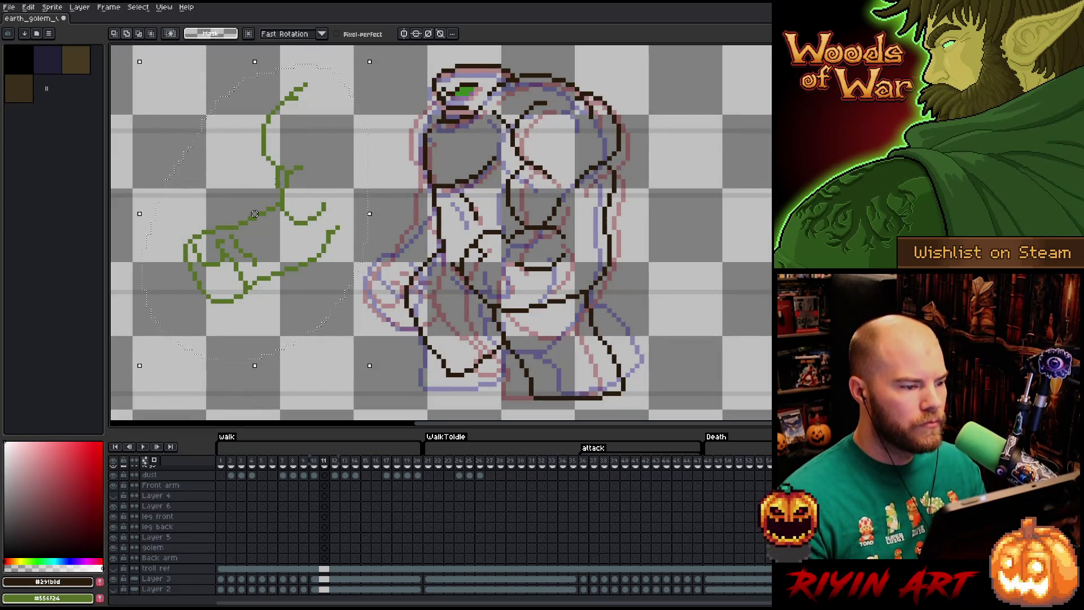
key(v)
key(ctrl+d)
drag(549, 100, 218, 181)
key(ctrl+d)
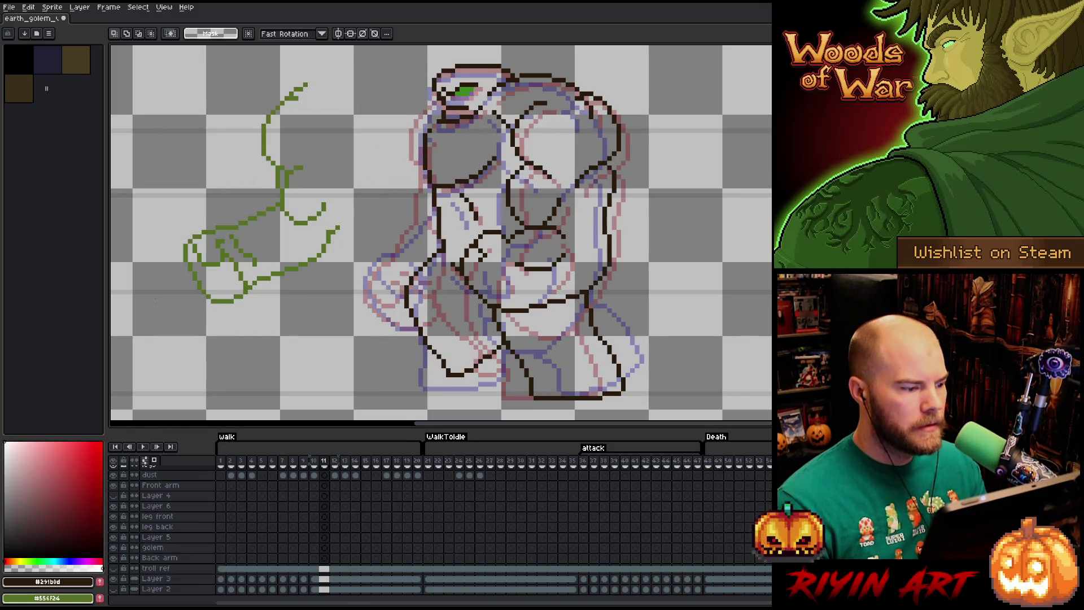
- Raise the fist one pixel and shift the floating arm up-left from 60,68 to 59,67
key(b)
mouse_move(189, 249)
mouse_down()
mouse_move(247, 244)
mouse_move(263, 292)
mouse_move(222, 255)
mouse_up()
key(ctrl+z)
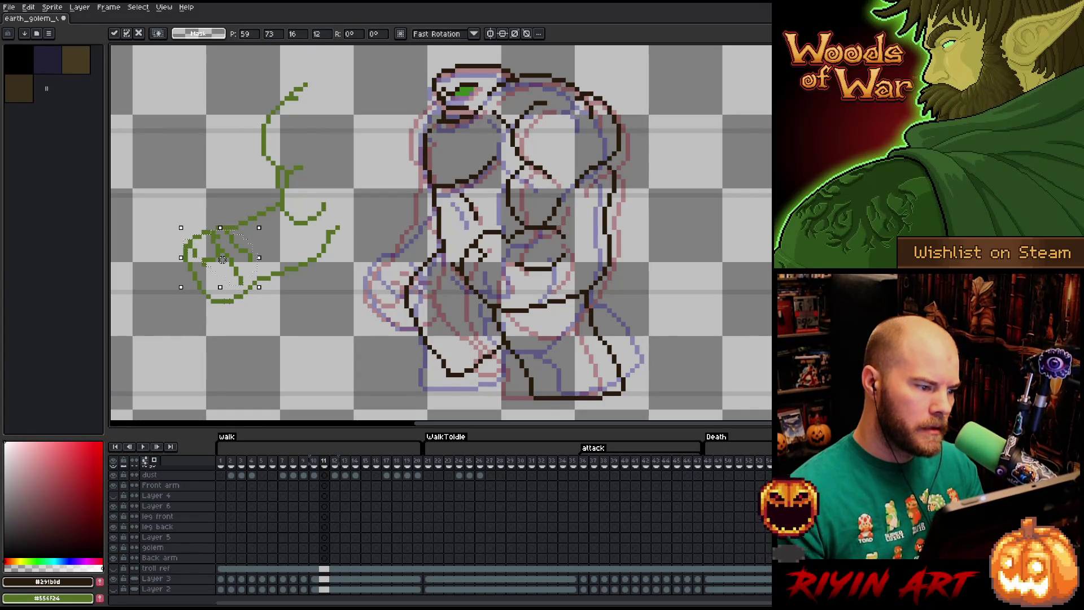
key(Return)
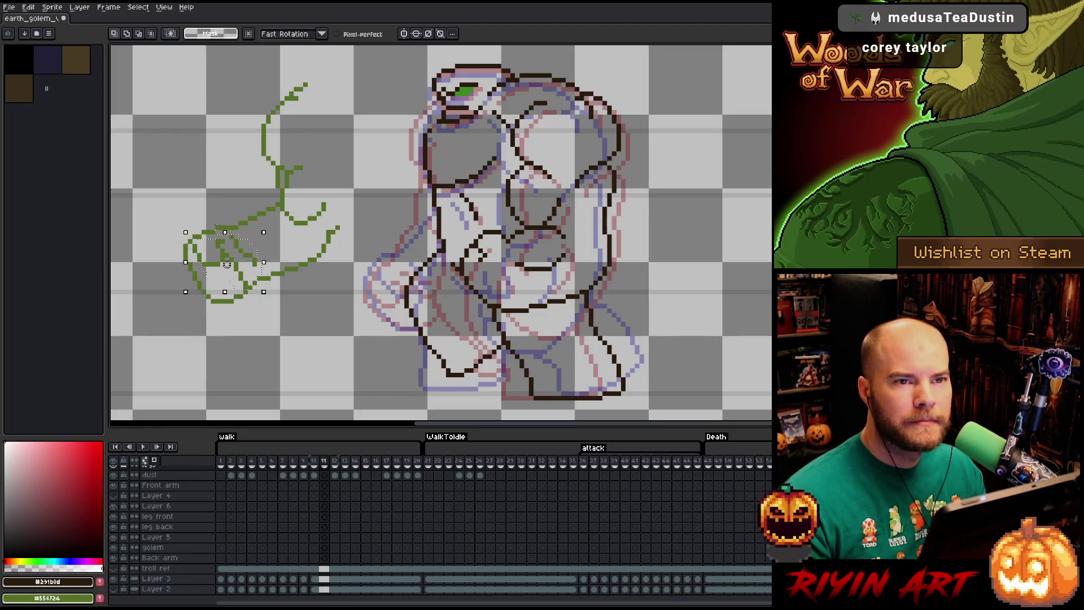
drag(227, 264, 227, 259)
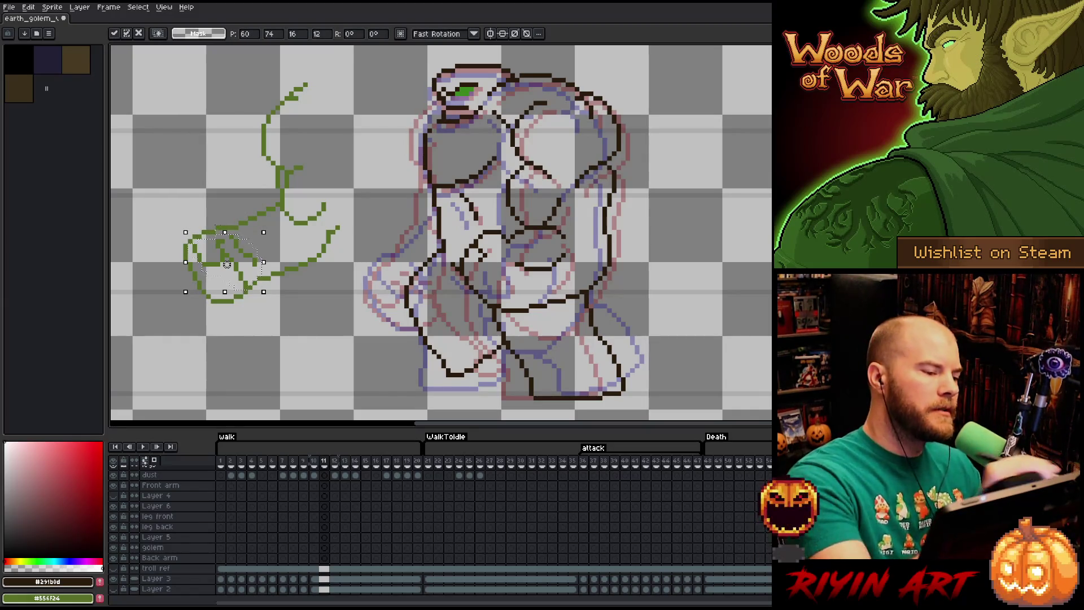
key(b)
mouse_move(205, 209)
mouse_down()
mouse_move(210, 249)
mouse_move(226, 247)
mouse_up()
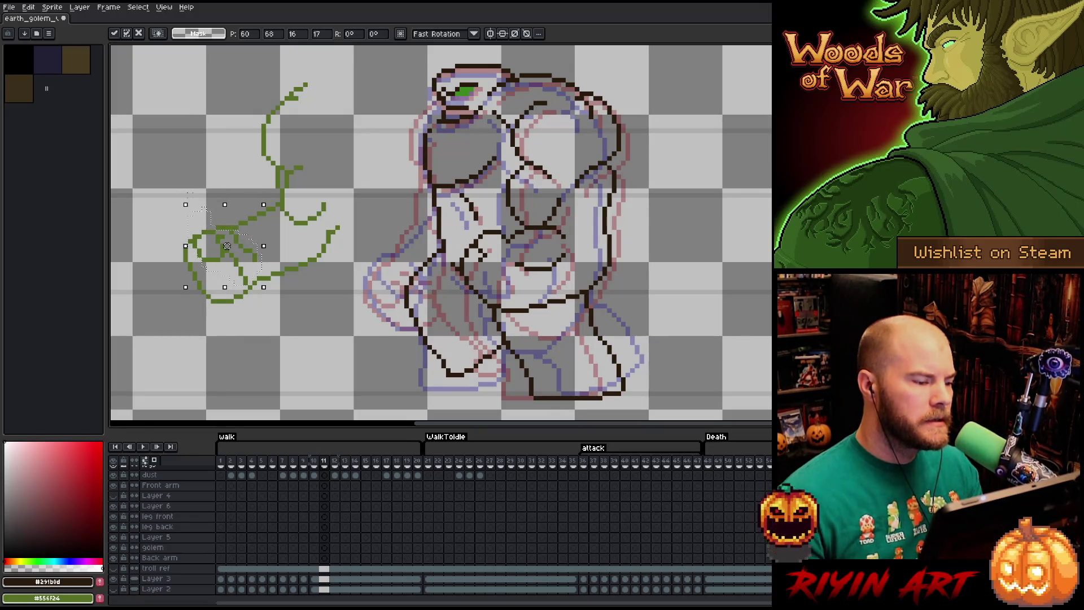
drag(226, 246, 222, 238)
- Drop the moved arm and outline the hand's left edge in dark pixels
click(190, 194)
key(b)
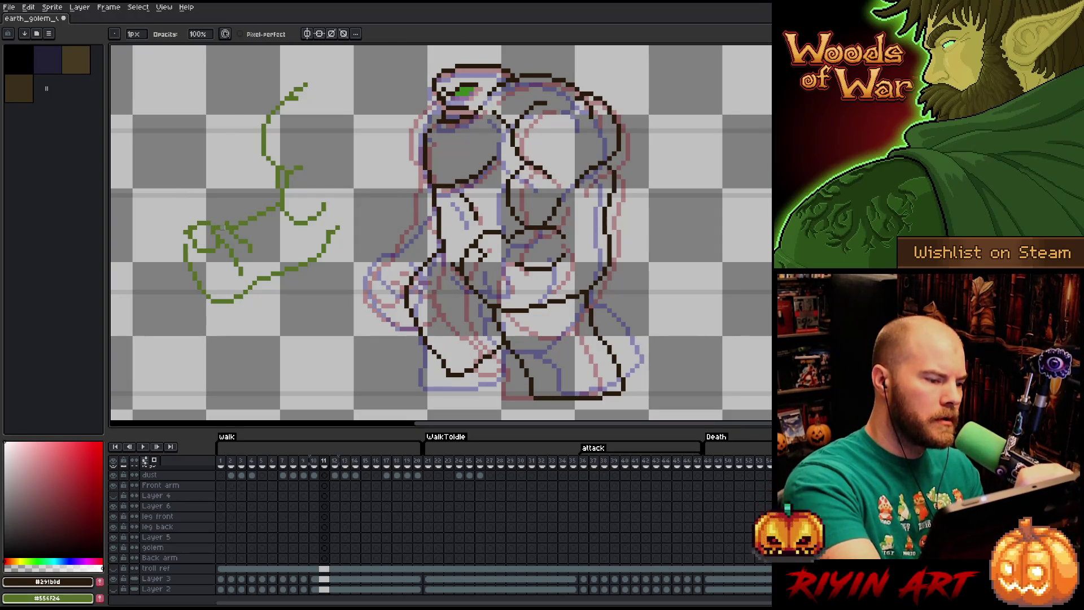
key(e)
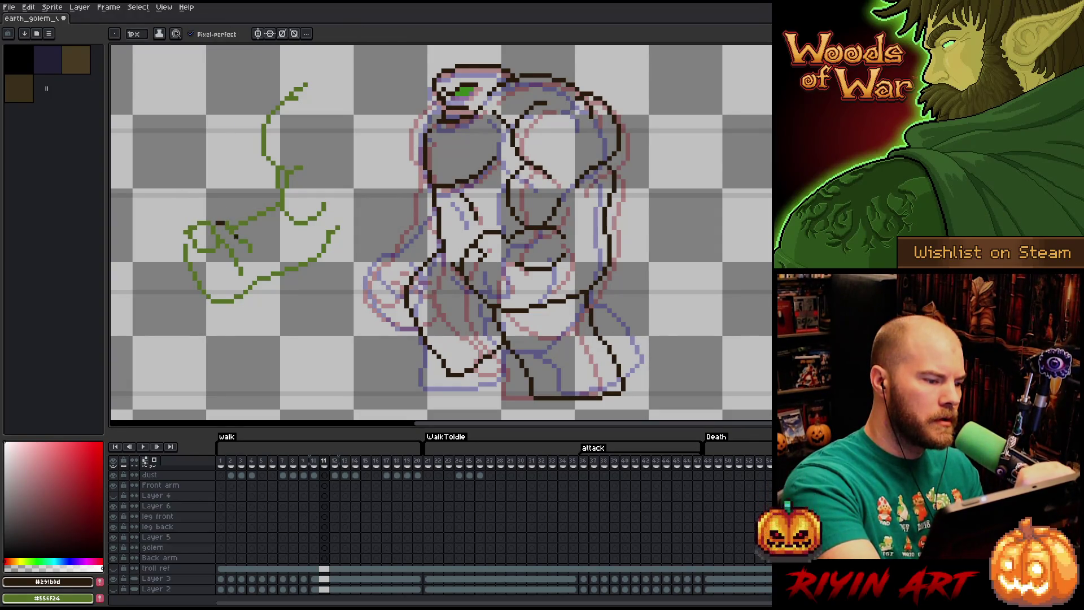
key(b)
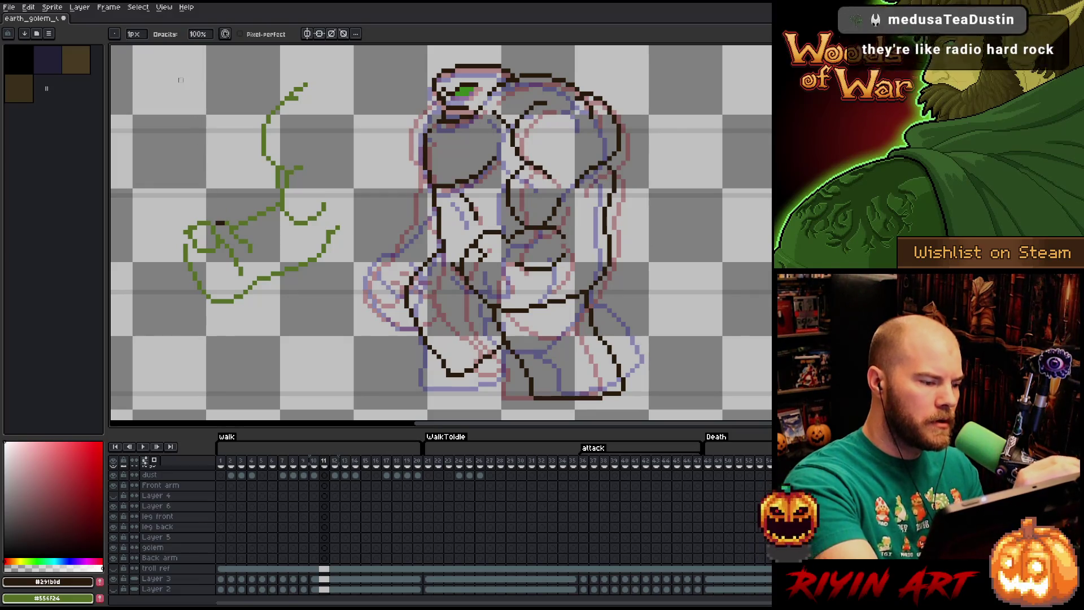
key(e)
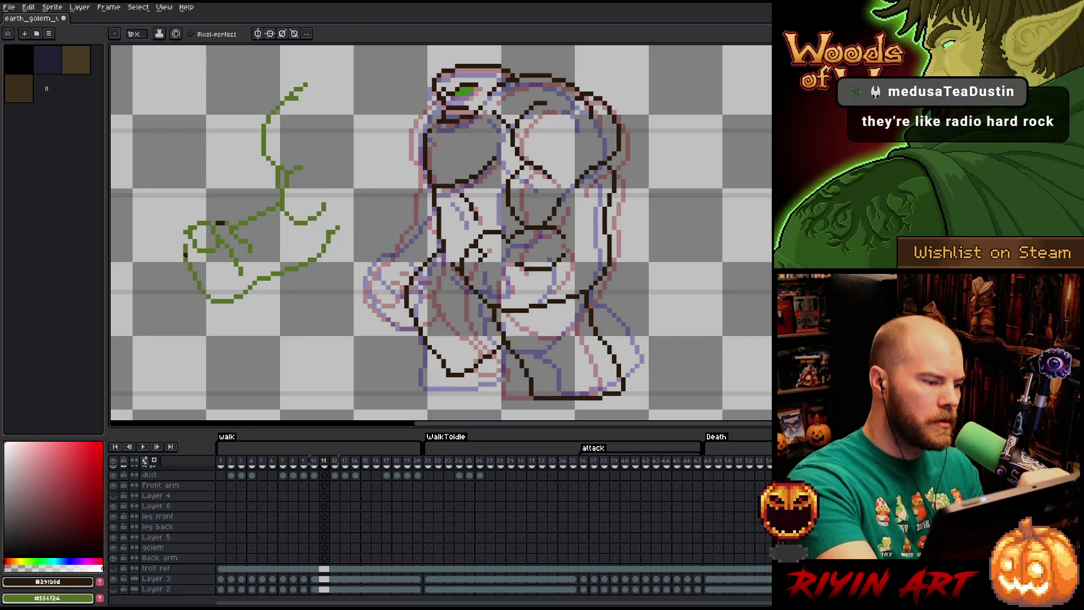
mouse_move(180, 251)
mouse_down()
mouse_move(181, 237)
mouse_move(186, 270)
mouse_up()
key(b)
key(e)
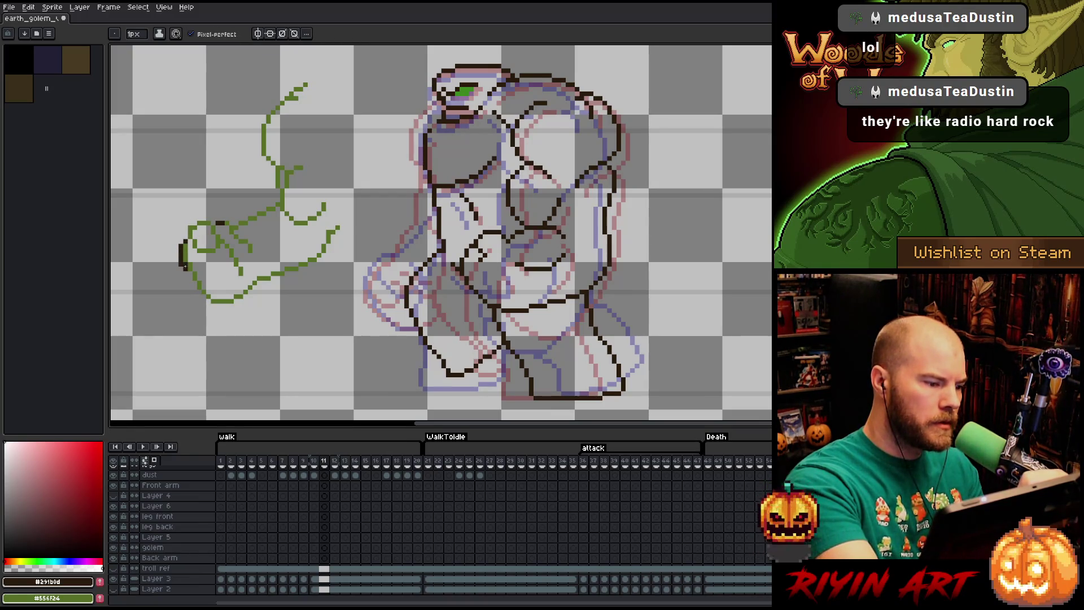
key(b)
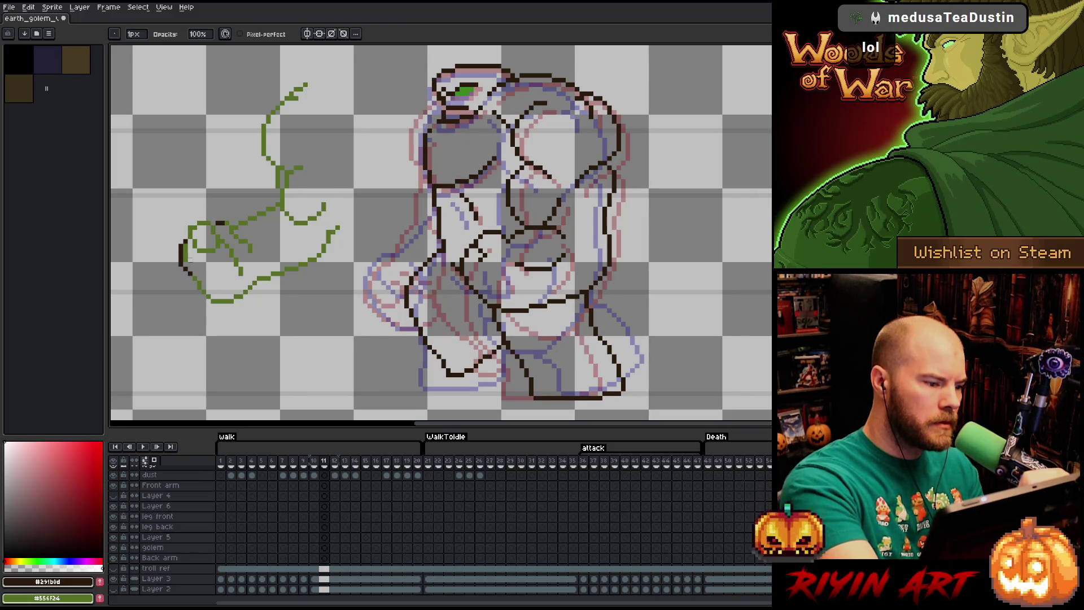
key(e)
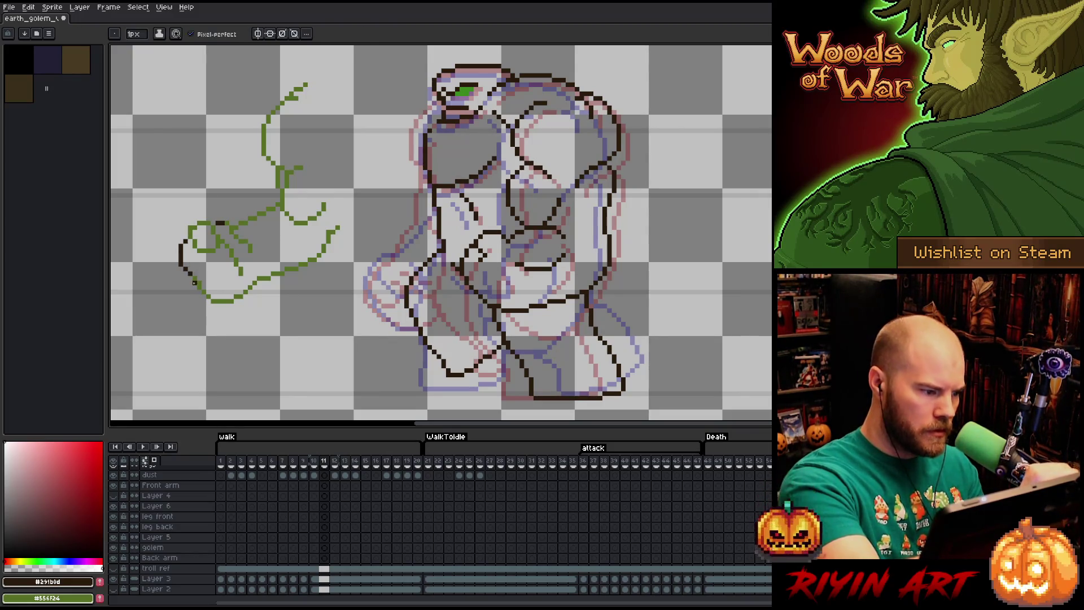
key(b)
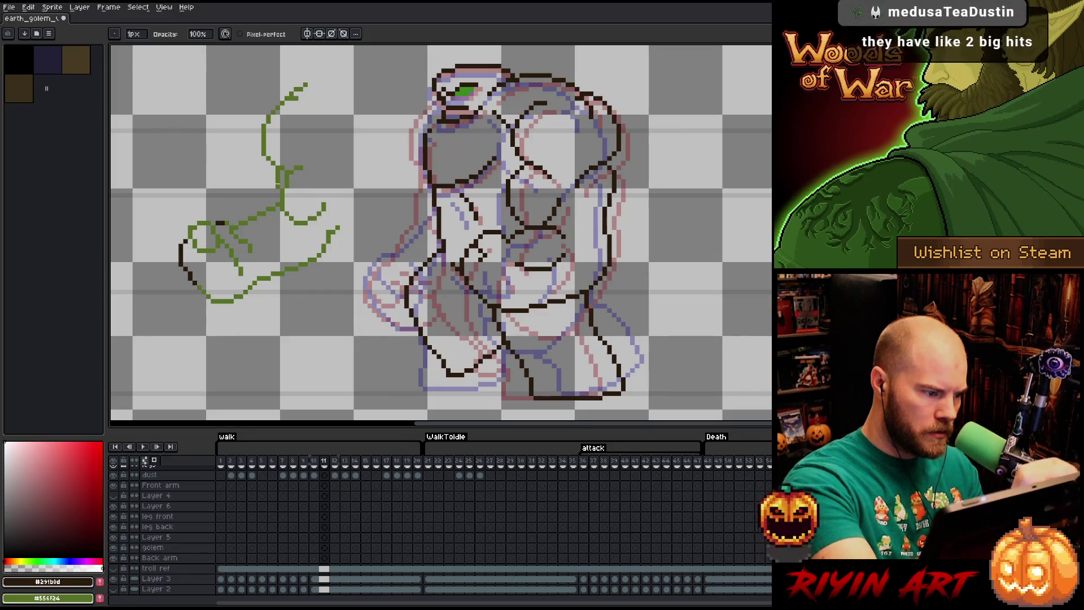
- Lasso the green arm, sample its green and draw a short green touch-up stroke
key(q)
mouse_move(355, 178)
mouse_down()
mouse_move(355, 227)
mouse_move(142, 255)
mouse_move(243, 96)
mouse_move(351, 141)
mouse_up()
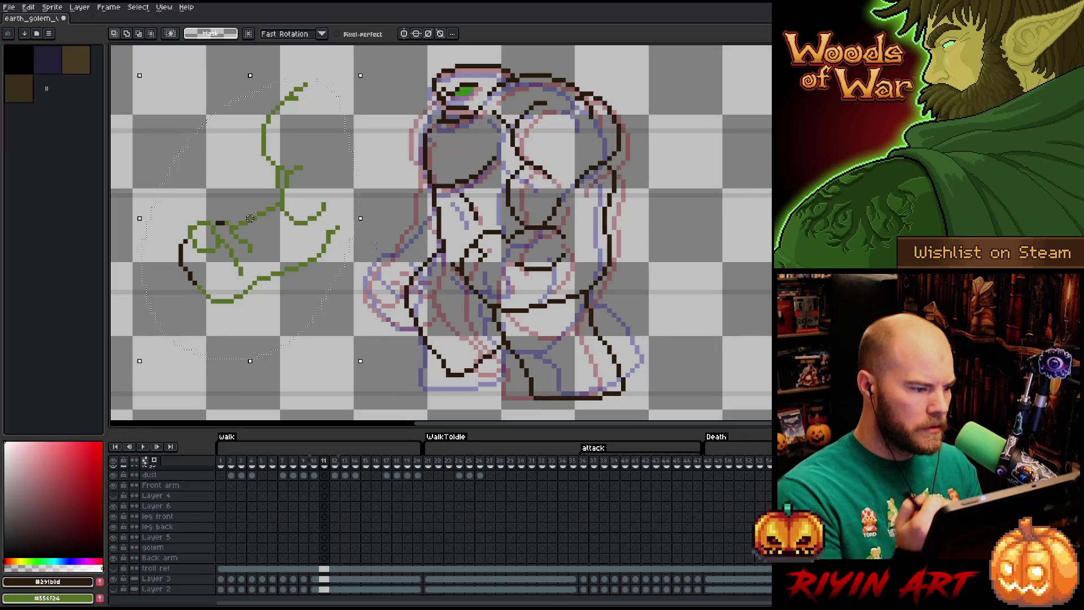
key(i)
click(241, 270)
key(b)
mouse_move(238, 283)
mouse_down()
mouse_move(226, 283)
mouse_move(238, 283)
mouse_up()
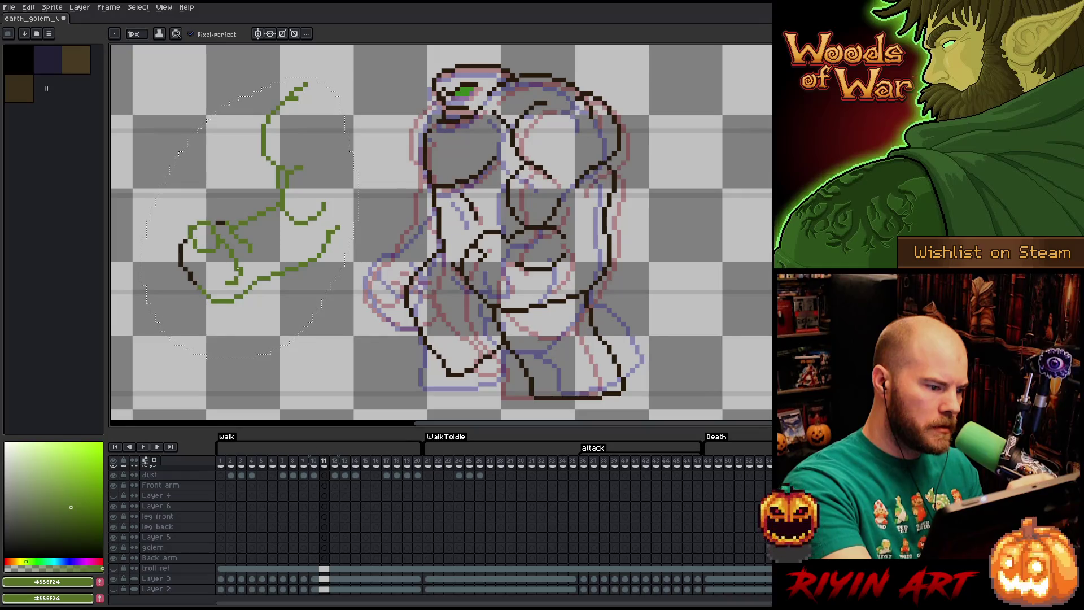
key(e)
key(b)
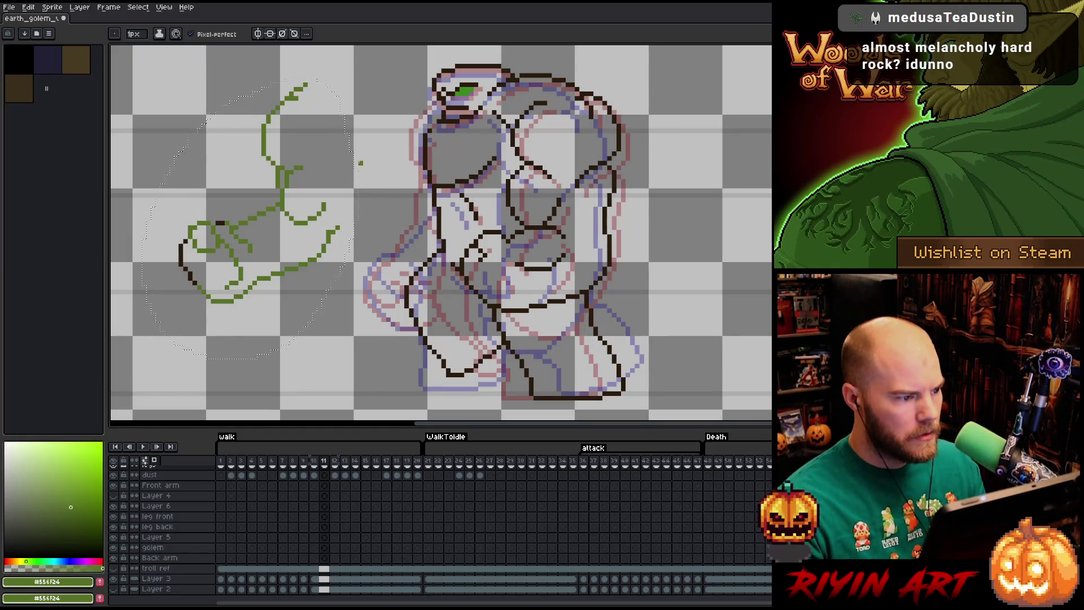
key(v)
key(ctrl+z)
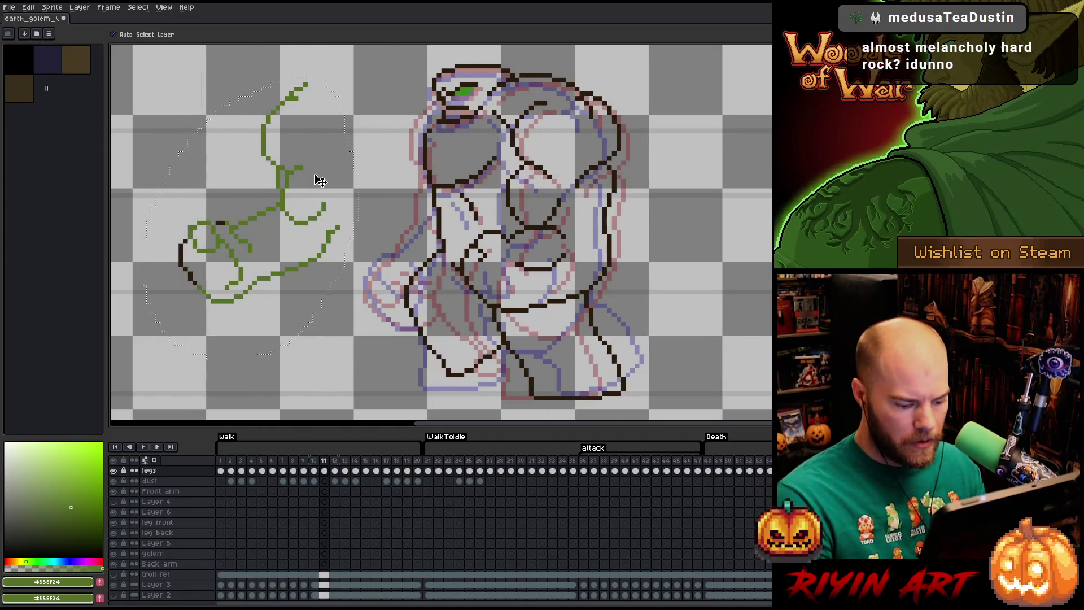
- Slide the green arm right against the body, checking it against frame 10, and drop it
drag(243, 208, 246, 209)
key(Right)
key(Right)
key(Right)
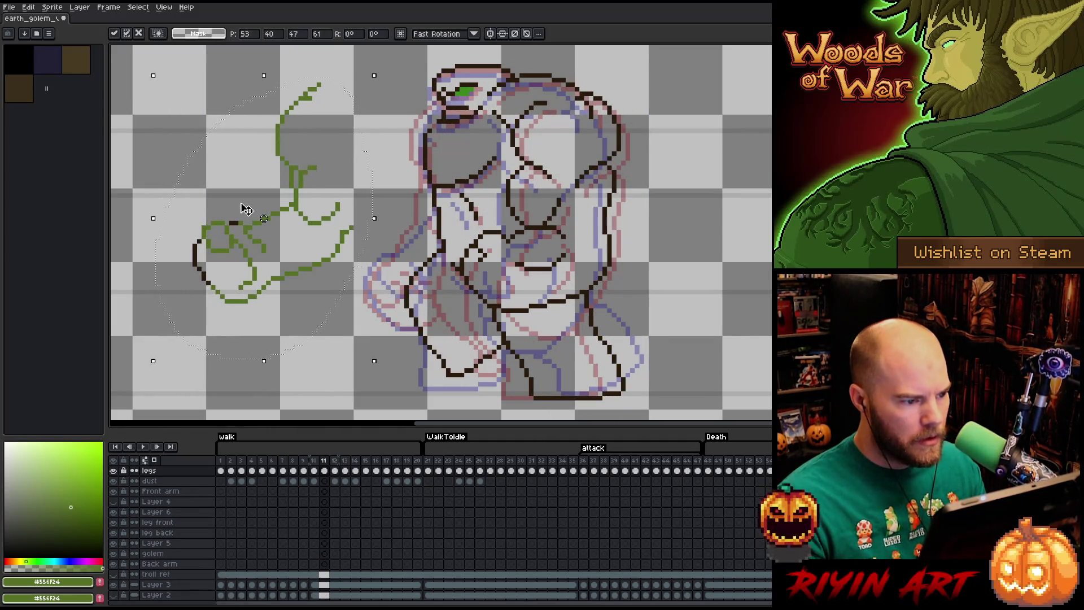
key(Right)
key(Left)
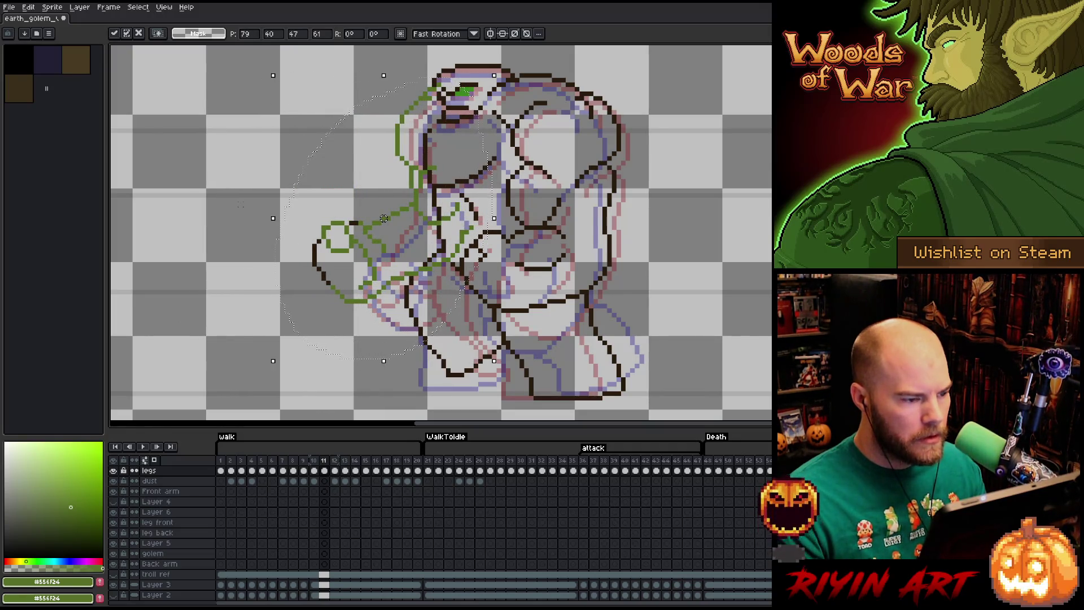
key(Right)
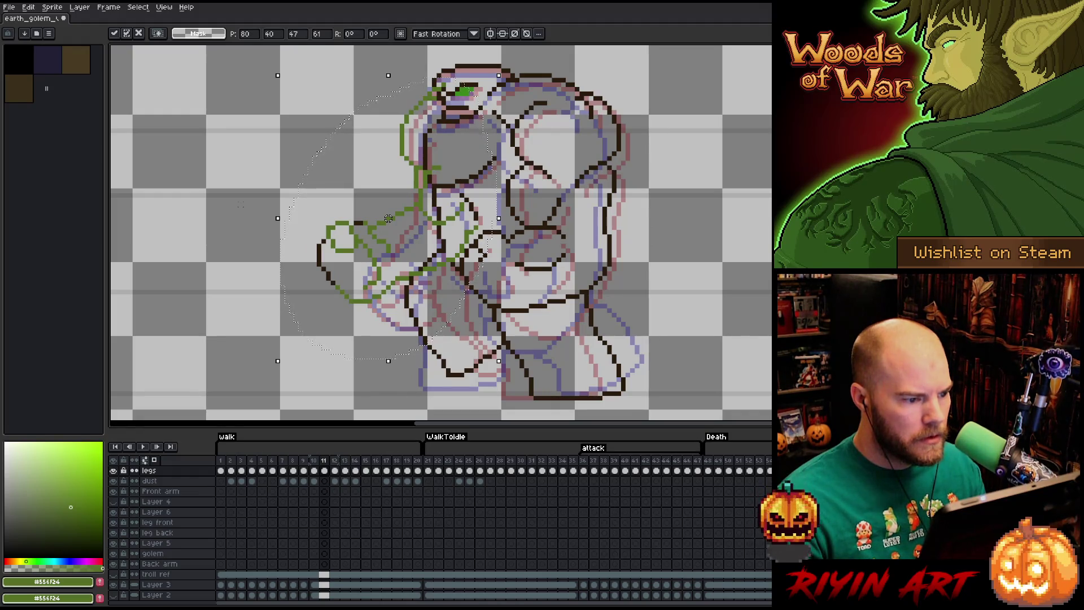
key(Left)
key(Right)
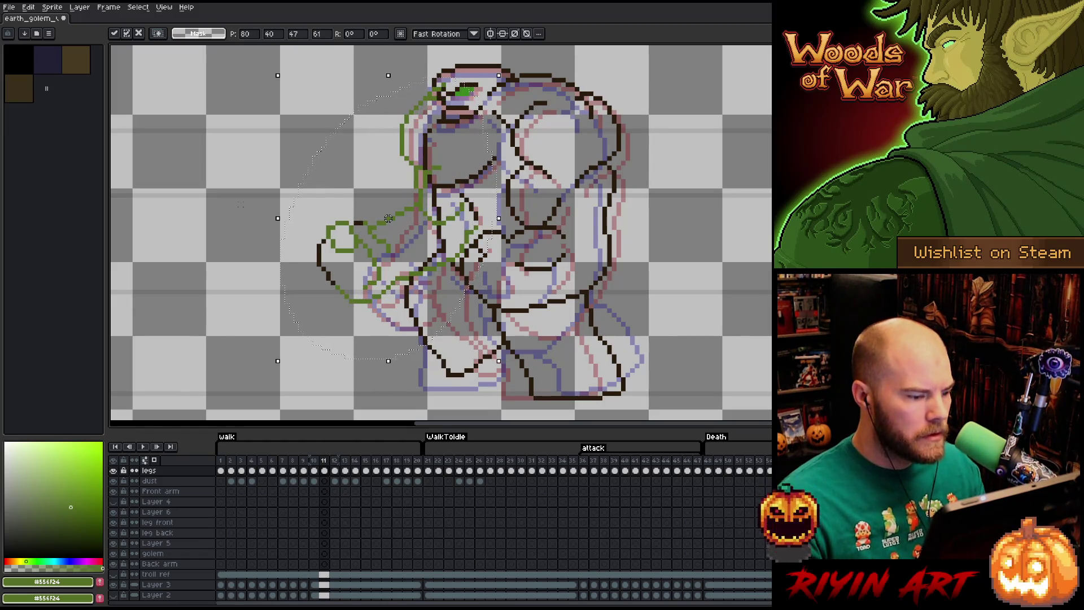
key(Left)
key(Right)
key(Left)
key(Right)
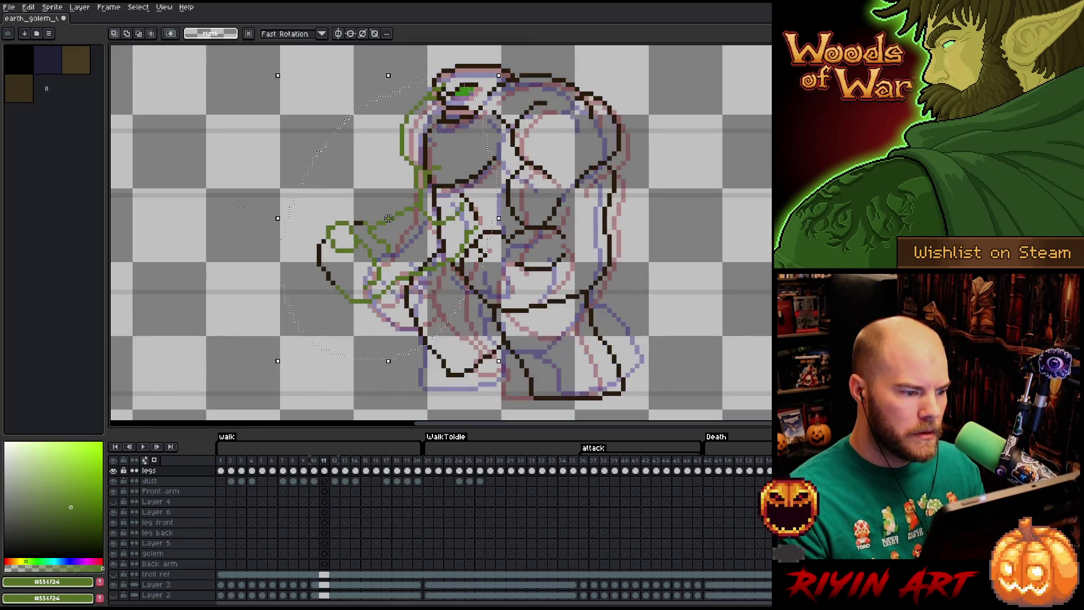
key(ctrl+d)
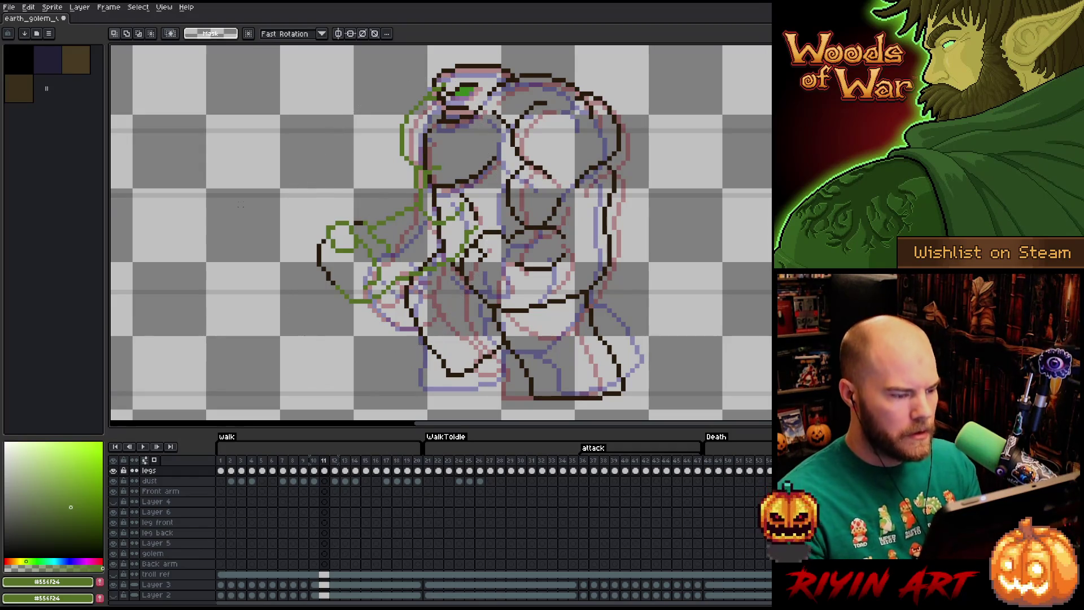
- Sample the dark brown outline colour and touch up the arm, comparing frames 10 and 11
key(b)
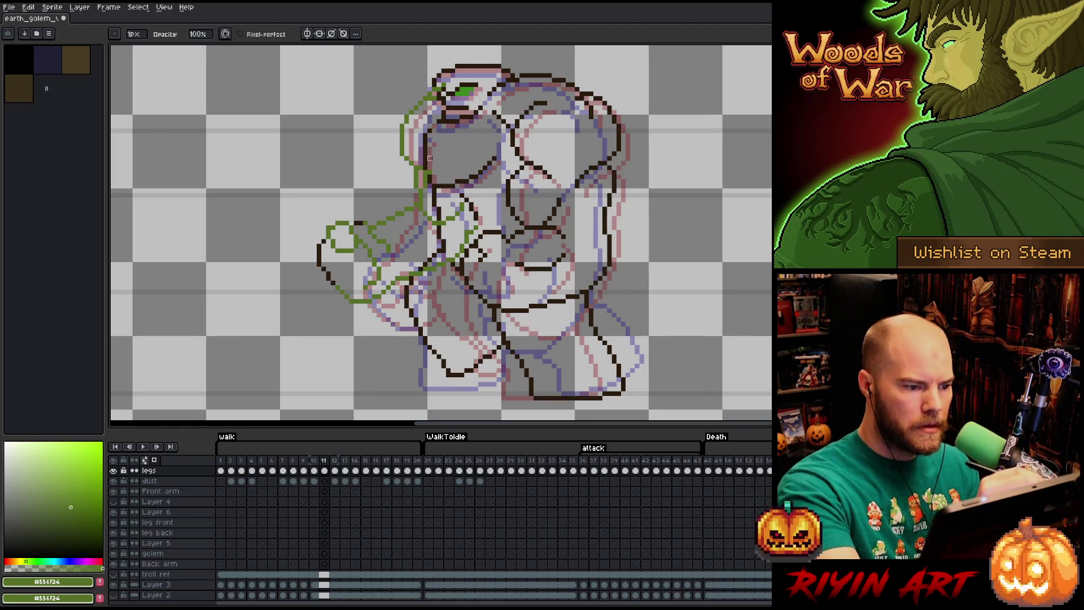
key(Left)
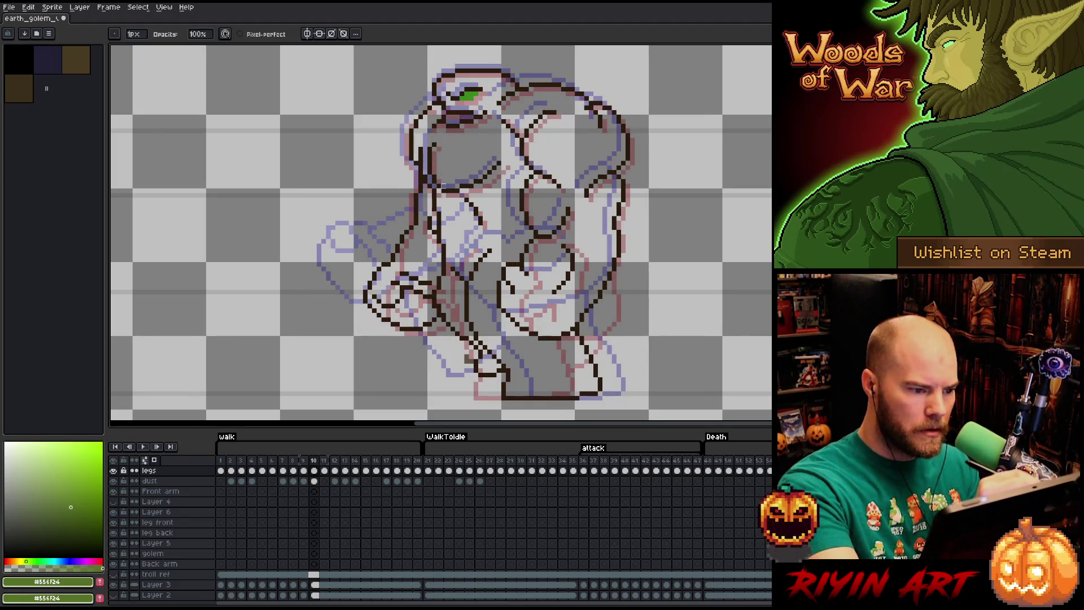
key(Right)
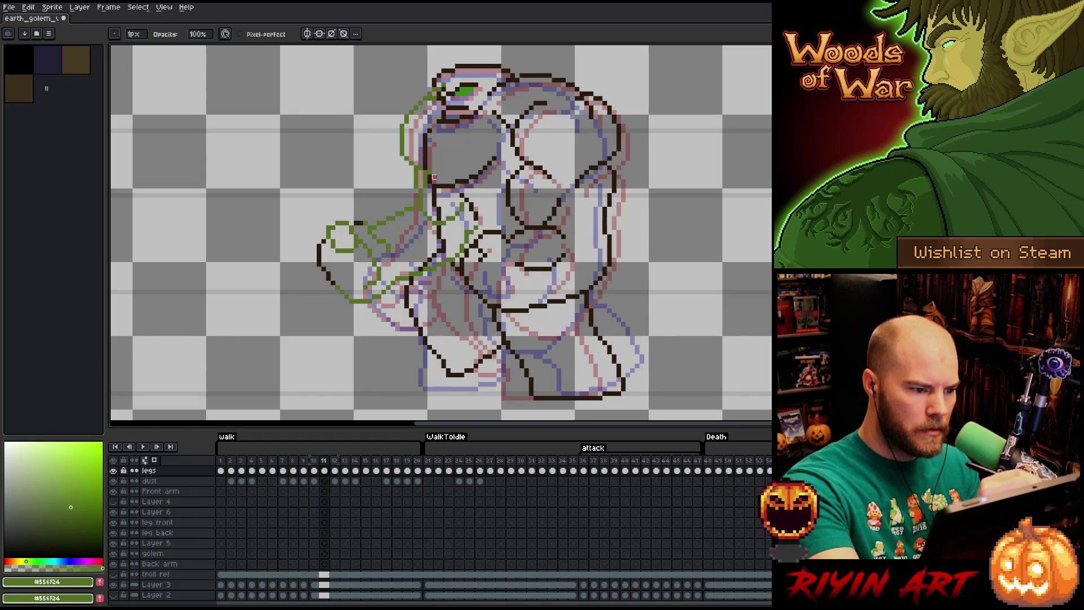
alt+click(434, 180)
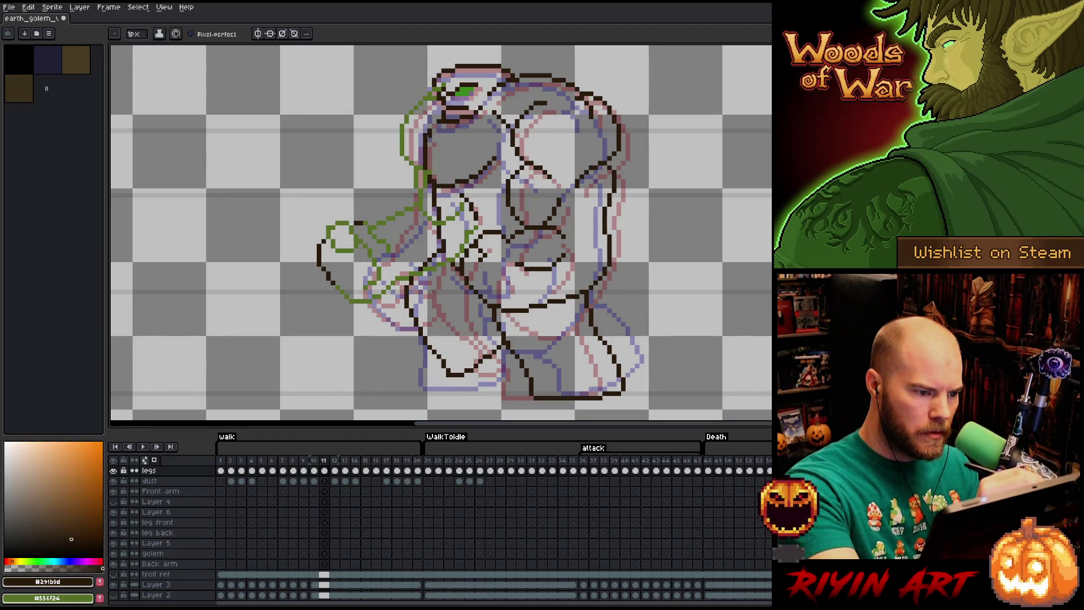
key(e)
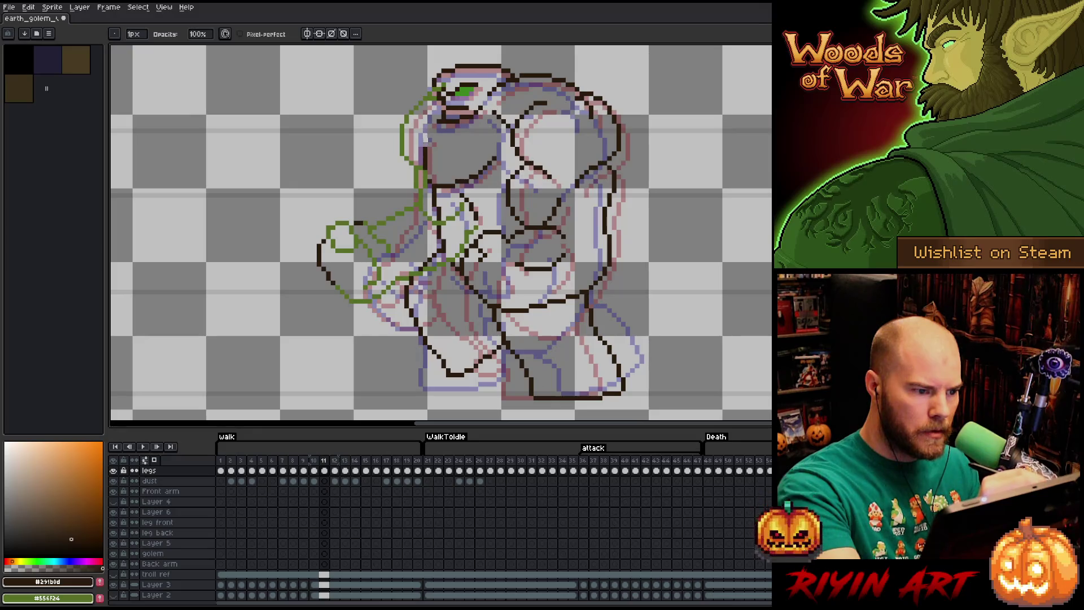
key(b)
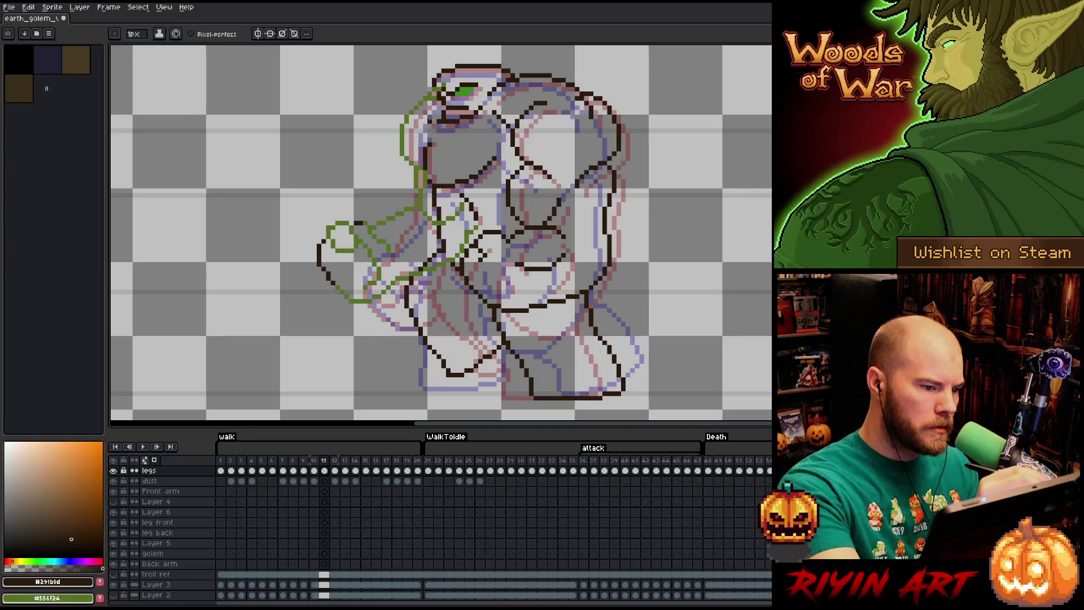
key(Left)
key(Right)
key(Left)
key(Right)
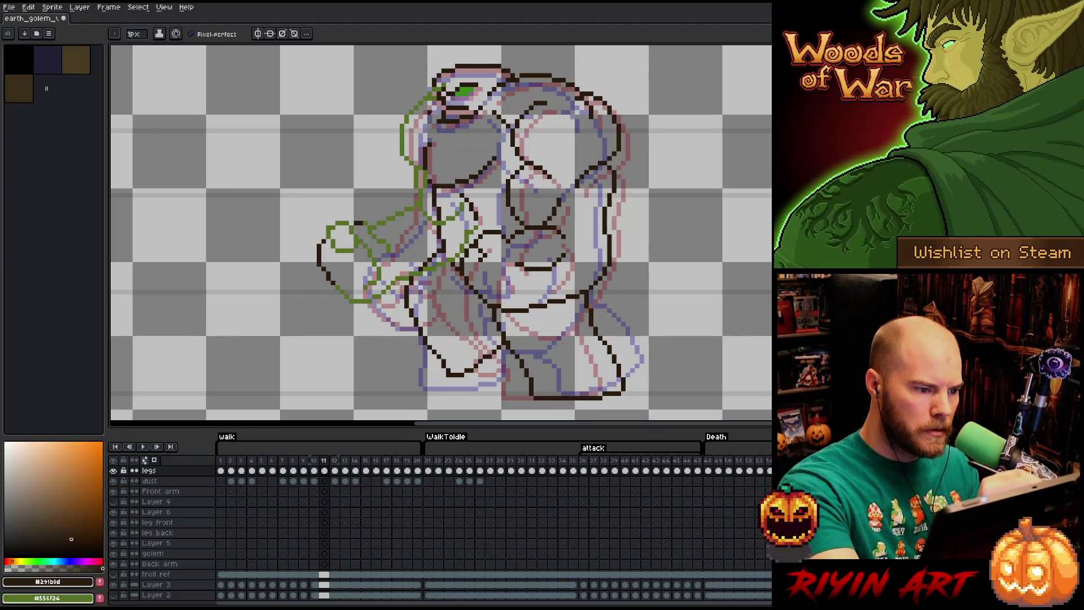
key(e)
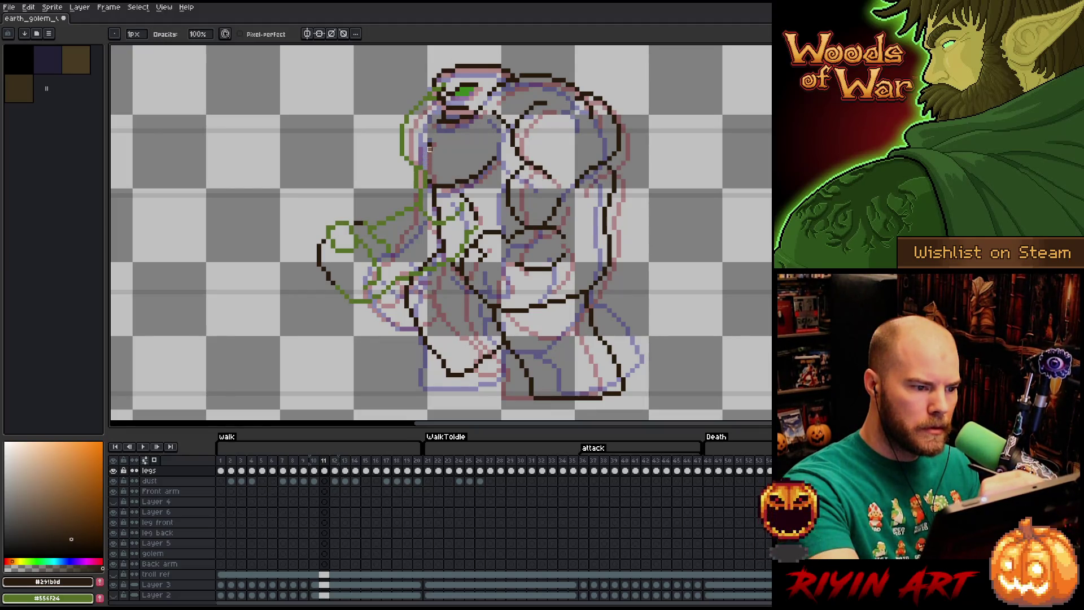
key(b)
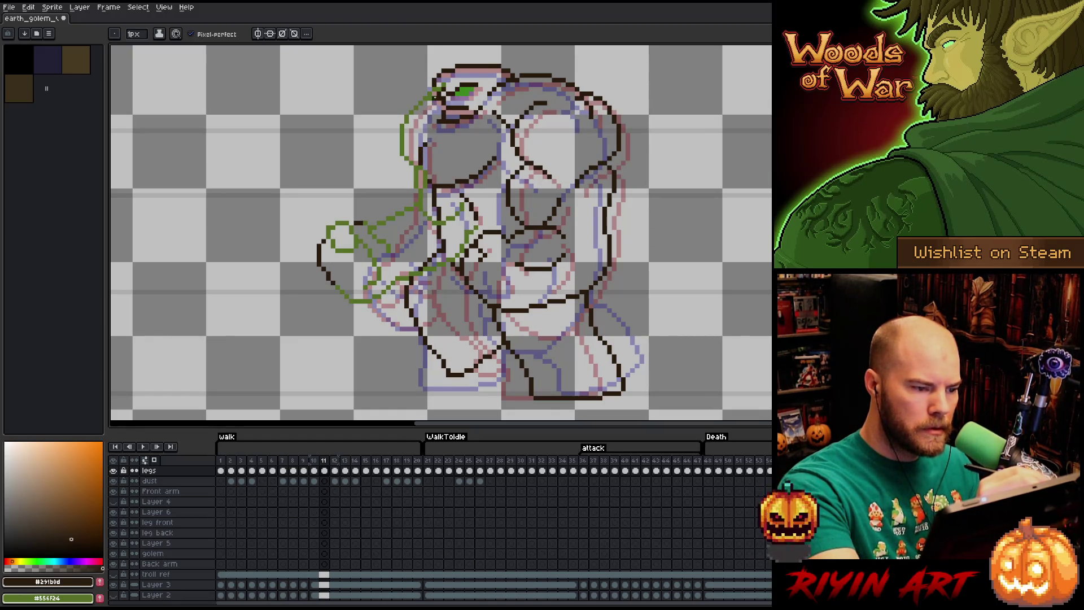
key(Right)
- Flip repeatedly between walk frames 10 and 11 to check the green-drawn arm
key(Left)
key(Right)
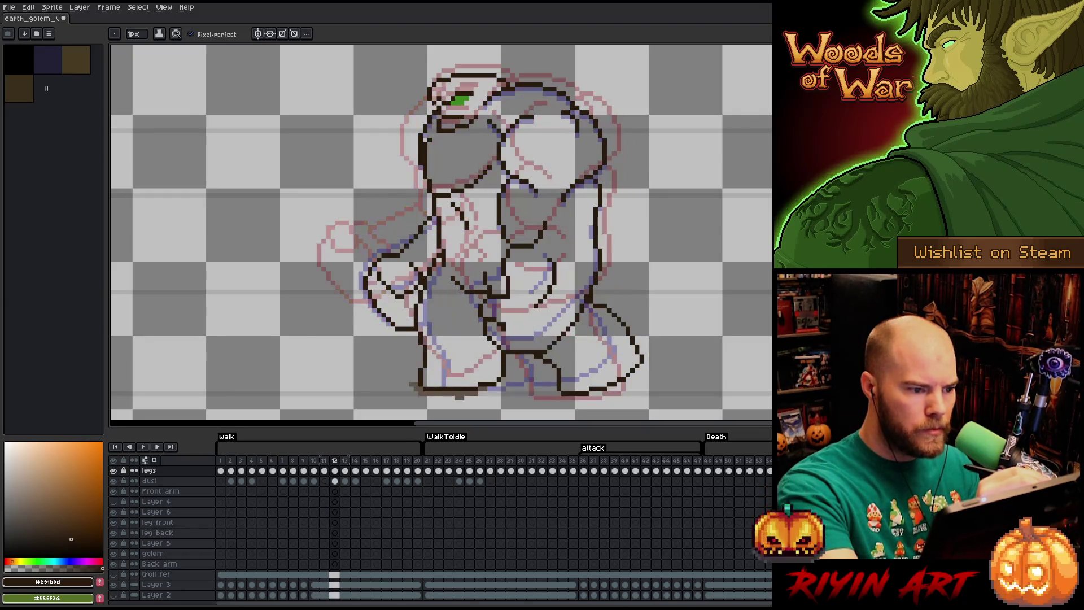
key(Left)
key(Left)
key(Right)
key(Left)
key(Right)
key(Left)
key(Right)
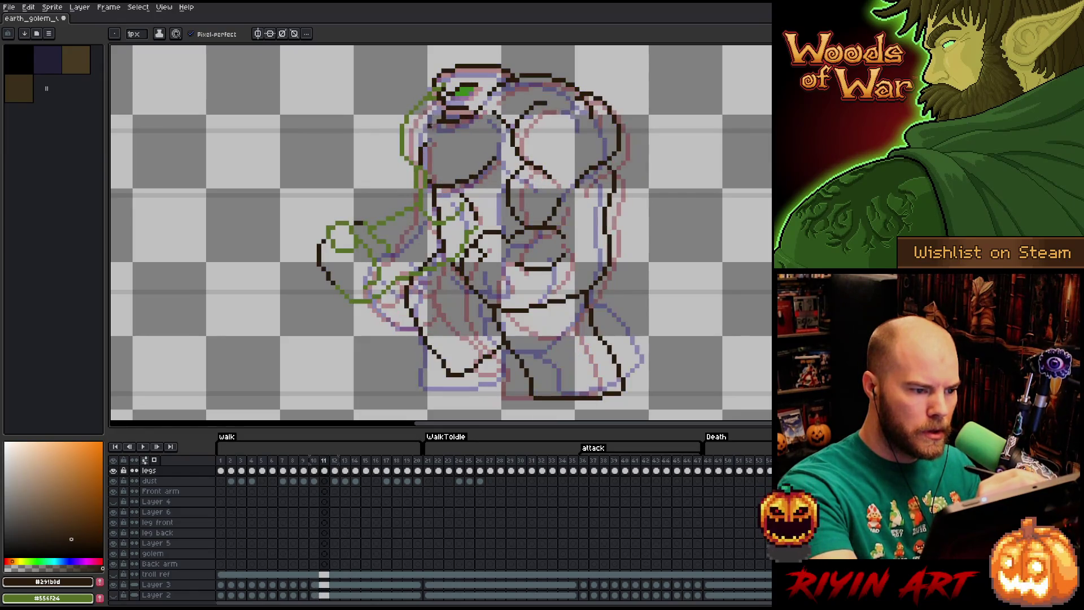
key(e)
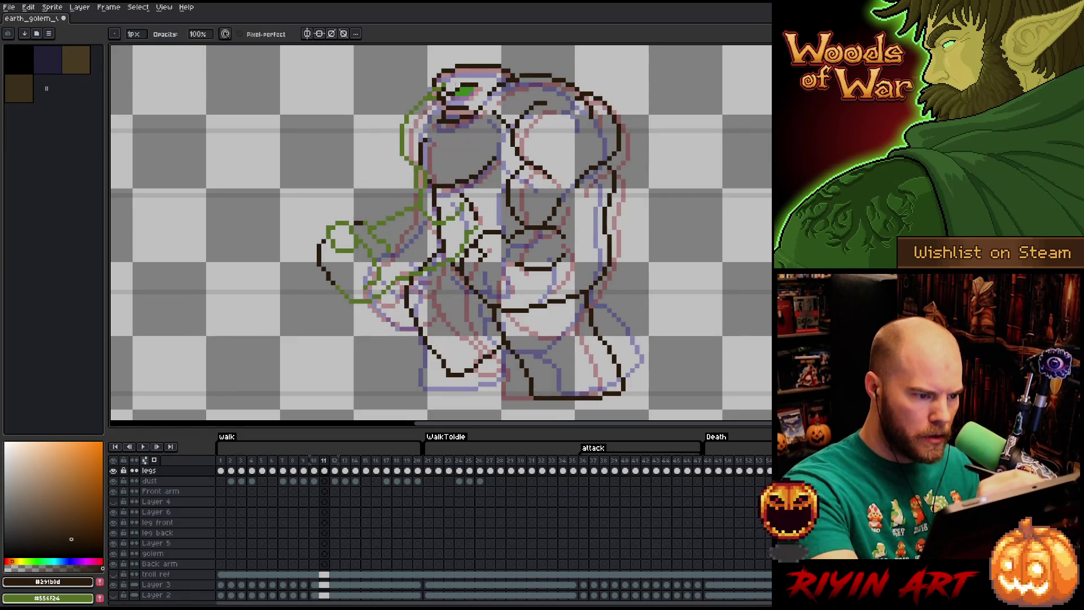
key(Left)
key(Right)
key(Left)
key(Right)
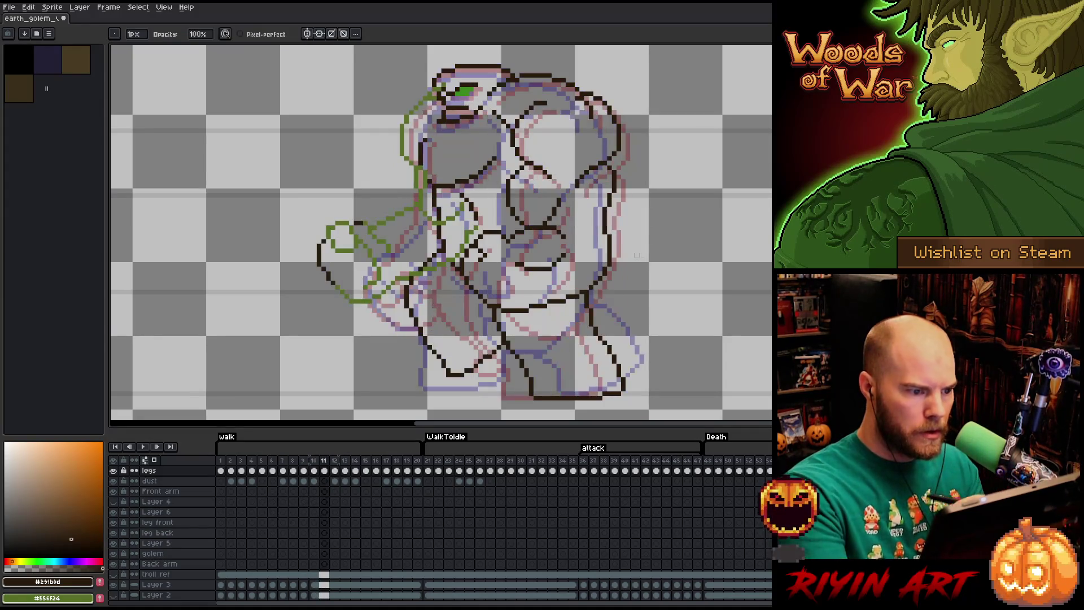
key(Left)
key(Right)
key(Left)
key(Right)
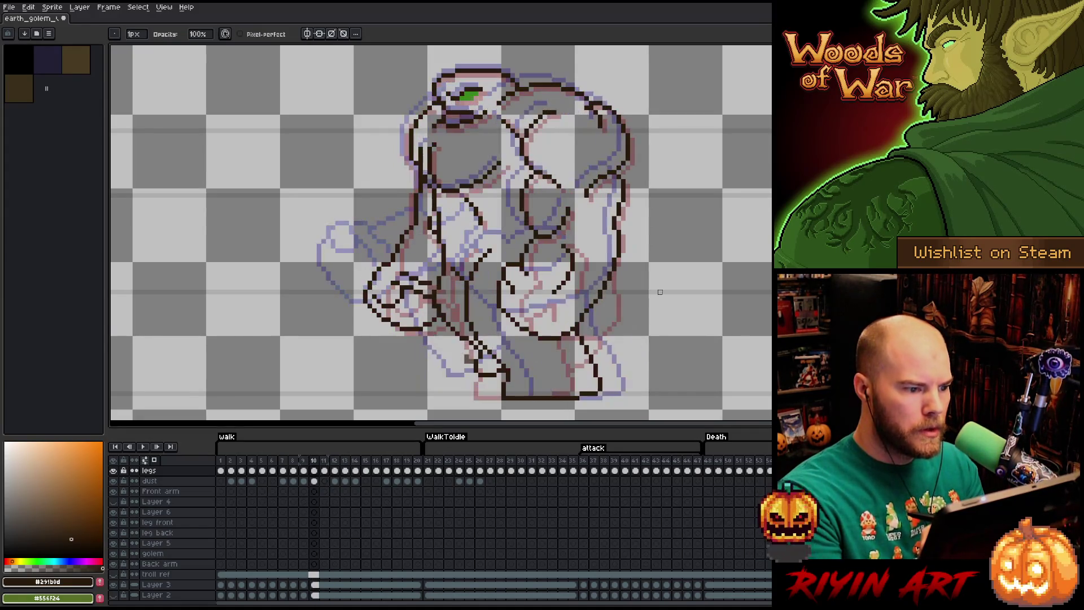
key(Left)
key(Right)
key(Left)
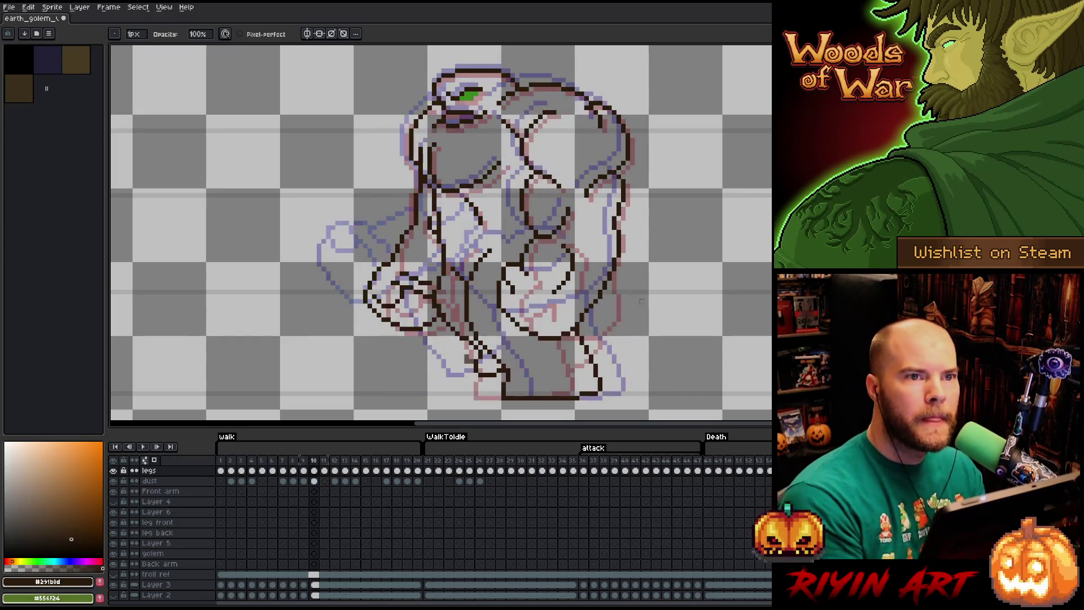
key(Right)
key(Left)
key(Right)
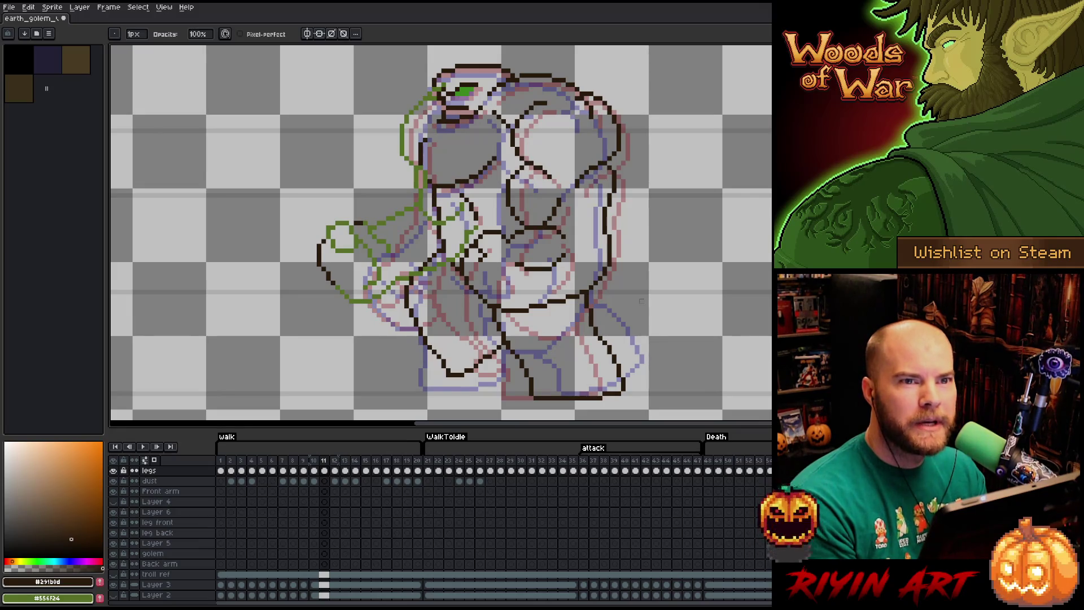
- Save the golem sprite and erase a stray pixel near the arm
key(ctrl+s)
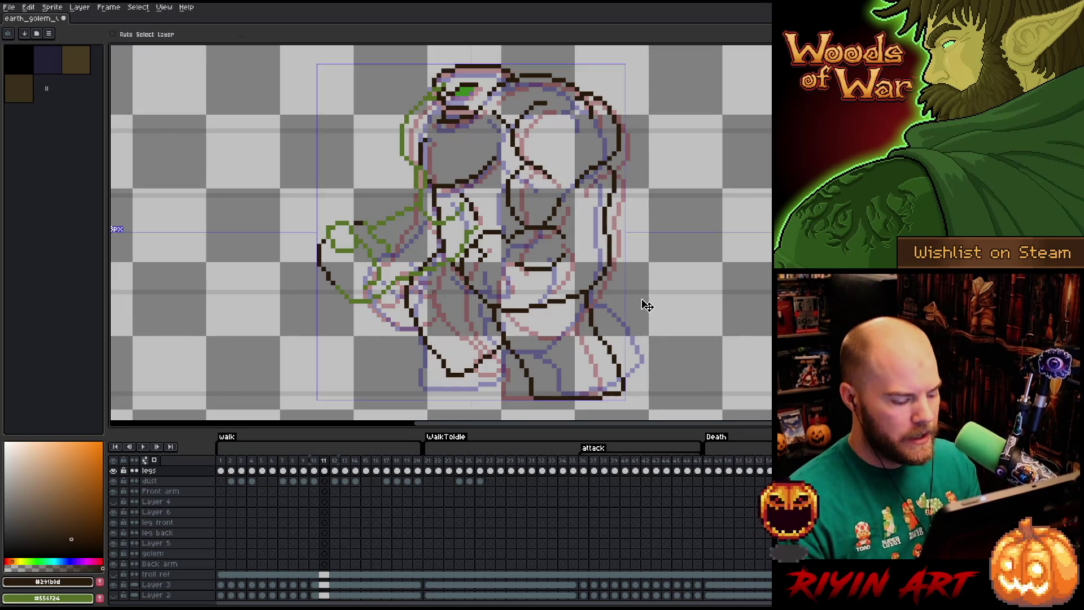
key(Left)
key(Right)
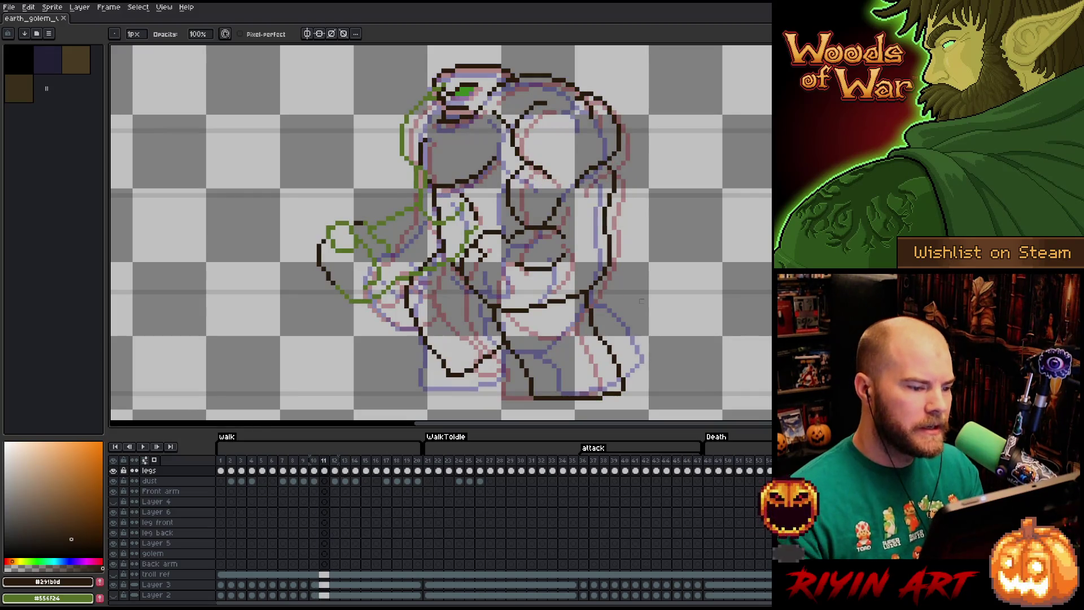
key(Left)
key(Right)
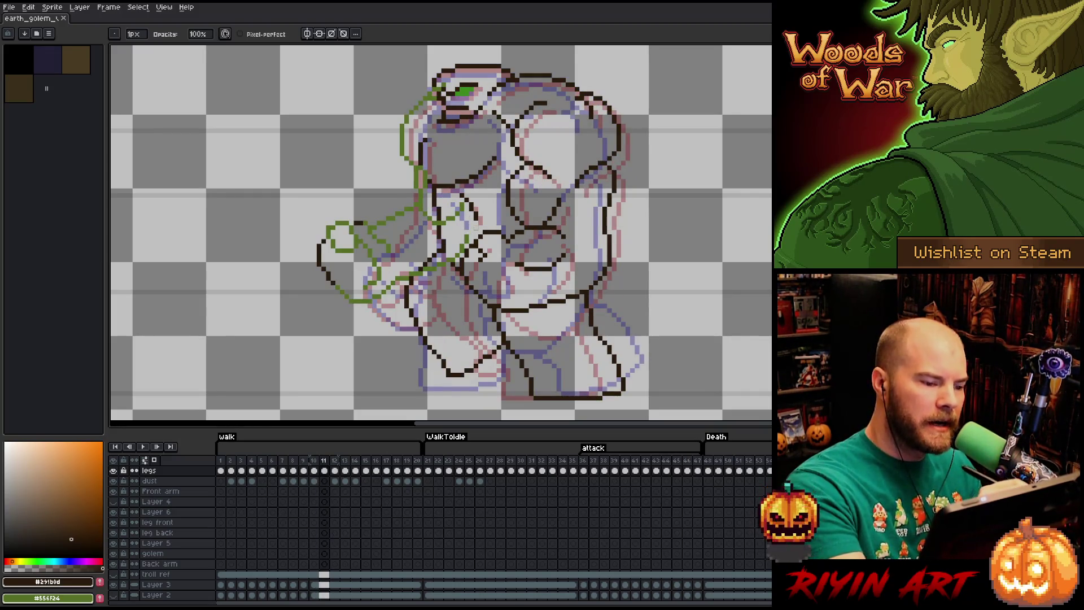
click(462, 204)
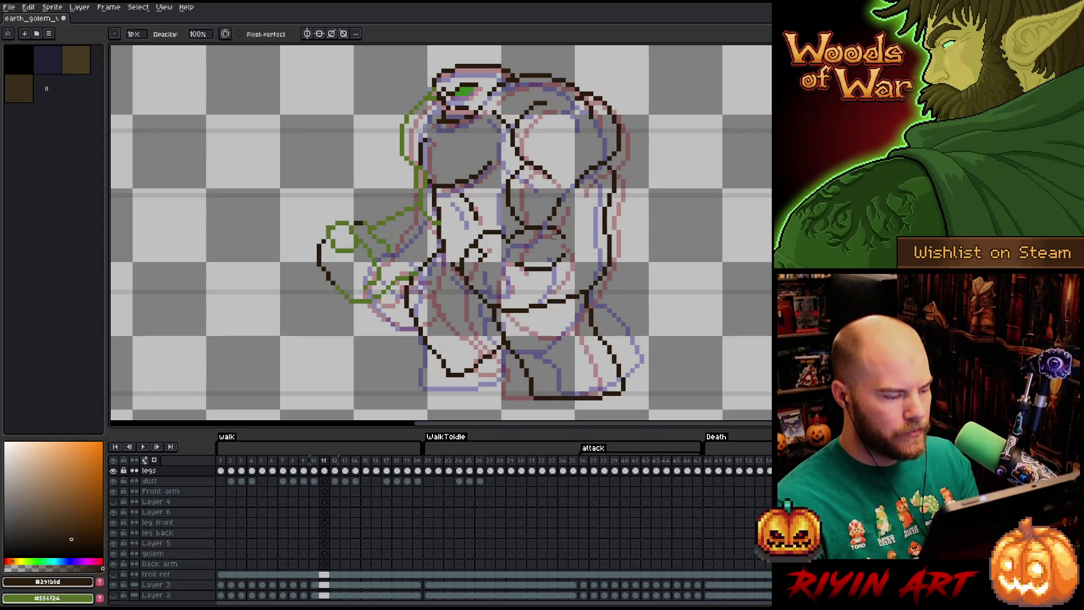
- In Replace Color, pick green #556f24 as From and dark #291b0d as To
key(shift+r)
drag(331, 455, 356, 222)
mouse_move(347, 472)
mouse_down()
mouse_move(430, 339)
mouse_move(455, 367)
mouse_up()
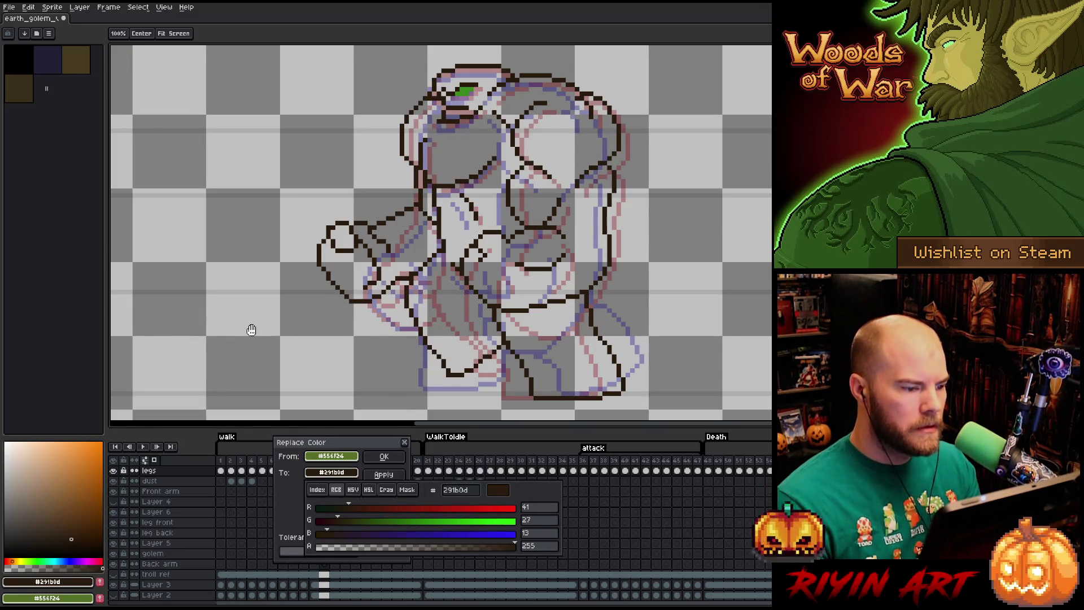
- Apply the replacement so frame 11's green arm lines become dark brown #291b0d
click(384, 456)
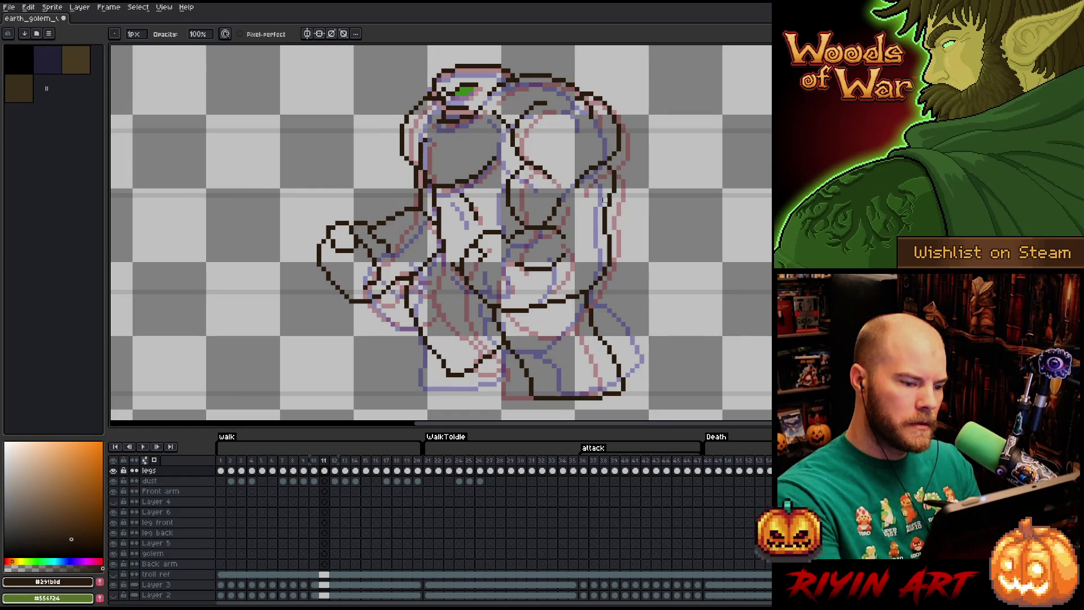
- Redraw a short dark stroke on the arm outline and erase excess pixels at the body join
key(b)
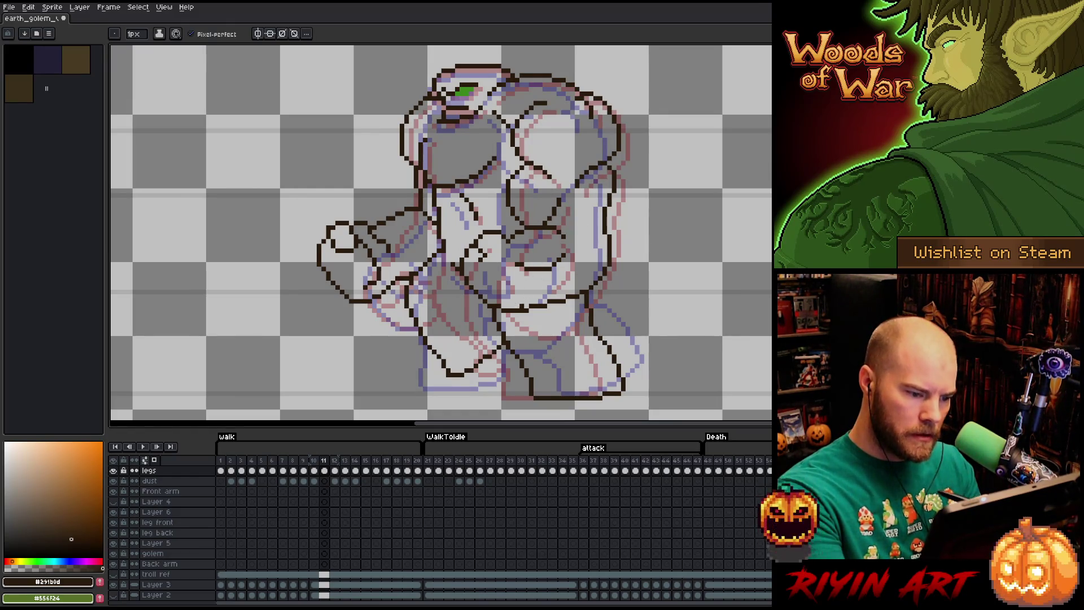
drag(503, 306, 530, 305)
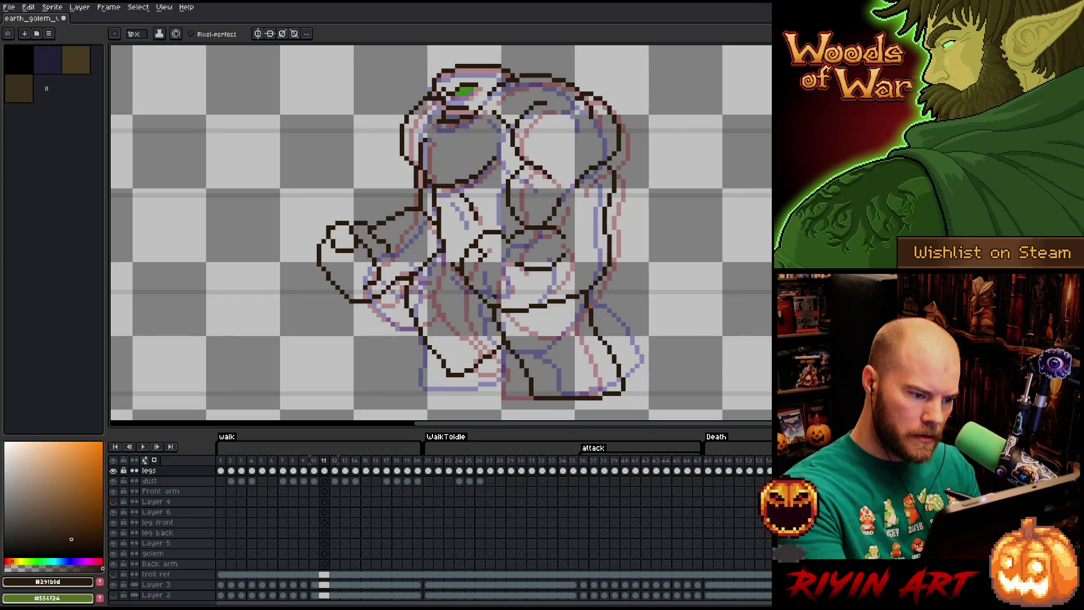
key(e)
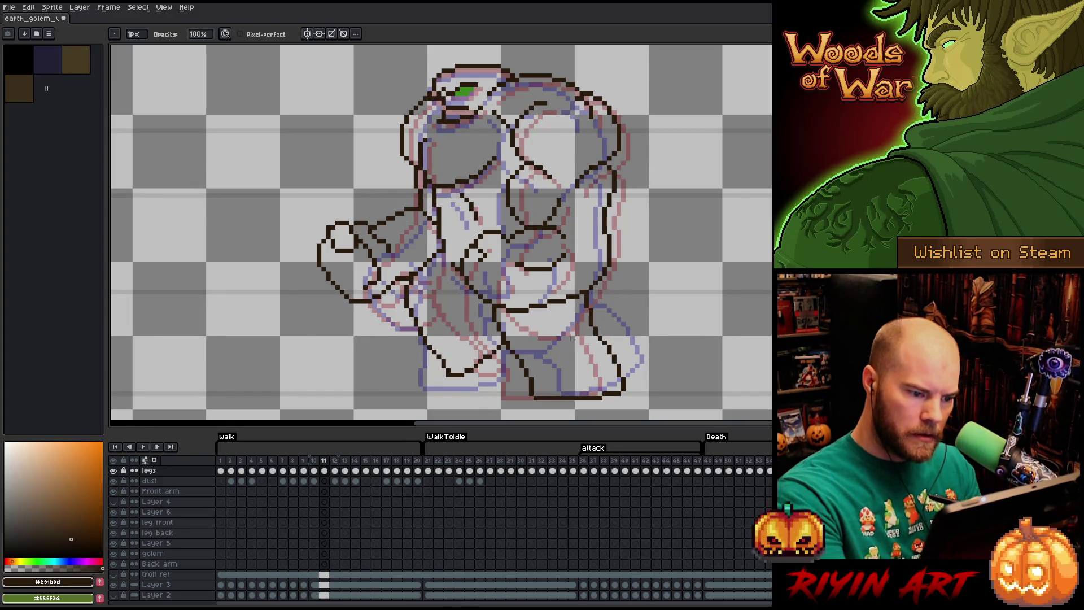
key(b)
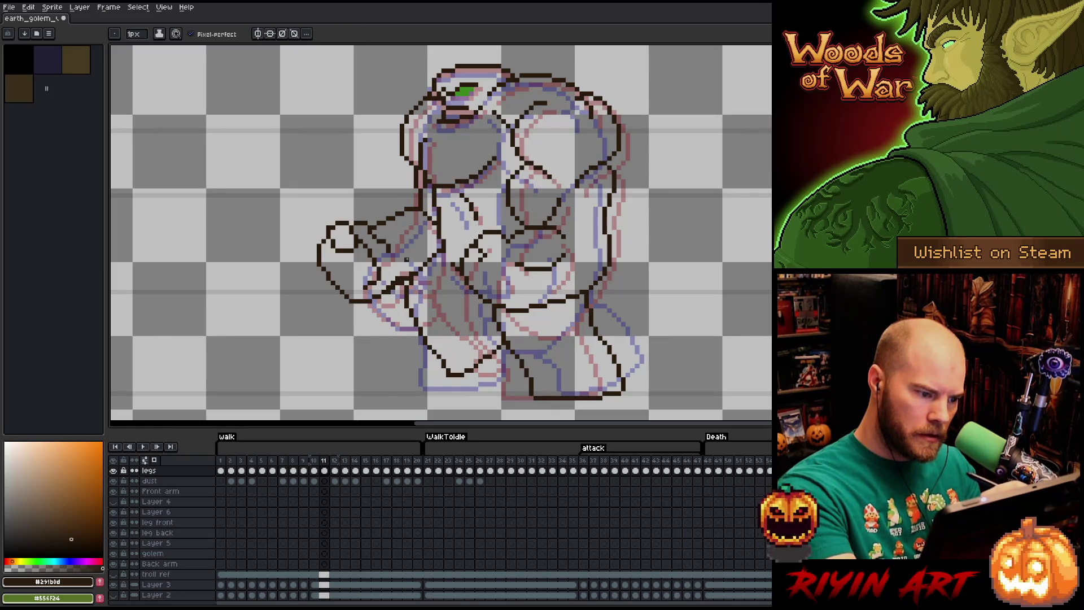
key(e)
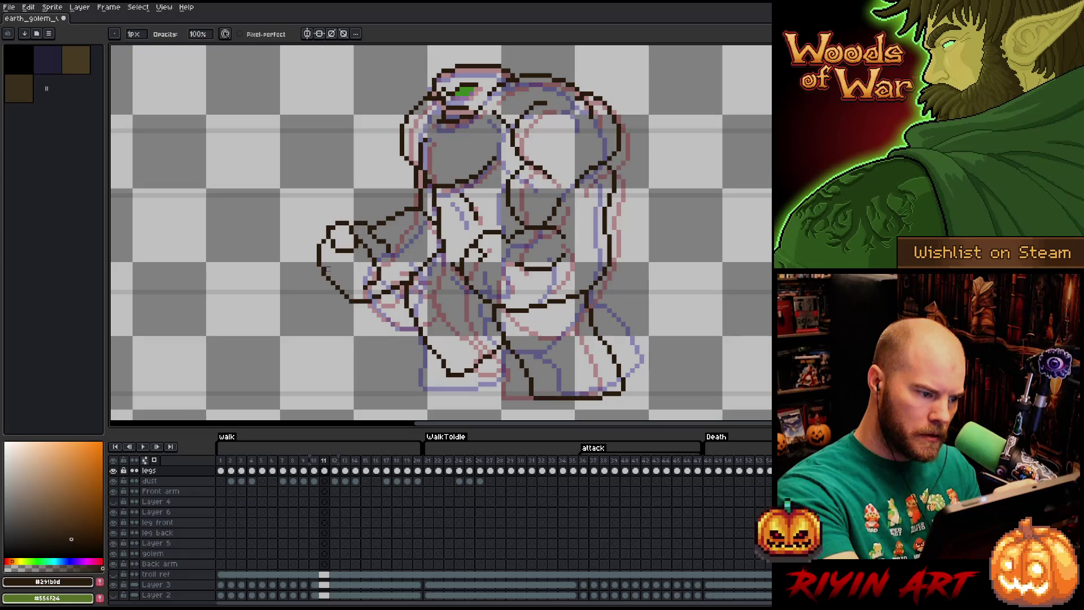
- Save the sprite, erase a stray outline pixel and lasso around the arm
key(ctrl+s)
click(324, 223)
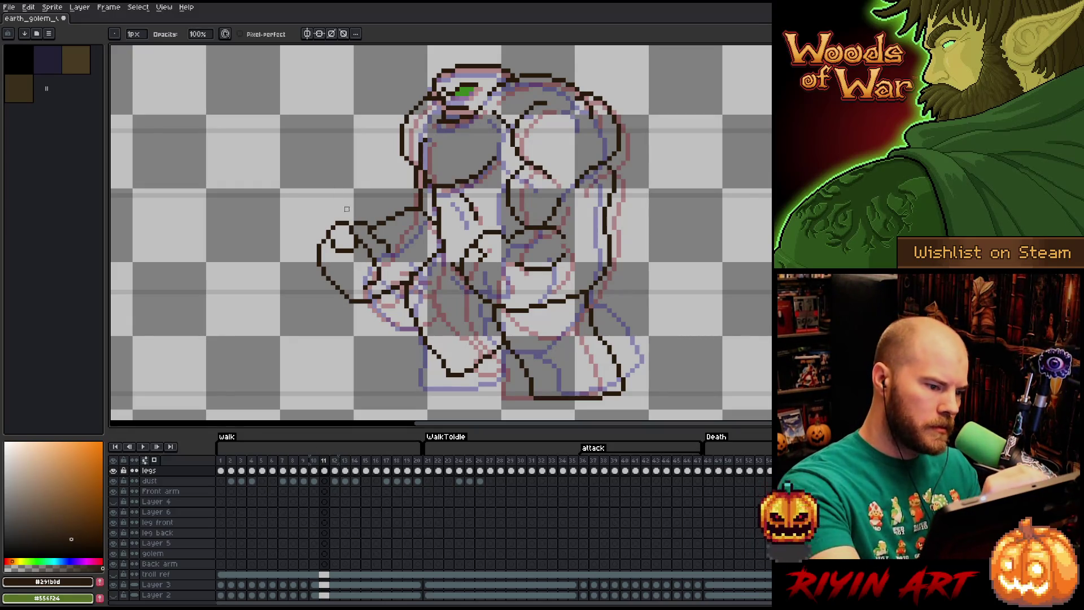
key(q)
mouse_move(359, 239)
mouse_down()
mouse_move(380, 275)
mouse_move(364, 291)
mouse_up()
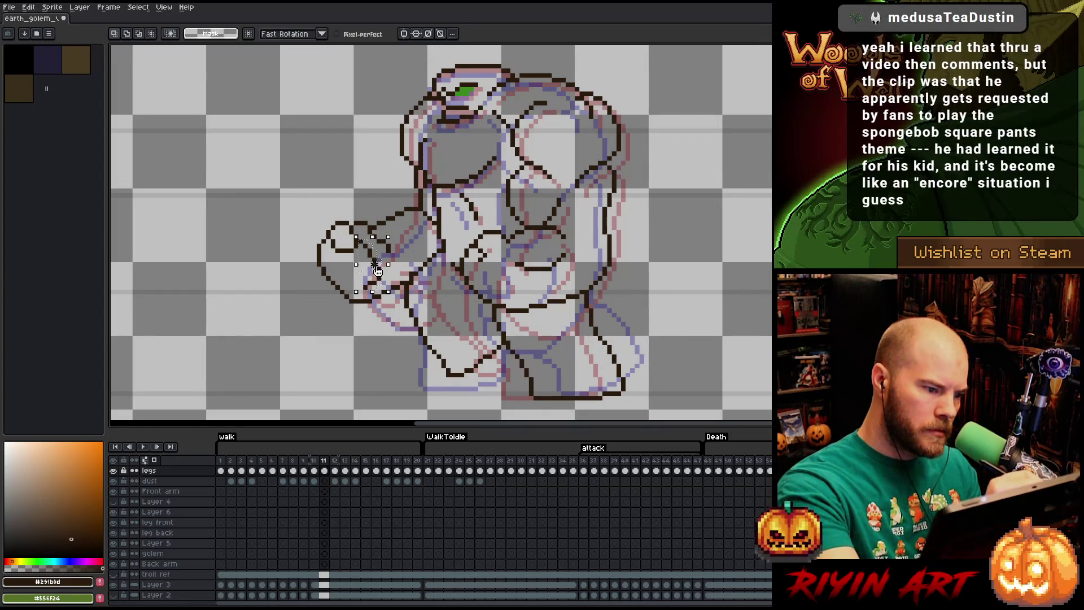
- Move the lassoed arm, then select and reposition the hand at its left end
click(380, 279)
key(Return)
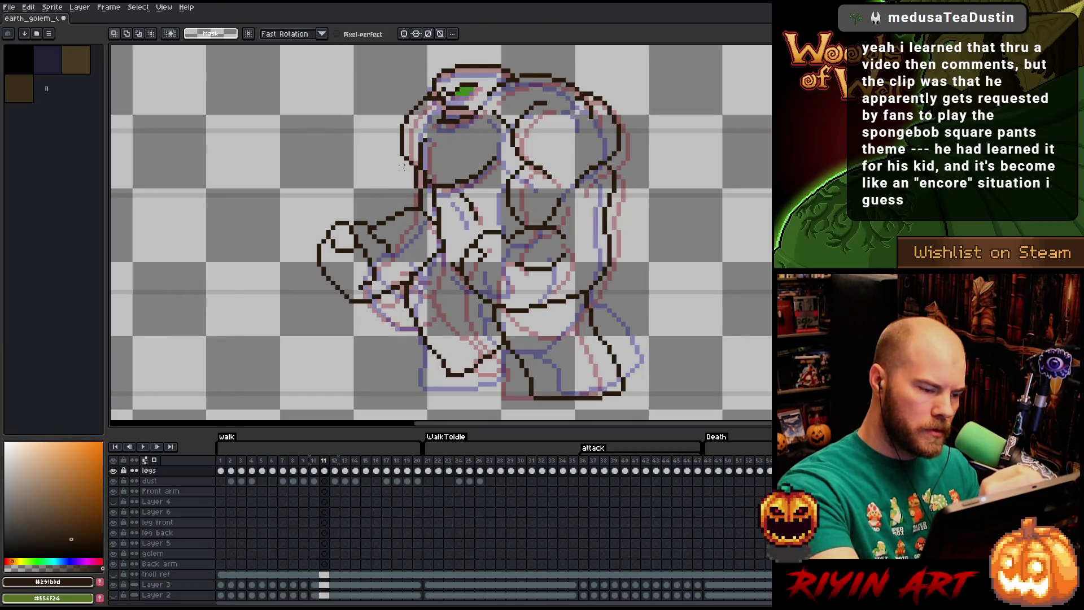
mouse_move(345, 217)
mouse_down()
mouse_move(357, 235)
mouse_move(342, 251)
mouse_move(328, 217)
mouse_up()
click(357, 236)
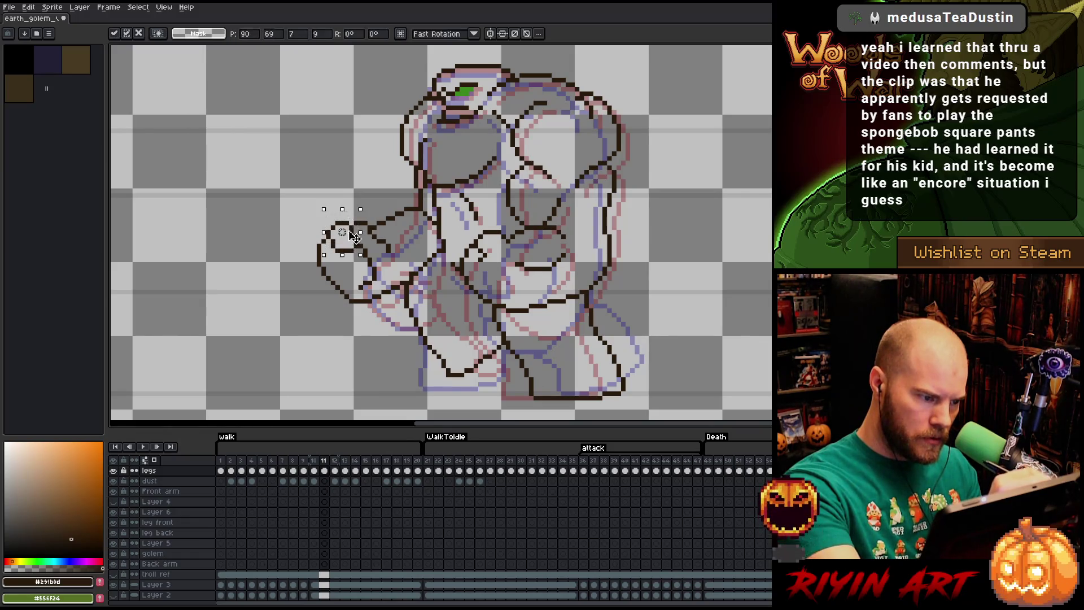
key(Return)
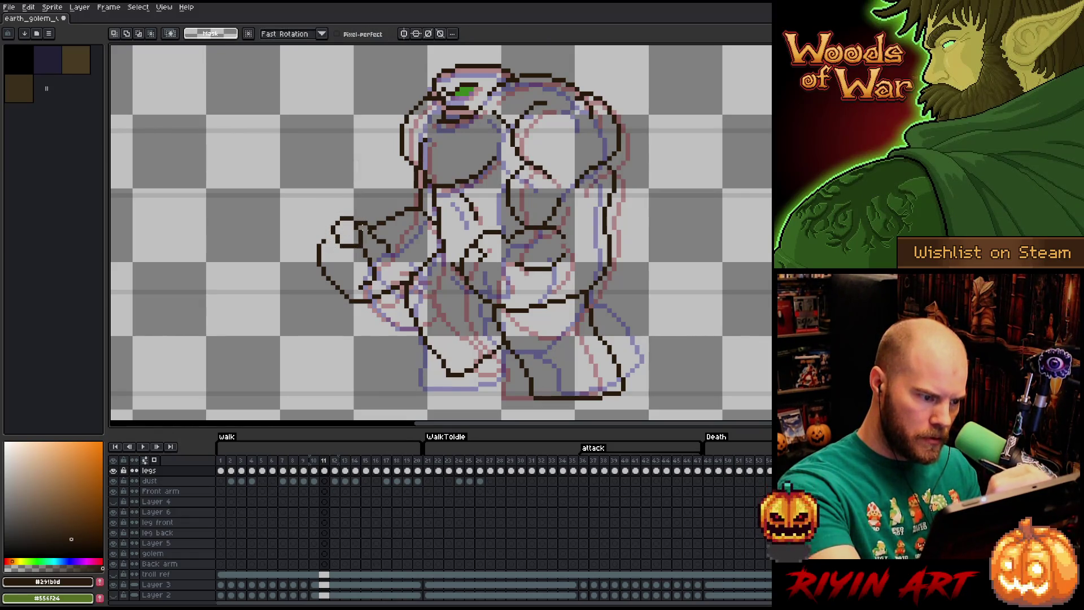
- Tidy the outline around the hand with pencil and eraser touch-ups
key(b)
key(e)
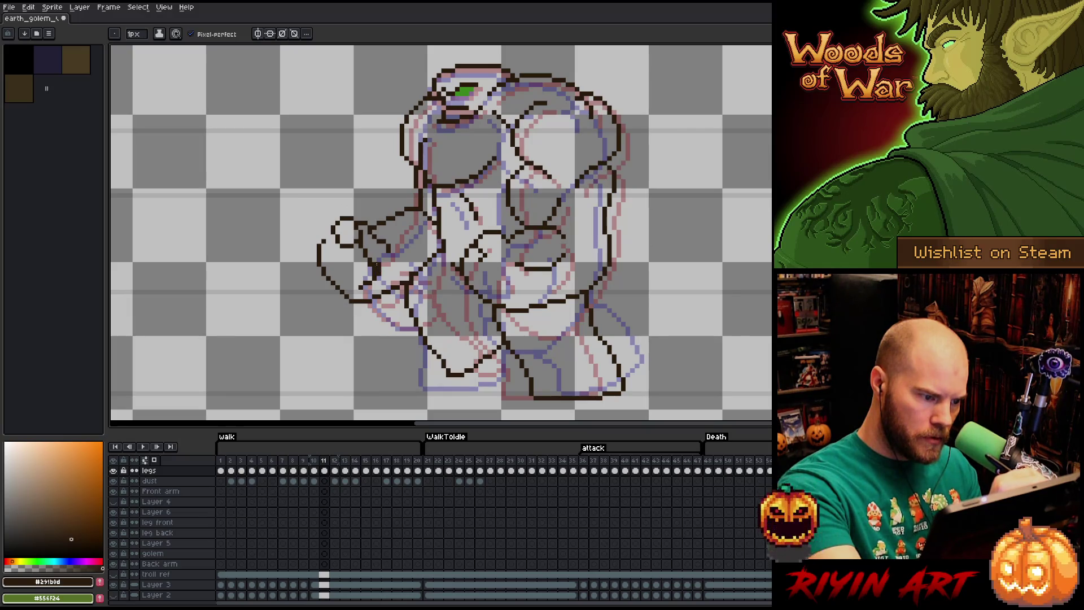
key(b)
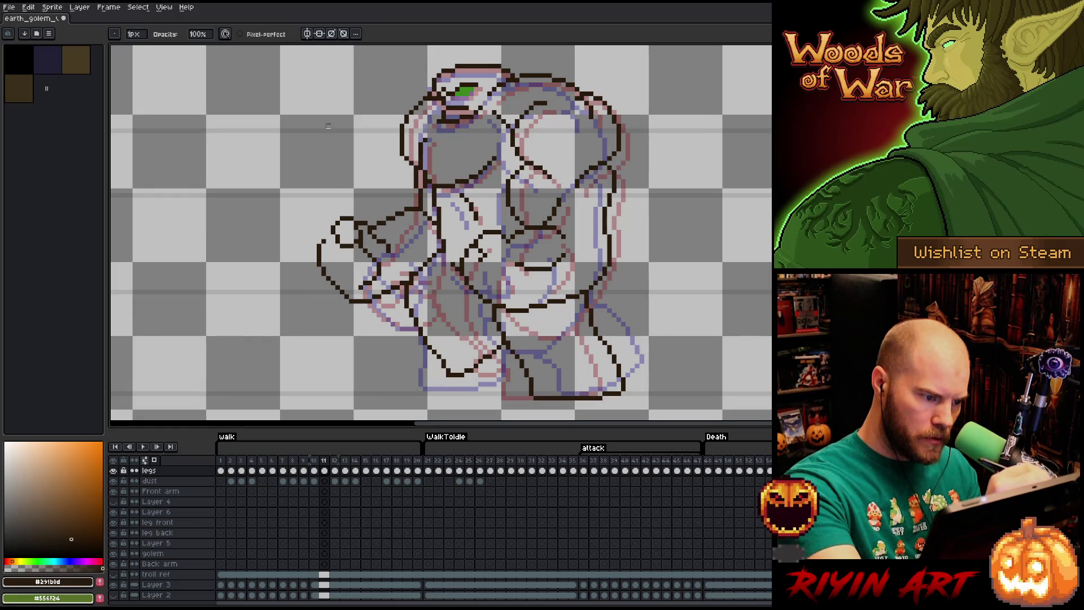
key(e)
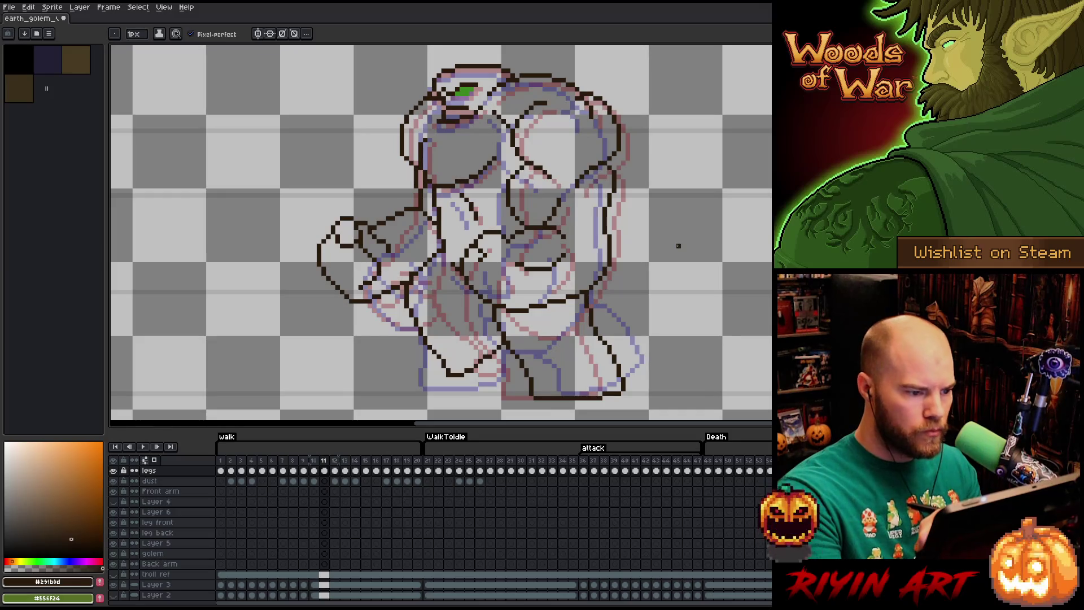
key(Return)
key(Return)
key(Right)
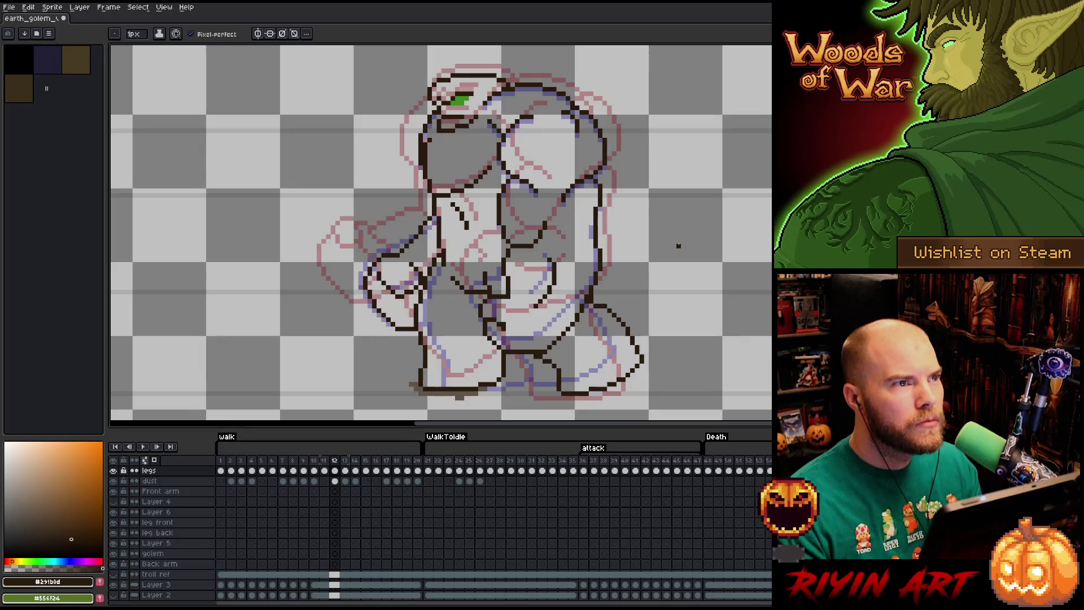
key(Left)
key(Left)
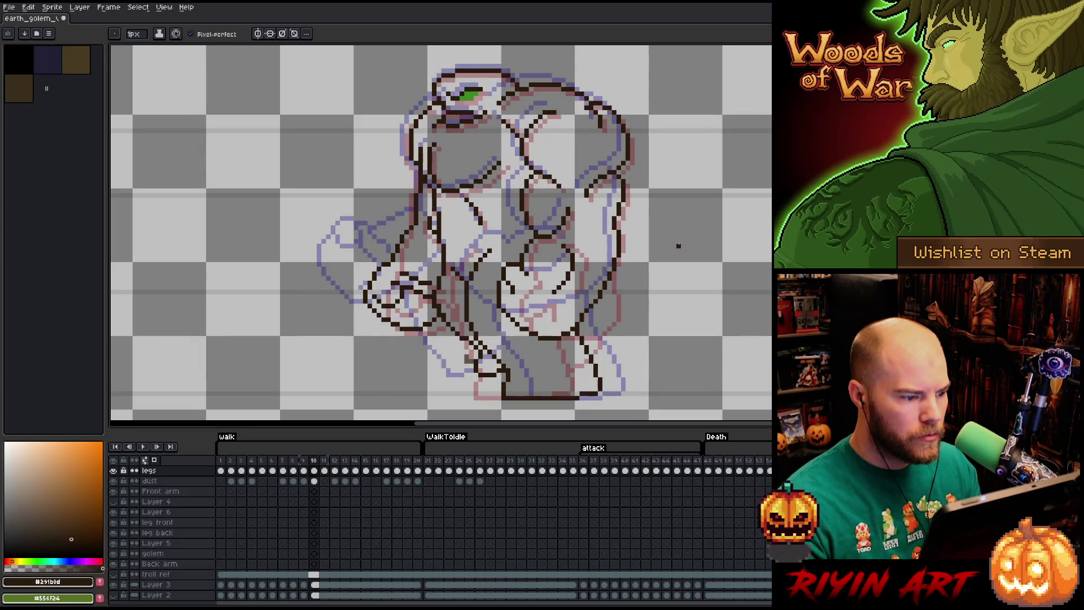
key(Right)
key(Right)
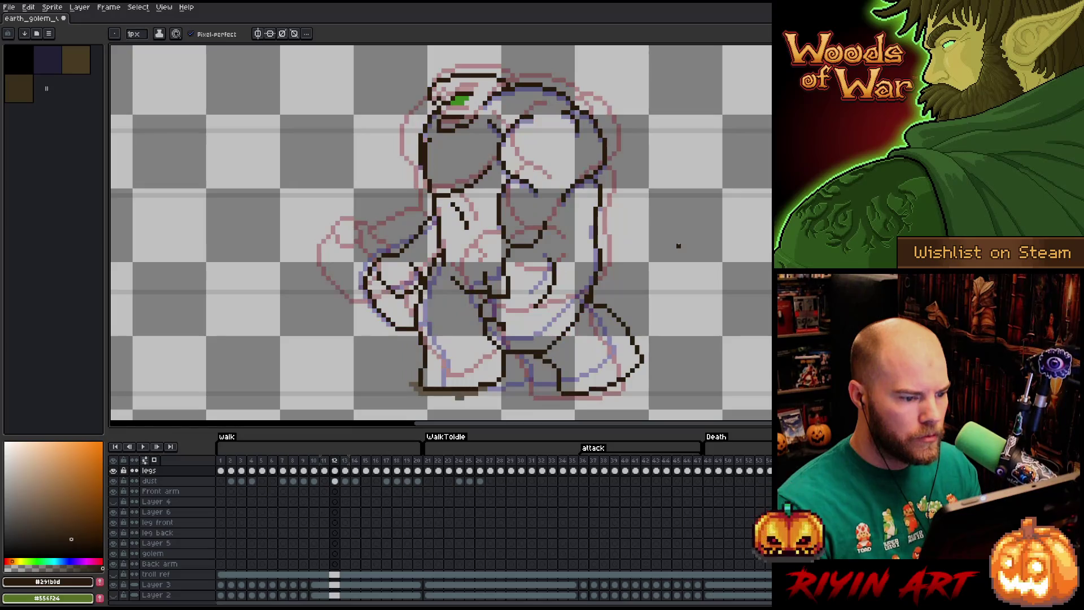
key(Left)
key(Right)
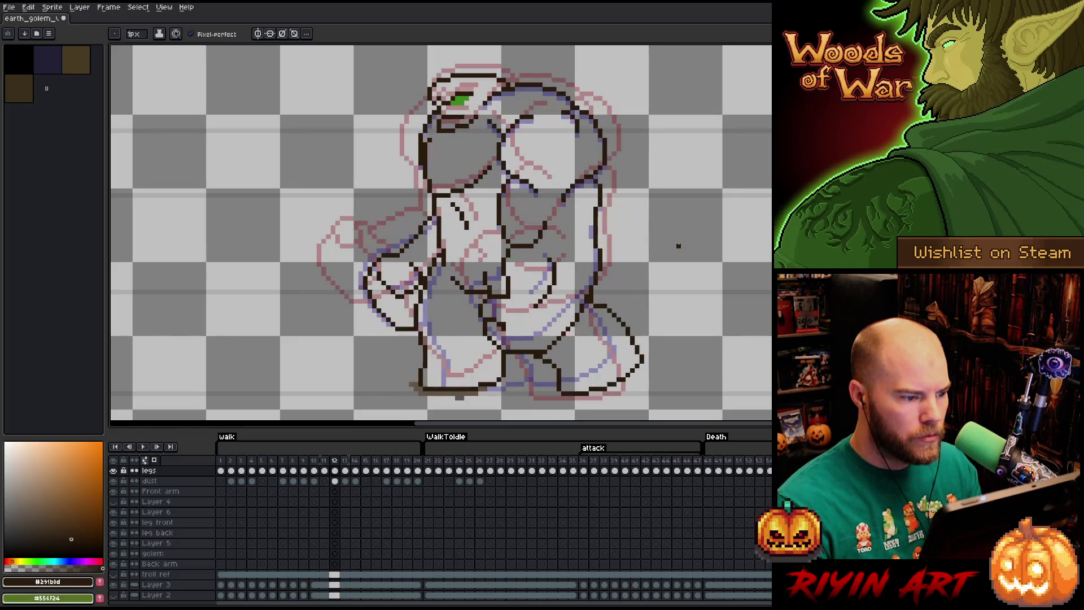
key(Left)
key(Right)
key(Right)
key(Left)
key(Left)
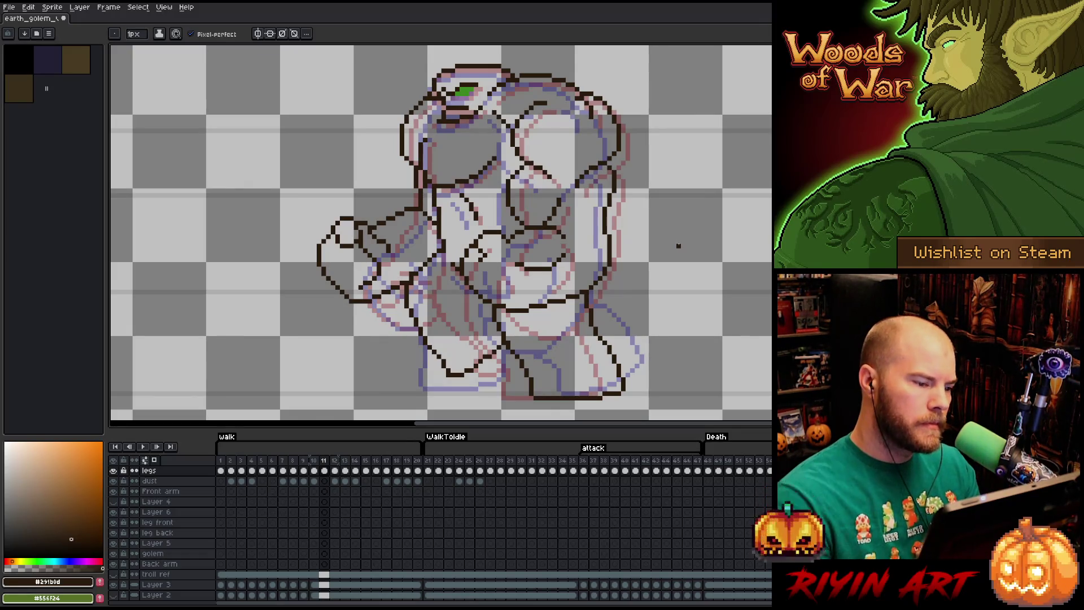
key(m)
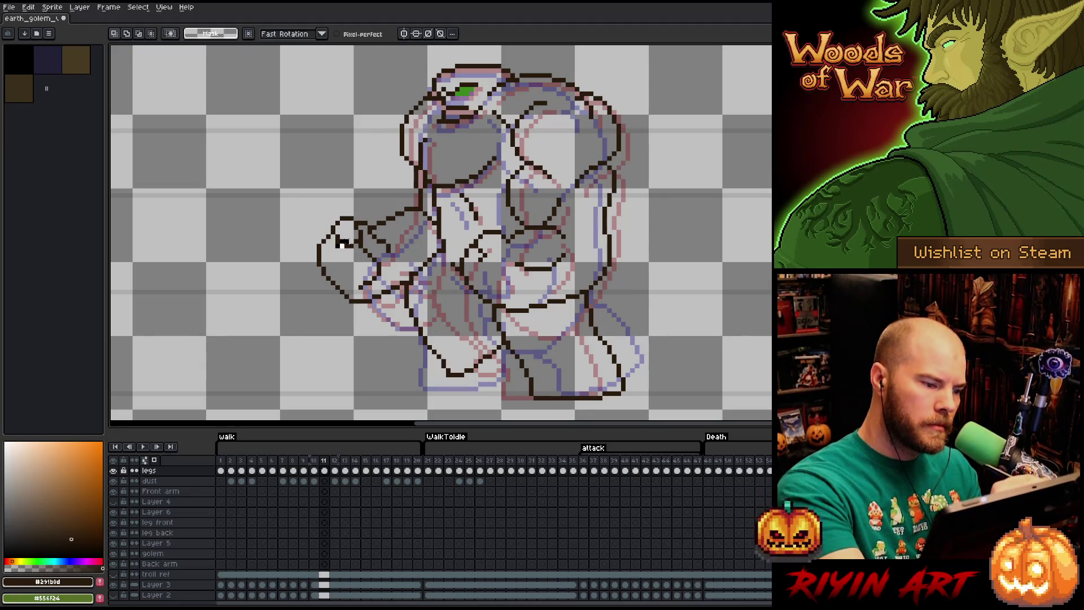
mouse_move(332, 228)
mouse_down()
mouse_move(365, 250)
mouse_move(364, 269)
mouse_move(341, 233)
mouse_up()
click(359, 248)
key(Return)
key(e)
key(b)
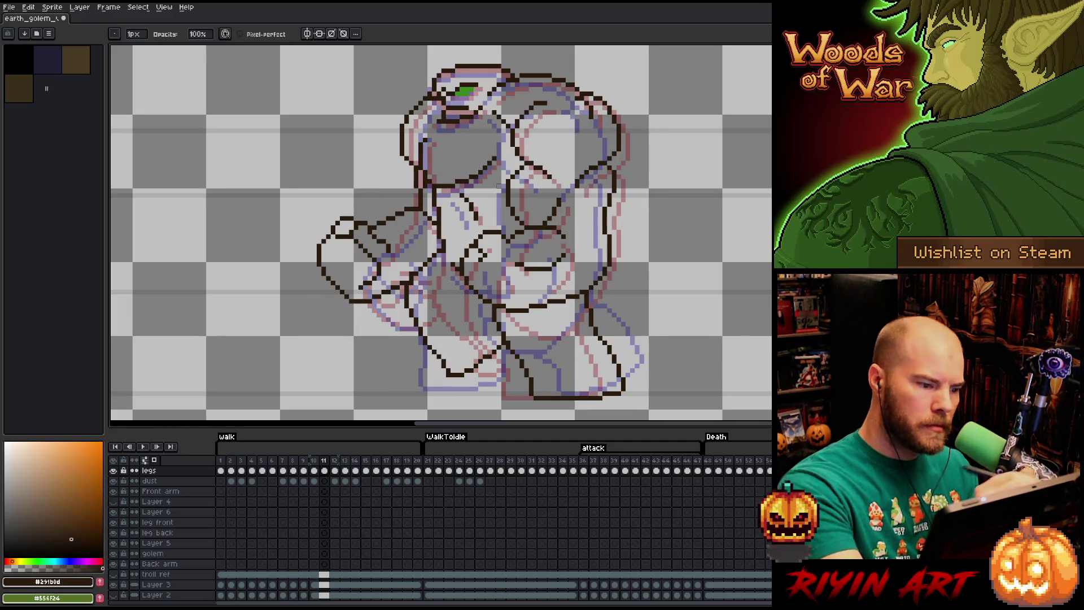
key(Left)
key(Right)
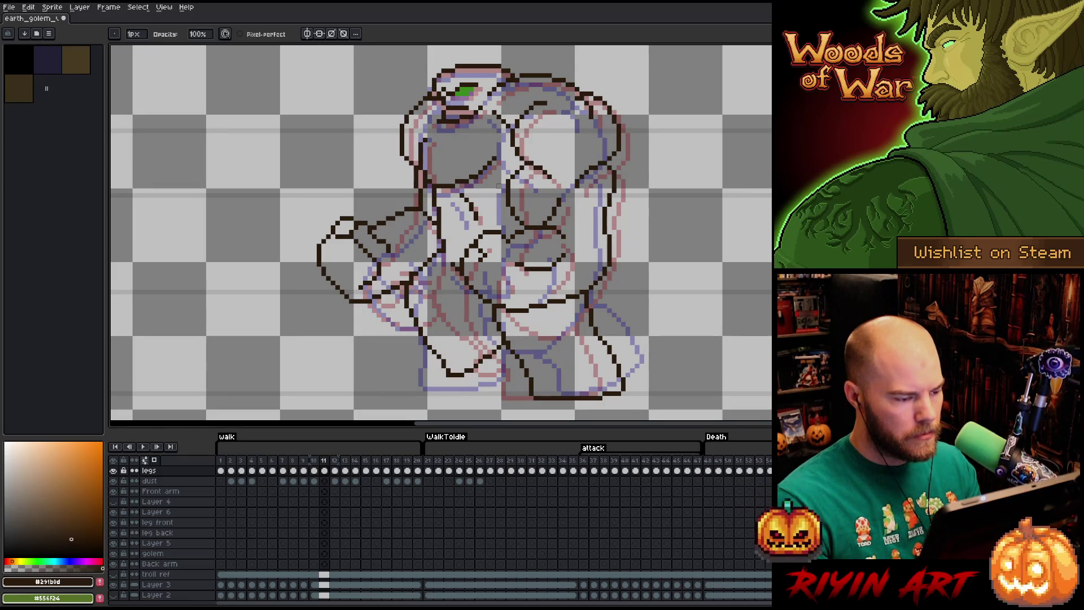
key(Right)
key(Left)
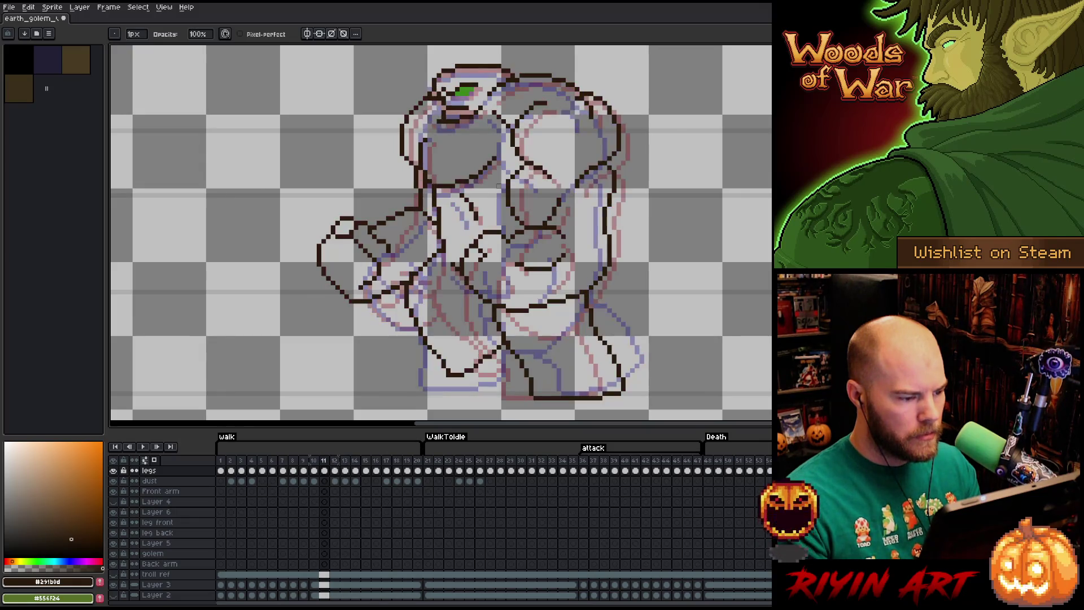
right_click(523, 277)
key(Escape)
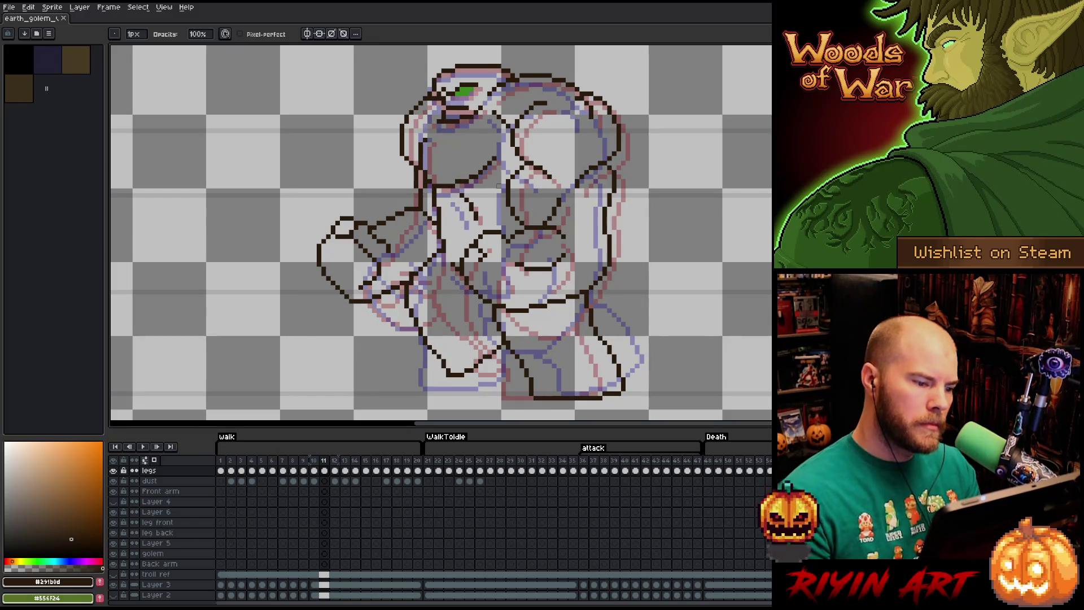
click(434, 149)
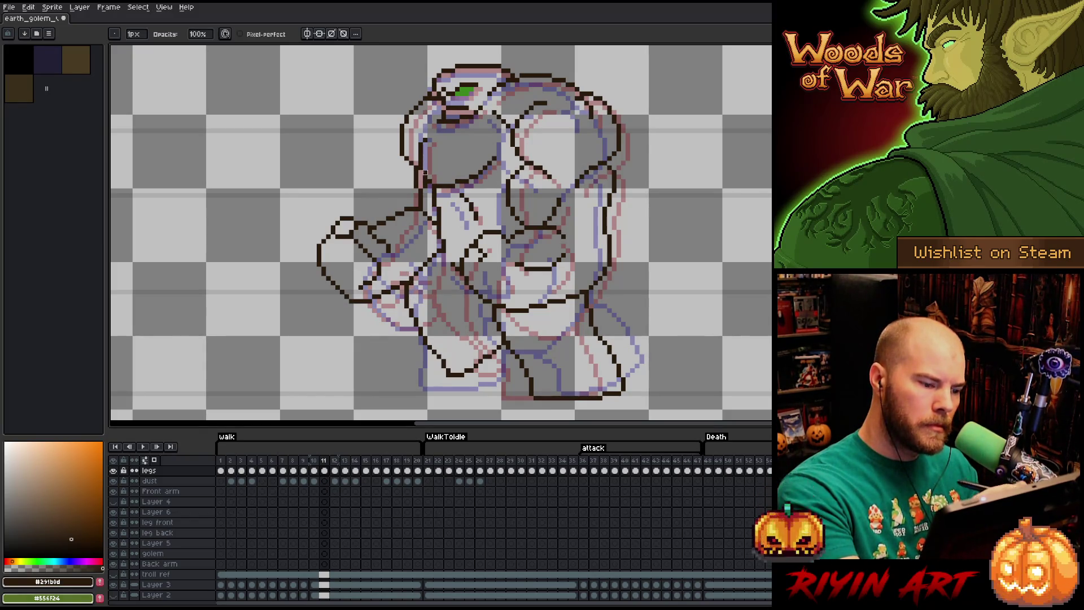
key(ctrl+s)
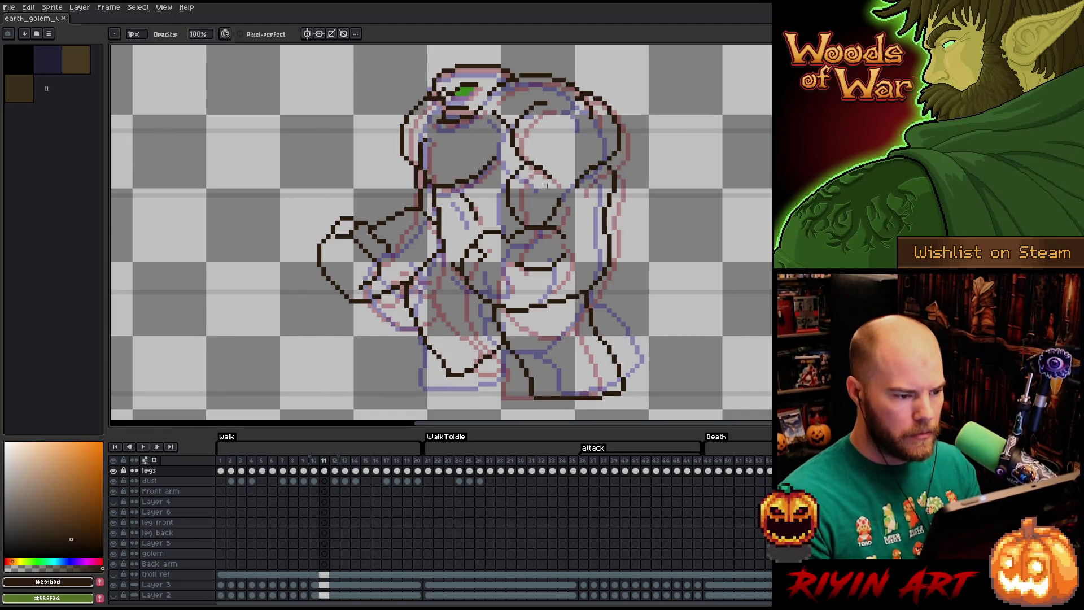
key(Right)
key(Left)
key(Left)
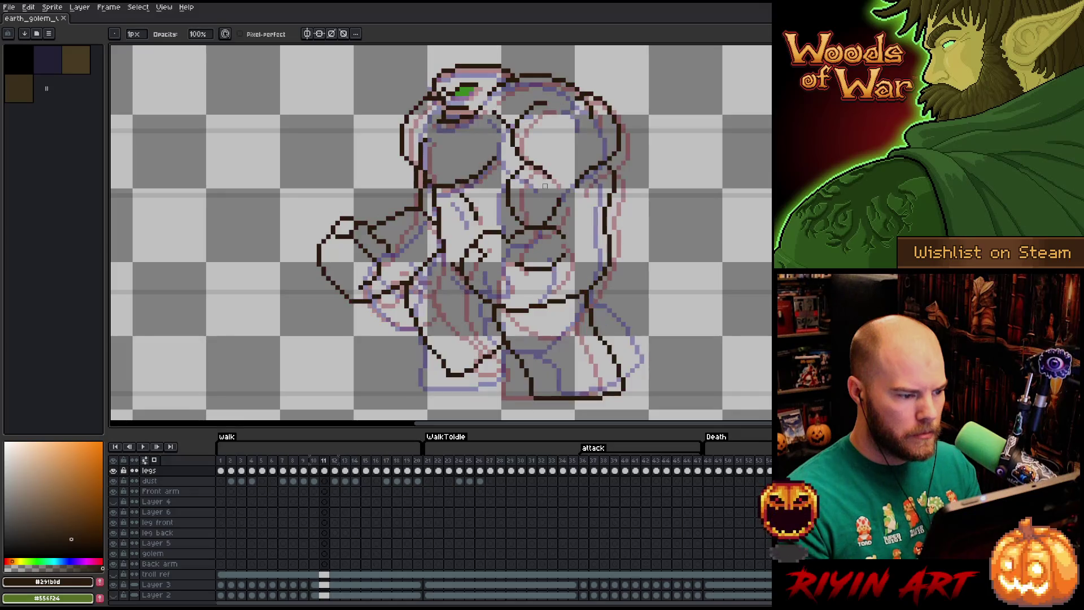
key(Right)
key(Right)
key(Left)
key(Left)
key(Left)
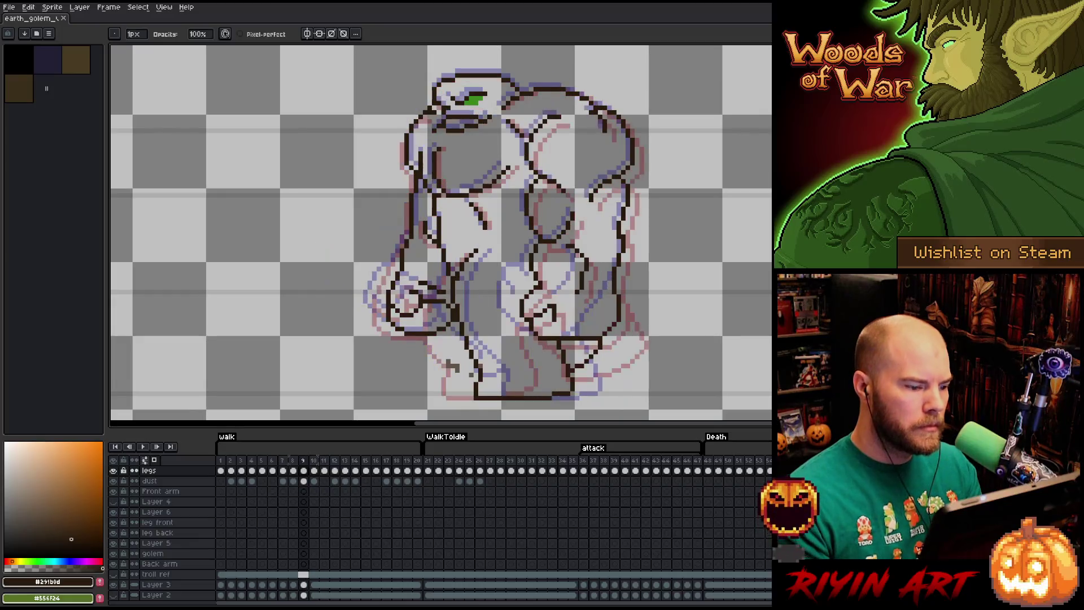
key(Right)
key(e)
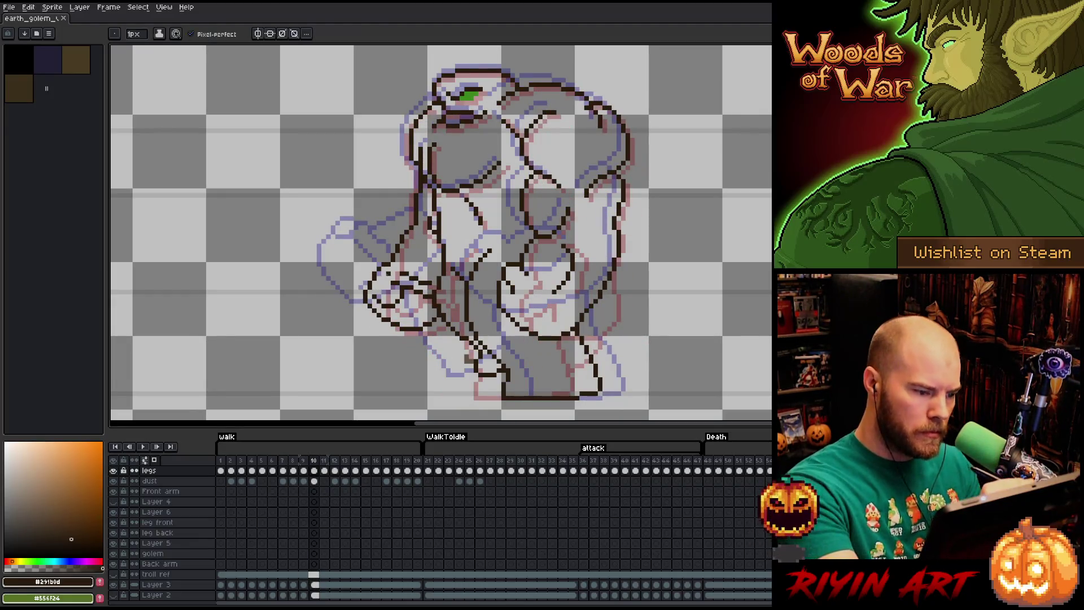
key(Left)
key(Right)
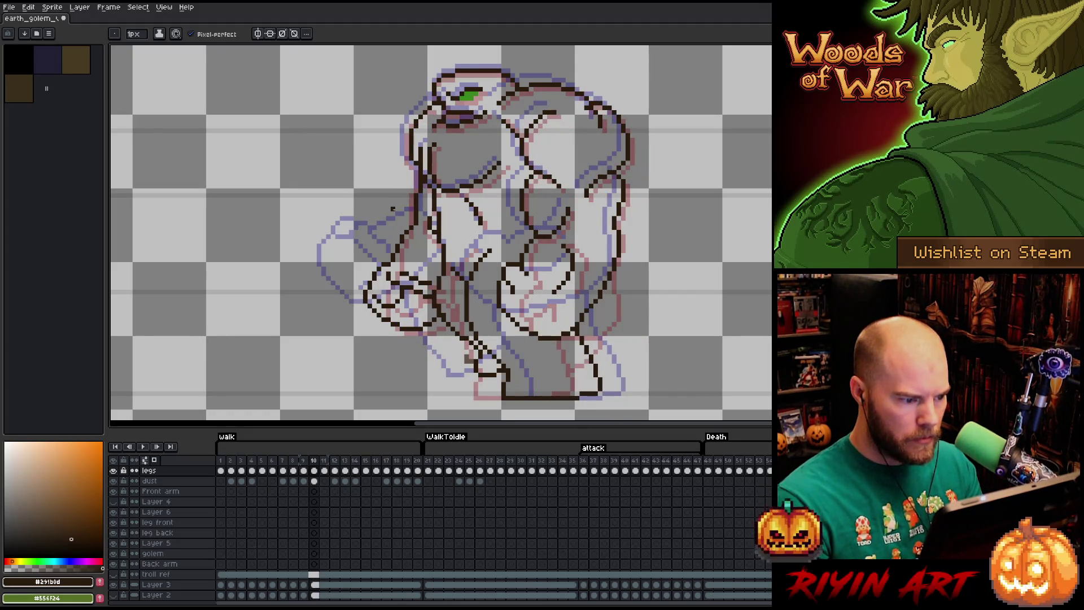
key(Left)
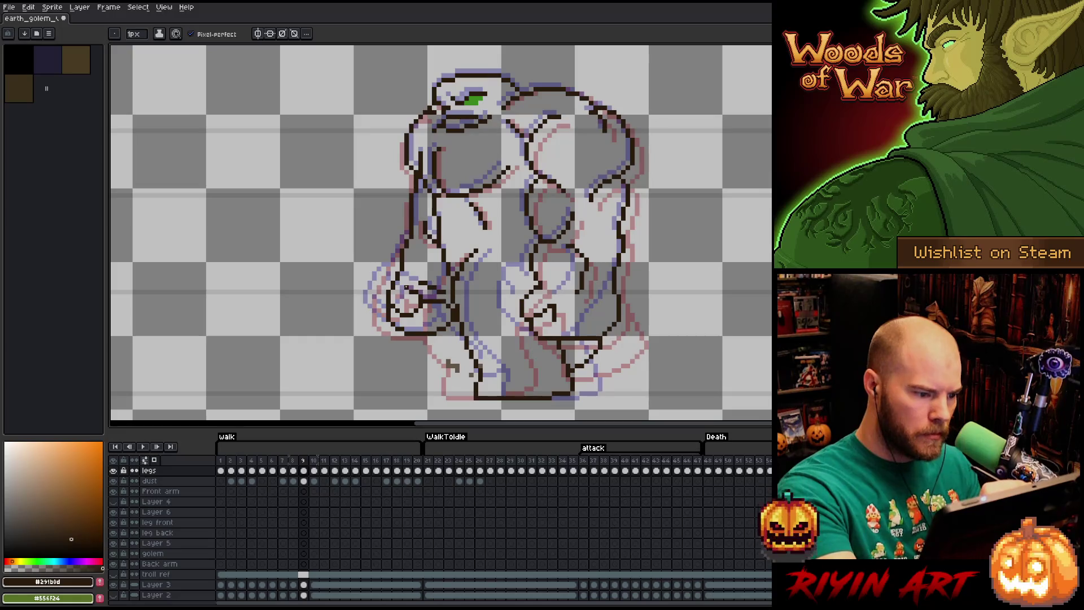
key(Right)
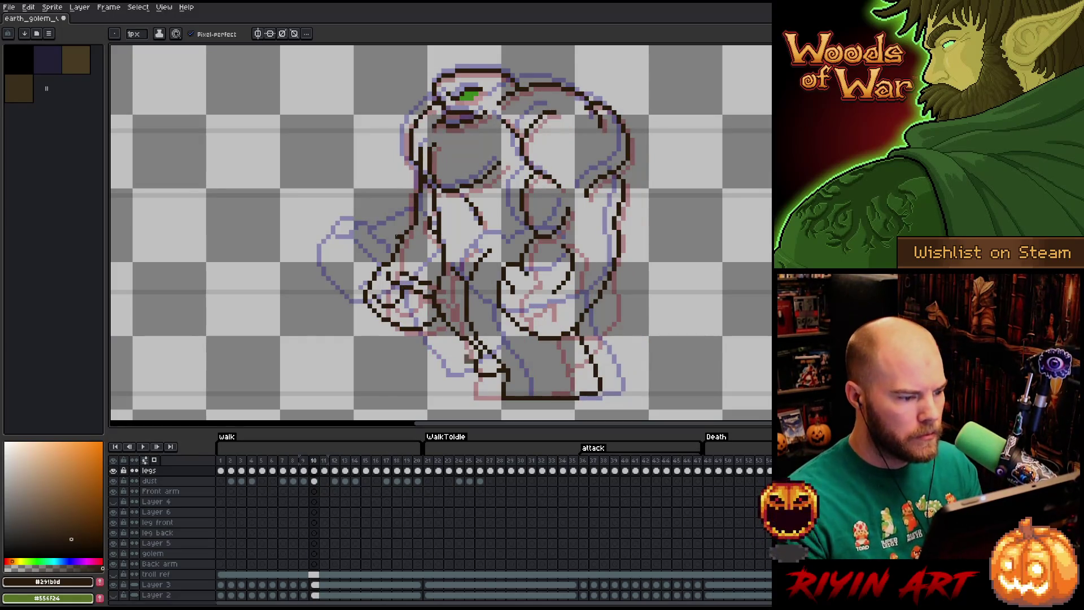
key(Left)
key(Right)
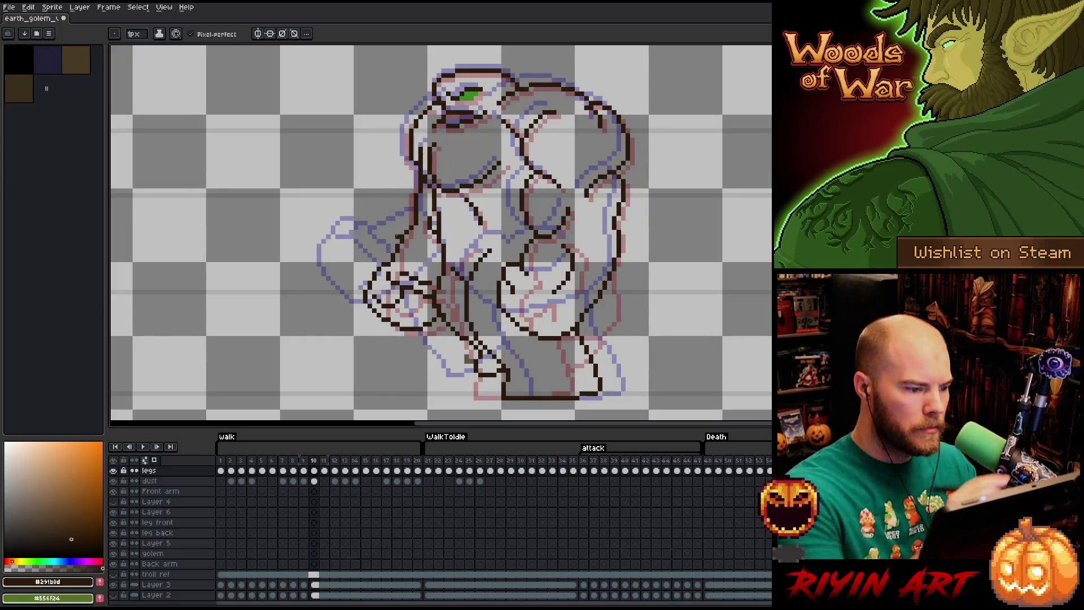
key(b)
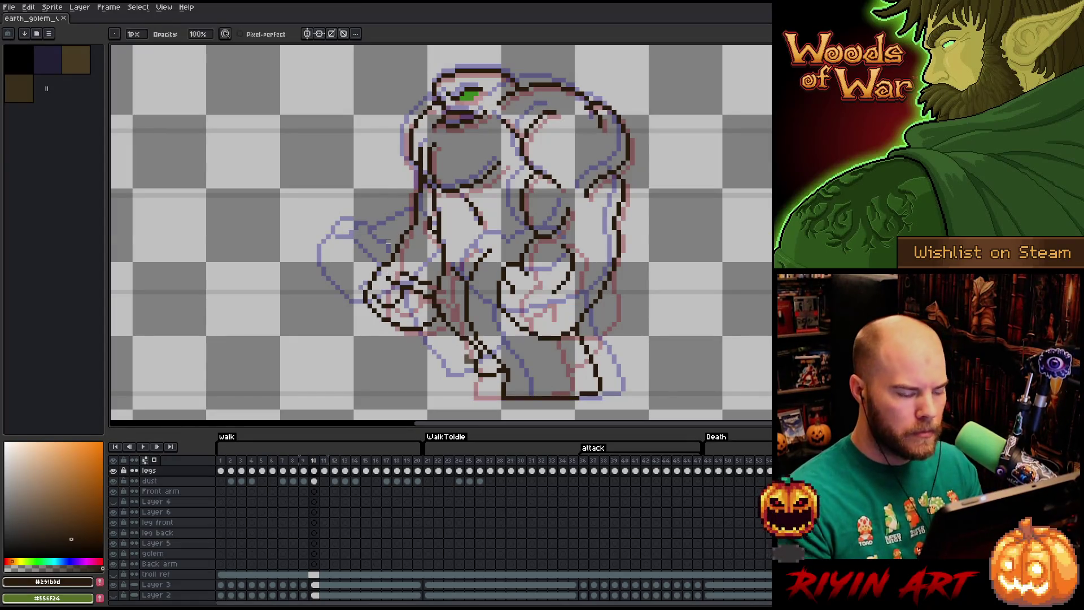
key(Left)
key(Right)
key(Right)
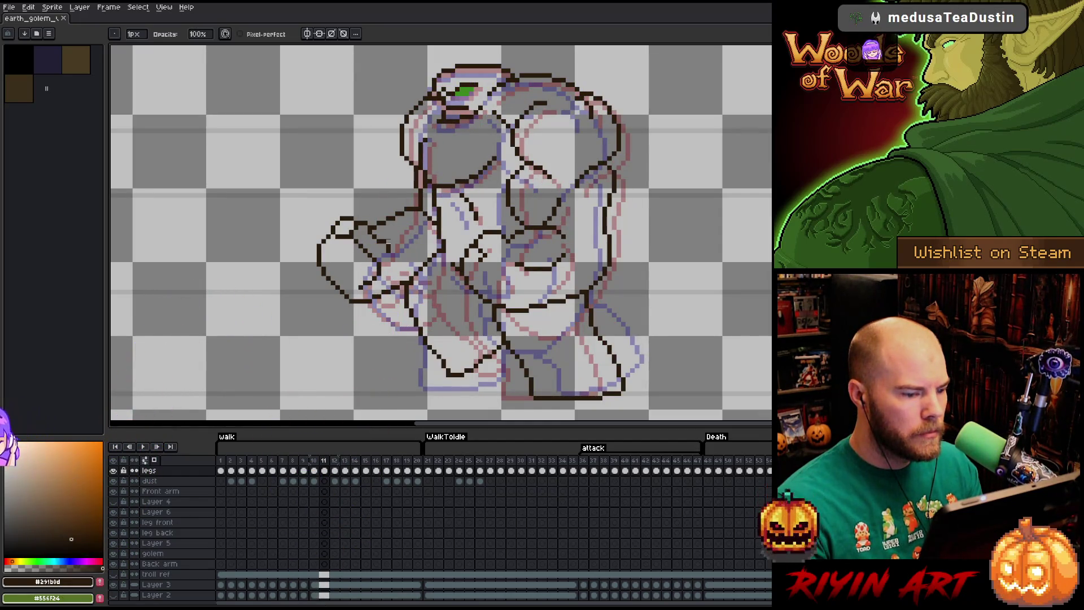
key(Right)
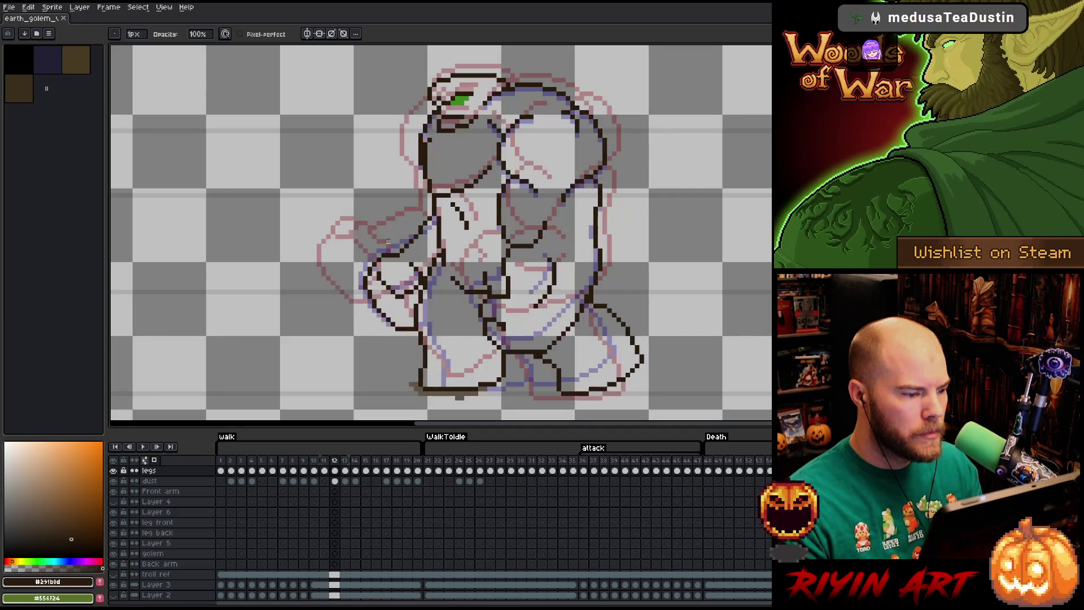
key(Left)
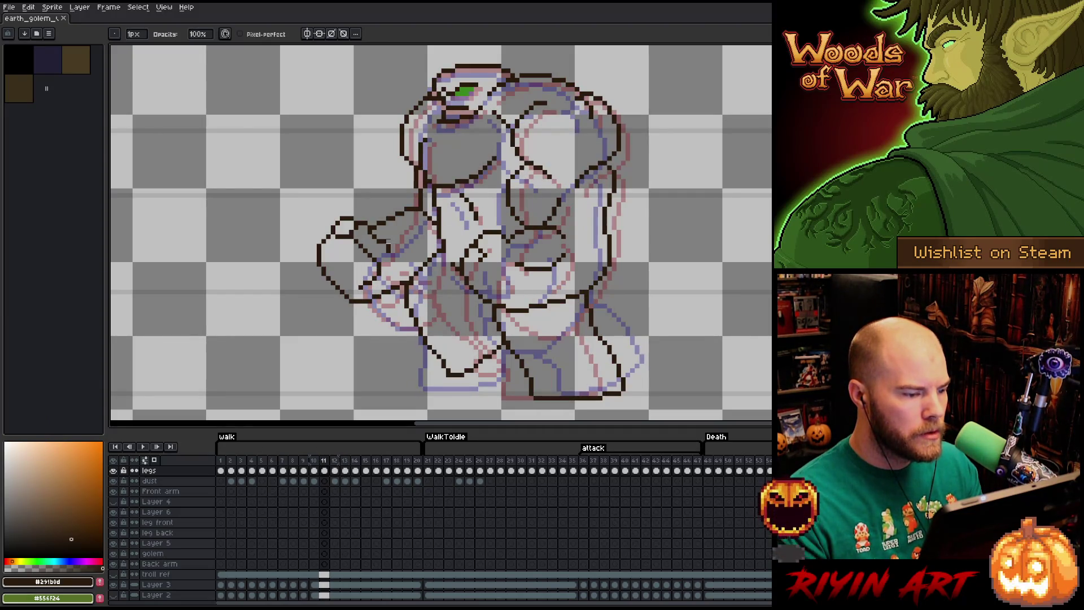
key(Right)
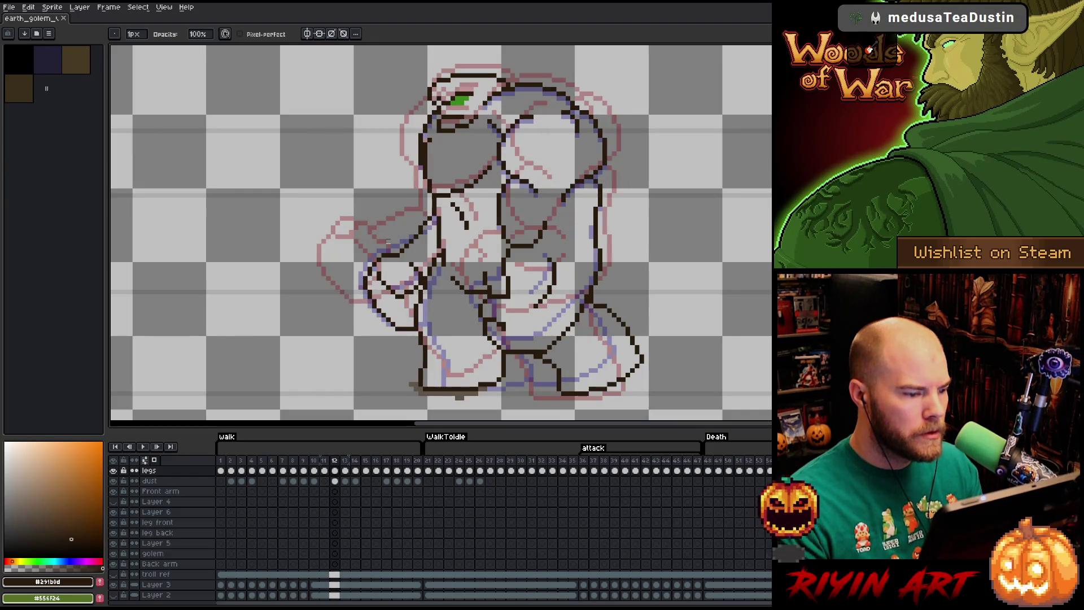
key(Left)
key(Left)
key(Right)
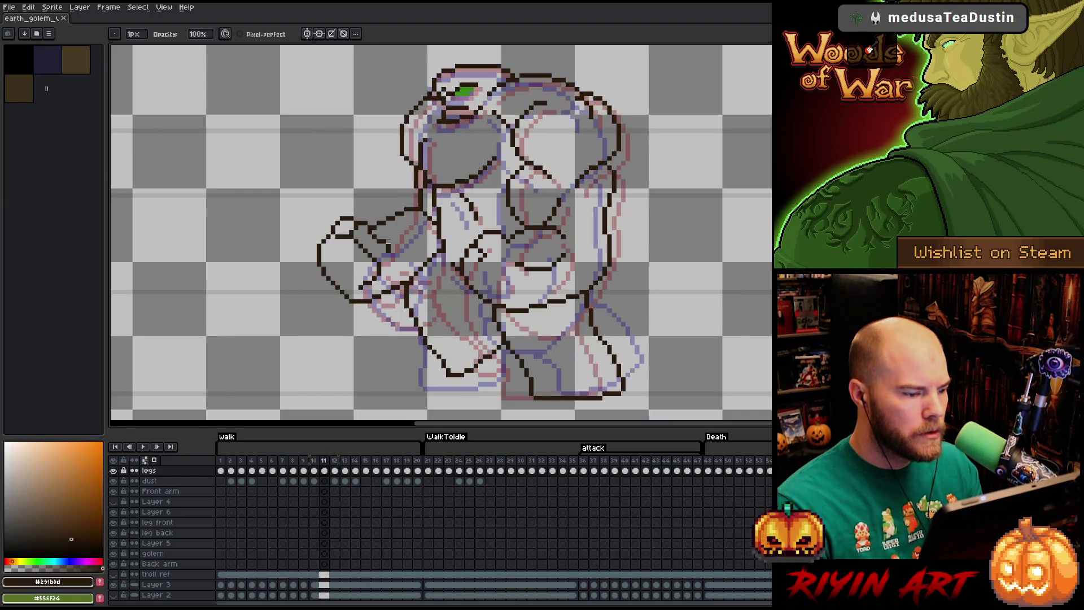
key(Right)
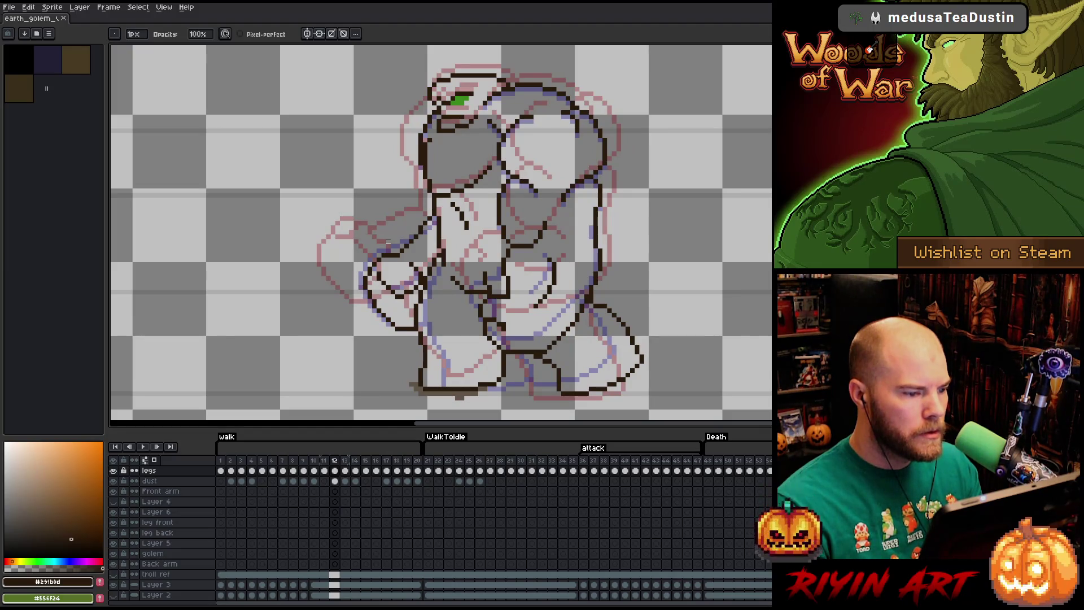
key(Left)
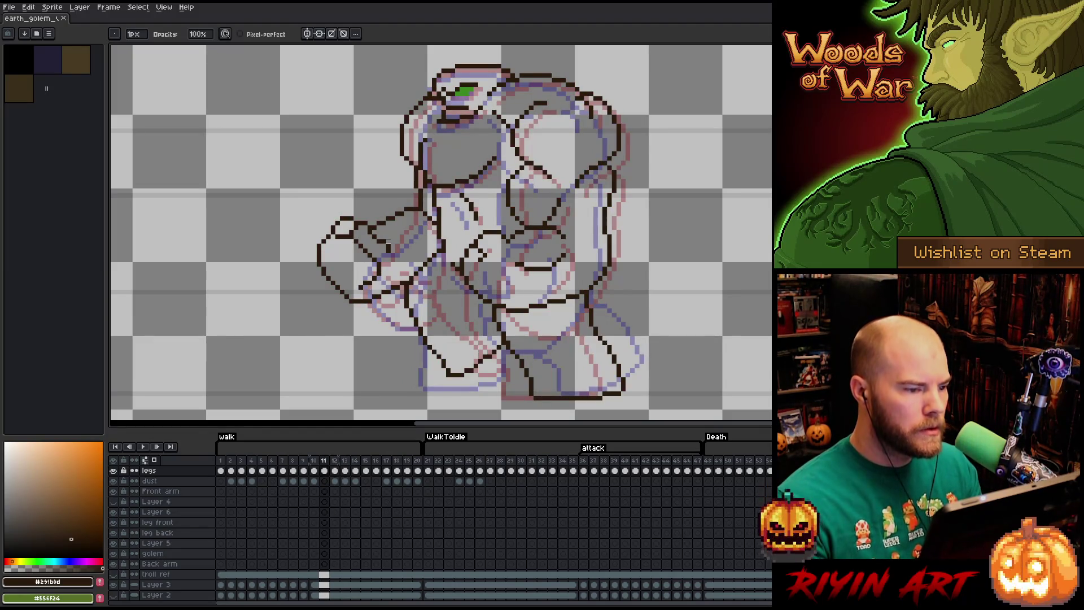
key(m)
- Lasso the frame 11 arm, carry it into frame 12 and set it left of the body
mouse_move(427, 108)
mouse_down()
mouse_move(417, 192)
mouse_move(433, 243)
mouse_move(403, 288)
mouse_move(353, 106)
mouse_move(417, 79)
mouse_up()
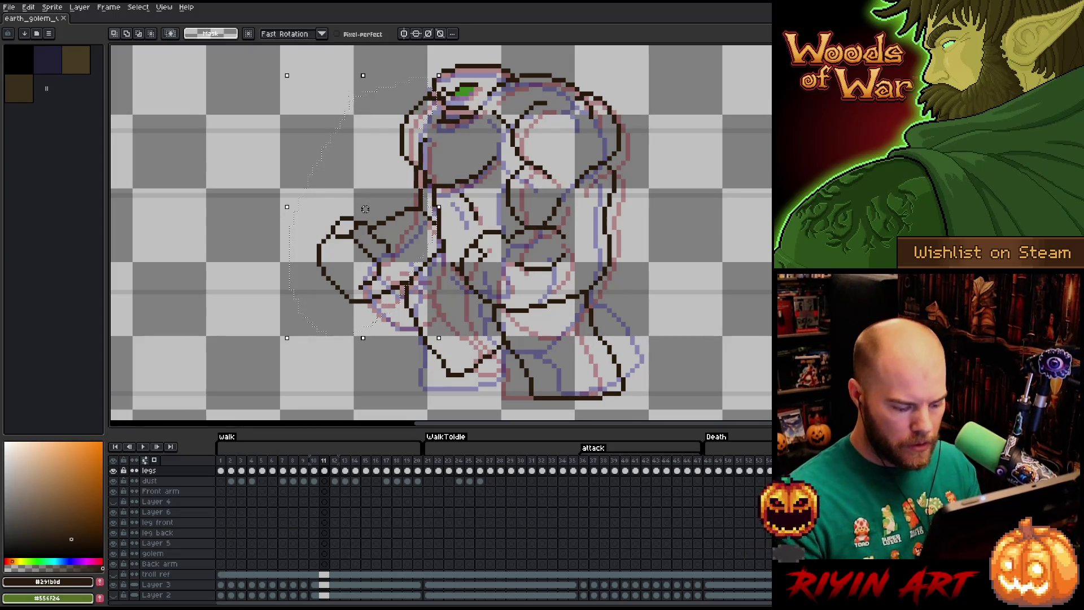
key(Right)
drag(365, 209, 218, 209)
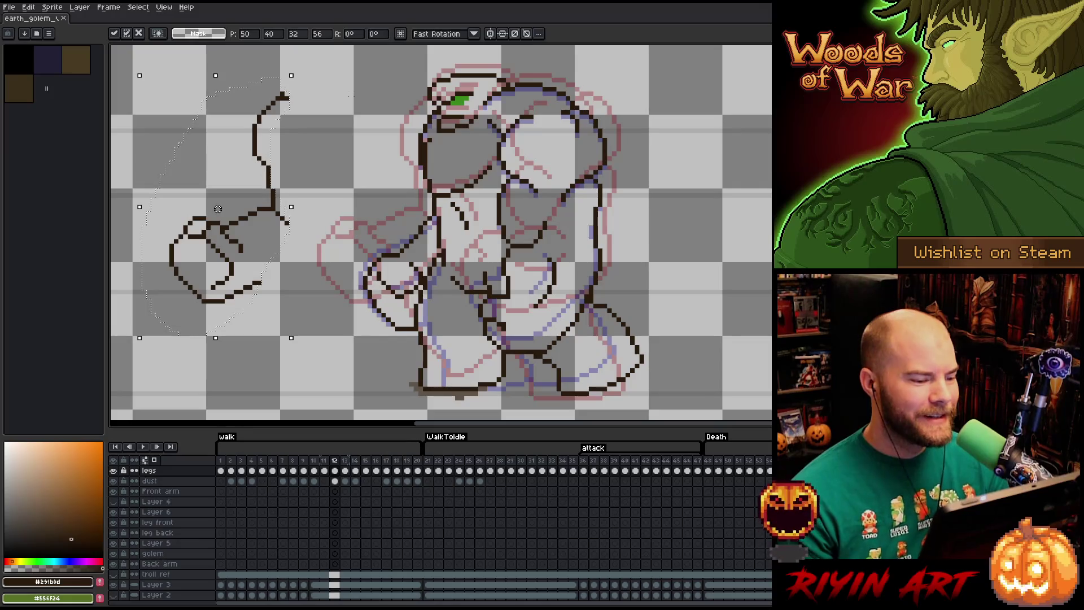
key(ctrl+d)
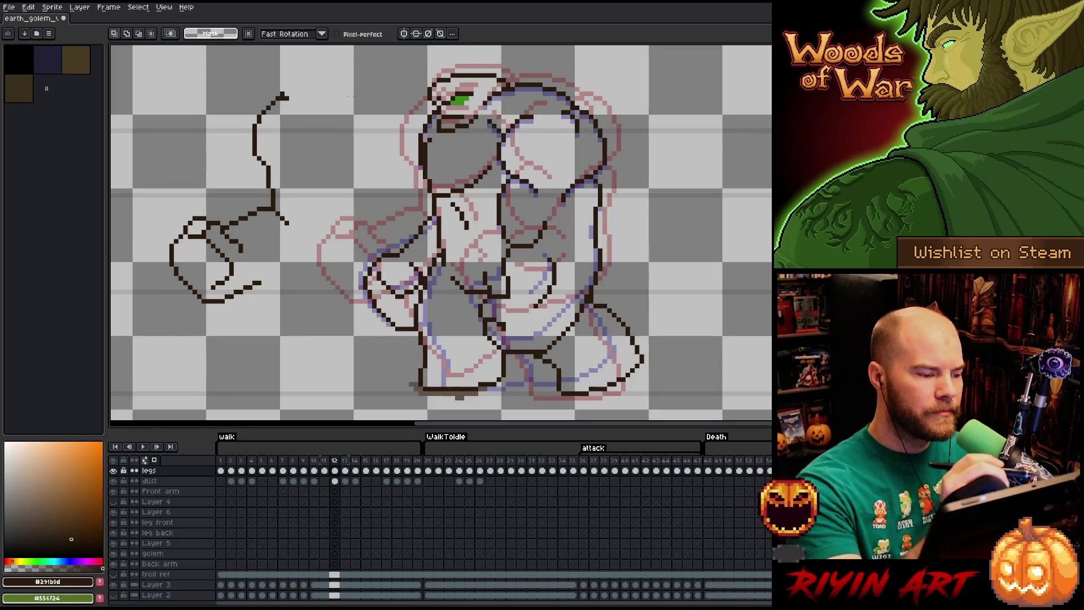
- Erase the old arm outline beside the body and clean the head's left edge on frame 12
key(b)
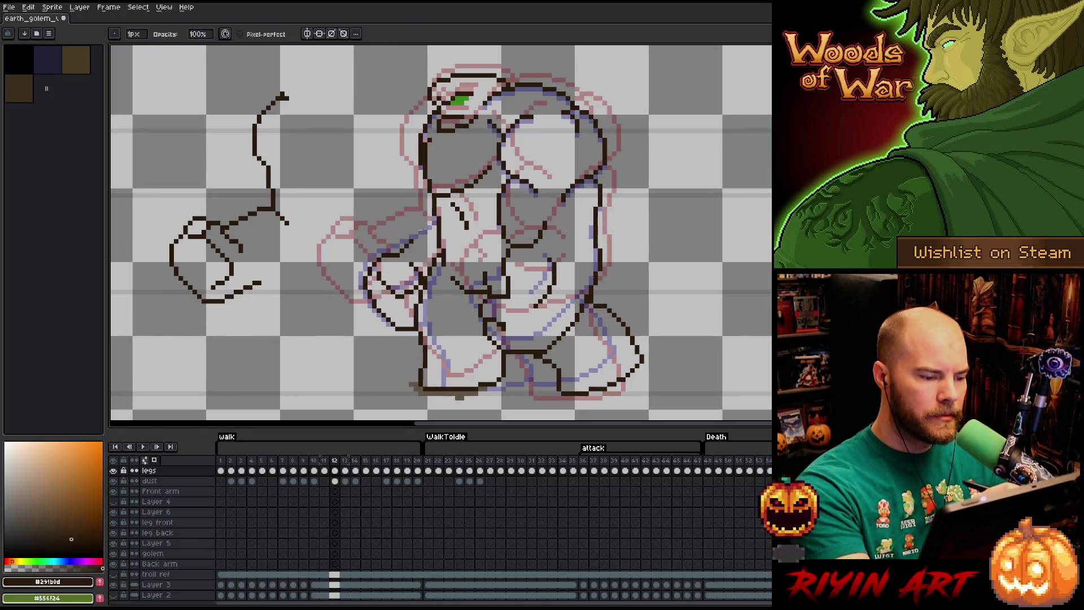
mouse_move(389, 254)
mouse_down()
mouse_move(364, 284)
mouse_move(381, 316)
mouse_move(411, 328)
mouse_move(393, 291)
mouse_move(384, 315)
mouse_move(419, 286)
mouse_up()
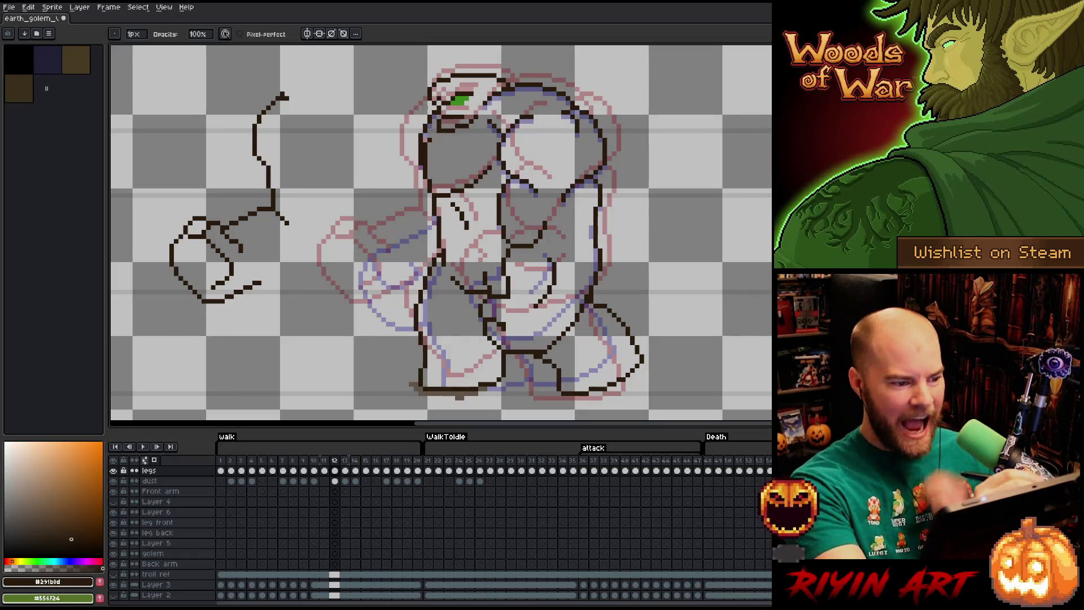
drag(424, 144, 420, 165)
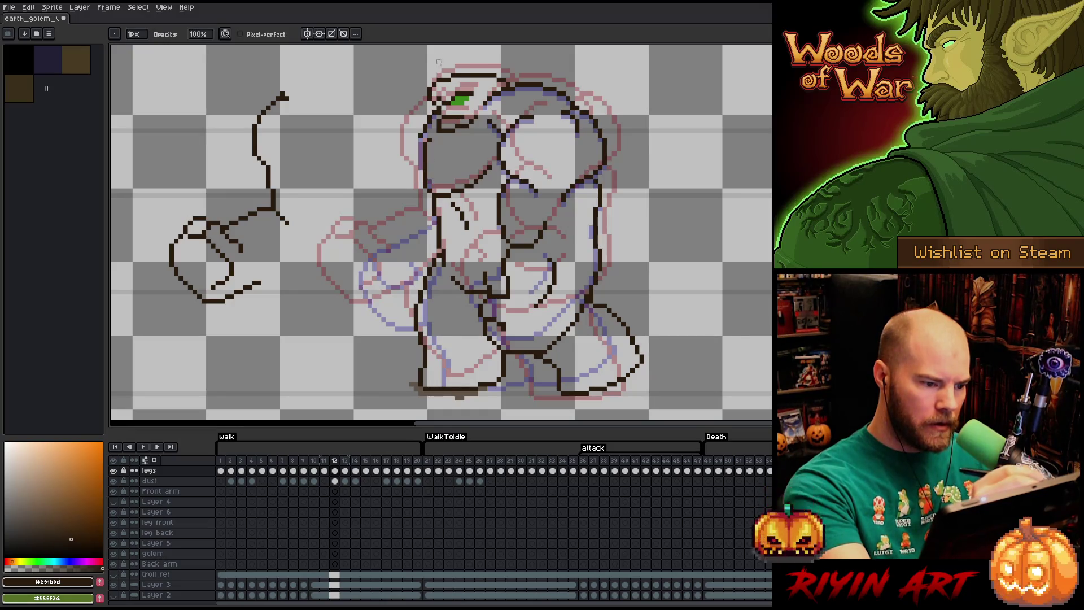
drag(430, 138, 425, 152)
key(b)
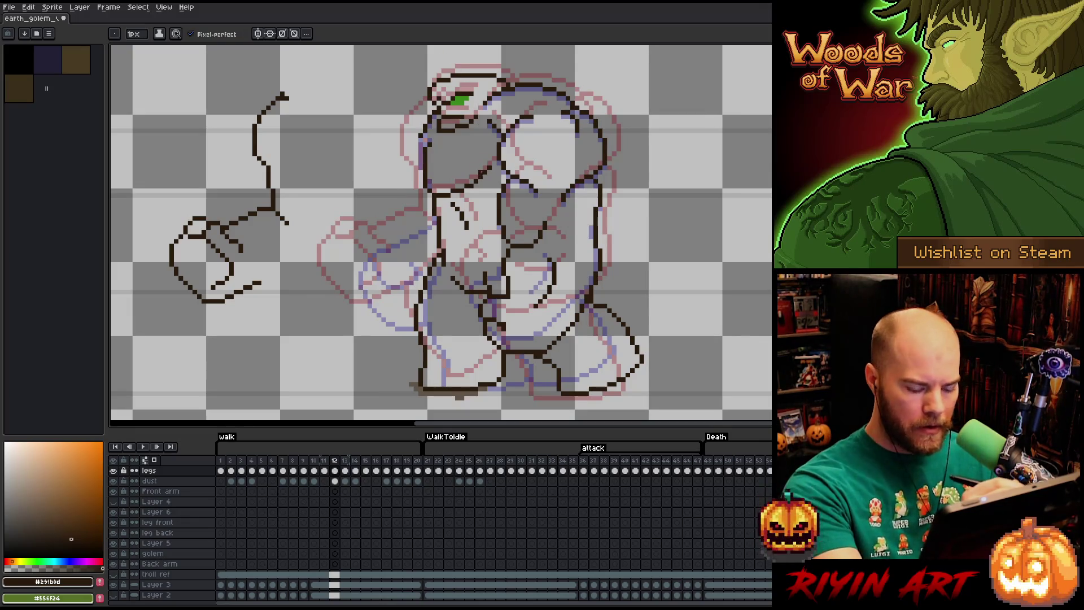
key(comma)
key(period)
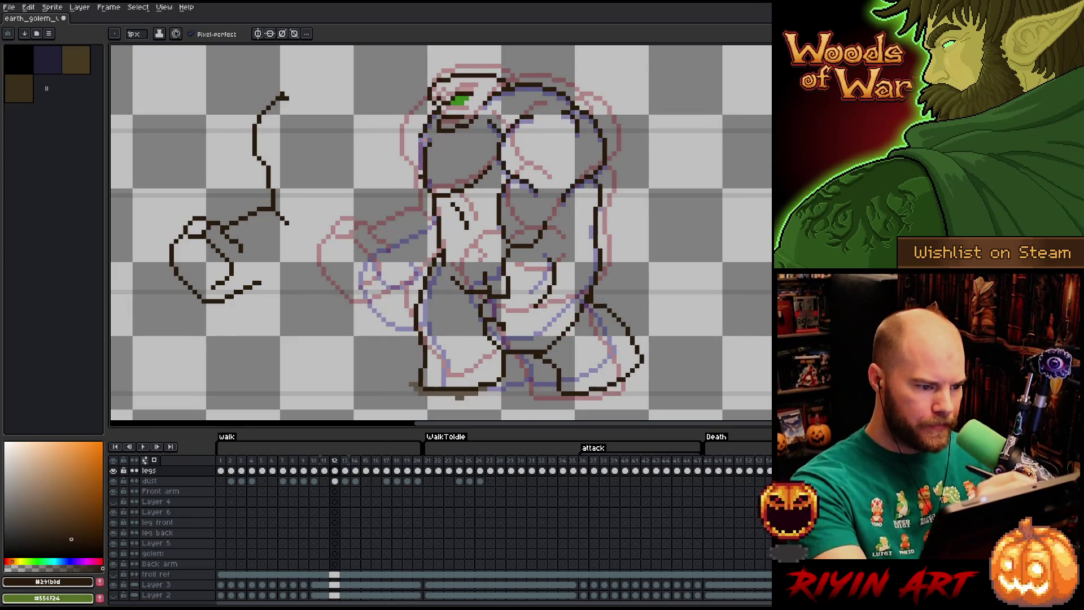
- Extend the head's left outline upward and erase remaining stray pixels, checking against frame 10
mouse_move(421, 177)
mouse_down()
mouse_move(422, 147)
mouse_move(421, 184)
mouse_up()
key(e)
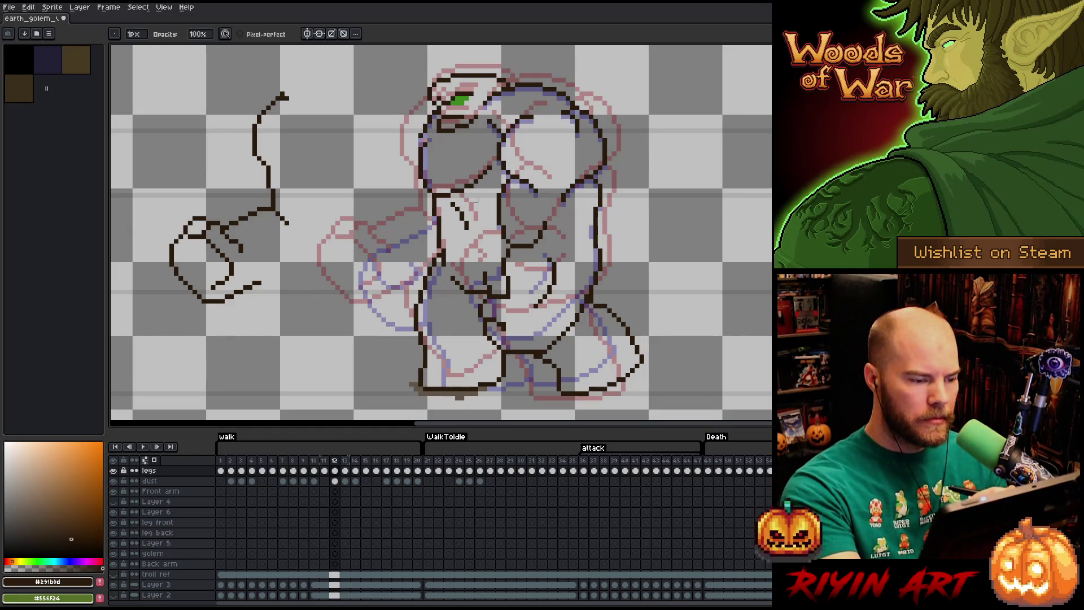
key(Left)
key(Right)
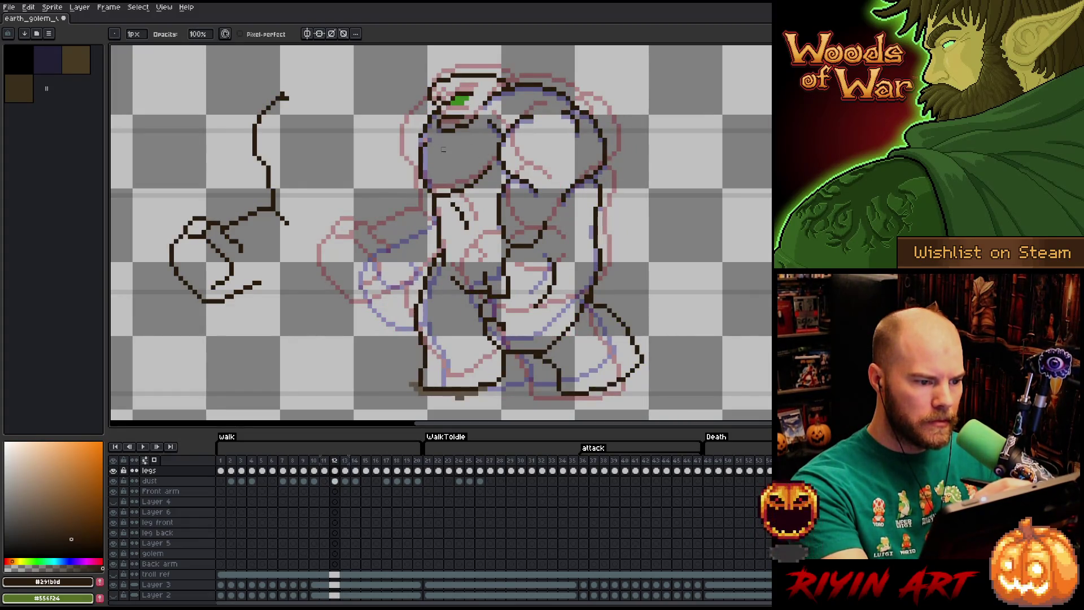
drag(434, 112, 421, 134)
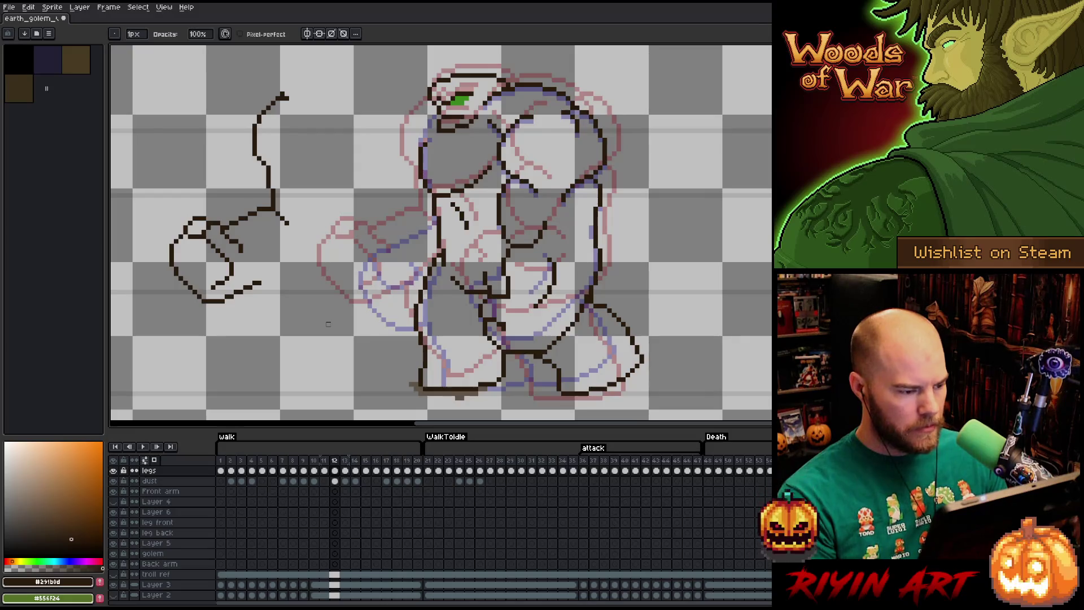
key(comma)
key(comma)
key(period)
key(period)
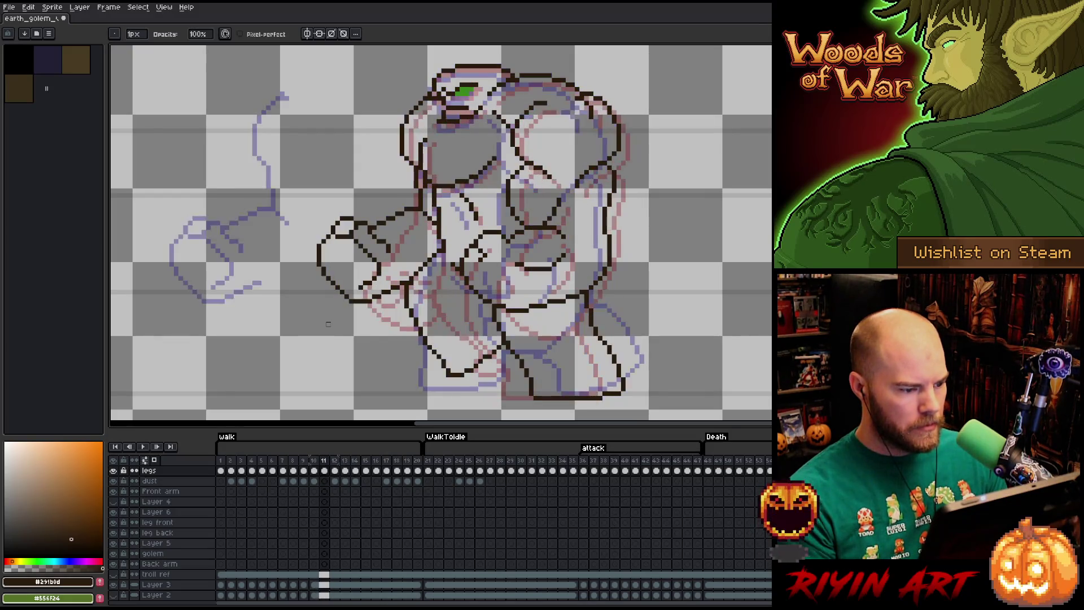
- Lasso the arm piece beside the body on frame 10 and carry it left onto frame 12
key(comma)
key(comma)
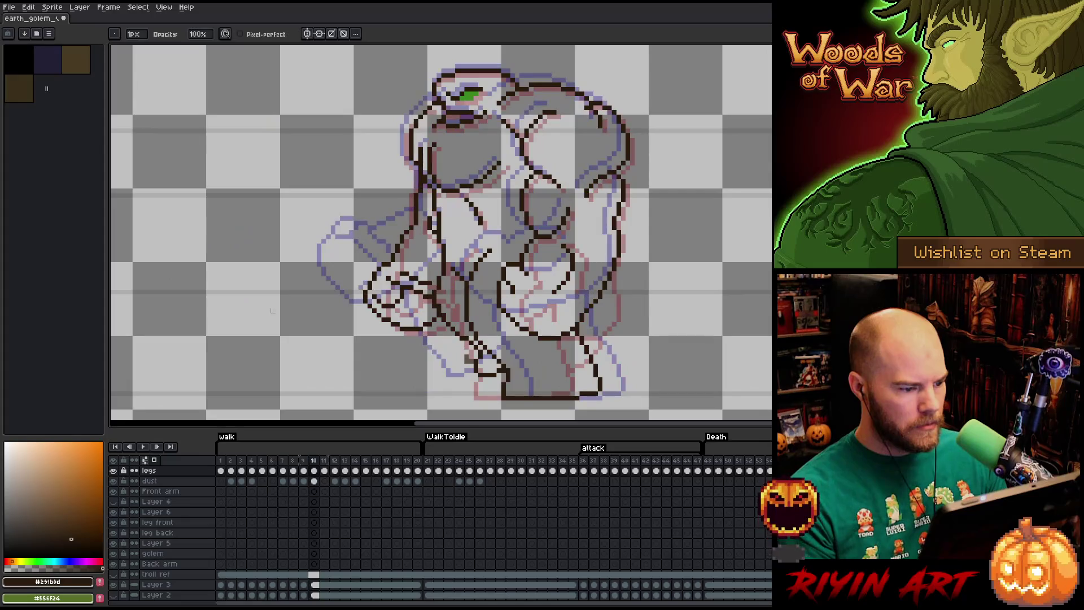
key(q)
mouse_move(398, 202)
mouse_down()
mouse_move(405, 261)
mouse_move(402, 232)
mouse_up()
key(period)
key(period)
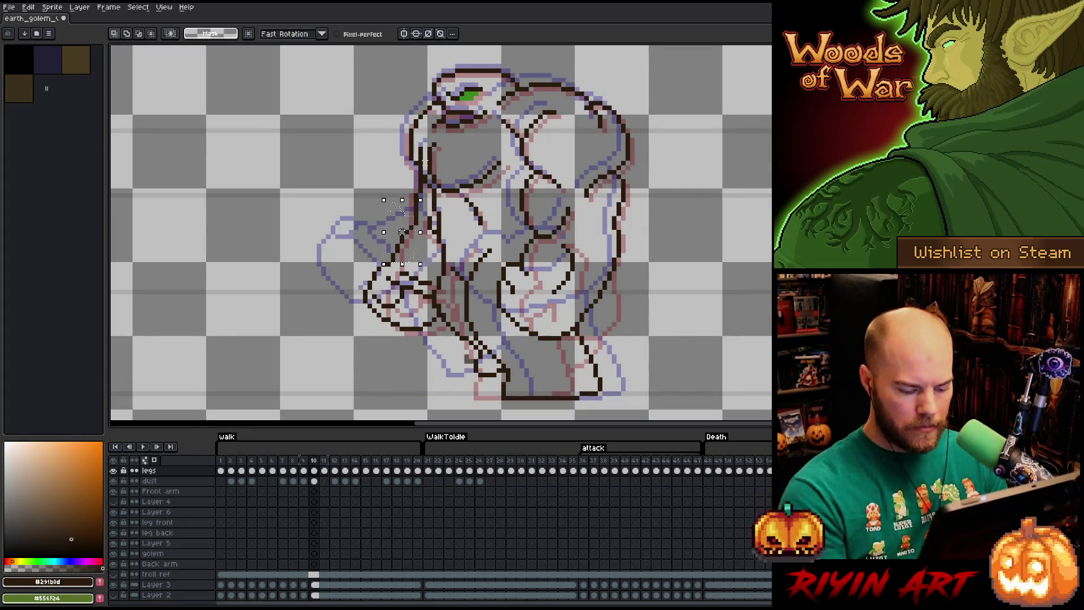
drag(402, 232, 328, 232)
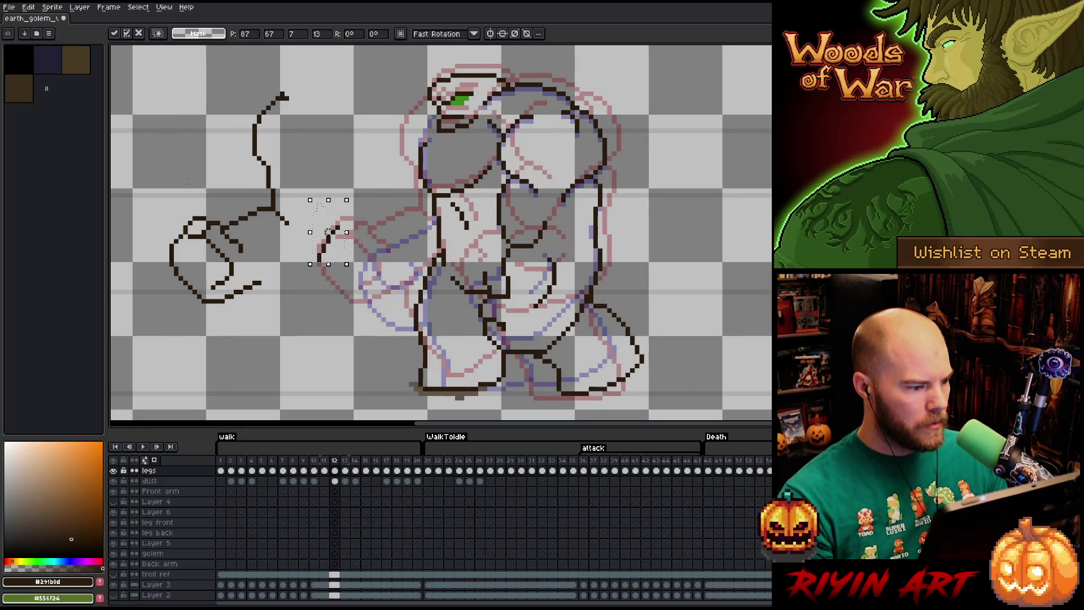
- Delete the old hand, lower the left arm drawing, and place a line fragment beside the upper line
mouse_move(272, 192)
mouse_down()
mouse_move(265, 228)
mouse_move(226, 235)
mouse_move(220, 192)
mouse_up()
key(Delete)
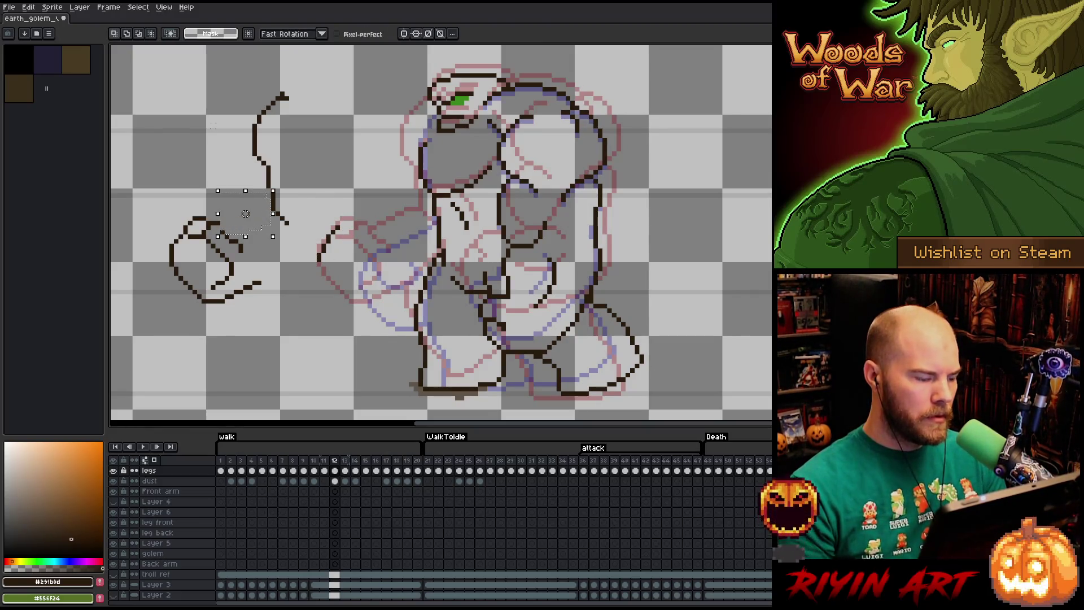
mouse_move(248, 328)
mouse_down()
mouse_move(187, 186)
mouse_move(268, 304)
mouse_move(253, 361)
mouse_up()
drag(338, 226, 299, 215)
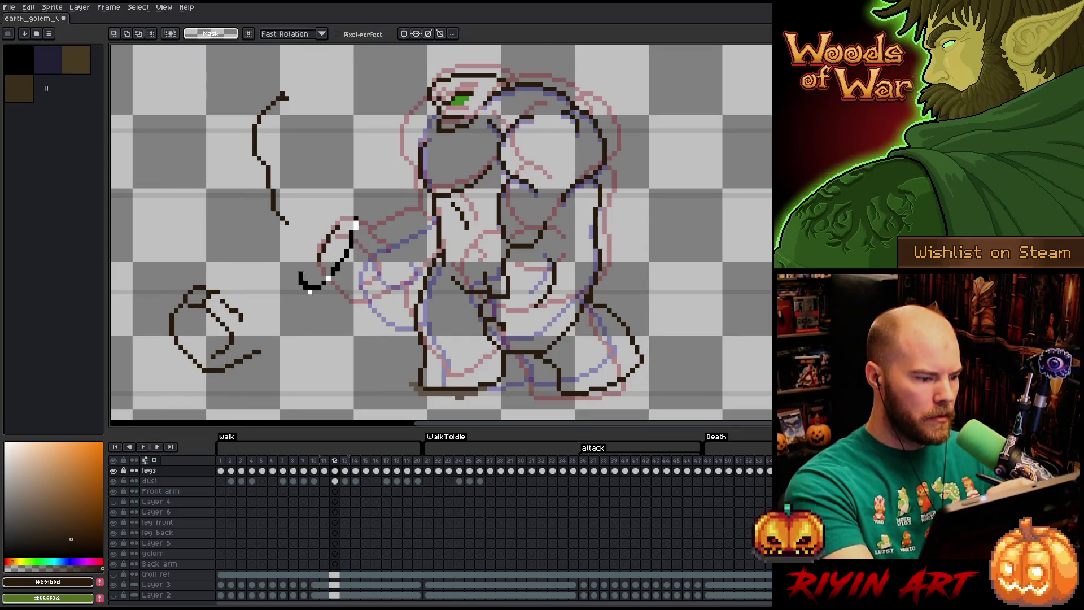
mouse_move(316, 253)
mouse_down()
mouse_move(267, 253)
mouse_move(266, 222)
mouse_up()
key(Left)
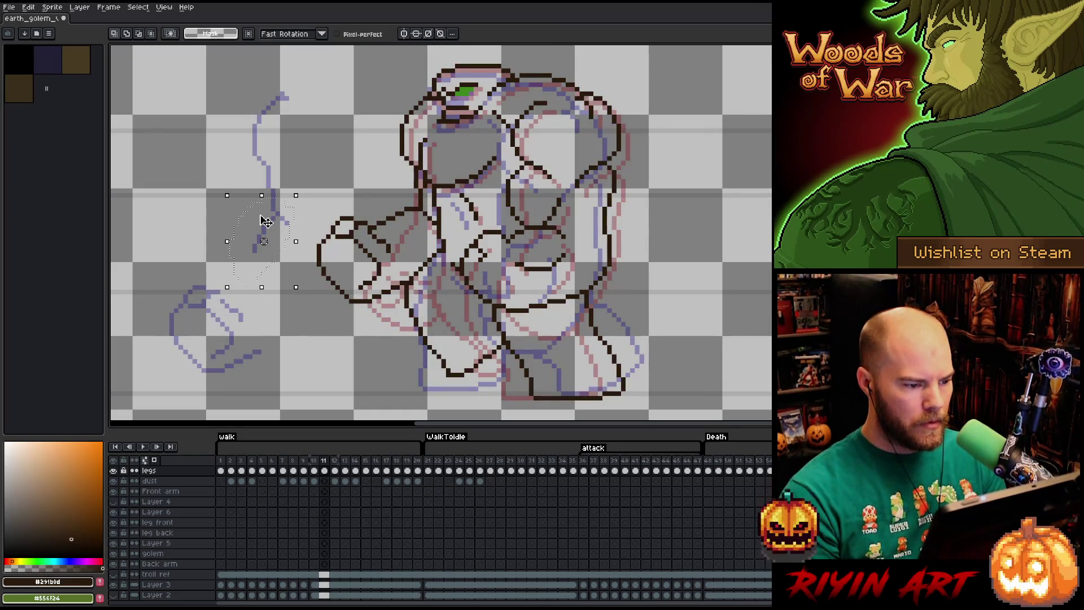
key(Right)
key(ctrl+d)
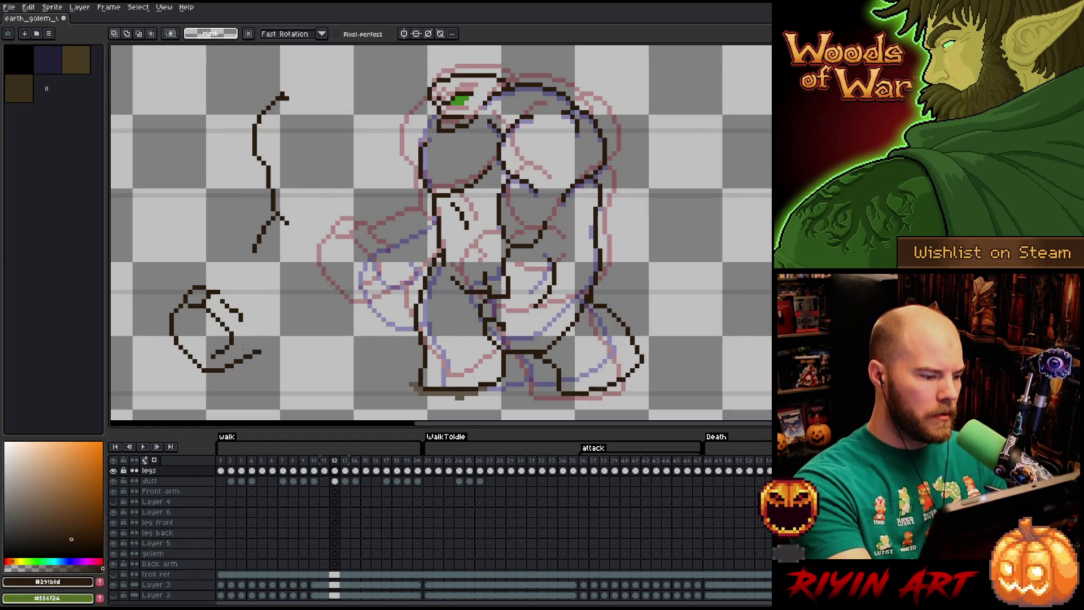
- Redraw the fist's lower right edge so only one diagonal line remains
key(b)
drag(225, 363, 261, 326)
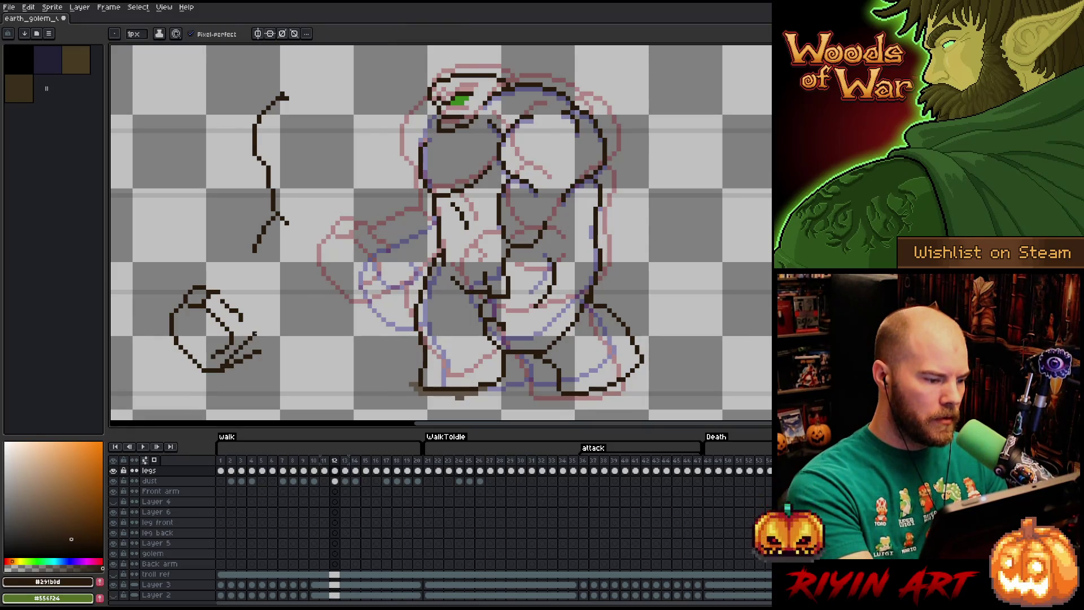
key(e)
drag(232, 361, 265, 346)
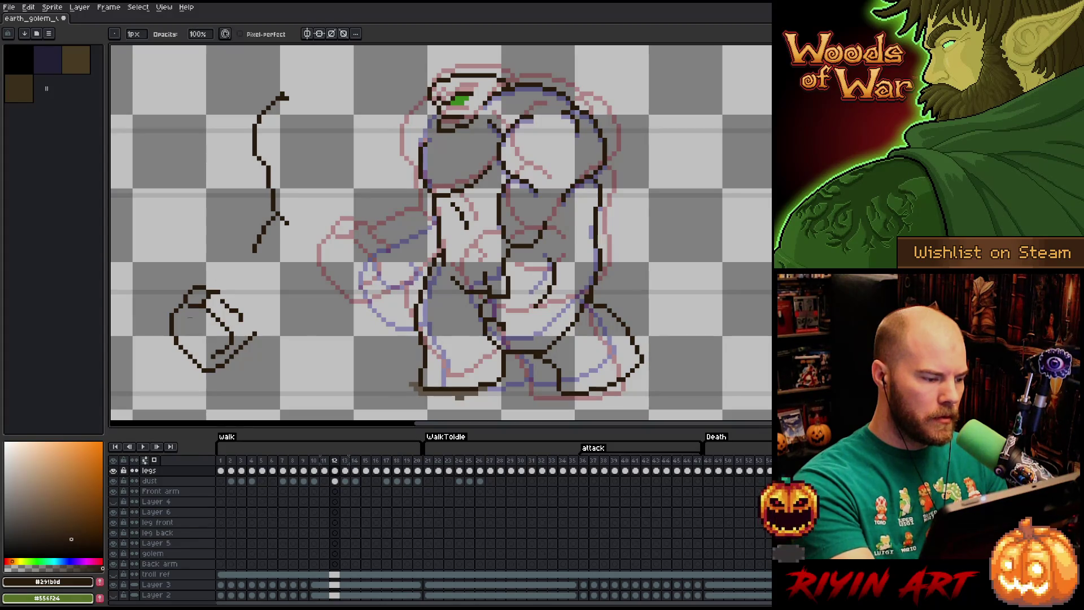
key(b)
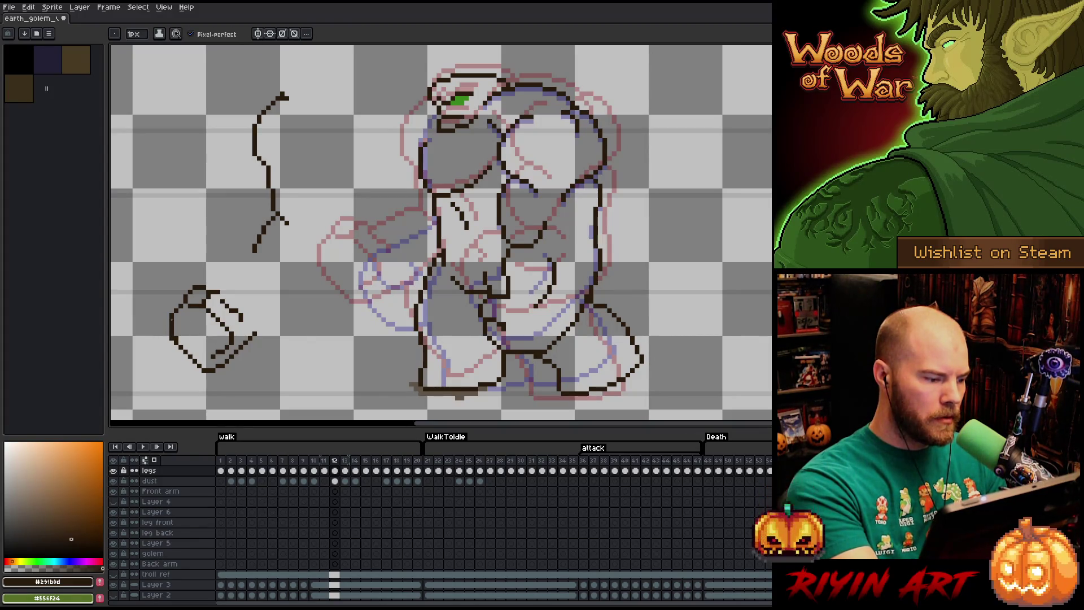
key(e)
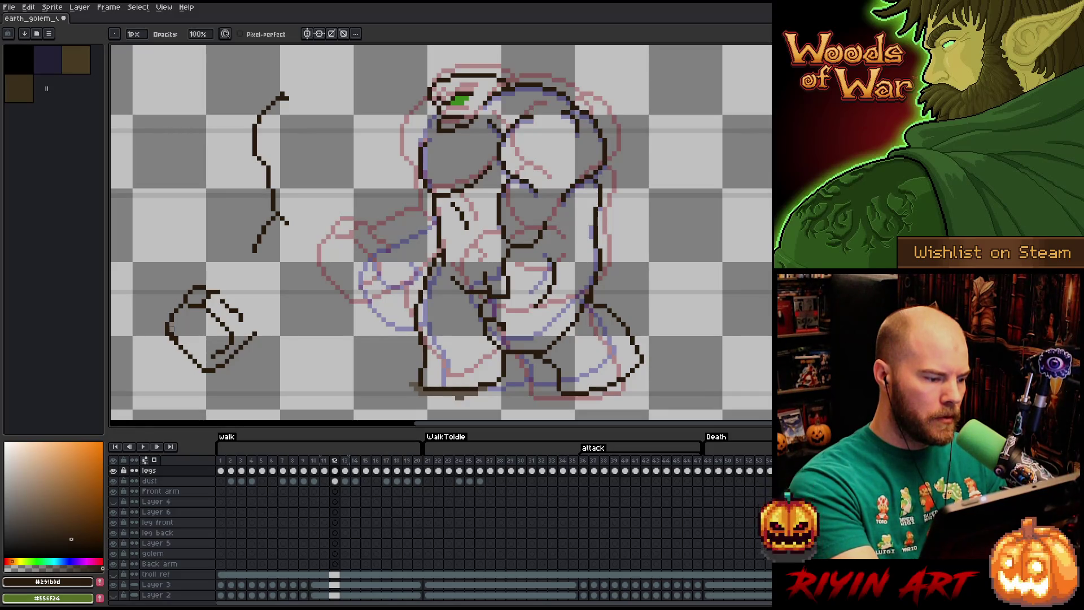
key(b)
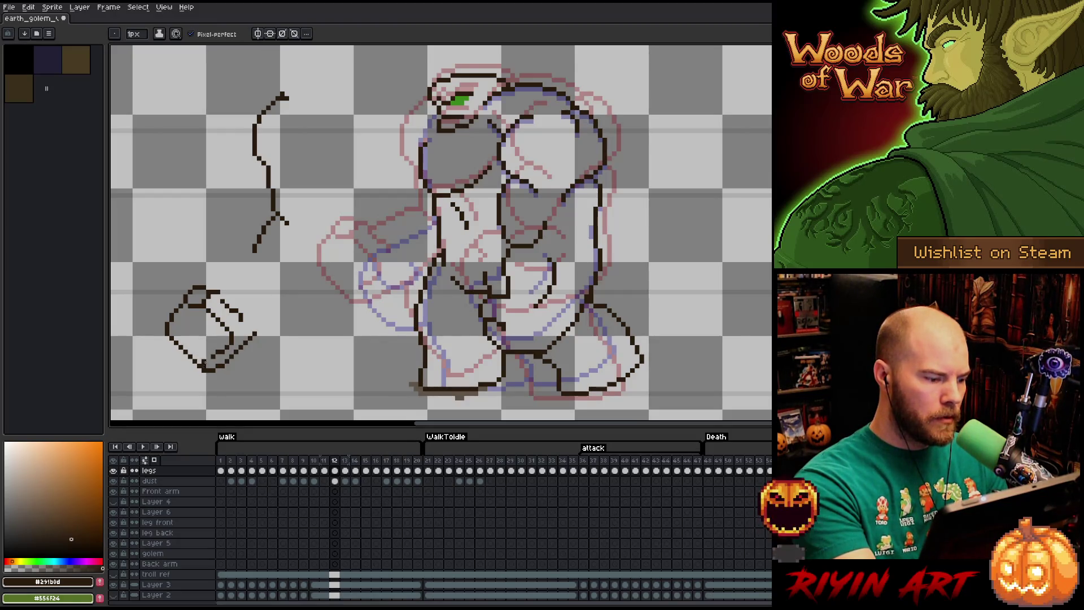
key(e)
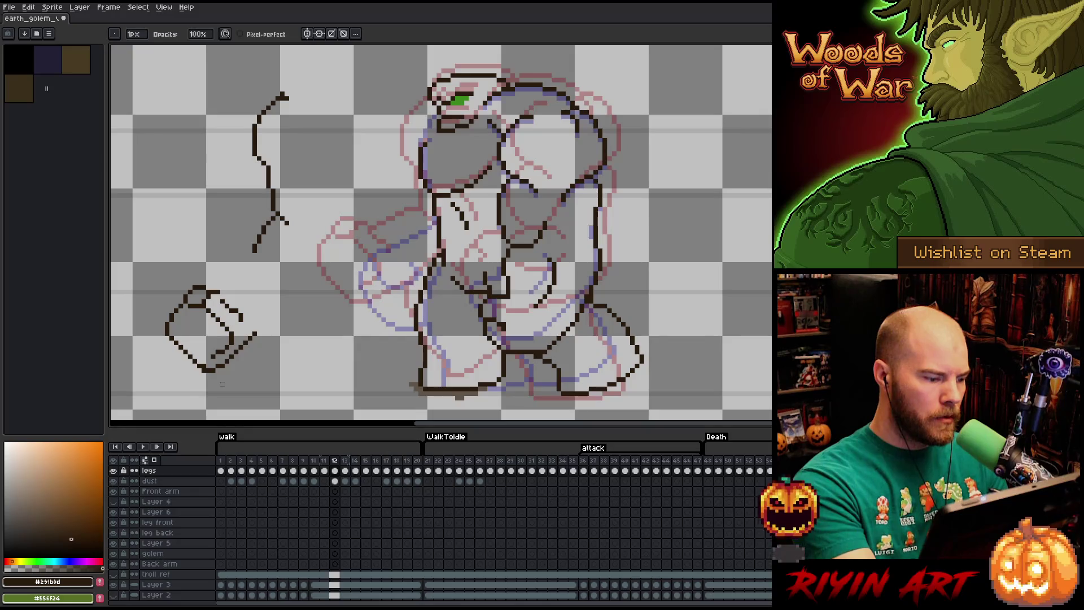
- Lasso the fist box and raise it to meet the arm's lower end
key(q)
mouse_move(249, 380)
mouse_down()
mouse_move(164, 374)
mouse_move(276, 331)
mouse_move(265, 356)
mouse_move(276, 336)
mouse_move(267, 333)
mouse_up()
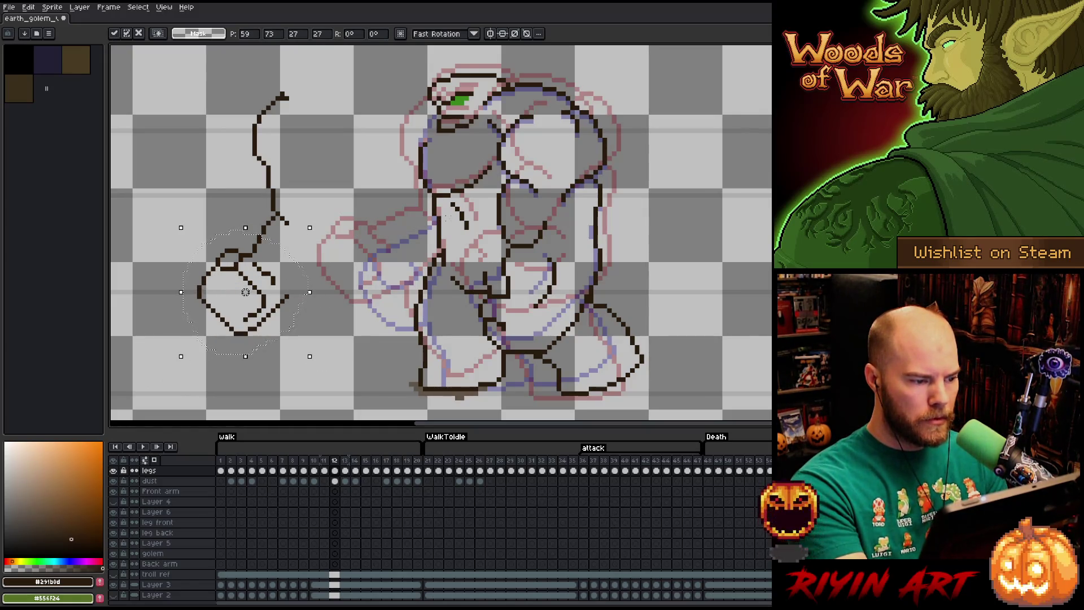
key(ctrl+d)
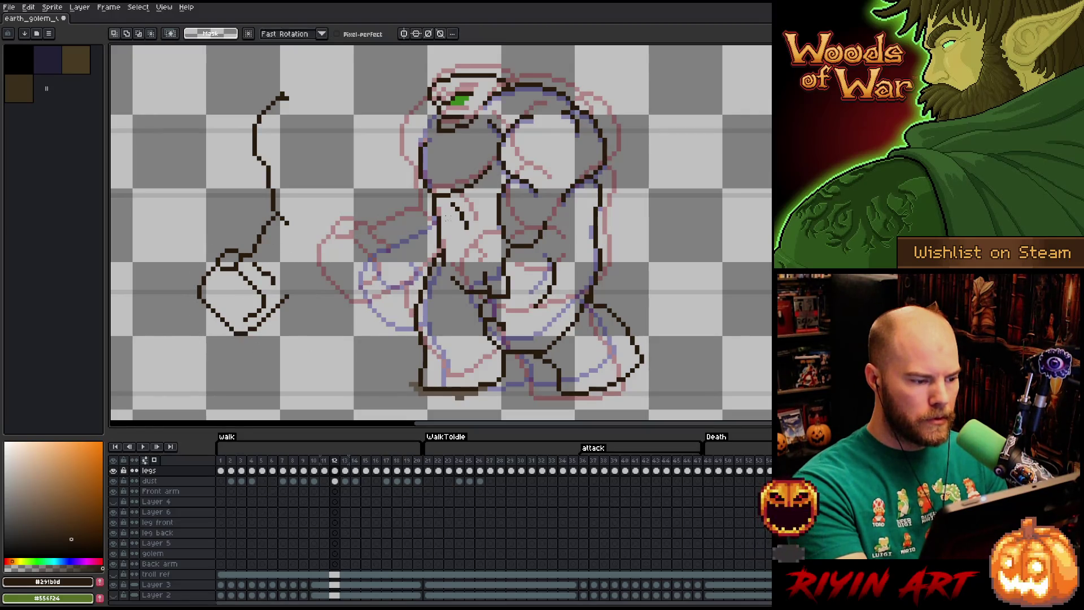
- Recolour the frame 12 arm sketch from dark brown to green and nudge it down
mouse_move(332, 97)
mouse_down()
mouse_move(338, 195)
mouse_move(162, 248)
mouse_up()
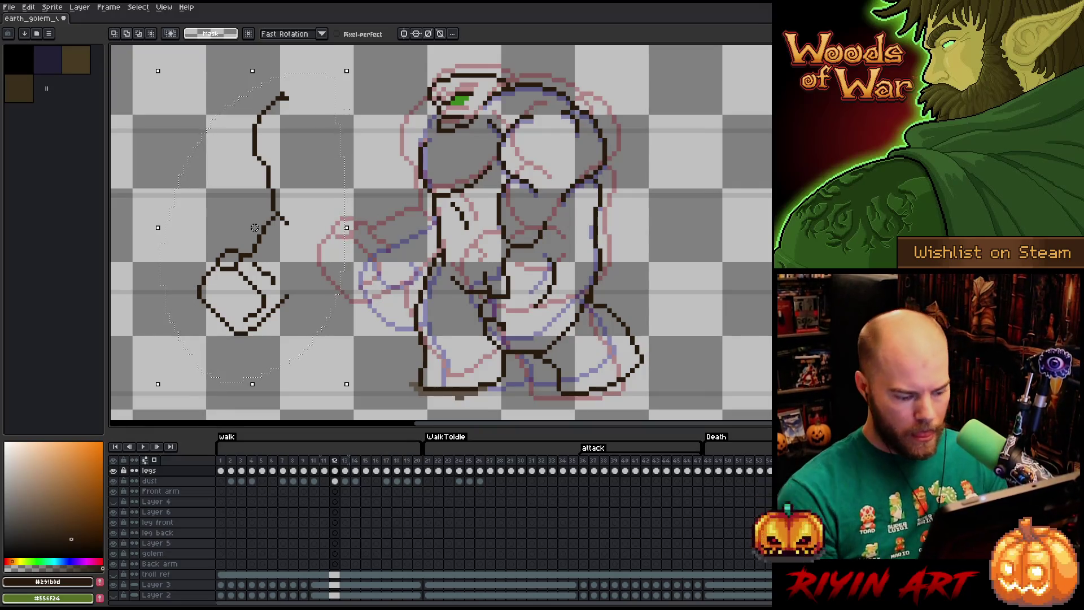
key(shift+r)
key(Return)
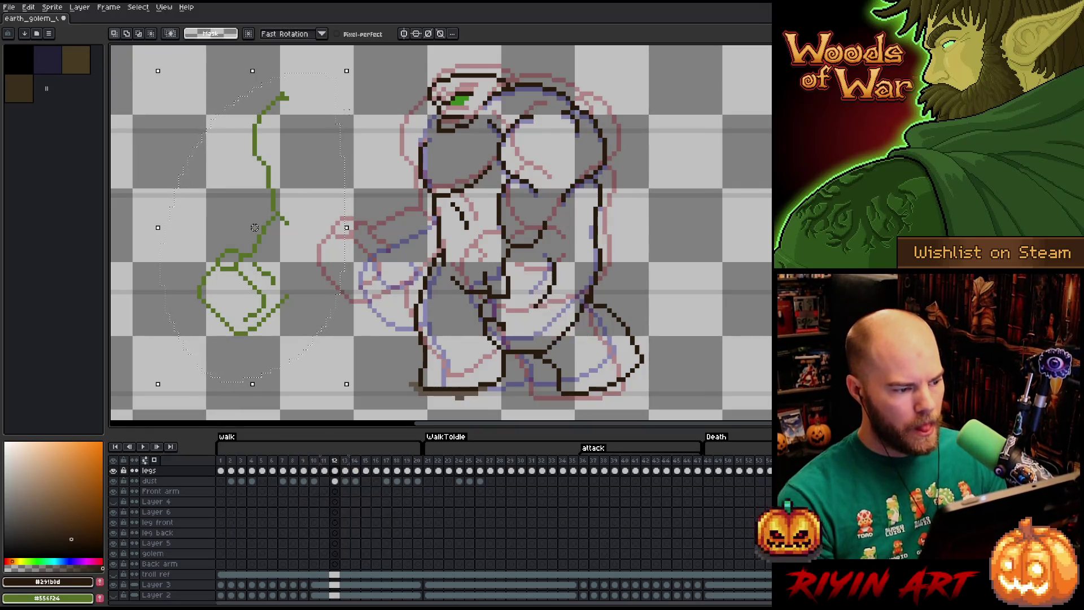
key(m)
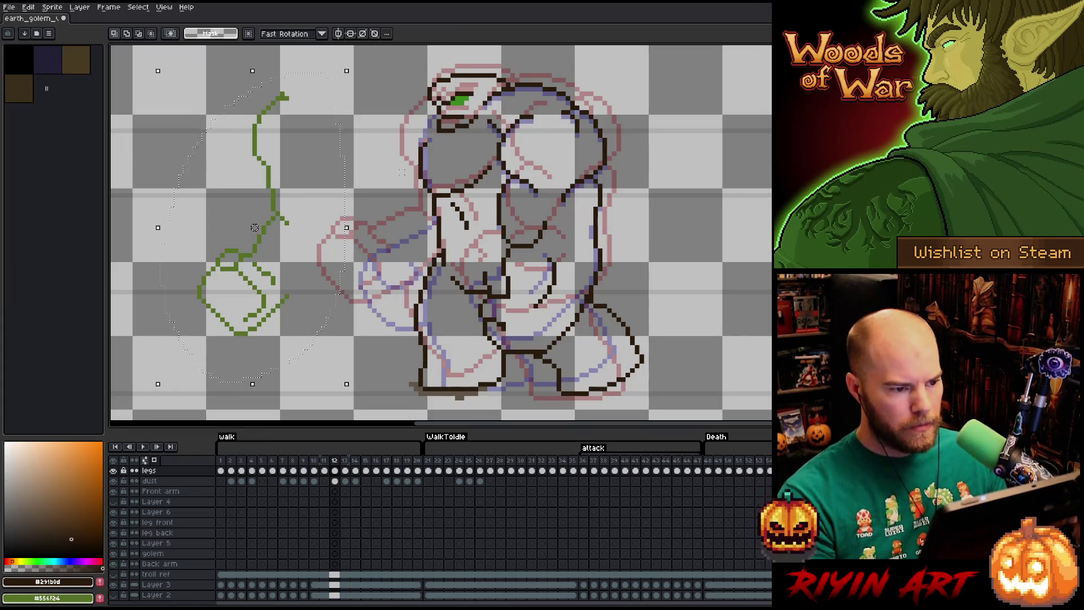
drag(536, 116, 299, 177)
mouse_move(135, 81)
mouse_down()
mouse_move(332, 332)
mouse_move(346, 373)
mouse_up()
key(Return)
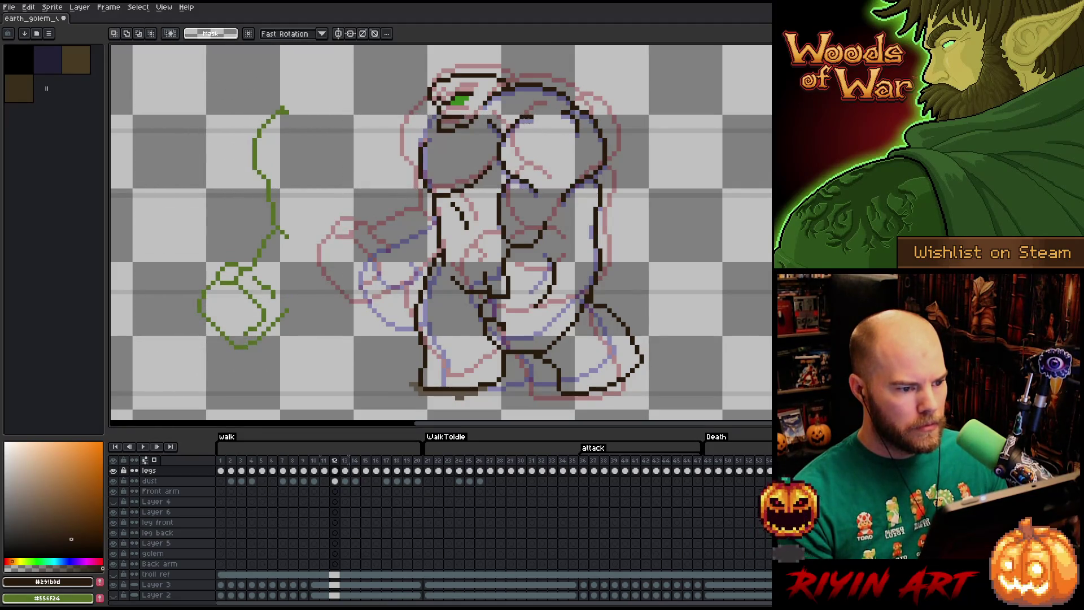
- Rework selections around the arm and body, then add a short dark stroke beside the fist
drag(532, 115, 237, 162)
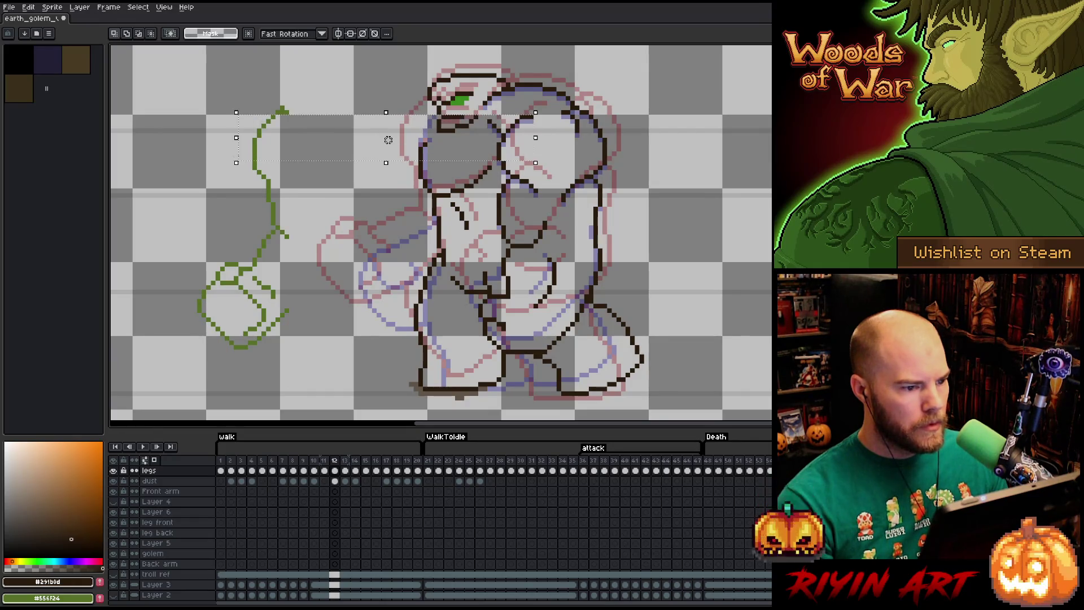
right_click(522, 275)
key(Escape)
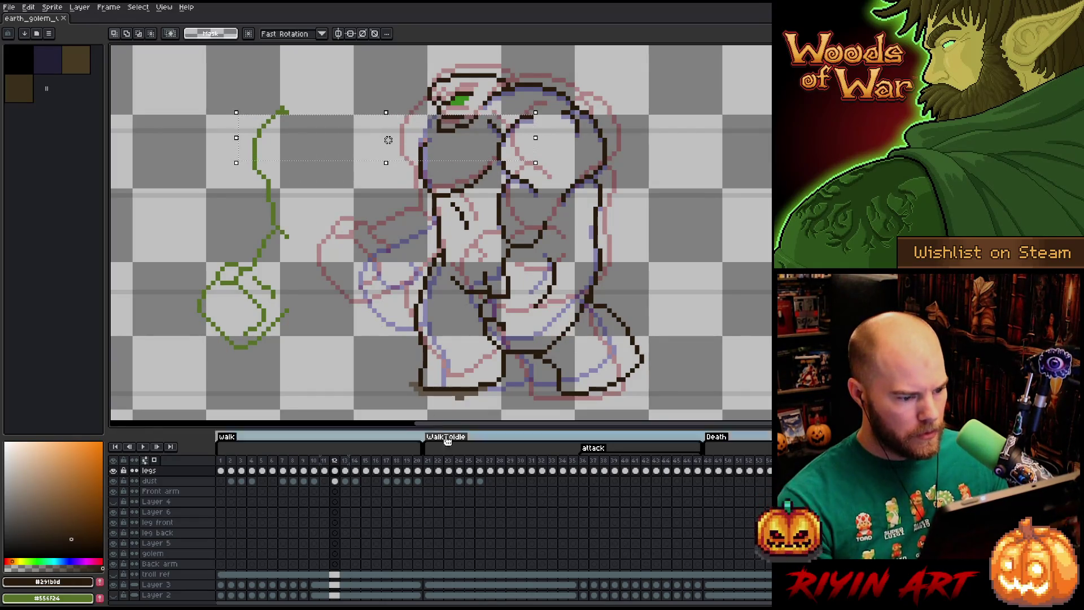
drag(518, 351, 151, 382)
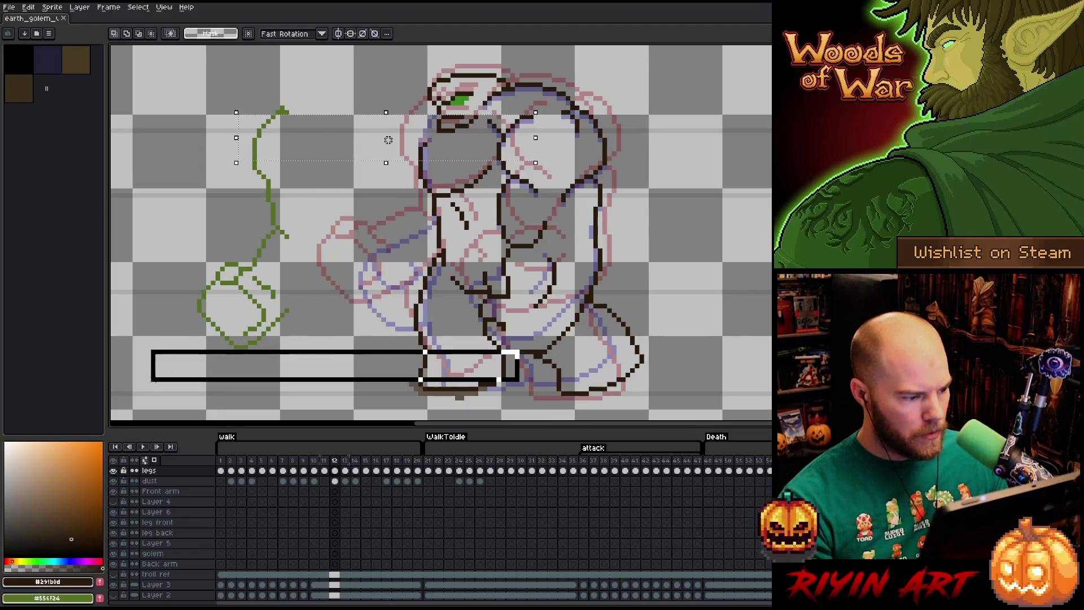
drag(521, 347, 148, 383)
mouse_move(511, 295)
mouse_down()
mouse_move(179, 330)
mouse_move(434, 314)
mouse_up()
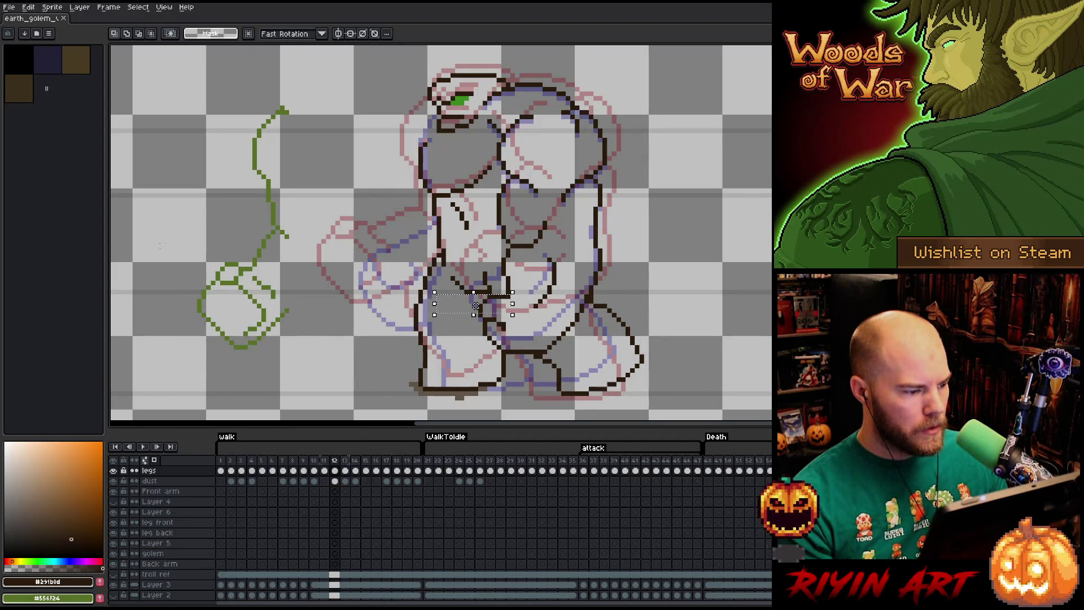
drag(194, 249, 254, 310)
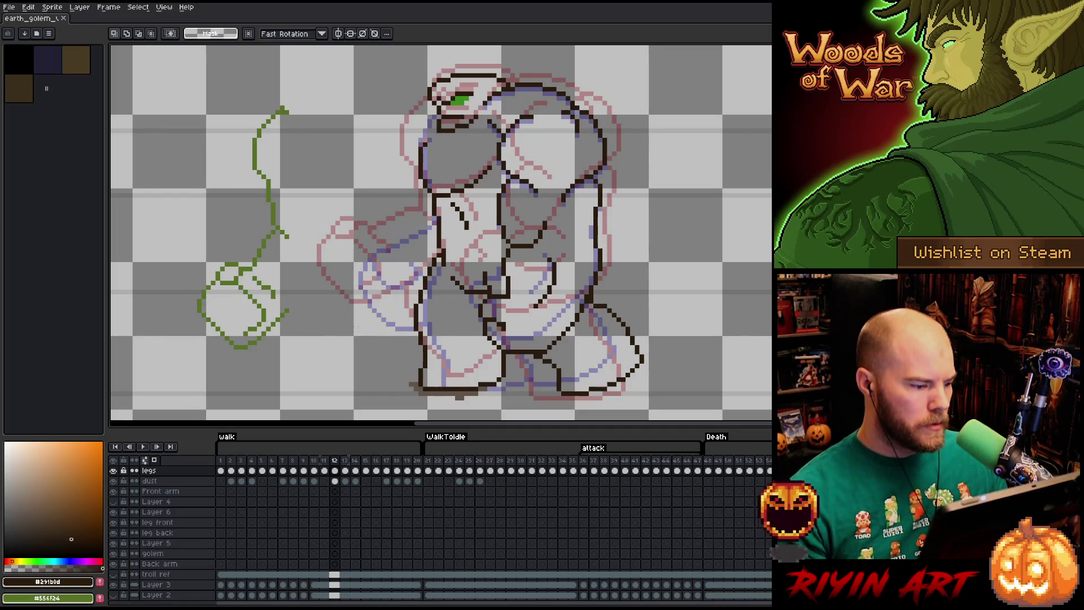
key(b)
mouse_move(275, 315)
mouse_down()
mouse_move(281, 294)
mouse_move(248, 340)
mouse_move(254, 299)
mouse_move(282, 291)
mouse_move(259, 312)
mouse_up()
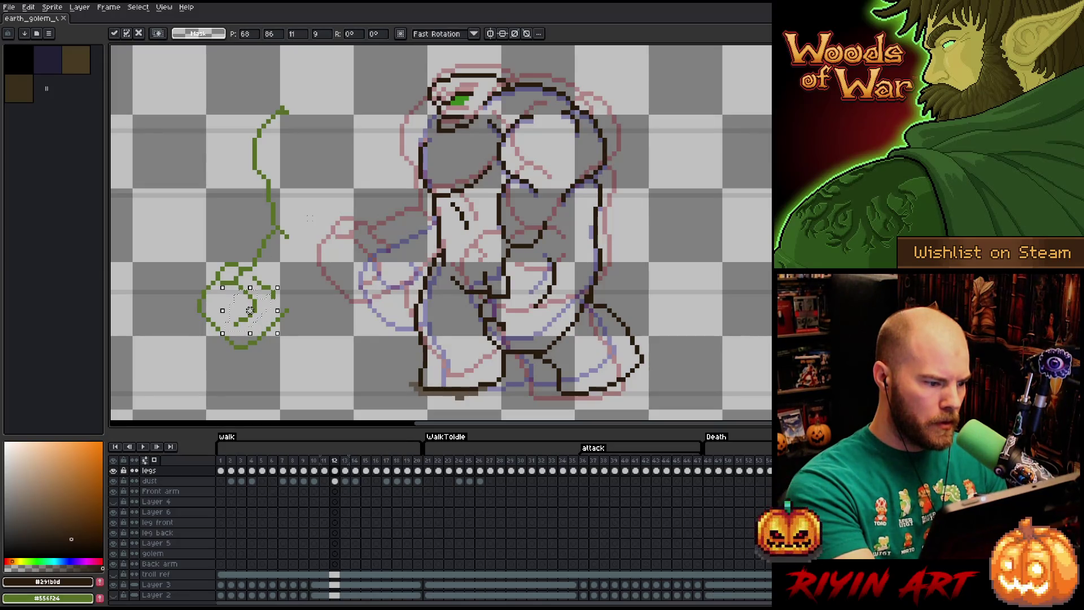
- Commit the transformed fist pixels, including an adjustment to the fist's top
key(ctrl+d)
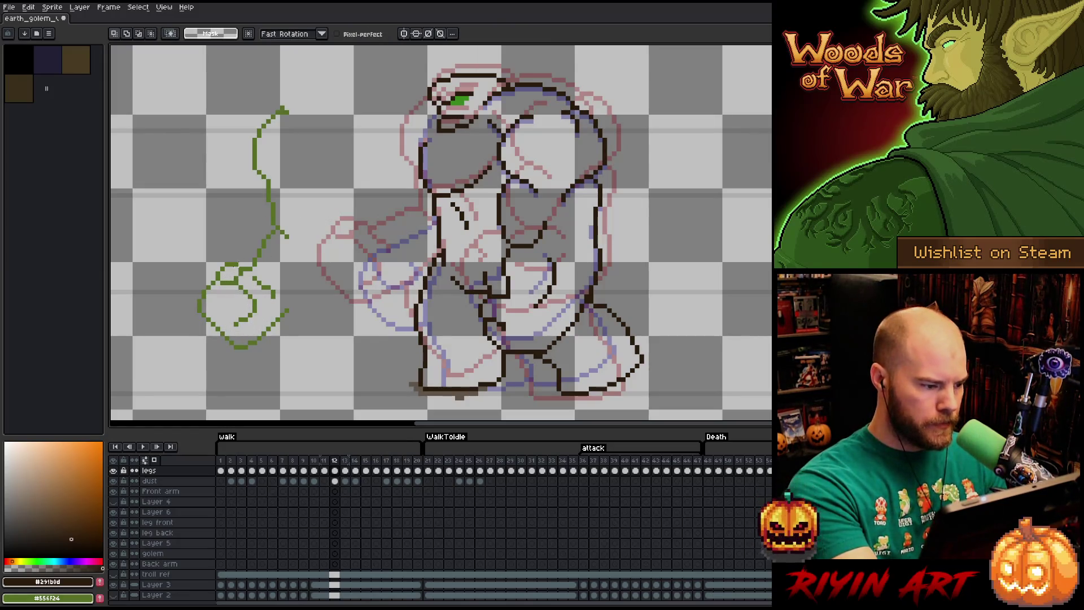
mouse_move(218, 269)
mouse_down()
mouse_move(245, 292)
mouse_move(232, 278)
mouse_up()
key(ctrl+d)
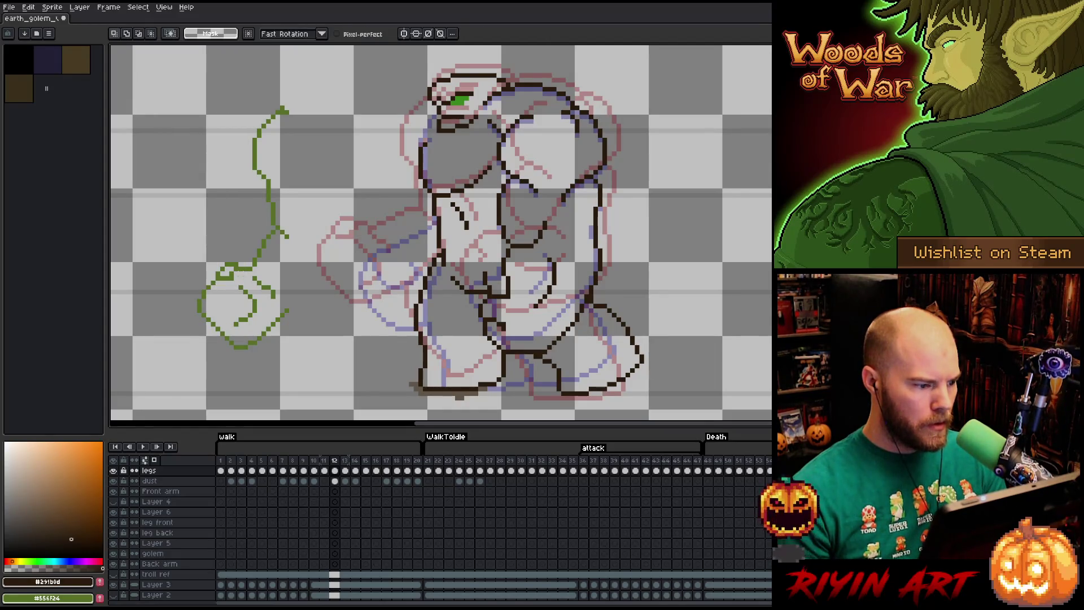
- Draw a short dark line under the green fist, touch up its end, and select the arm region
key(b)
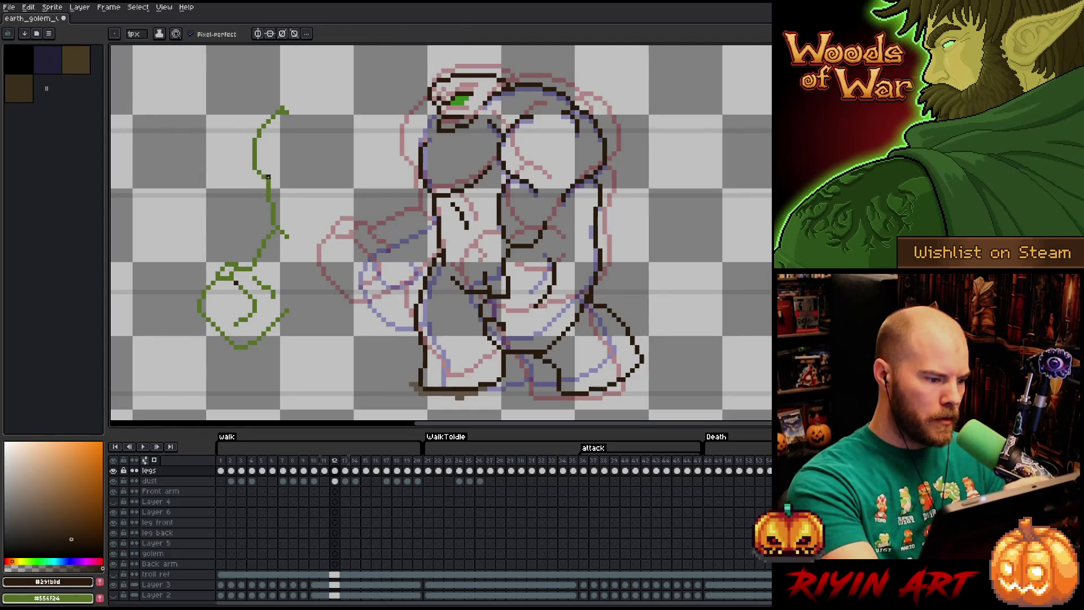
key(e)
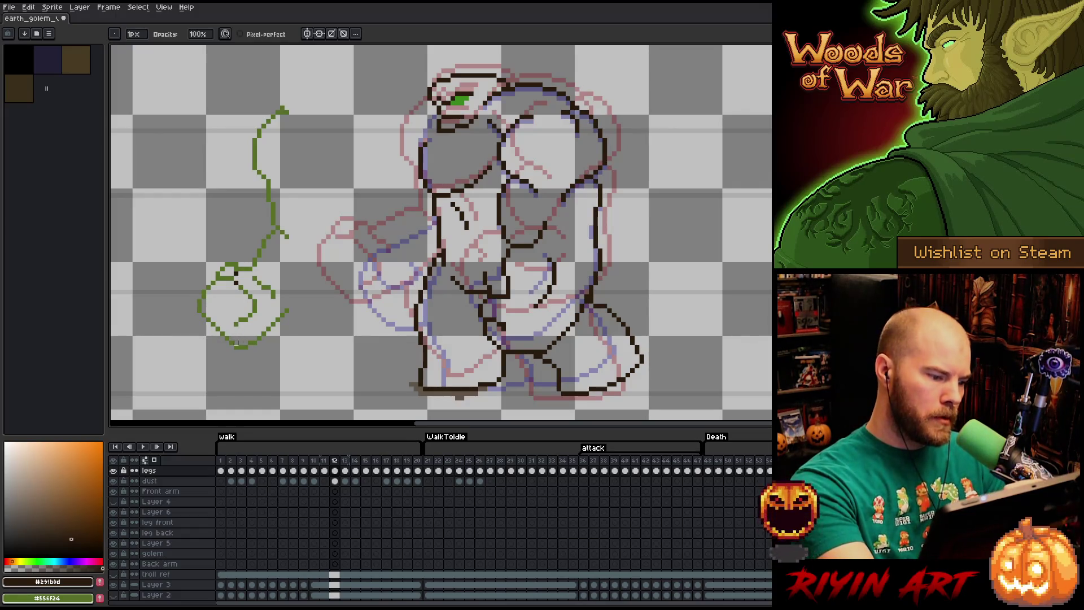
drag(235, 343, 252, 342)
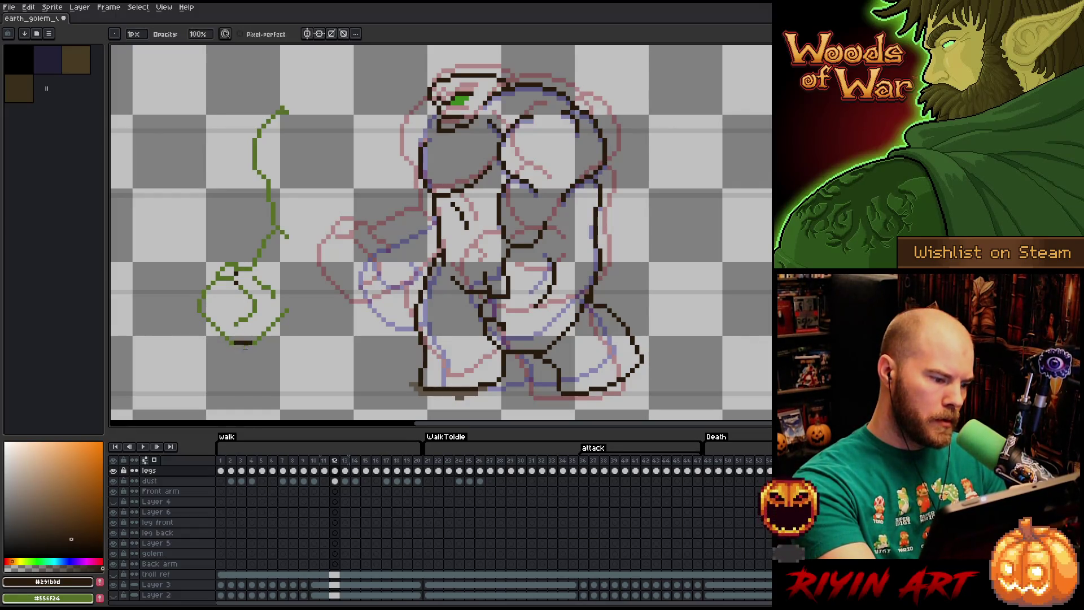
click(252, 339)
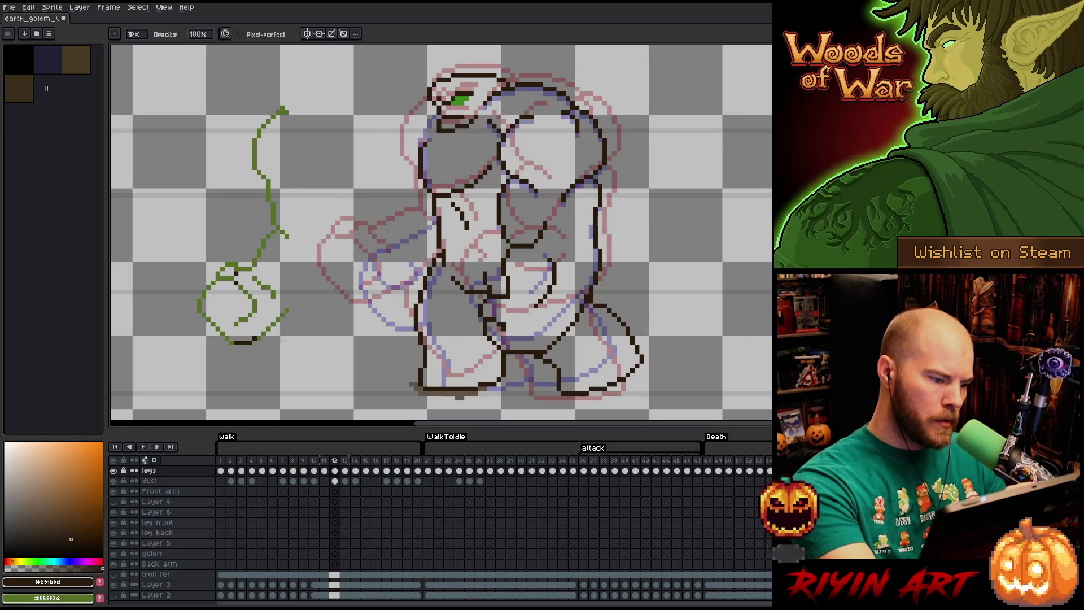
click(257, 337)
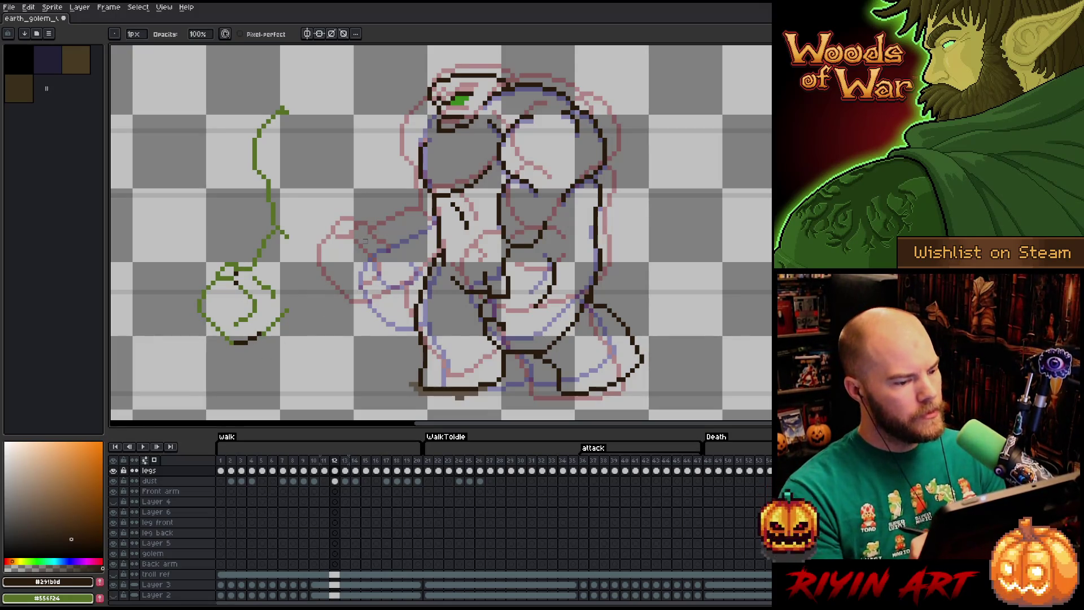
key(m)
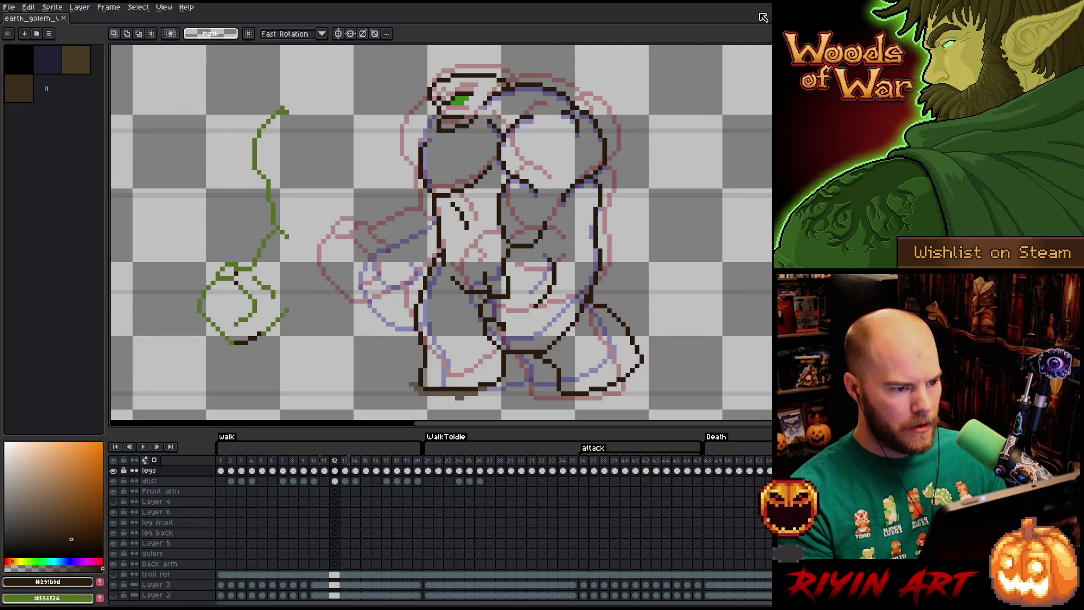
drag(538, 114, 162, 246)
- Drag the green arm sketch rightward onto the golem's body on frame 12 and deselect
mouse_move(160, 76)
mouse_down()
mouse_move(315, 367)
mouse_move(342, 375)
mouse_up()
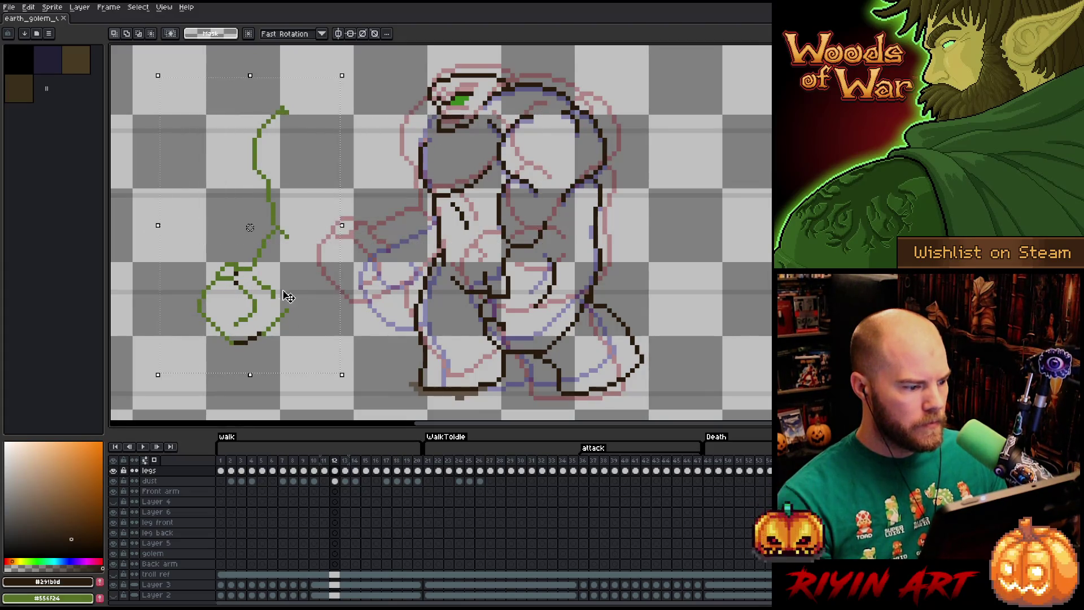
drag(250, 227, 324, 227)
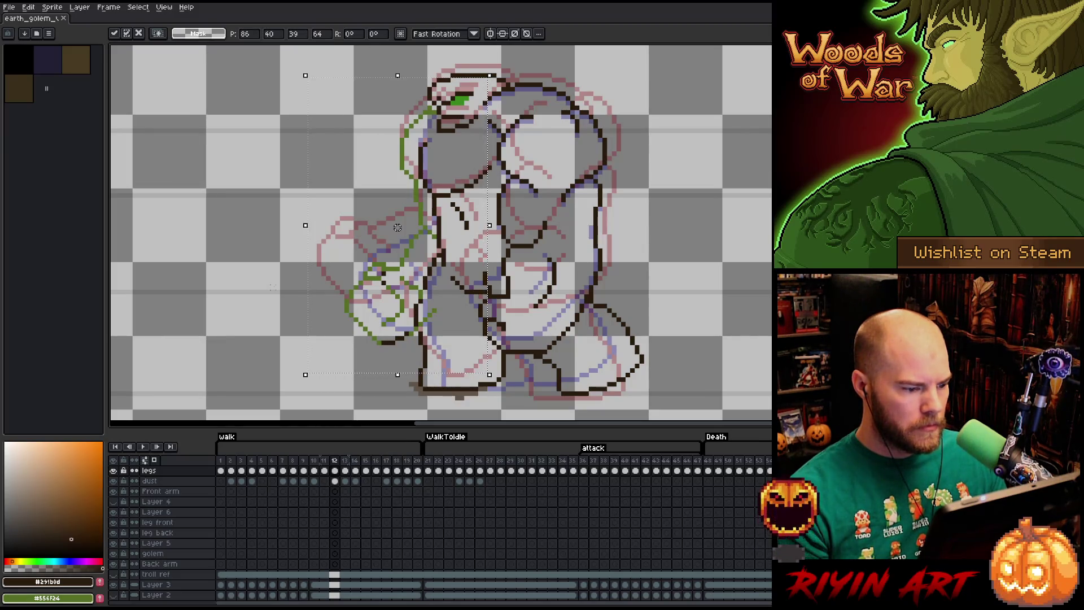
drag(282, 348, 526, 389)
key(ctrl+d)
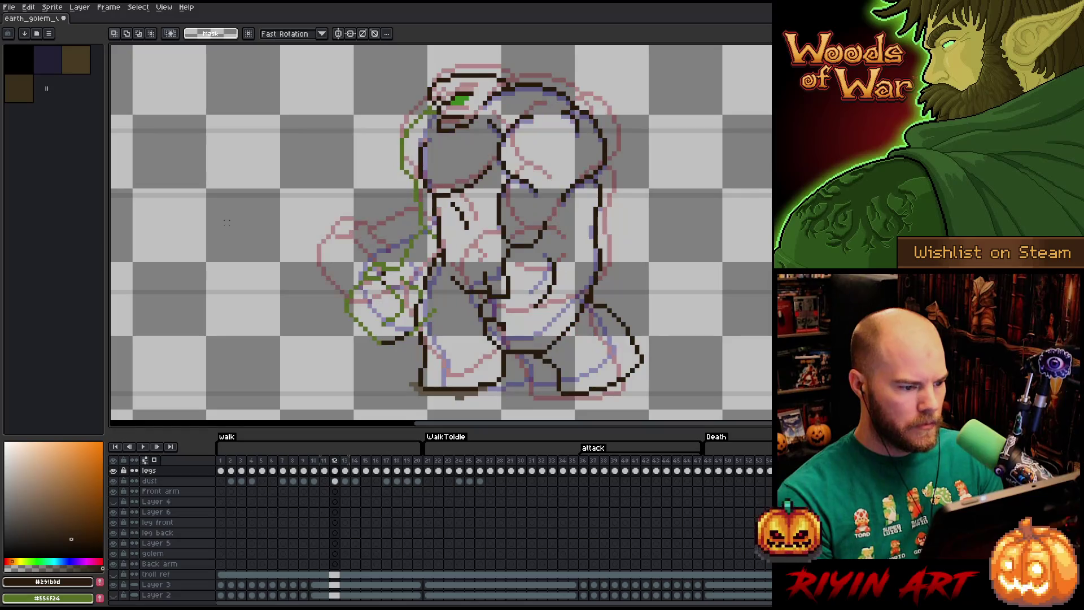
key(comma)
key(period)
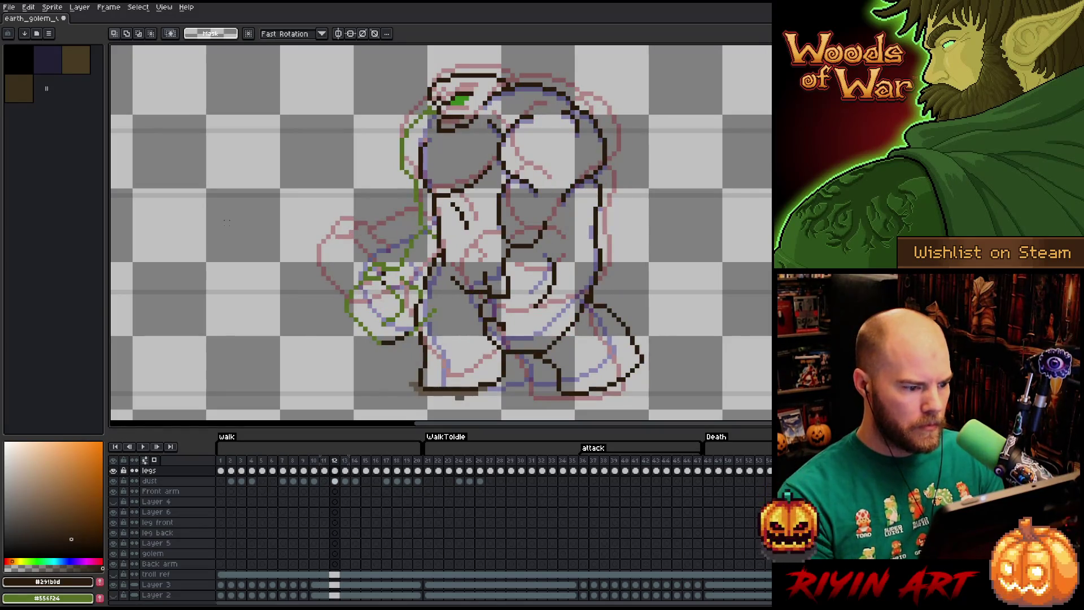
- Start a Replace Color on frame 12, picking the green sketch colour as the source
key(b)
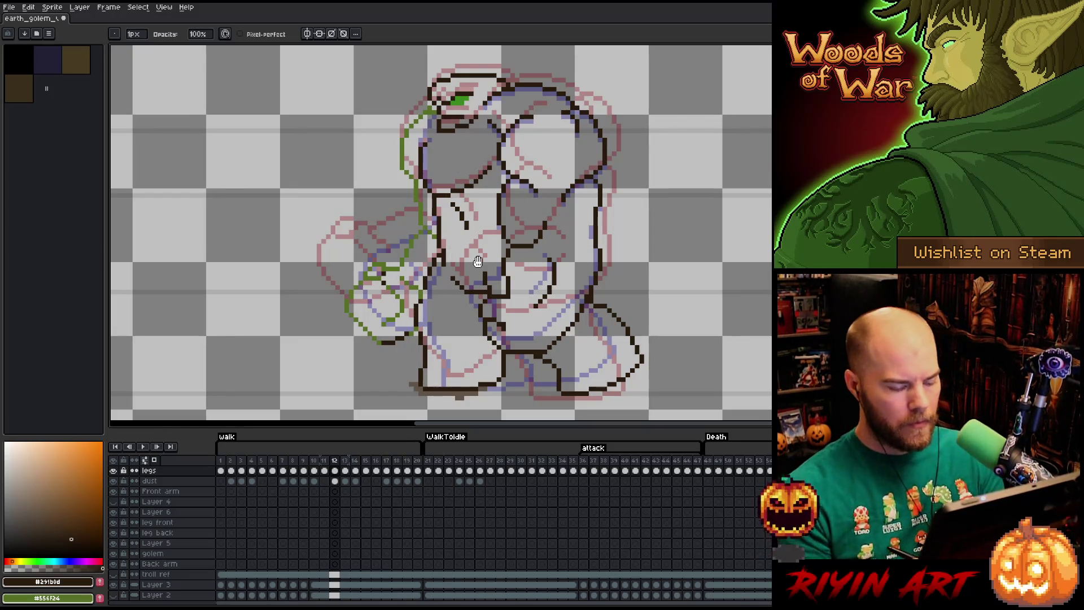
key(shift+r)
mouse_move(331, 456)
mouse_down()
mouse_move(380, 282)
mouse_move(384, 336)
mouse_up()
- Replace the green #556f24 arm lines with the dark outline colour #291b0d
right_click(369, 355)
right_click(431, 382)
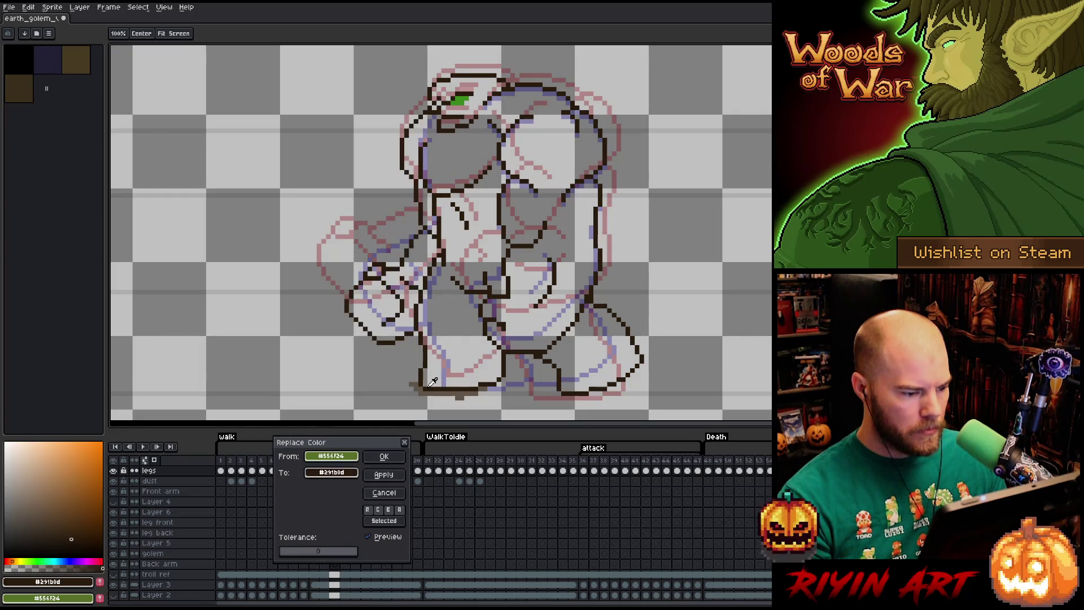
click(384, 457)
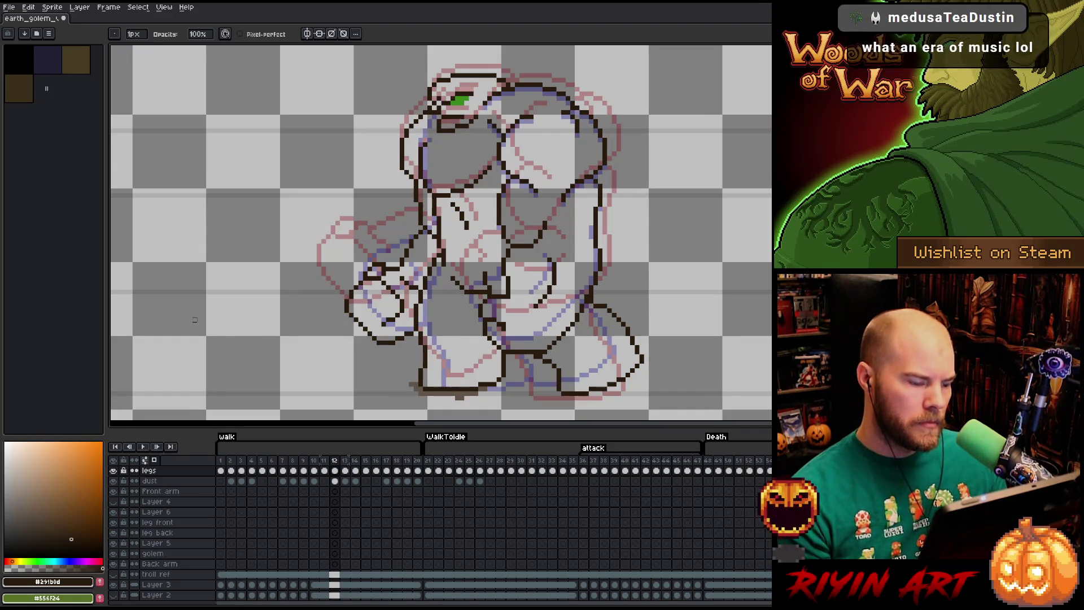
- Compare frame 12 against frame 11, then advance to frame 13
key(Left)
key(Right)
key(Left)
key(Right)
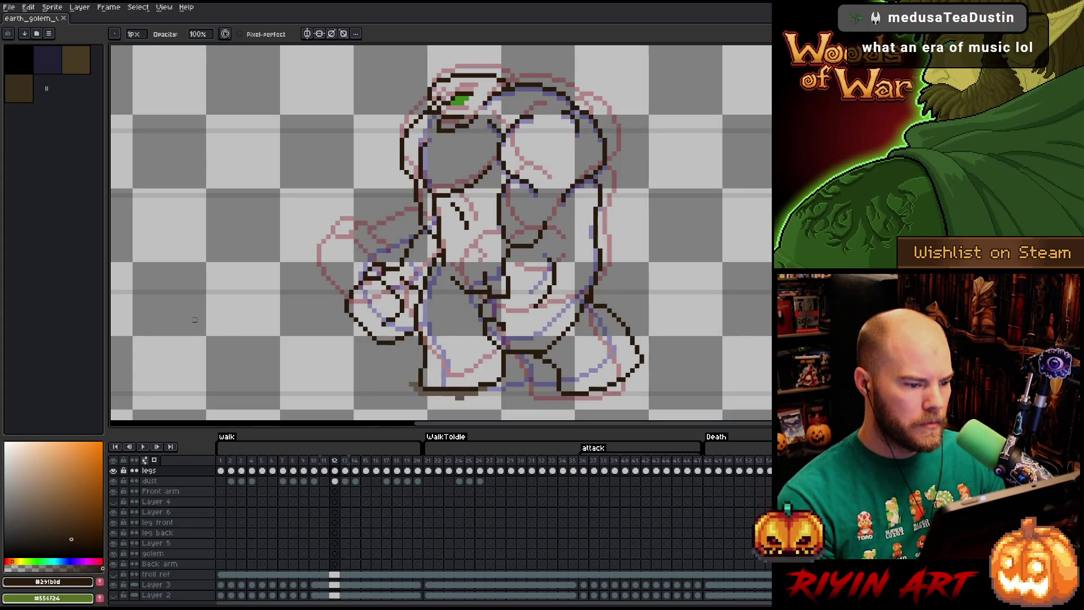
key(Left)
key(Right)
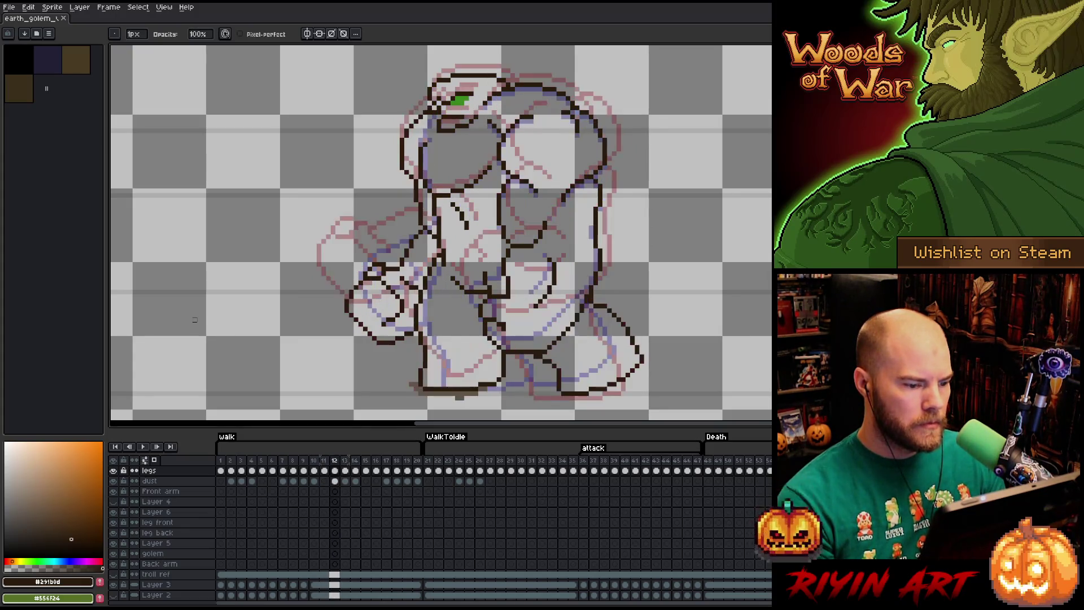
key(Left)
key(Right)
key(Right)
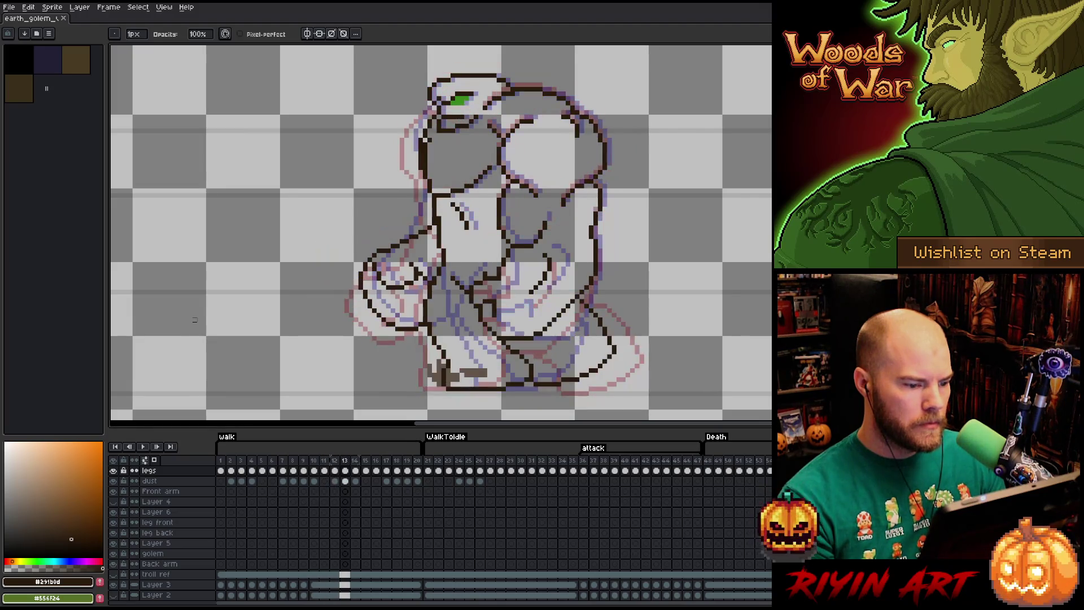
- Return to frame 10 and lasso around its dark-outlined arm
key(Left)
key(Right)
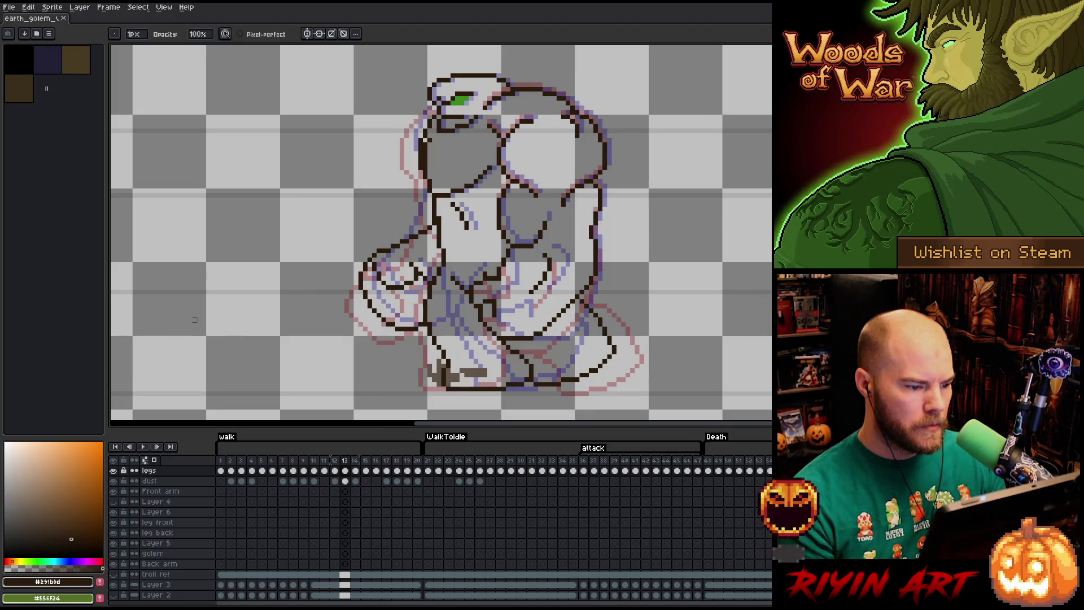
key(Left)
key(Left)
key(Right)
key(Right)
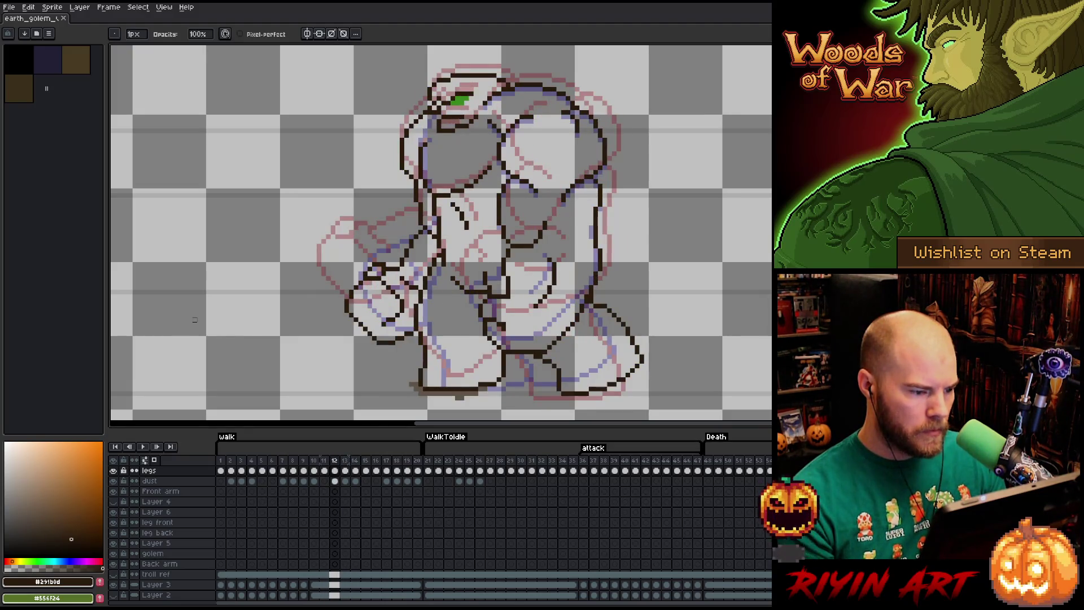
key(Left)
key(Left)
key(Left)
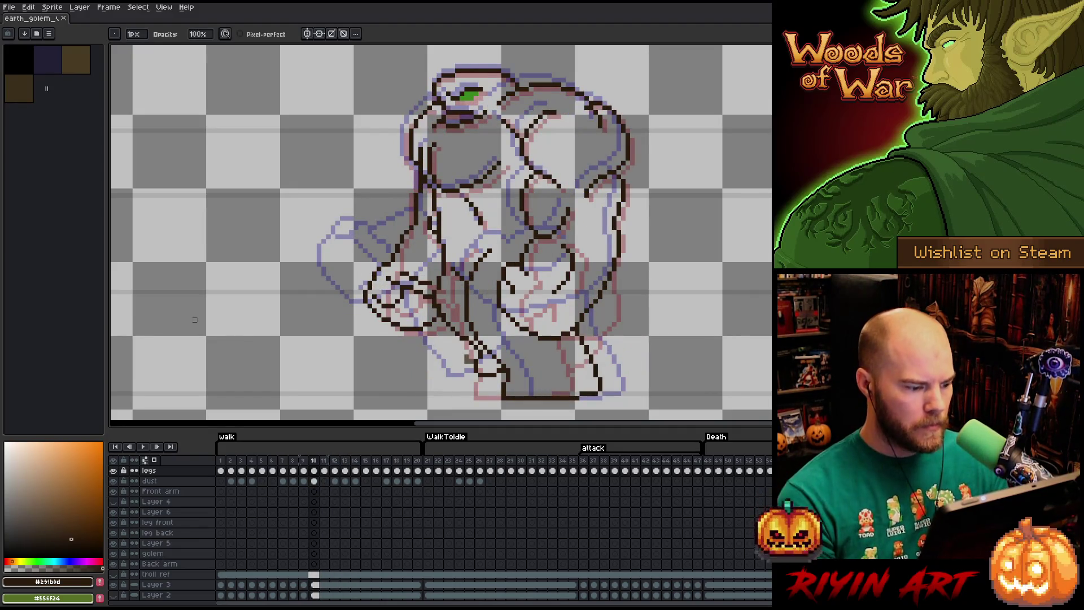
key(q)
mouse_move(432, 103)
mouse_down()
mouse_move(416, 156)
mouse_move(435, 261)
mouse_move(419, 350)
mouse_move(346, 179)
mouse_up()
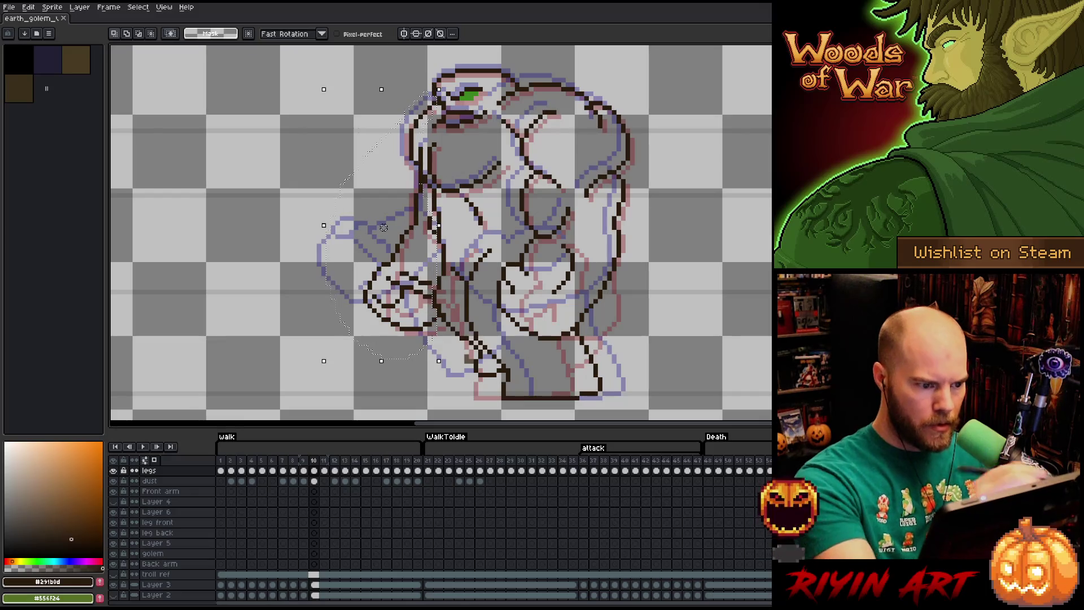
- On frame 13, move the arm left clear of the torso and commit it, checking against frame 12
key(period)
key(period)
key(period)
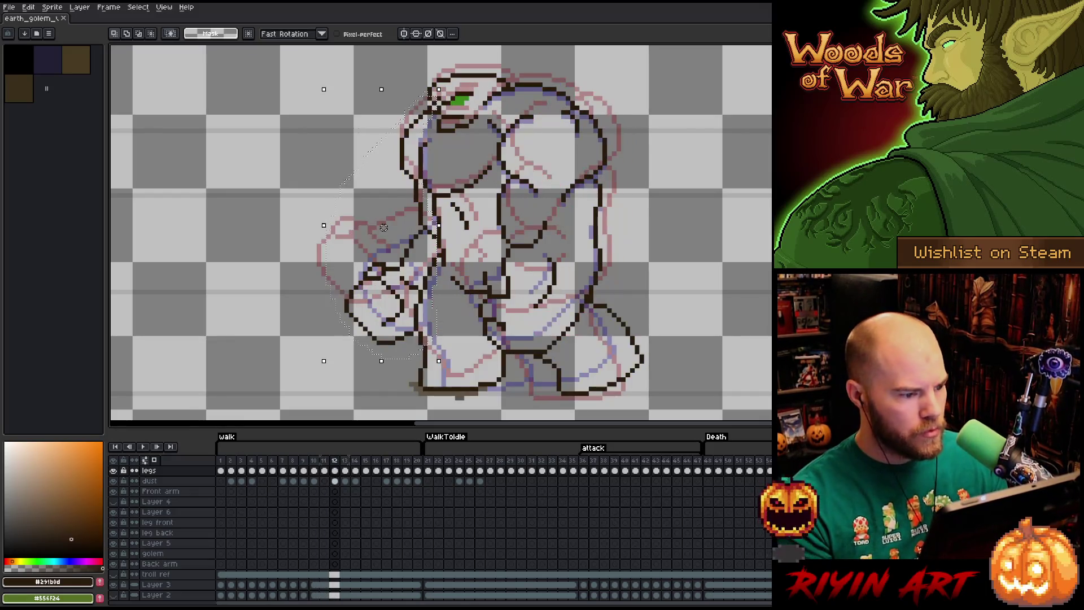
drag(384, 228, 241, 227)
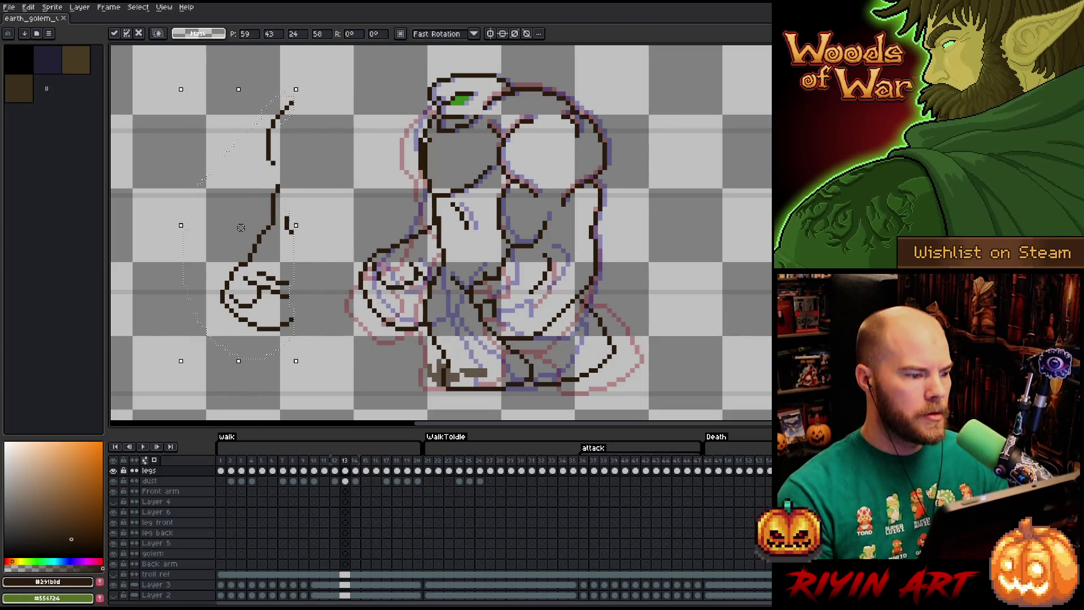
key(Return)
key(b)
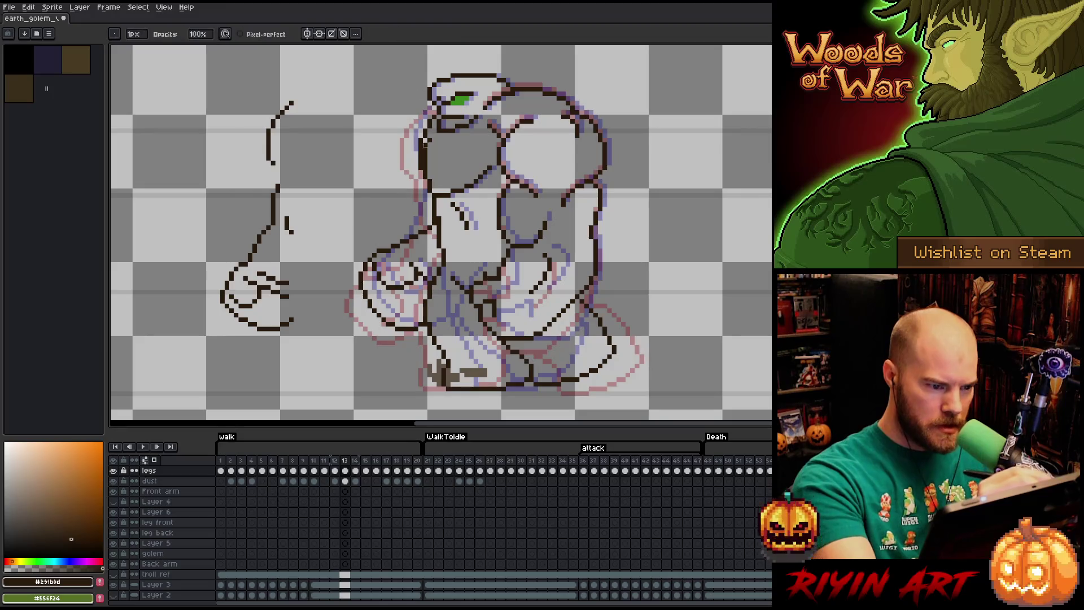
key(comma)
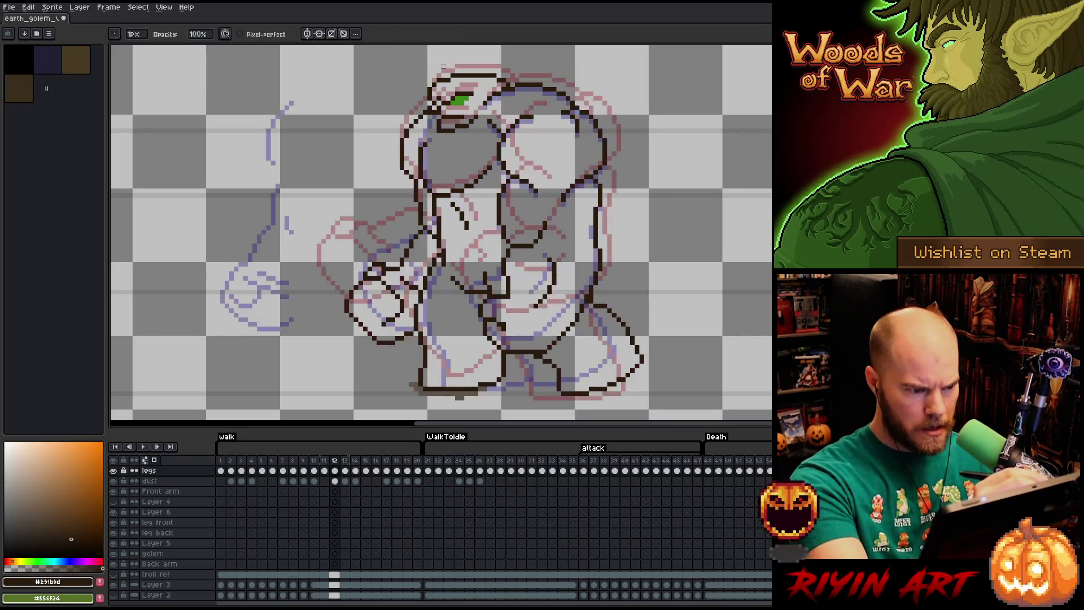
key(period)
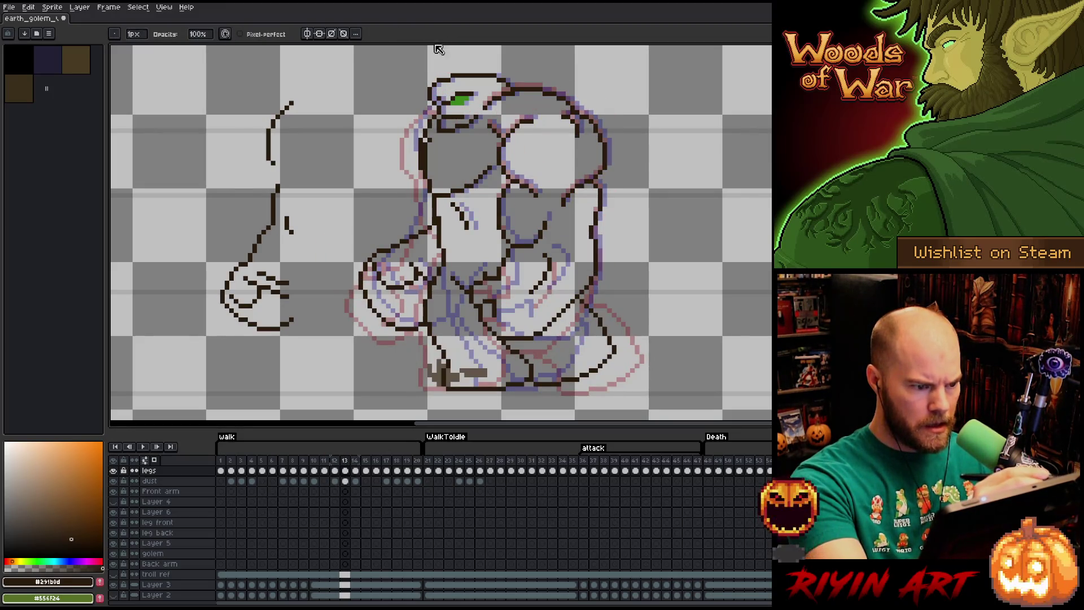
key(e)
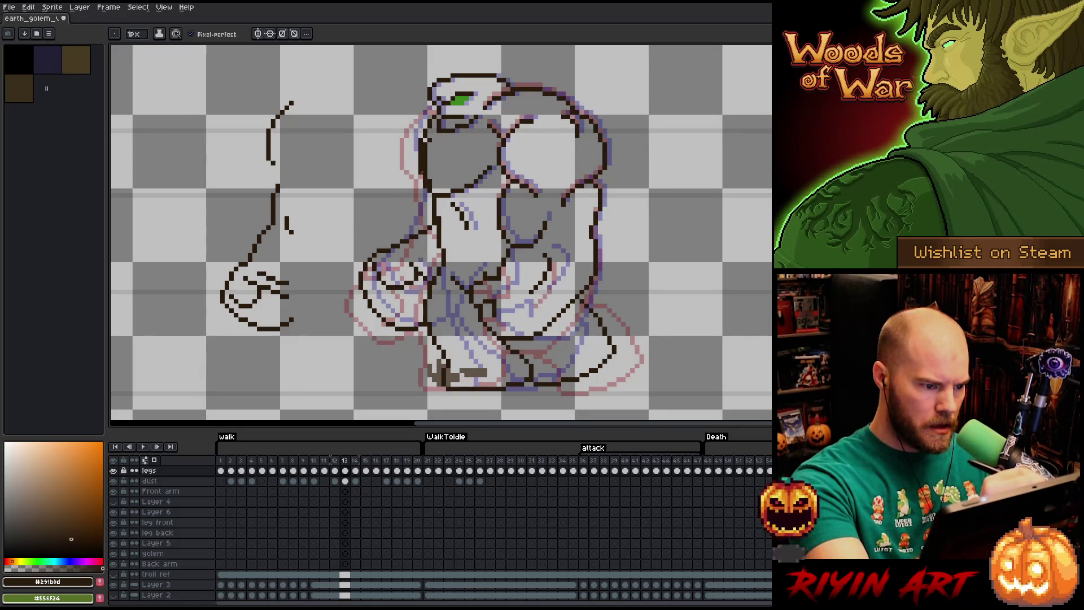
key(b)
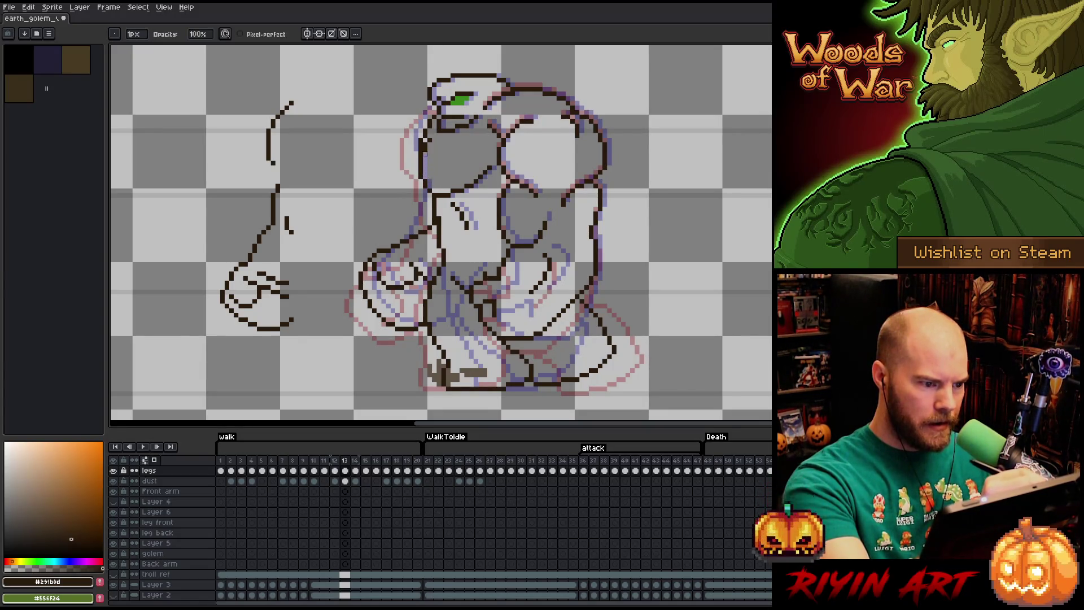
key(e)
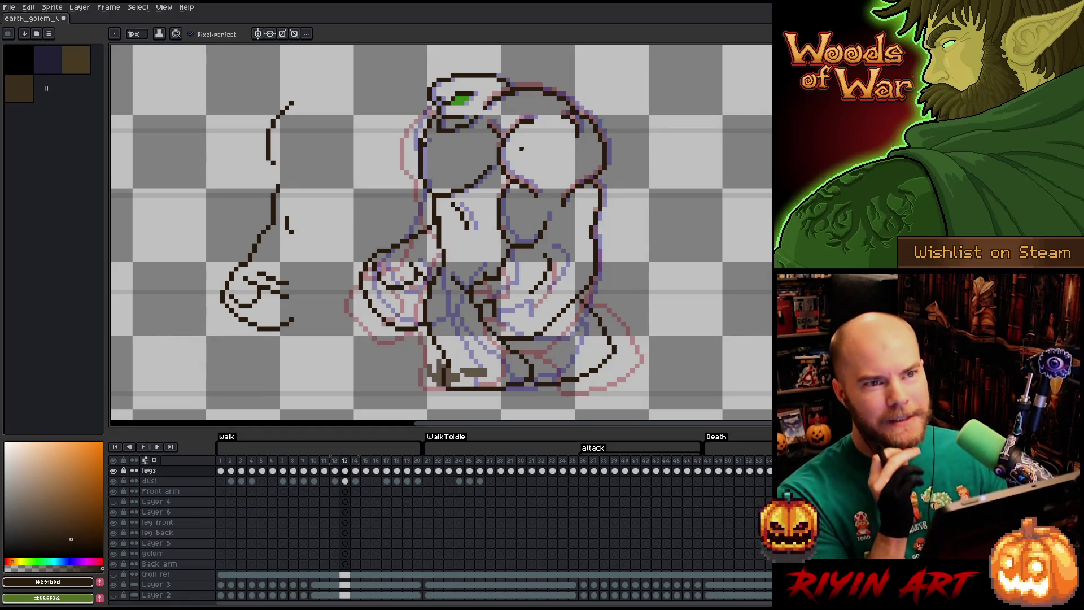
key(b)
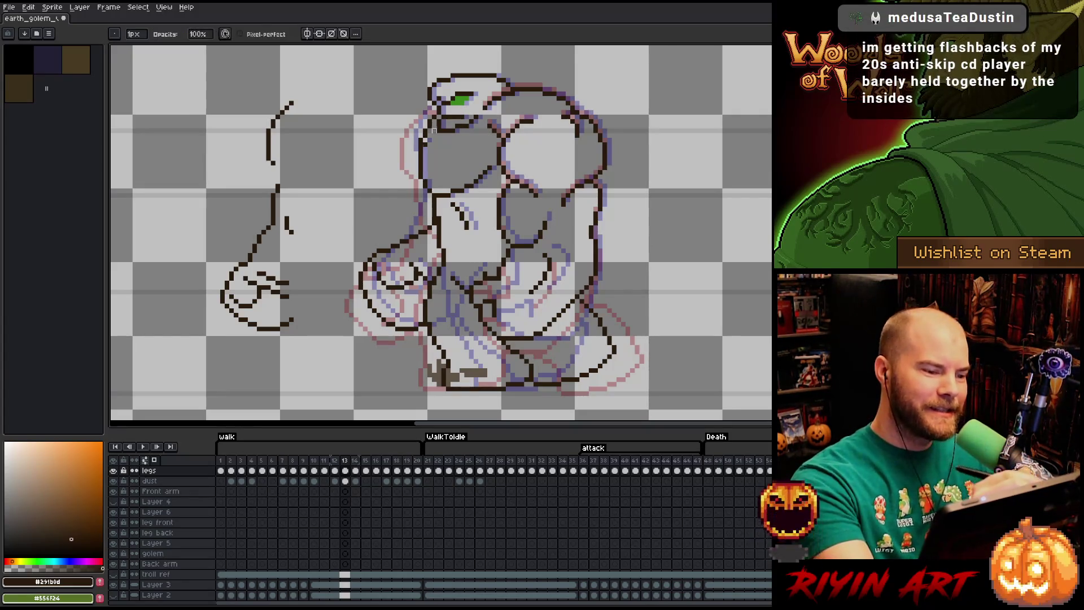
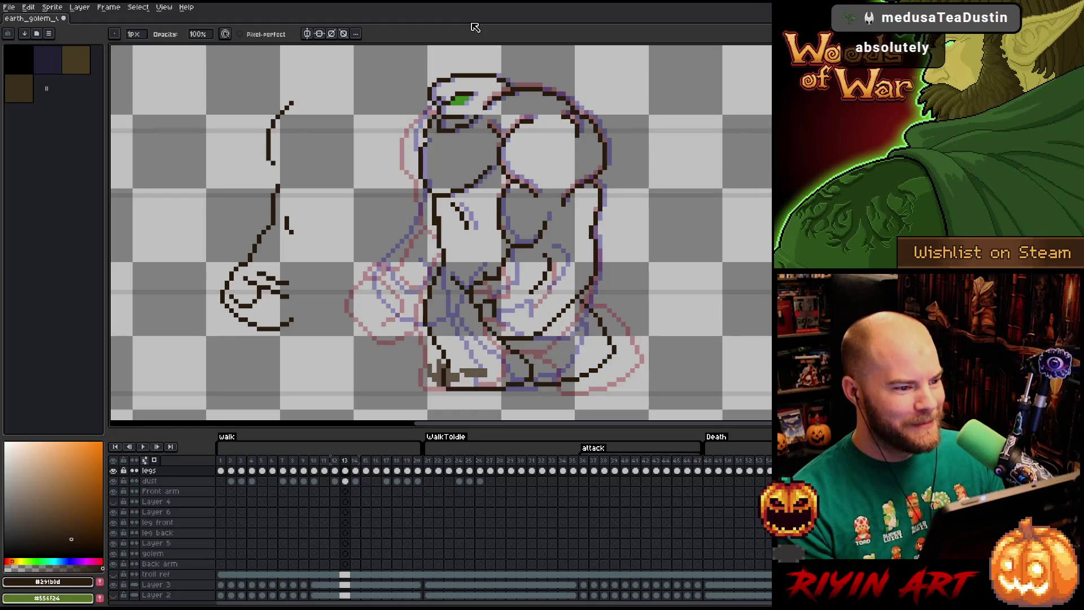
- Move the arm sketch about 49 px right and smooth the top of its curve
key(m)
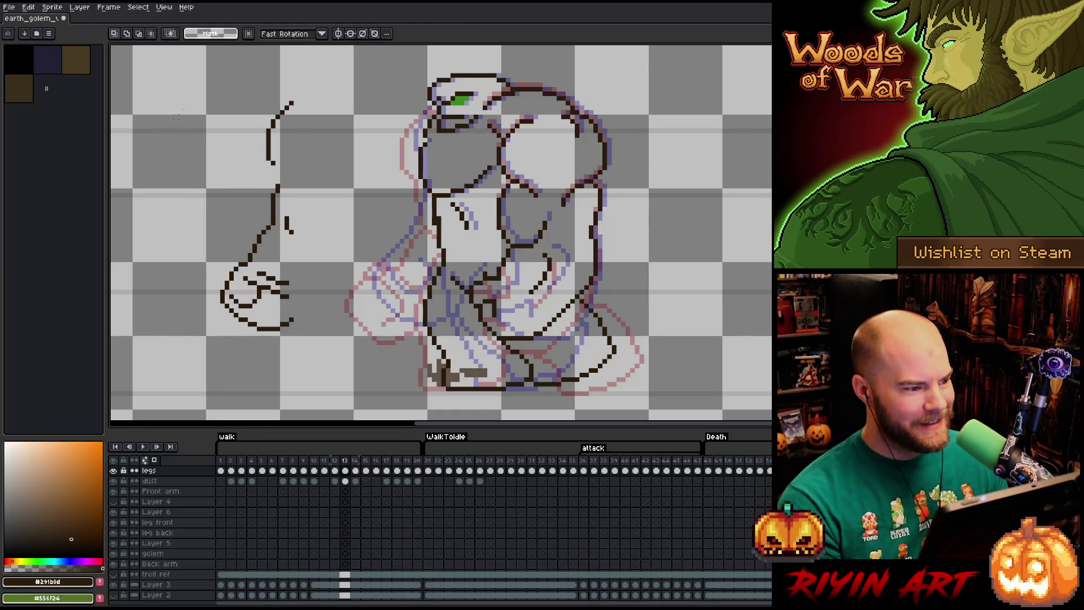
mouse_move(153, 94)
mouse_down()
mouse_move(319, 298)
mouse_move(333, 361)
mouse_up()
mouse_move(280, 210)
mouse_down()
mouse_move(375, 213)
mouse_move(308, 213)
mouse_up()
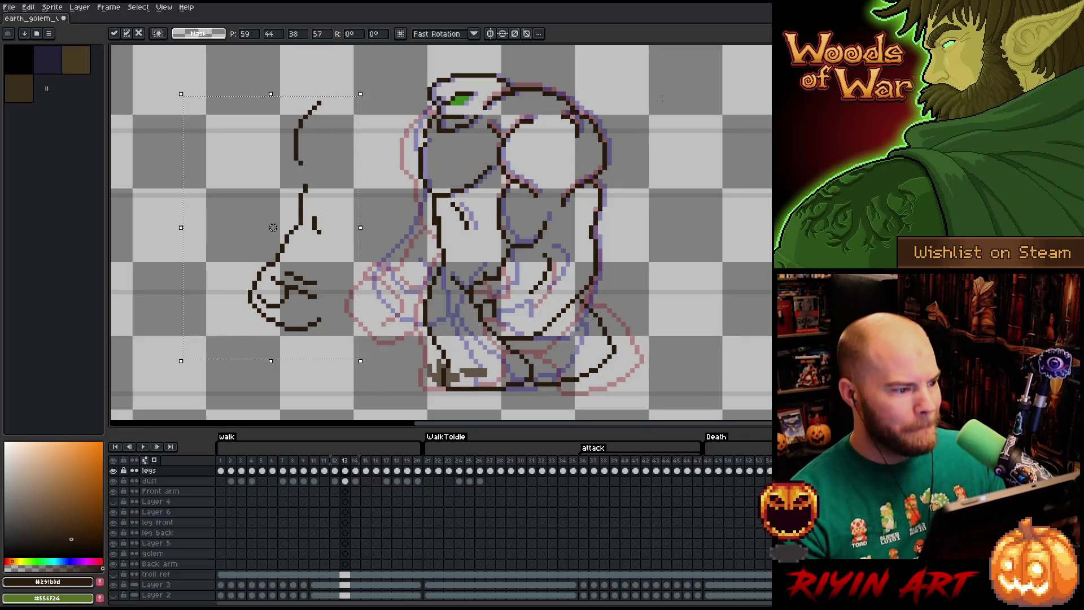
key(ctrl+d)
key(b)
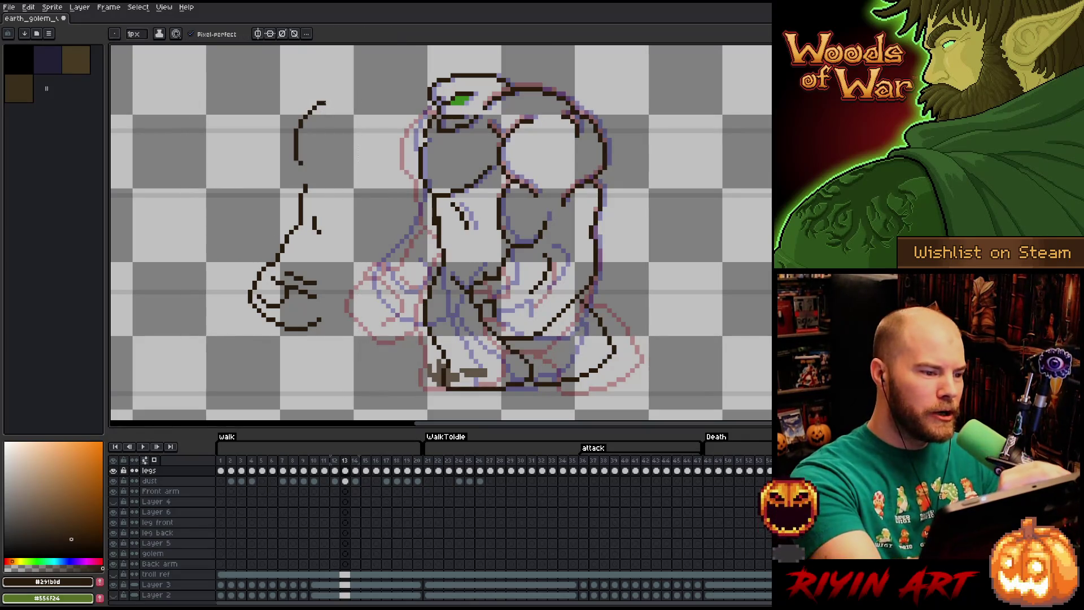
drag(319, 106, 328, 102)
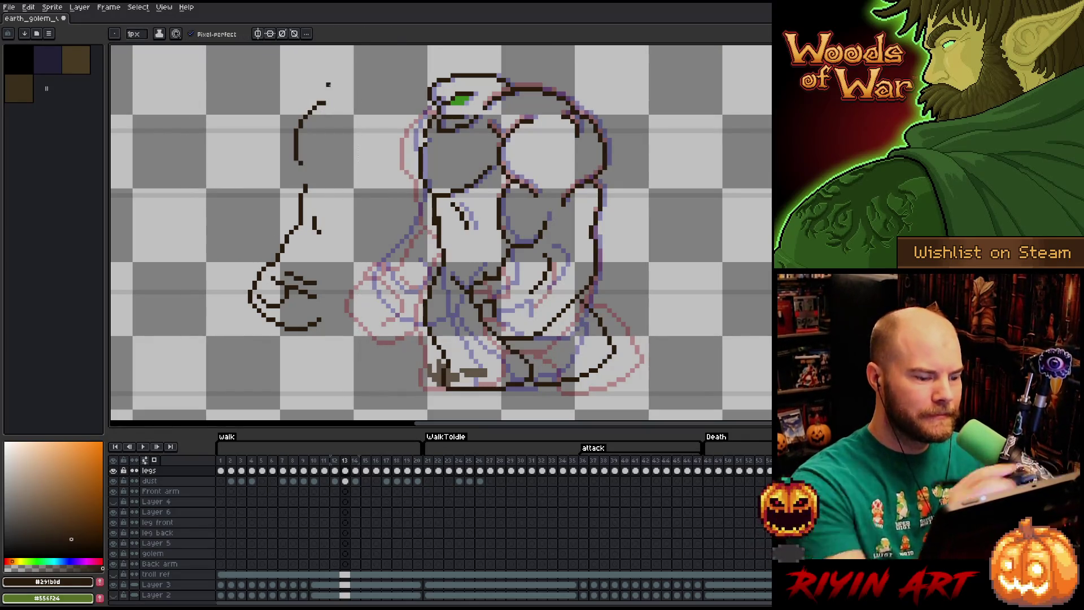
- Try marquee selections over the arm's top, the strip below the hand, and a middle band
key(m)
drag(531, 118, 218, 172)
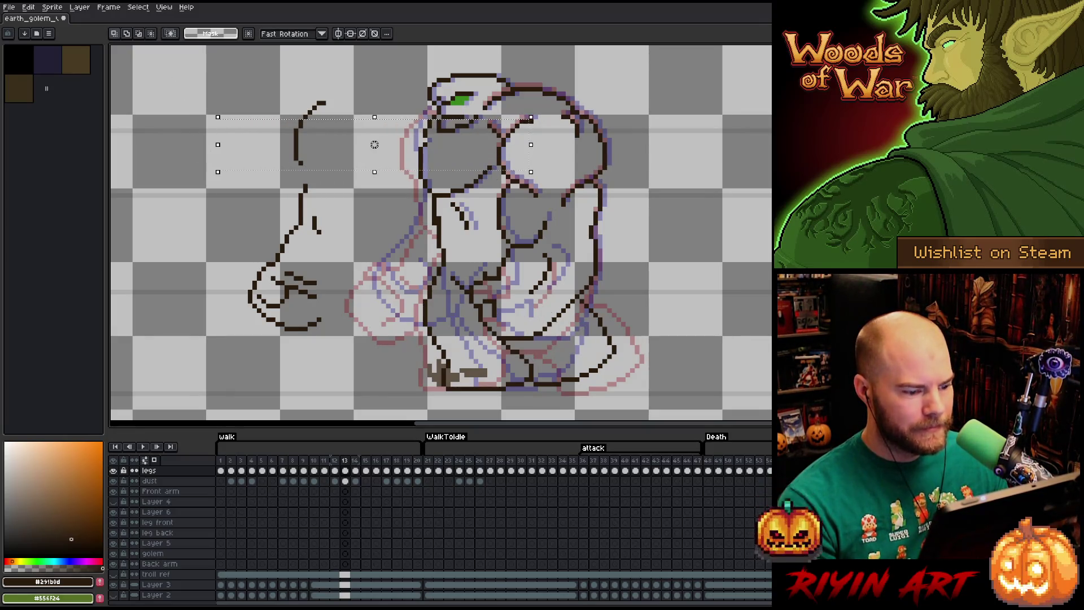
key(ctrl+d)
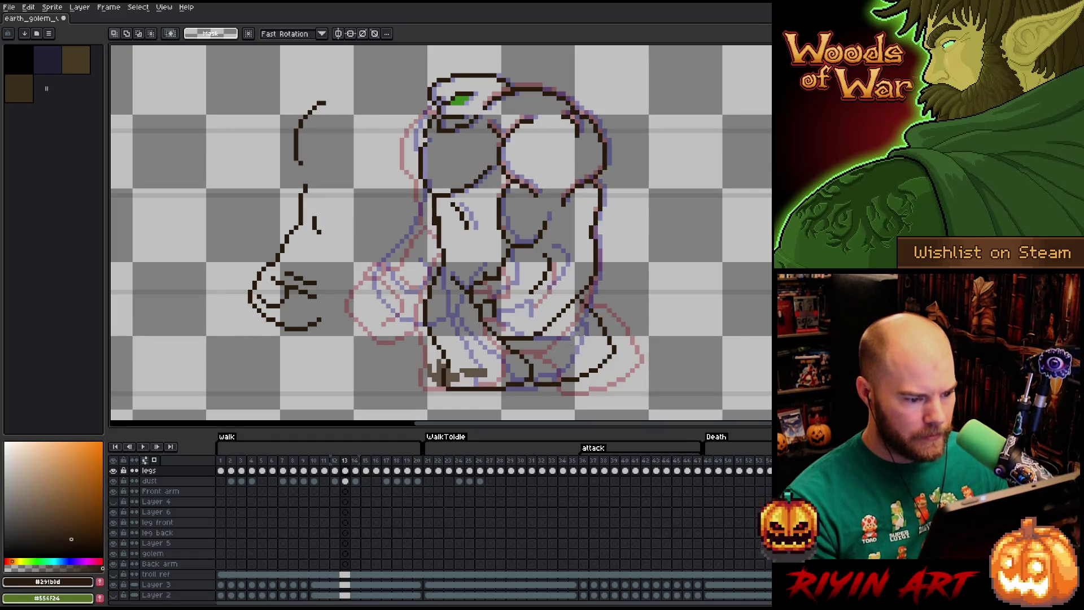
drag(526, 334, 254, 374)
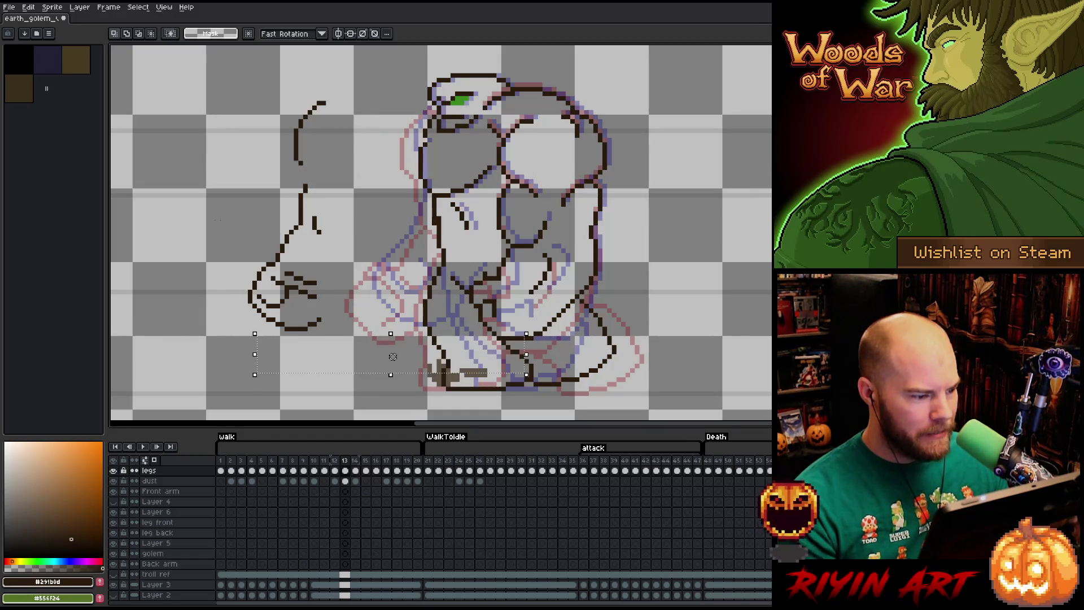
mouse_move(178, 66)
mouse_down()
mouse_move(303, 226)
mouse_move(384, 360)
mouse_up()
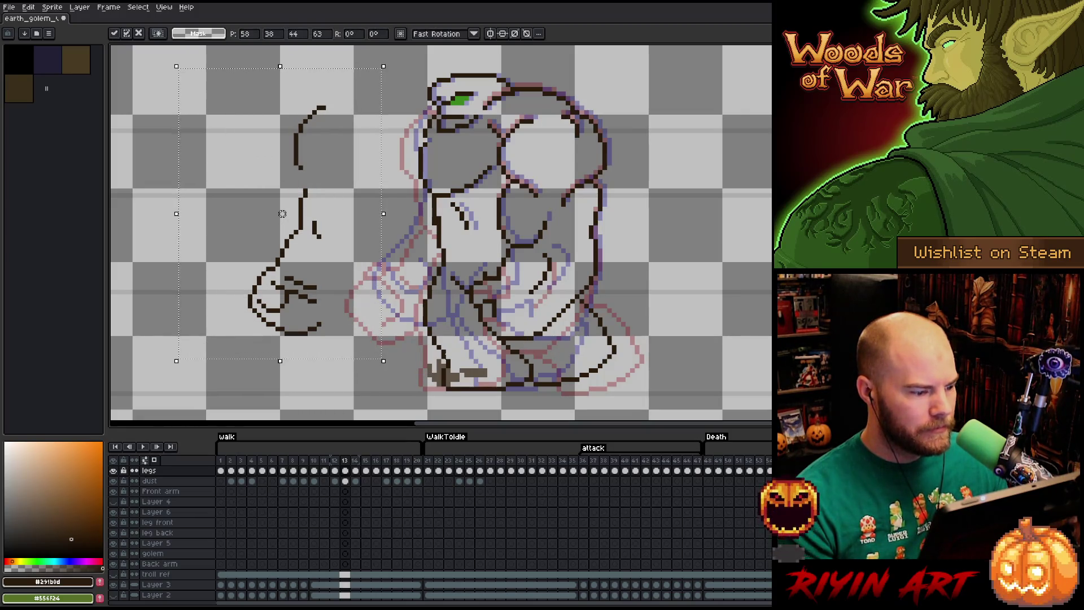
drag(526, 334, 264, 370)
mouse_move(535, 117)
mouse_down()
mouse_move(339, 171)
mouse_move(271, 171)
mouse_up()
mouse_move(189, 88)
mouse_down()
mouse_move(343, 172)
mouse_move(351, 190)
mouse_up()
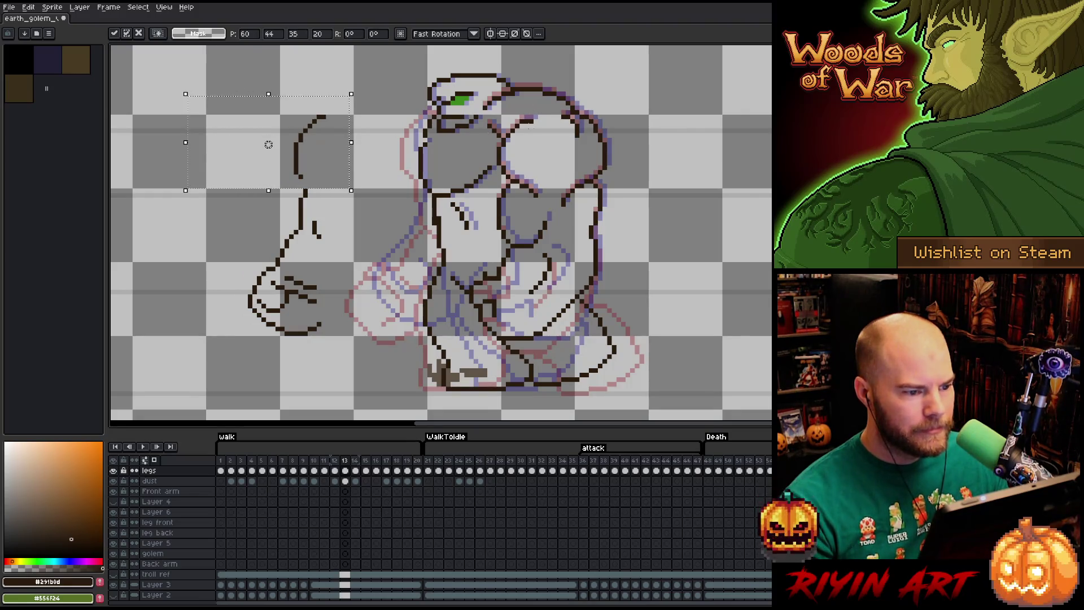
drag(535, 117, 263, 158)
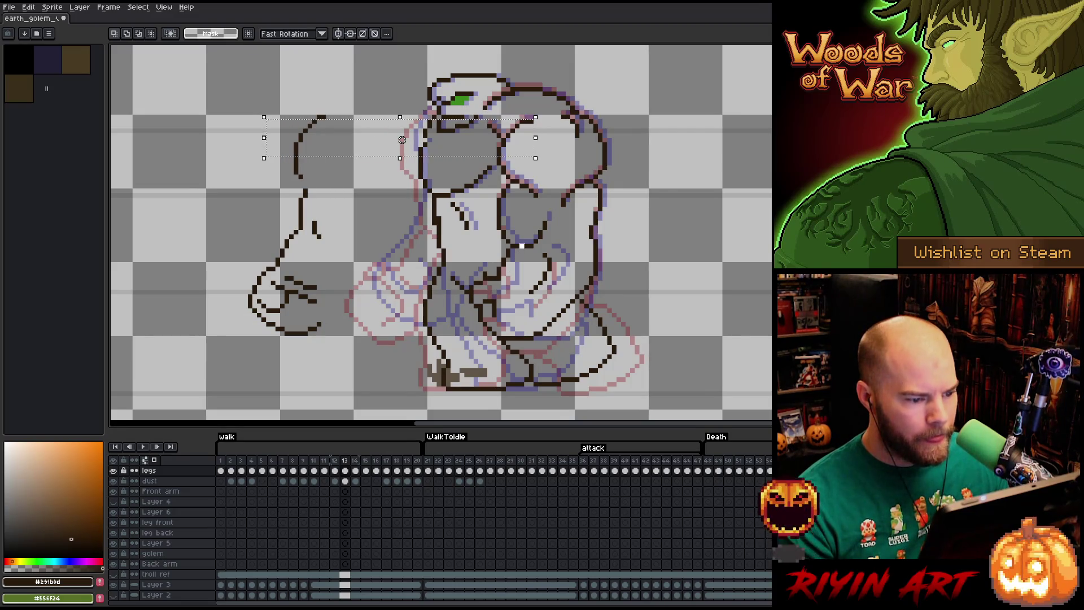
drag(523, 246, 259, 278)
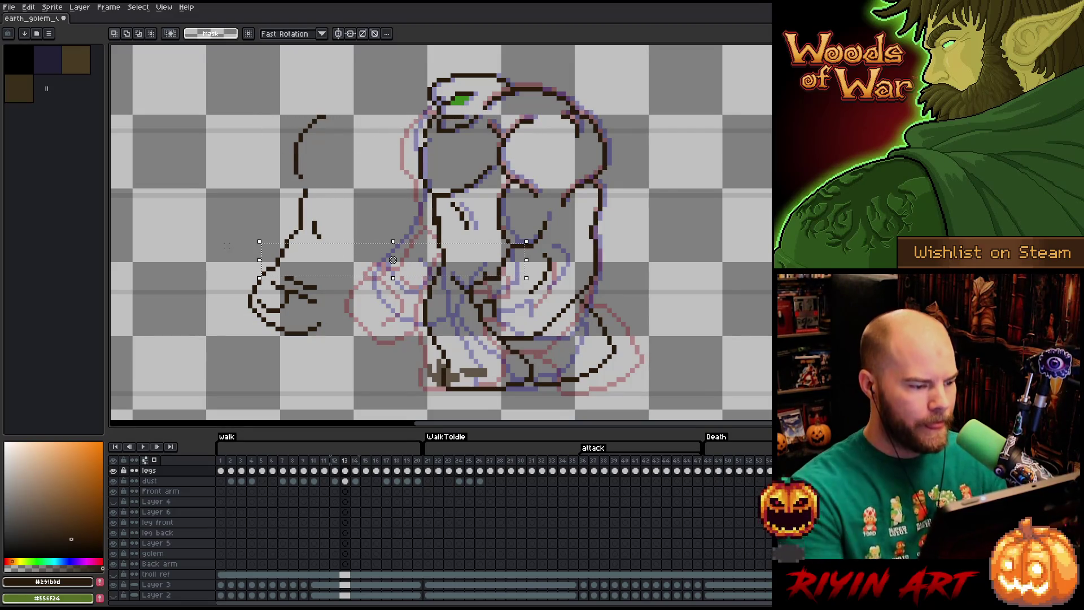
key(ctrl+d)
key(b)
- Extend the wrist line downward and select the entire arm sketch
drag(323, 237, 330, 242)
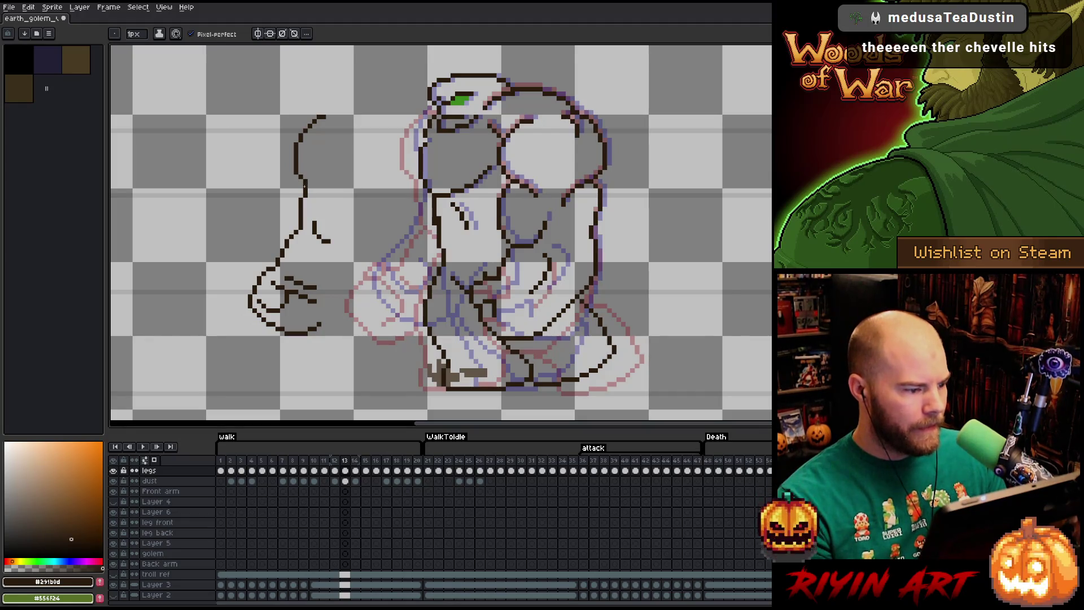
key(m)
mouse_move(158, 103)
mouse_down()
mouse_move(271, 323)
mouse_move(356, 356)
mouse_up()
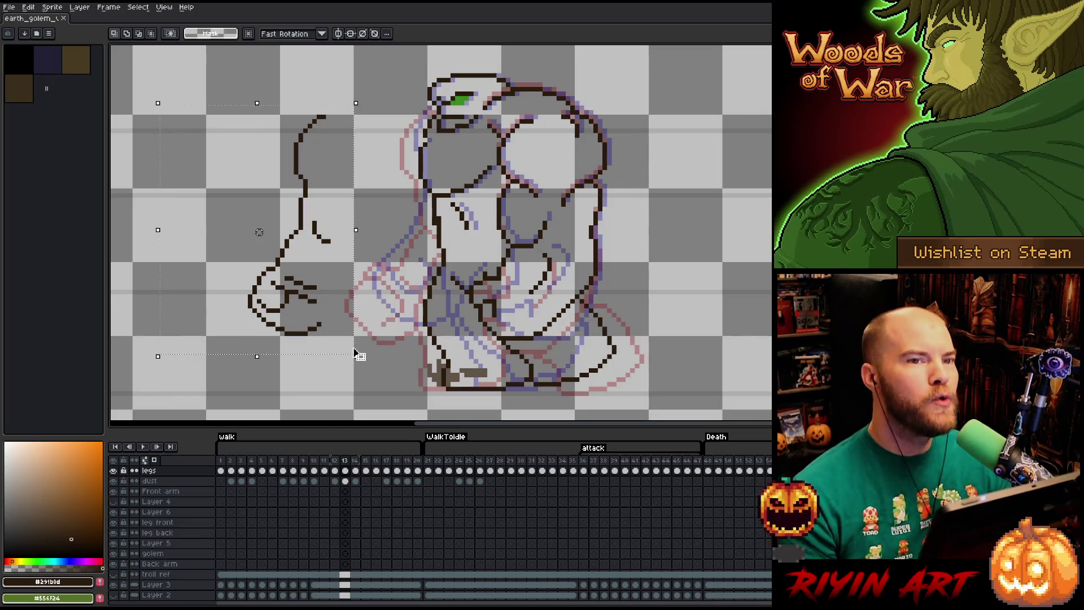
- Nudge the arm sketch right toward the body with the arrow keys and commit it
key(shift+Right)
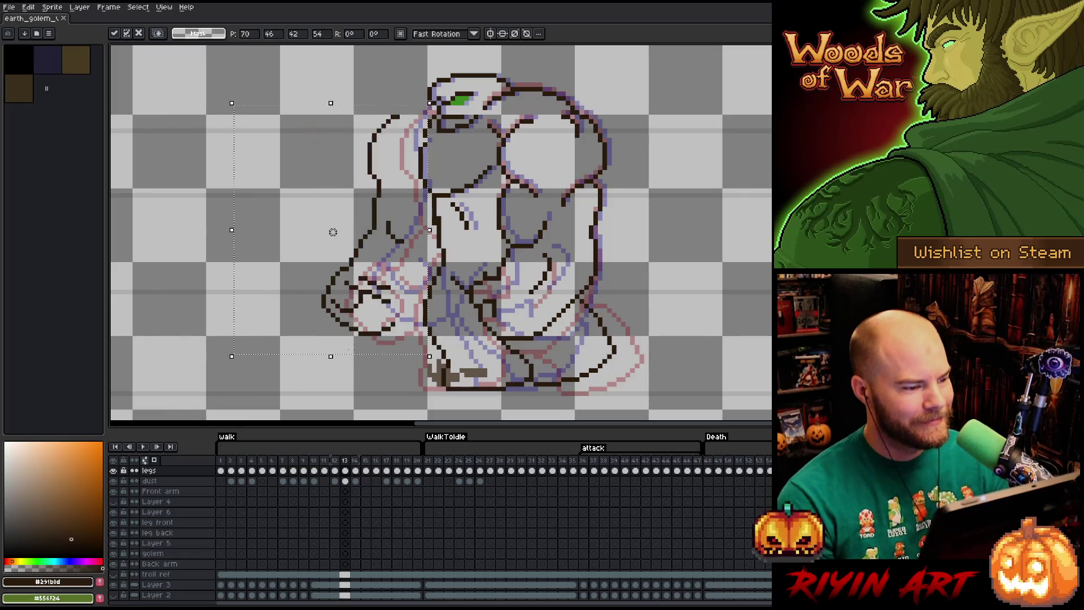
key(Right)
key(Right)
key(Right)
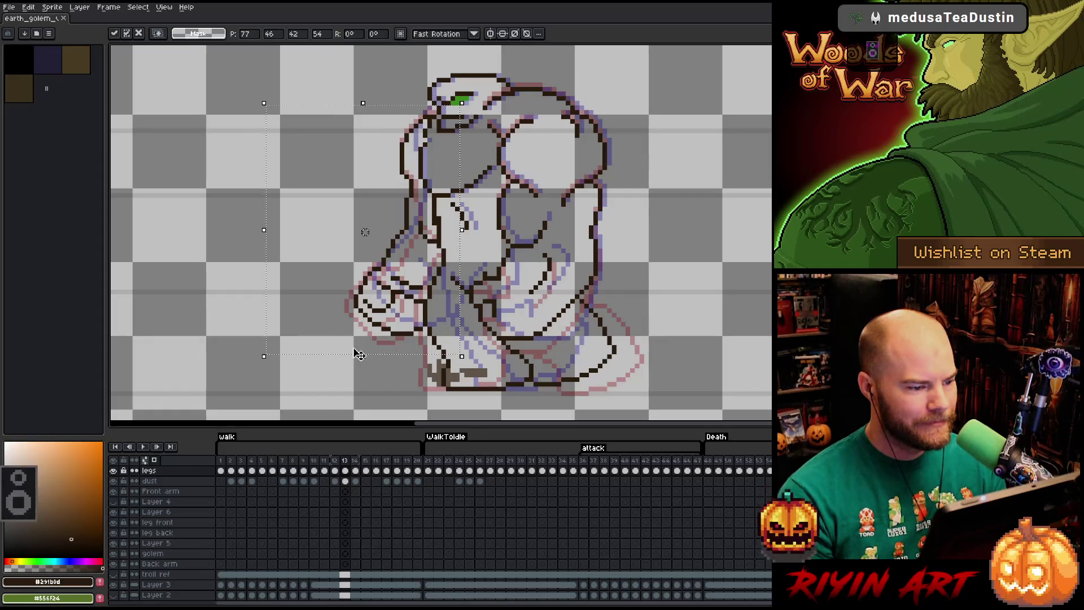
key(Right)
key(Left)
key(Left)
key(Left)
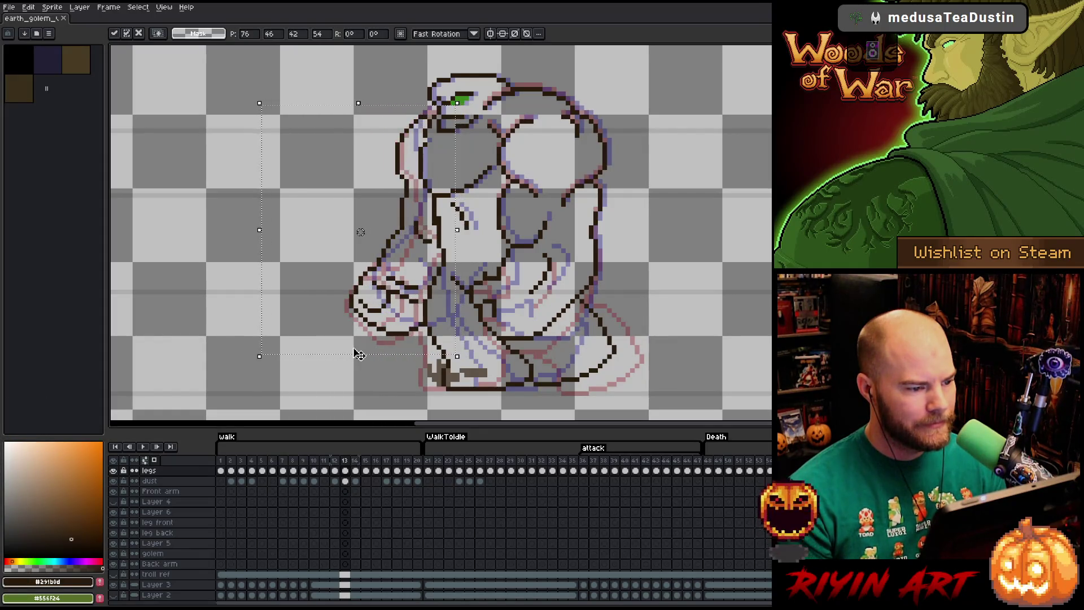
key(ctrl+d)
key(b)
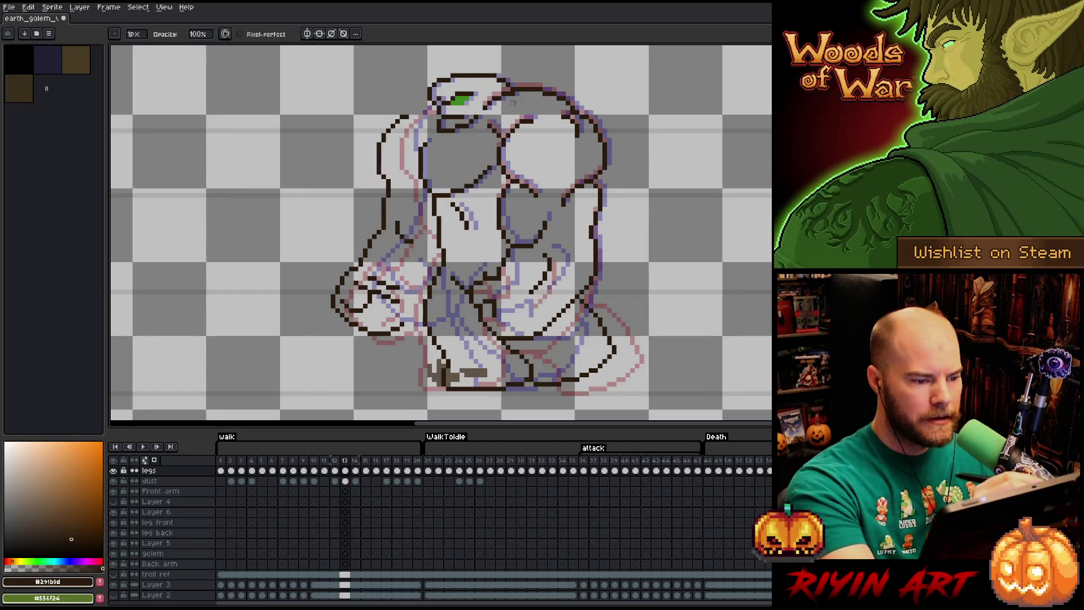
- Lasso the front arm and shift it slightly further right
key(q)
mouse_move(415, 101)
mouse_down()
mouse_move(302, 186)
mouse_move(338, 364)
mouse_move(418, 316)
mouse_up()
drag(366, 241, 388, 241)
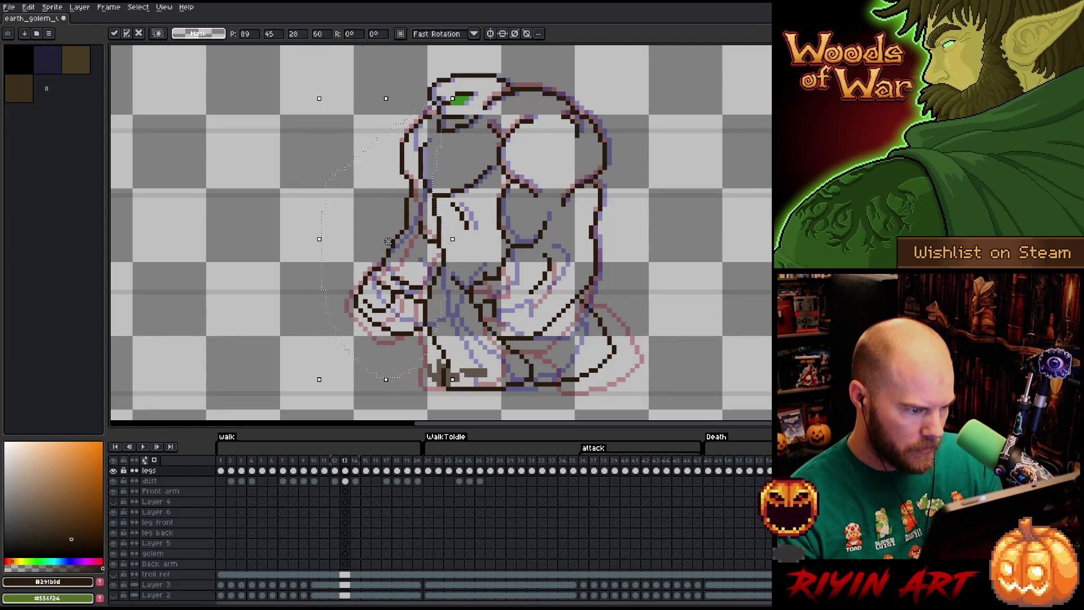
- Compare the arm against frame 12 and move it slightly up and left on frame 13
key(Return)
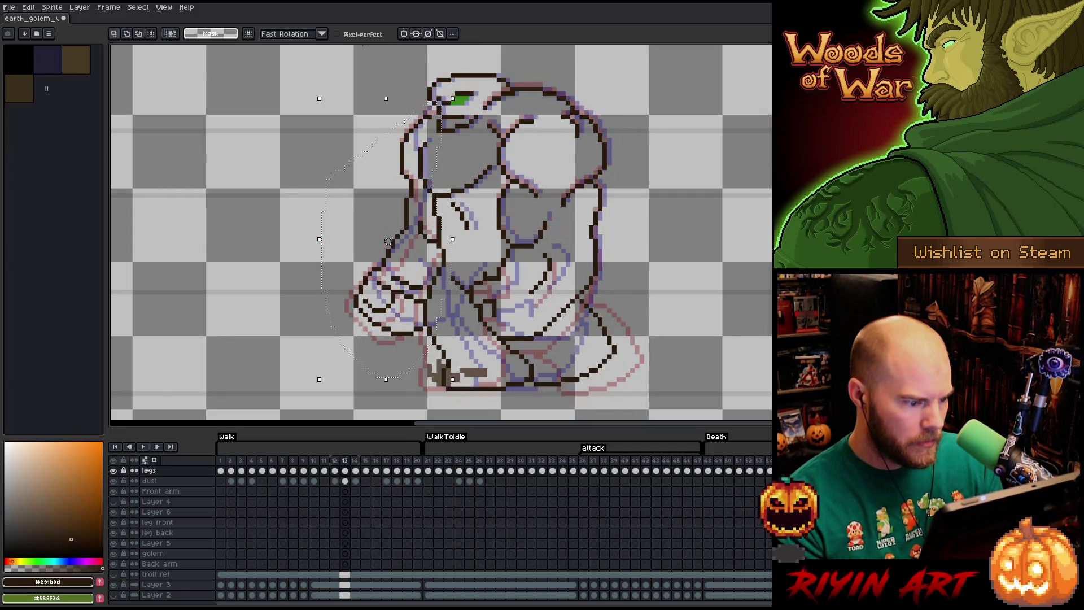
key(comma)
key(period)
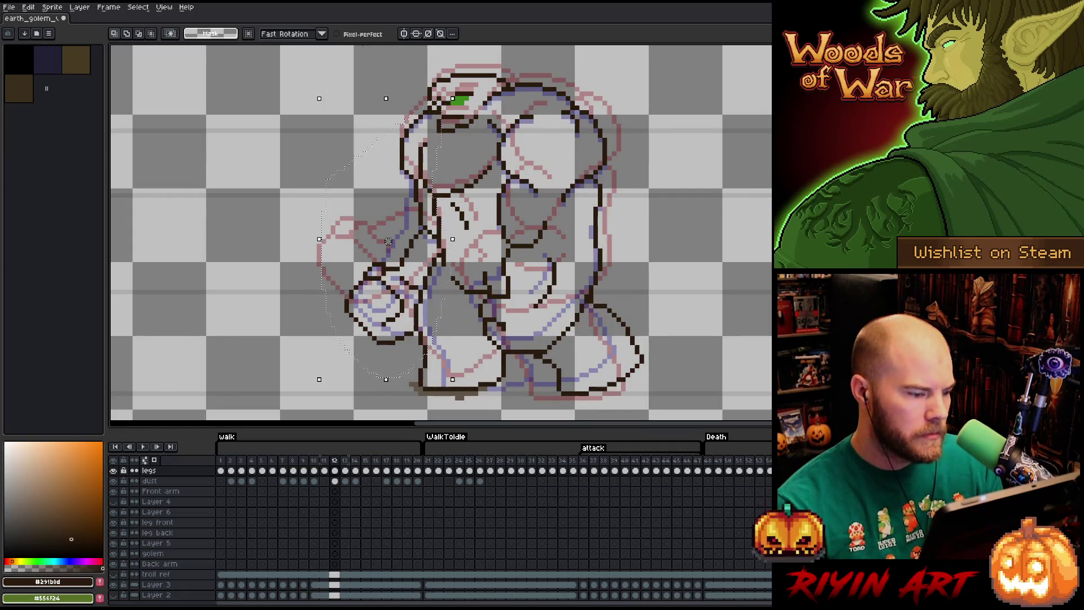
key(comma)
key(period)
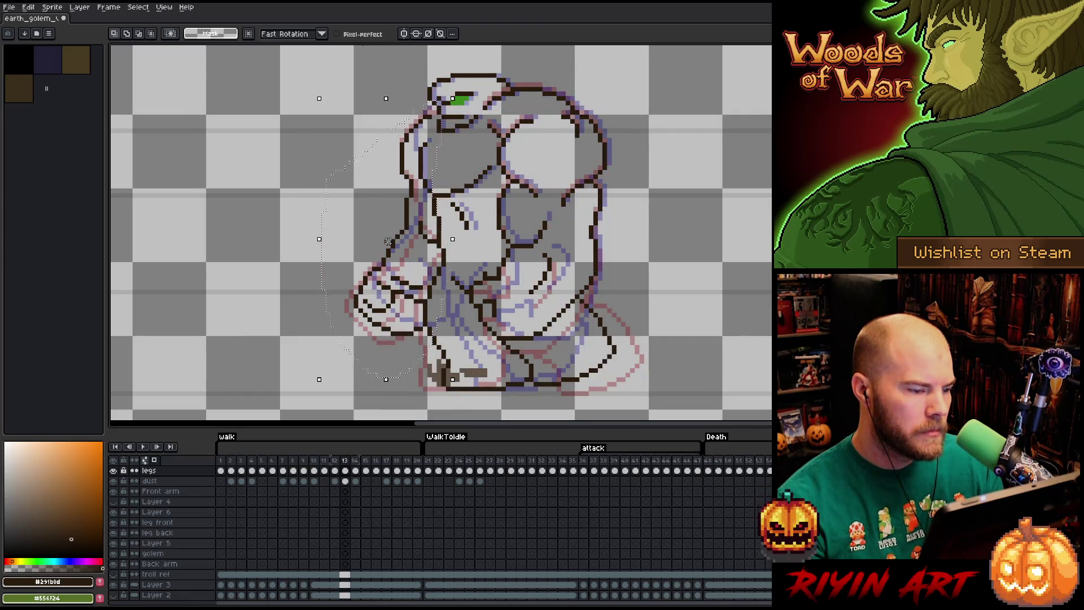
mouse_move(388, 241)
mouse_down()
mouse_move(370, 237)
mouse_move(384, 237)
mouse_up()
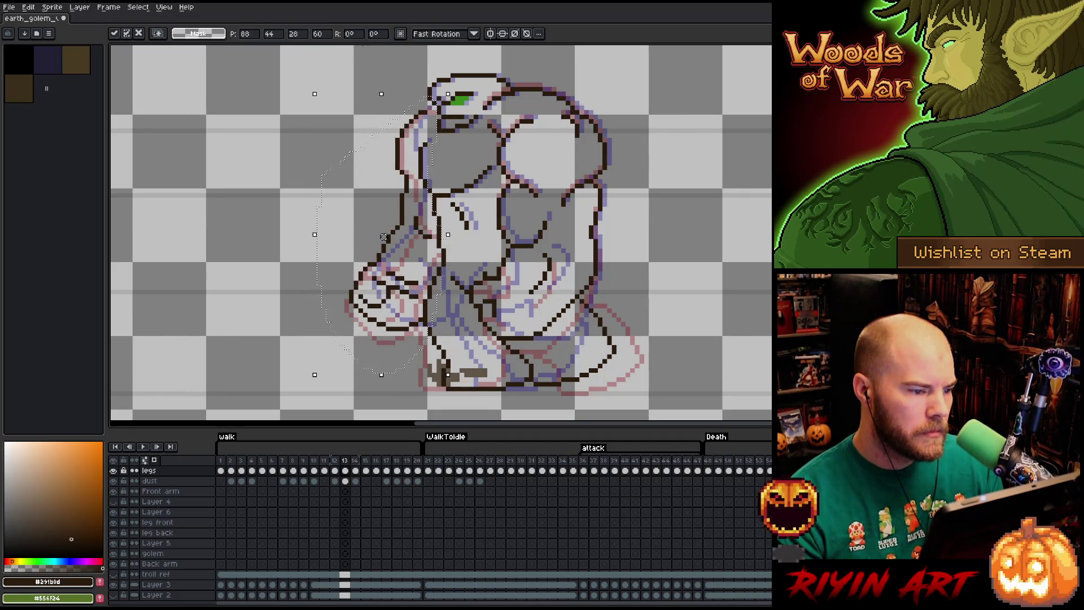
key(comma)
key(Return)
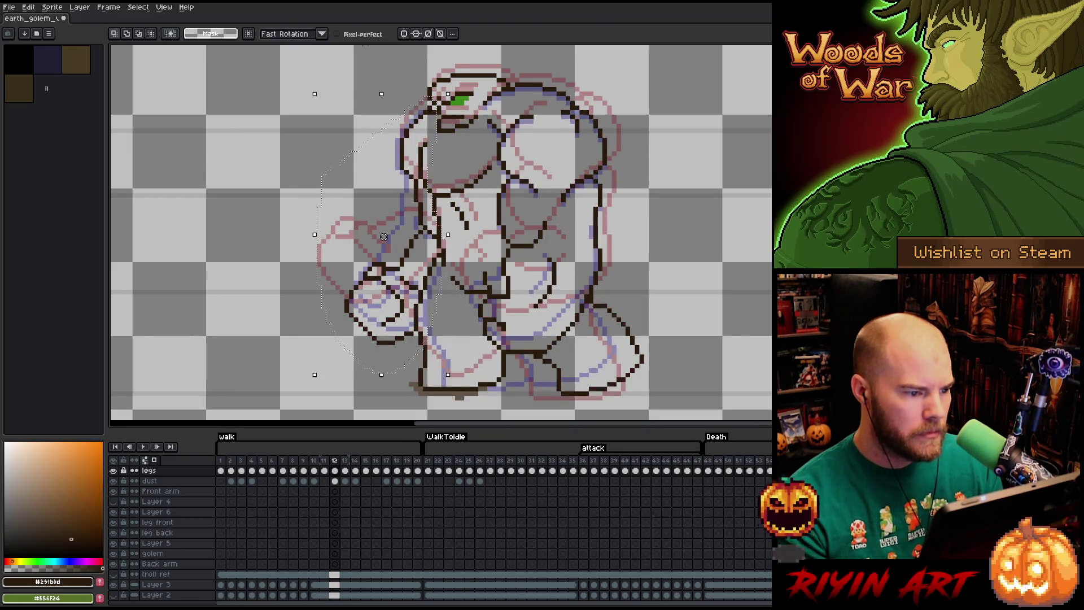
key(period)
key(comma)
key(period)
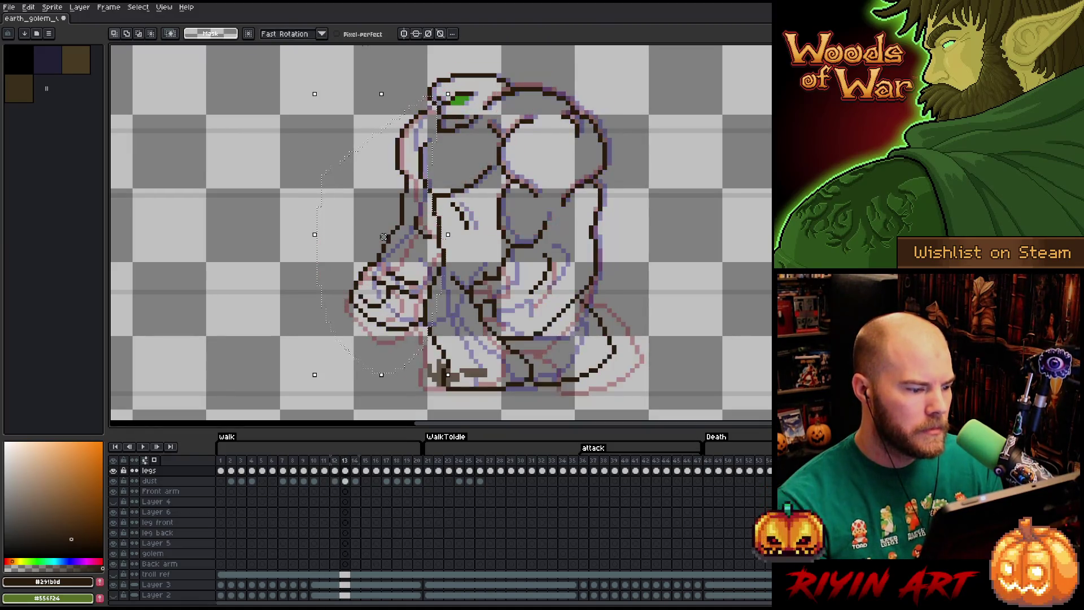
- Review frames 9 to 14 and shift the selection area left and down
key(period)
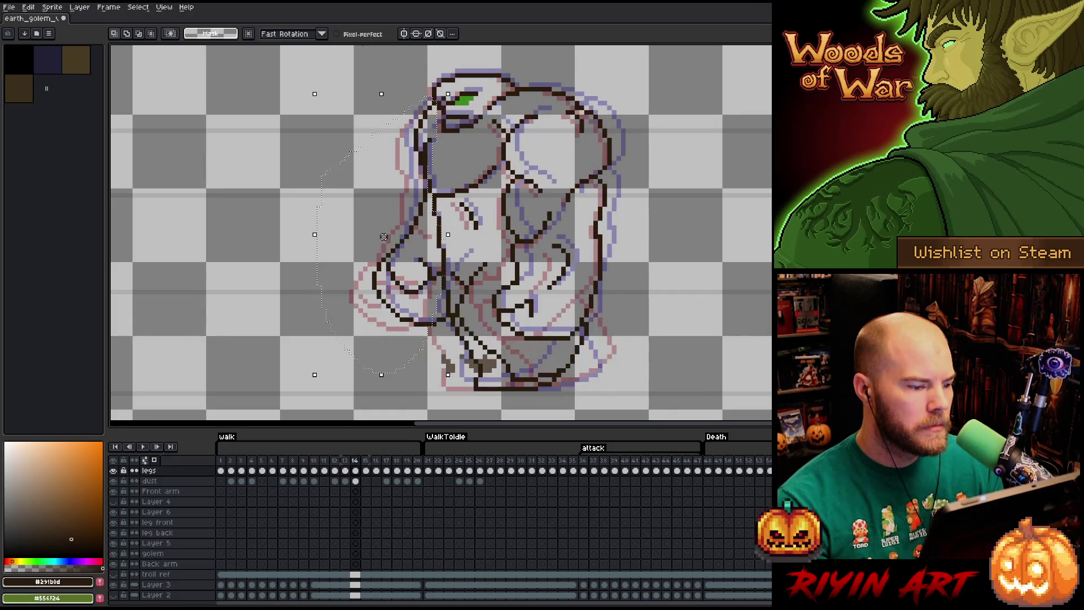
key(comma)
key(comma)
key(comma)
key(comma)
key(period)
key(period)
key(period)
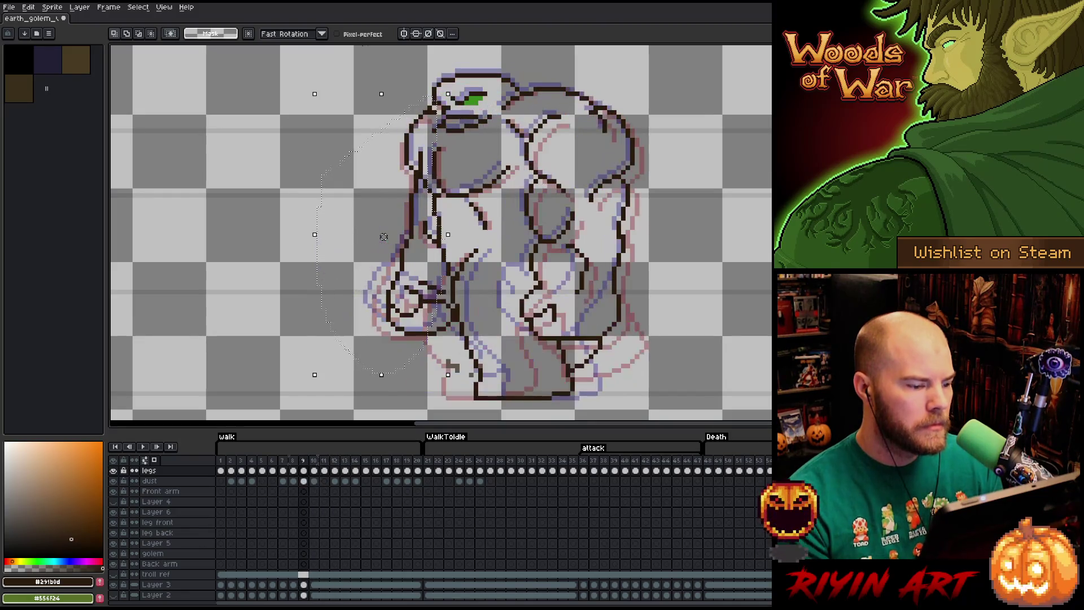
key(comma)
key(comma)
key(comma)
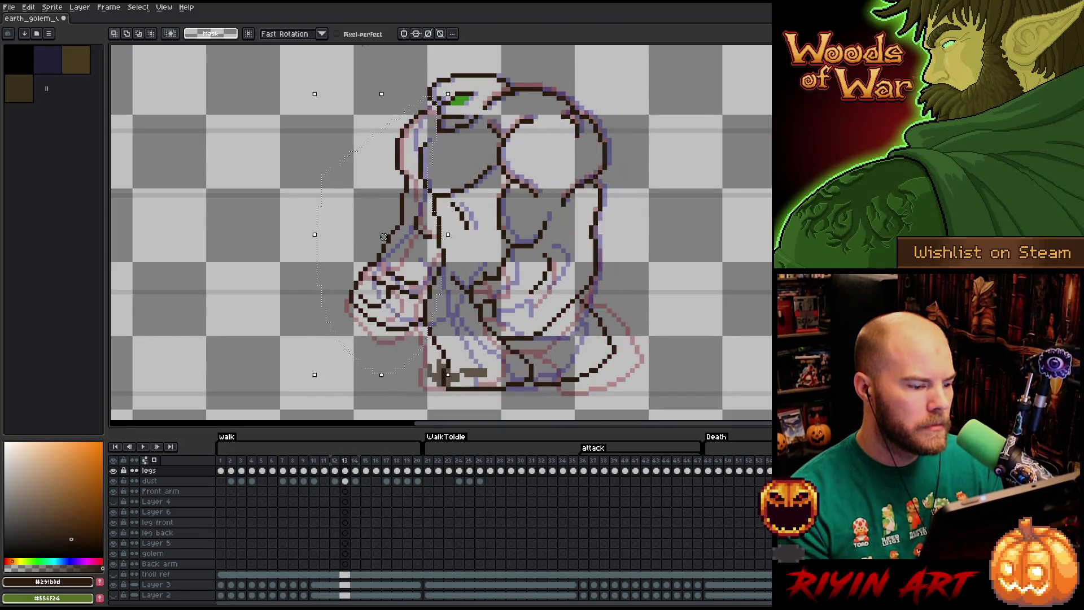
key(period)
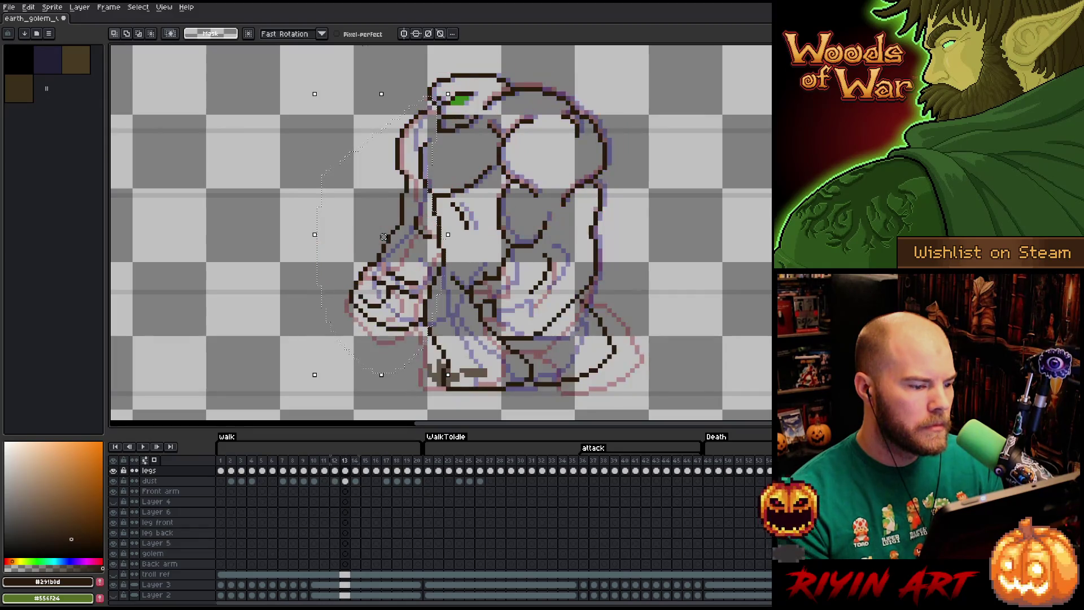
key(comma)
drag(383, 237, 366, 241)
key(period)
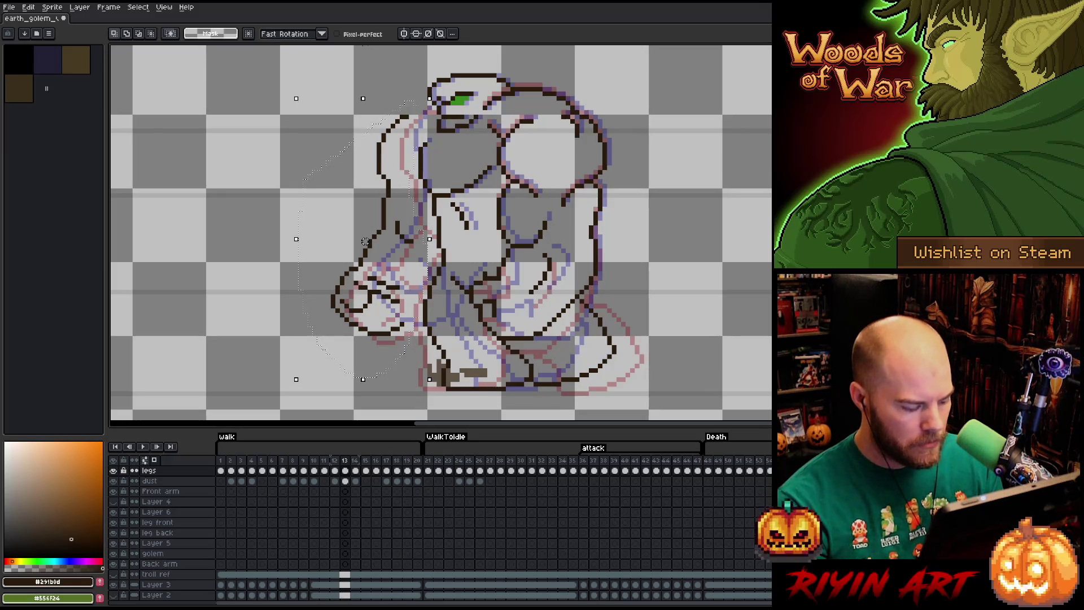
key(period)
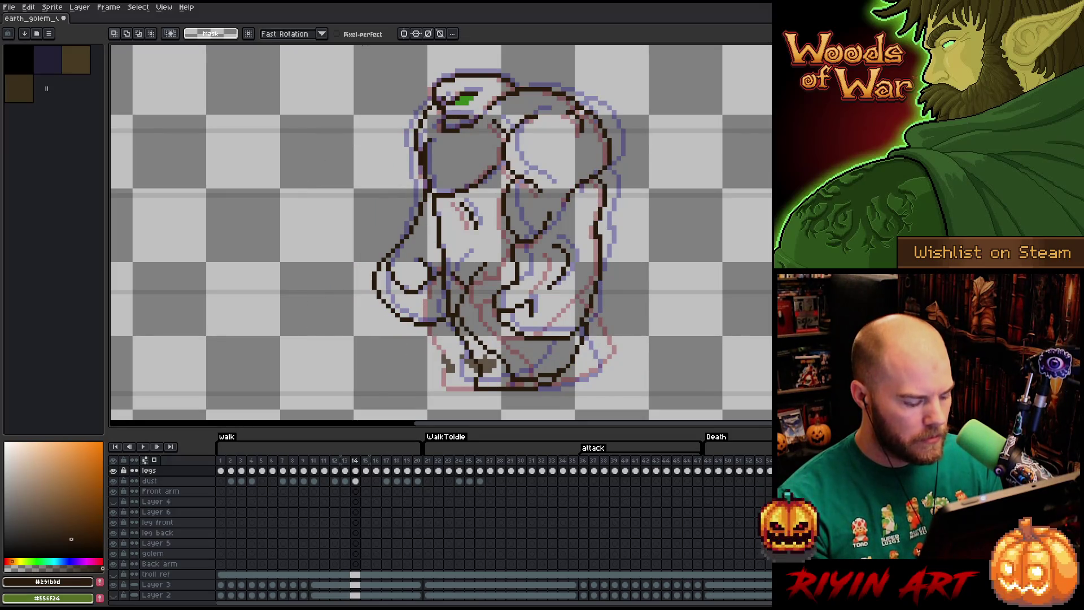
- Paste the copied leg drawing into frame 14 and move it left
key(ctrl+v)
mouse_move(365, 241)
mouse_down()
mouse_move(230, 242)
mouse_move(292, 242)
mouse_up()
key(comma)
key(comma)
key(comma)
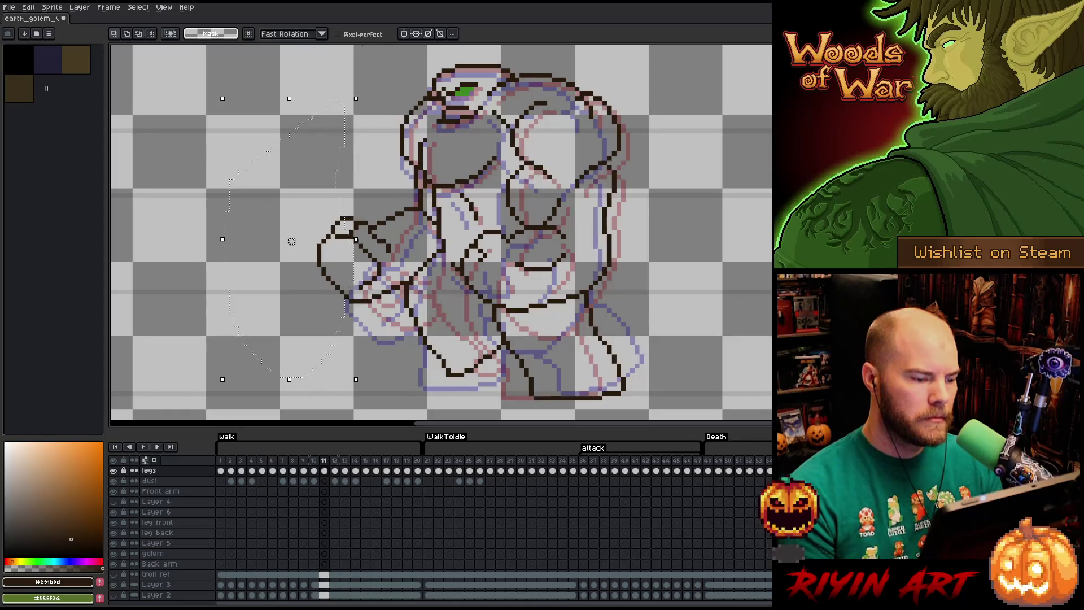
- Flick between frames 12 and 13 to compare the arm poses
key(period)
key(period)
key(period)
key(comma)
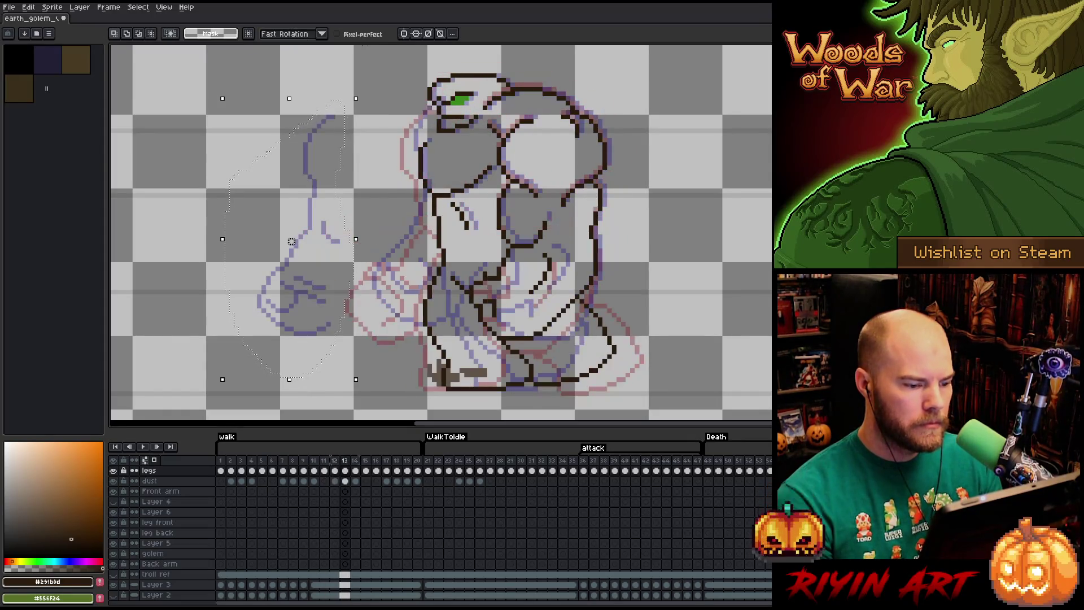
key(comma)
key(period)
key(comma)
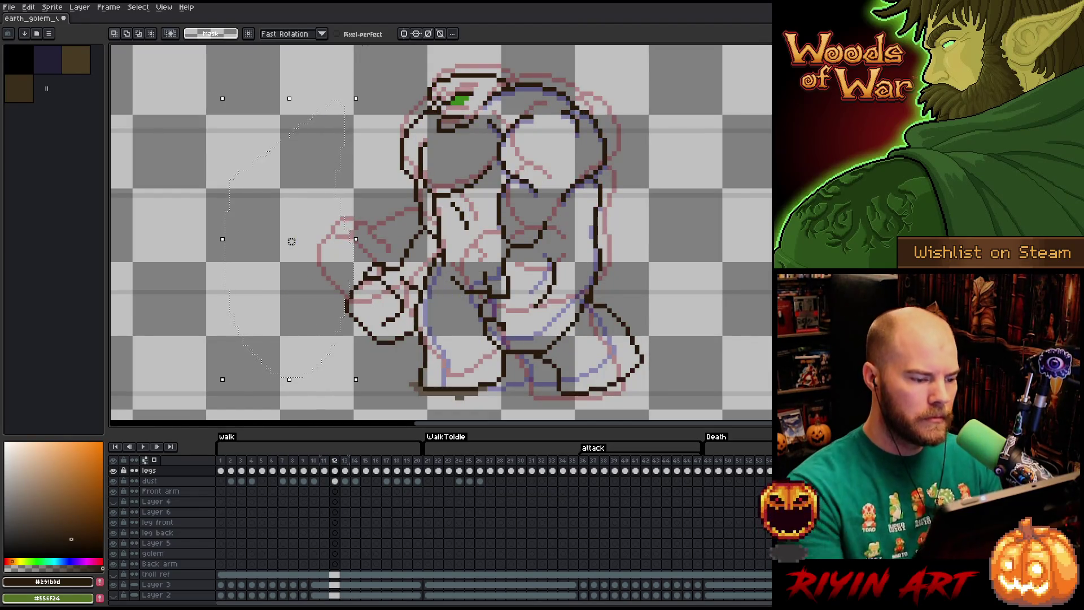
- Lasso the front arm on frame 12 and place it out left of the body on frame 13
mouse_move(373, 238)
mouse_down()
mouse_move(418, 294)
mouse_move(406, 339)
mouse_move(333, 316)
mouse_up()
key(period)
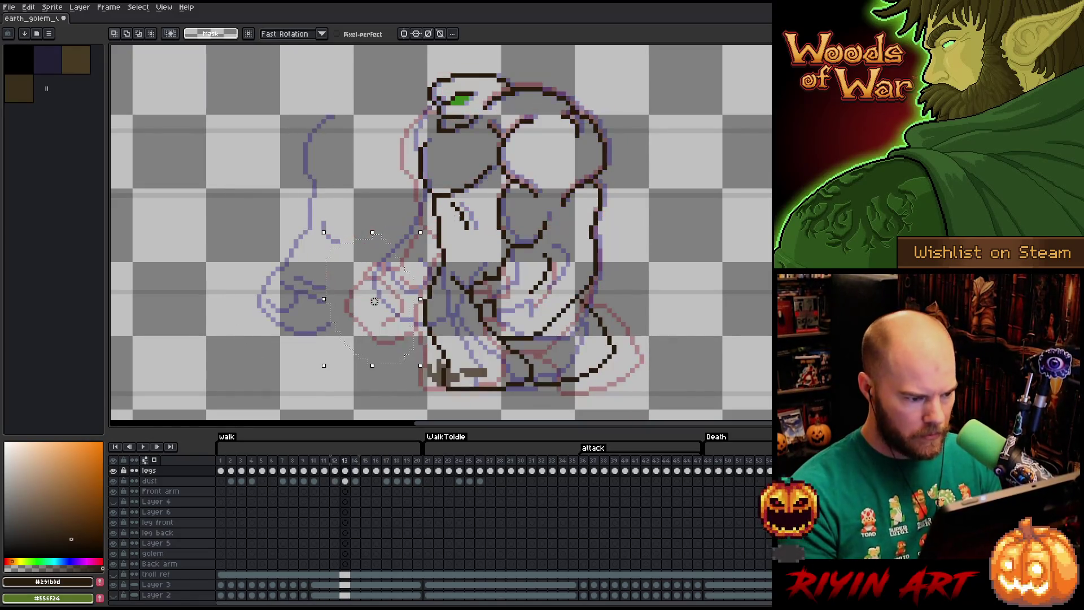
drag(374, 301, 227, 301)
key(comma)
key(Return)
- Trace a dark line along the head outline on frame 11, then paste the arm into frame 13
key(comma)
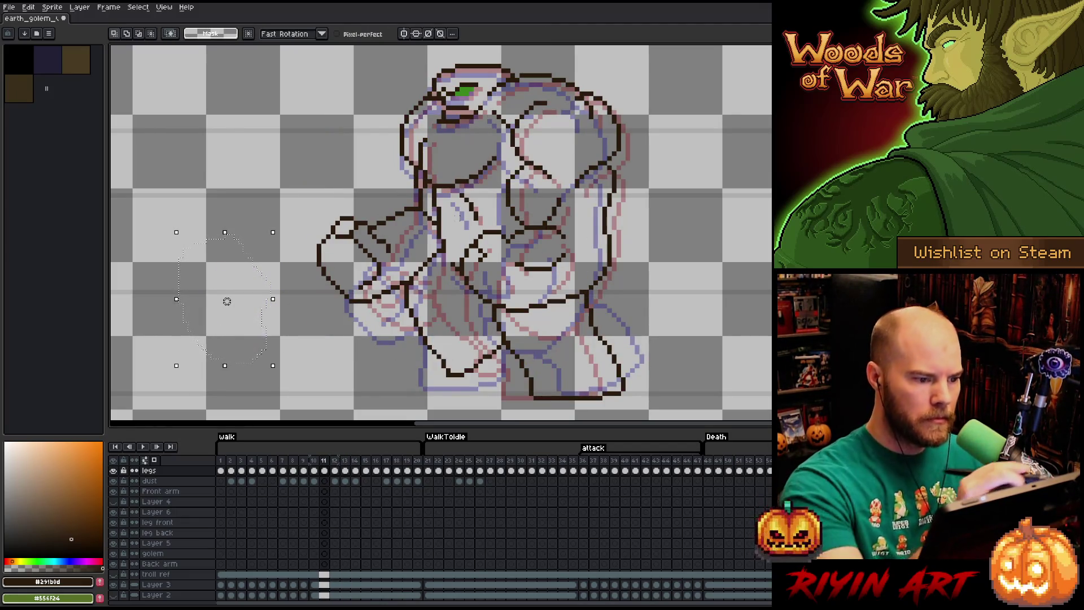
mouse_move(419, 79)
mouse_down()
mouse_move(430, 92)
mouse_move(416, 161)
mouse_move(432, 221)
mouse_move(402, 286)
mouse_move(326, 313)
mouse_move(434, 76)
mouse_up()
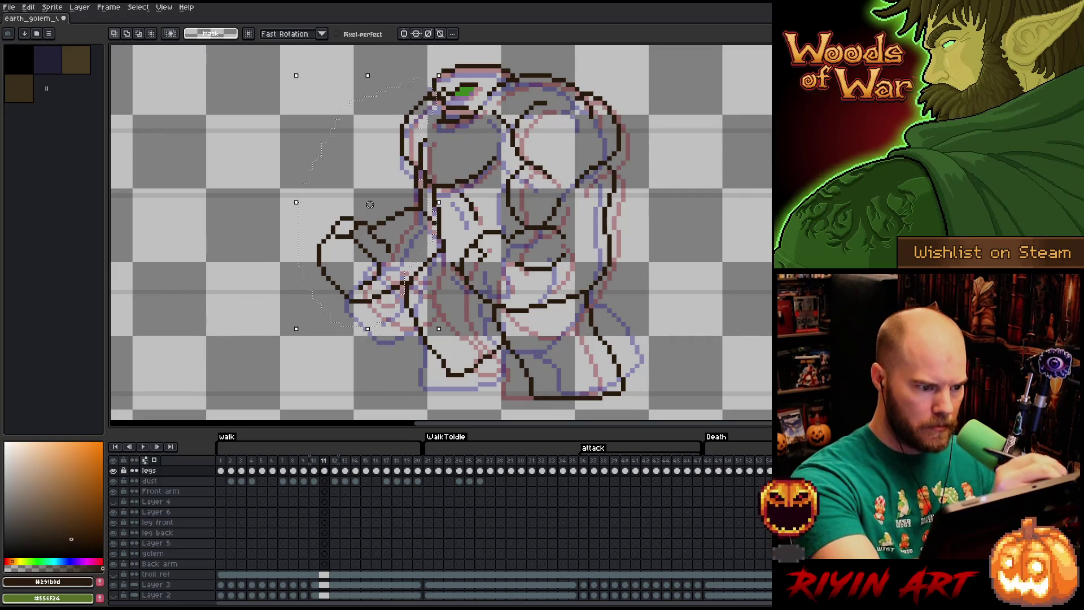
key(period)
key(period)
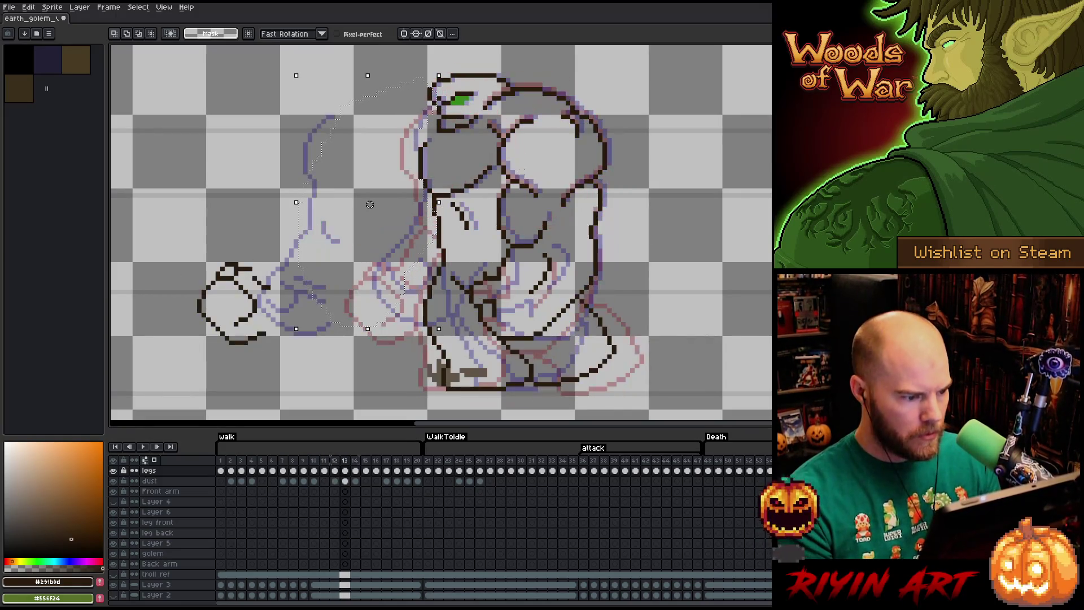
- Place the pasted fist slightly left and down and trim the hand's bottom line
mouse_move(370, 204)
mouse_down()
mouse_move(343, 209)
mouse_move(356, 279)
mouse_move(327, 292)
mouse_move(272, 206)
mouse_move(305, 181)
mouse_up()
key(ctrl+d)
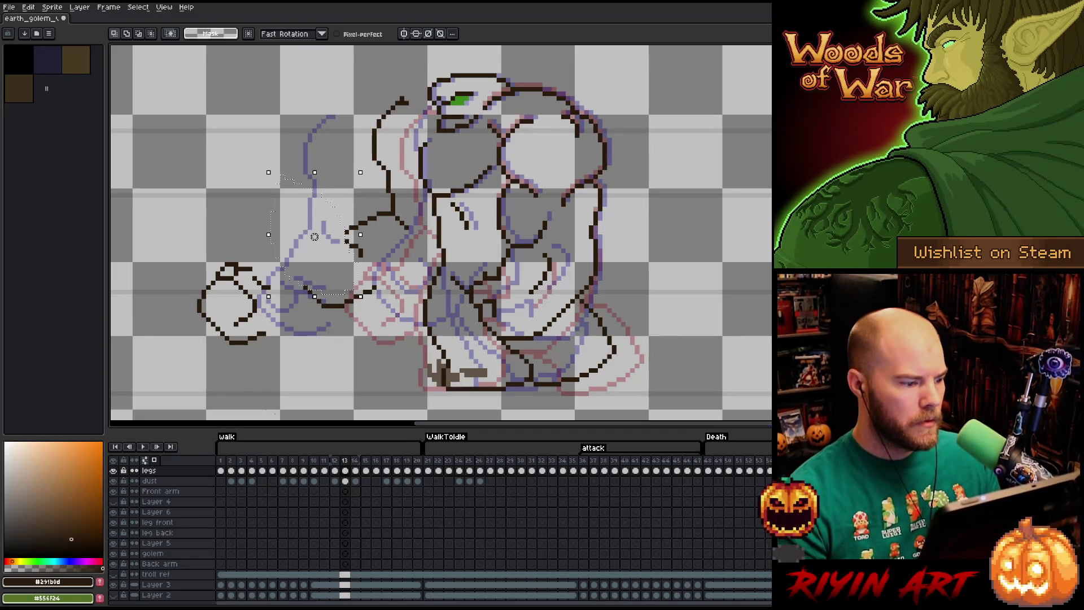
key(ctrl+d)
key(b)
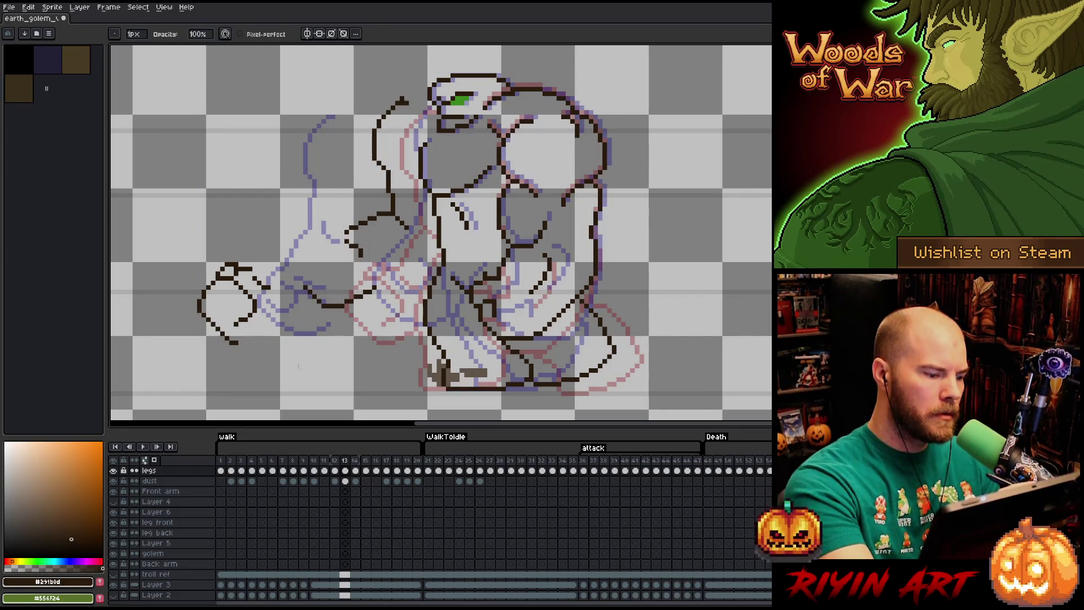
- Lasso the hand and move it up and to the right
key(q)
mouse_move(271, 232)
mouse_down()
mouse_move(192, 333)
mouse_move(271, 237)
mouse_up()
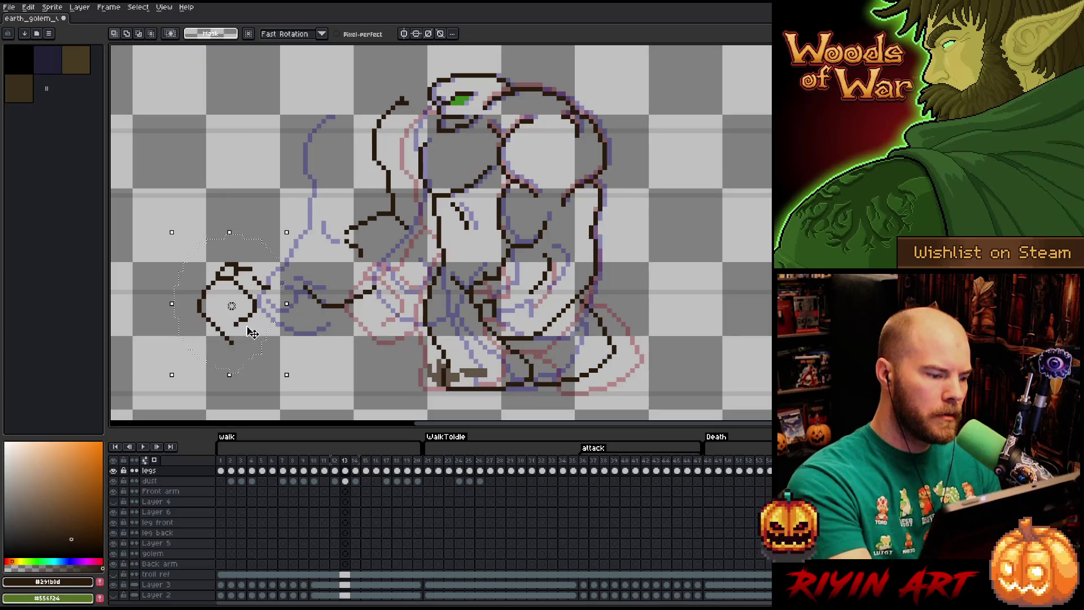
mouse_move(238, 345)
mouse_down()
mouse_move(302, 305)
mouse_move(327, 311)
mouse_up()
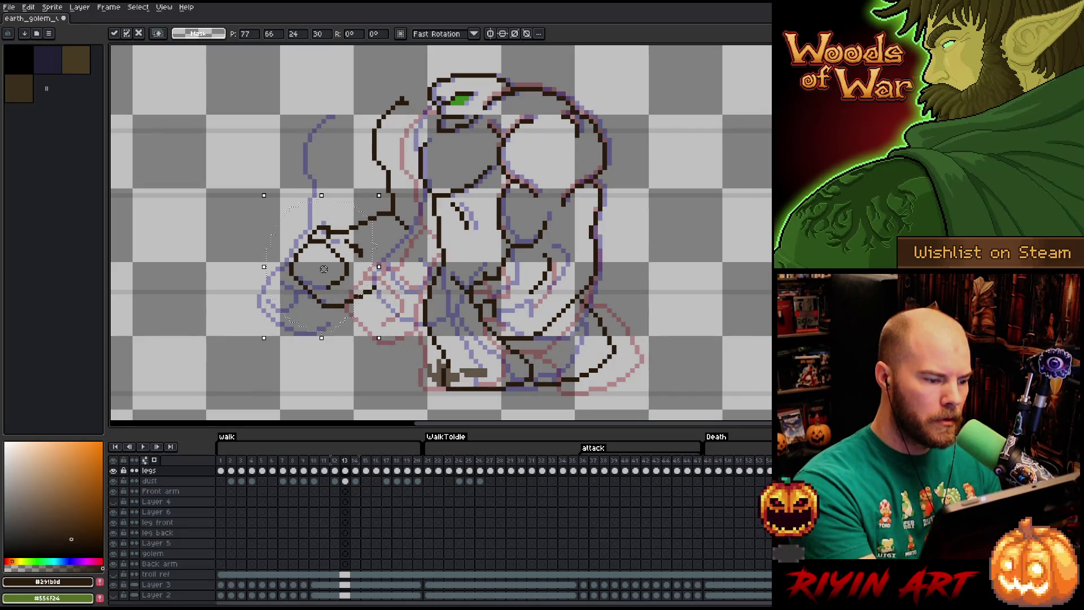
key(Return)
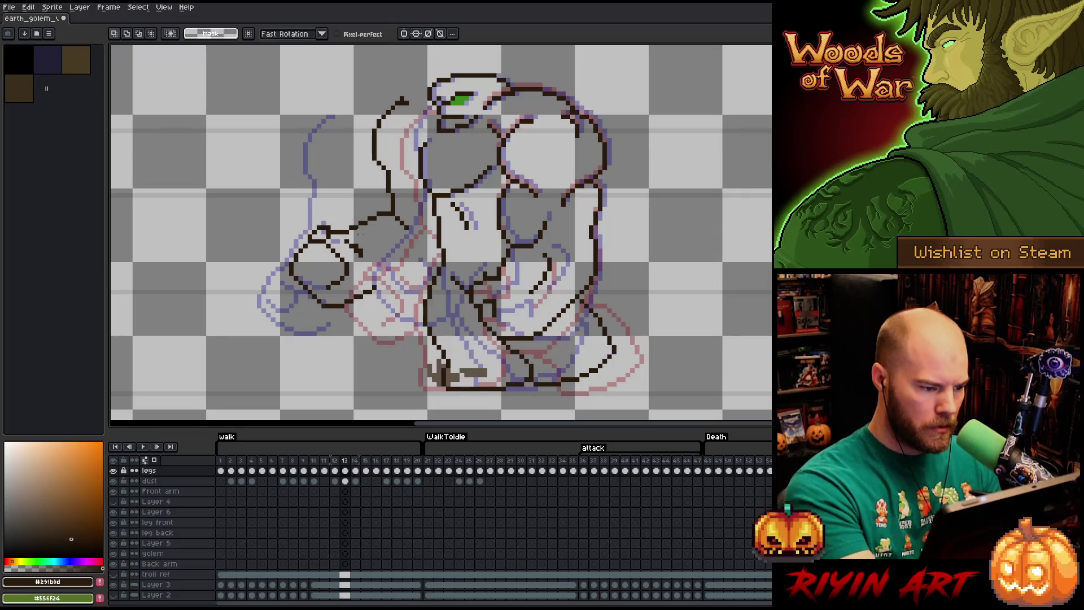
- Redraw the arm outline with pencil and eraser, adding a stroke up to the shoulder
key(b)
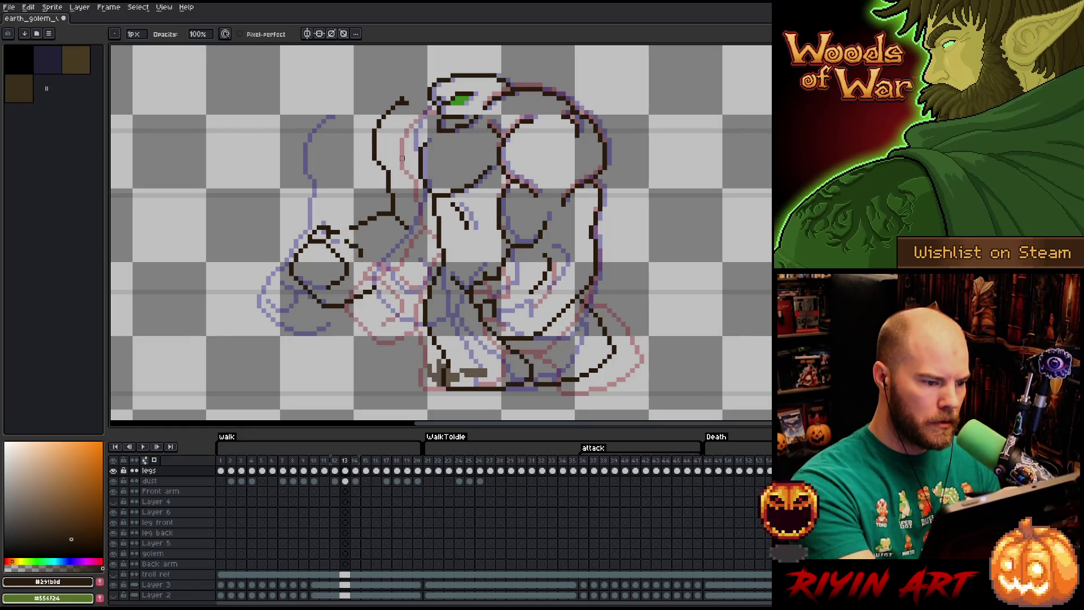
key(e)
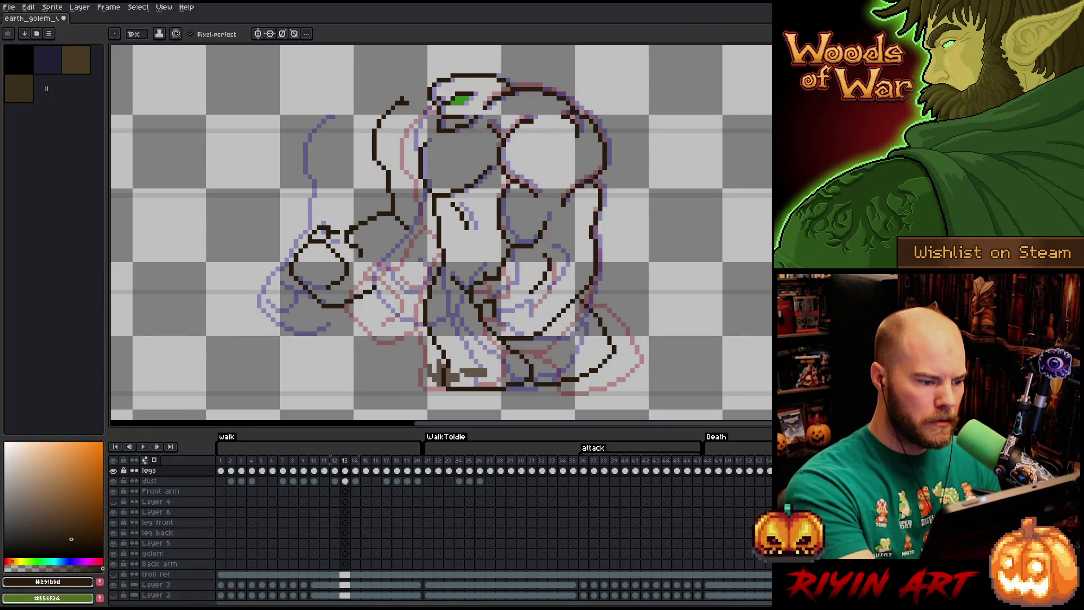
key(b)
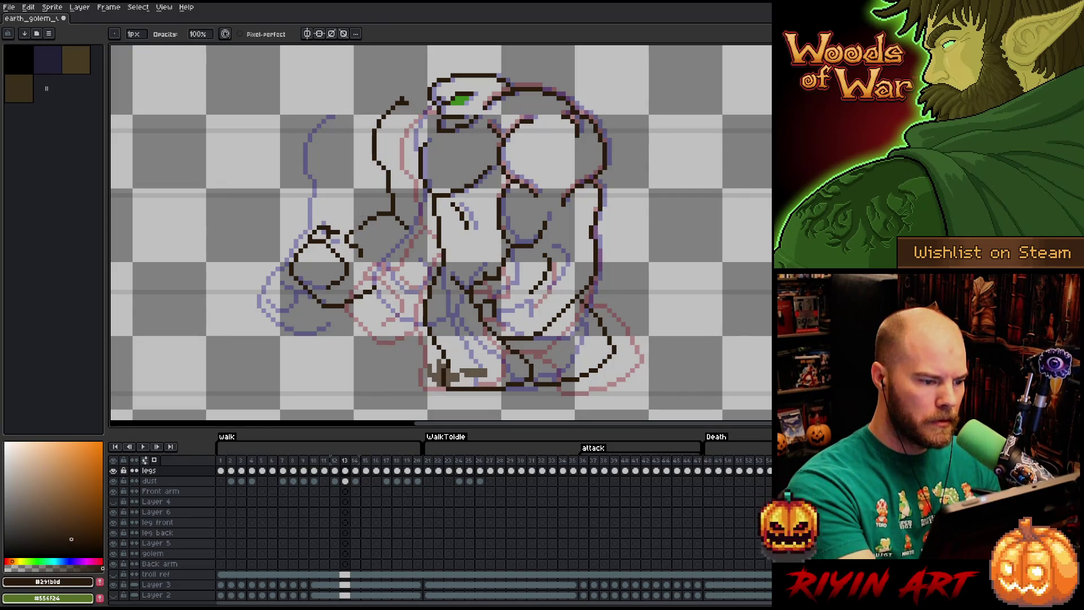
key(e)
key(b)
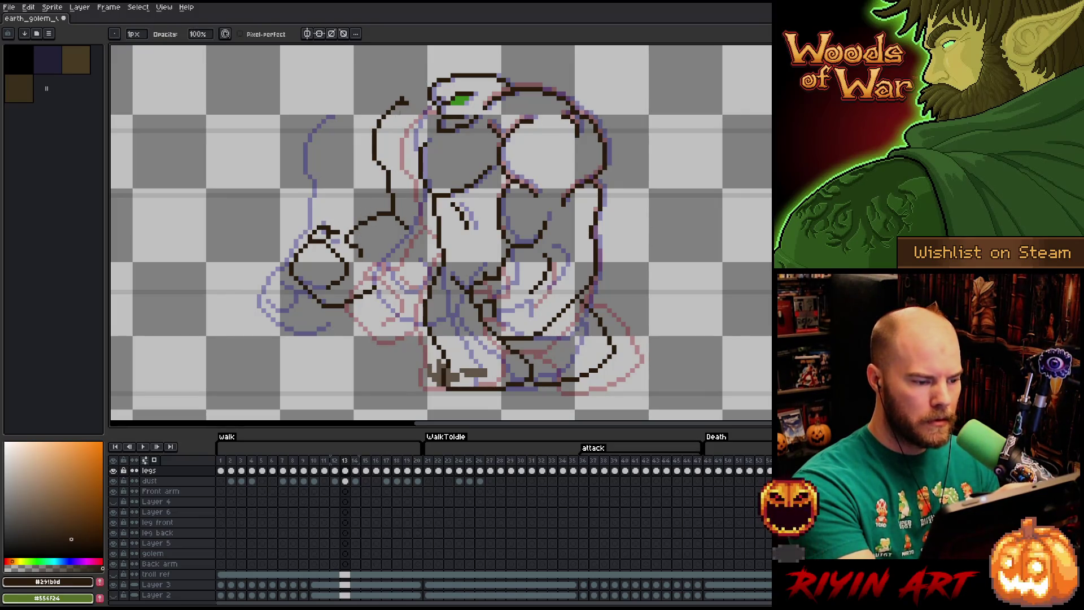
key(e)
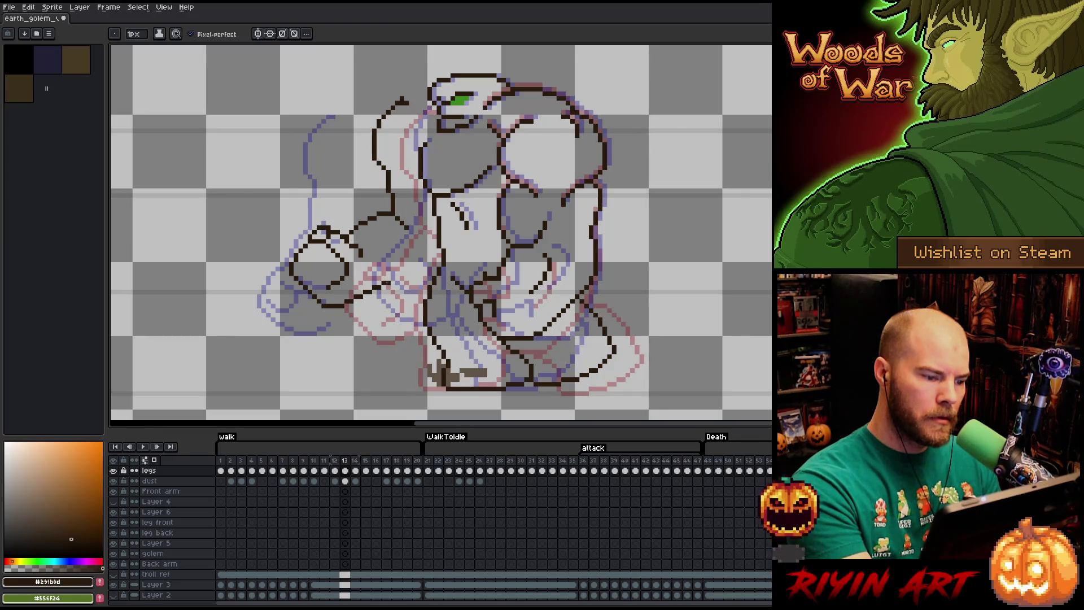
drag(397, 274, 430, 231)
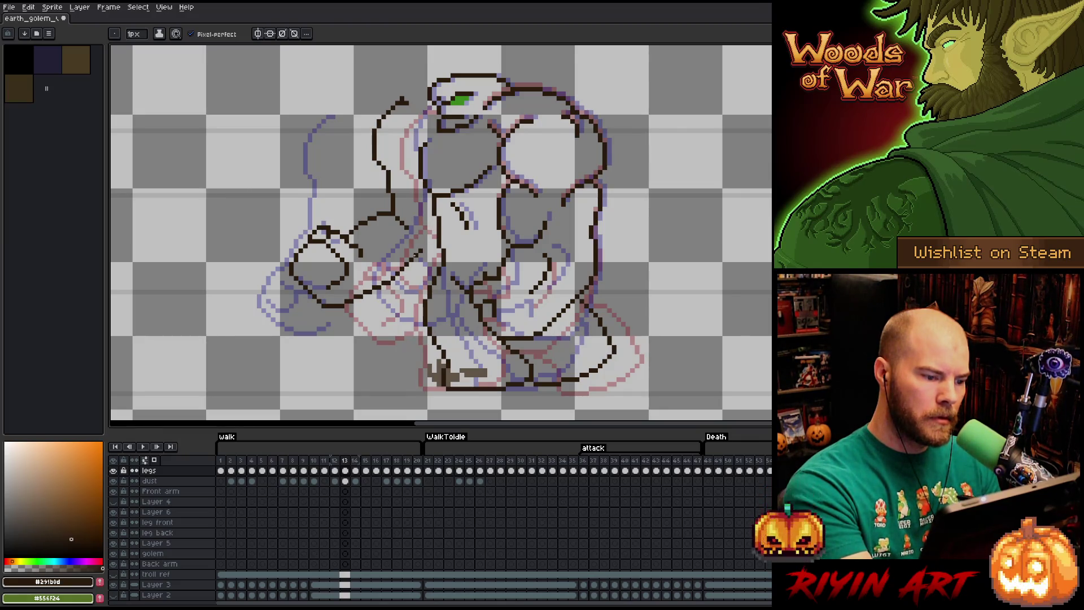
key(e)
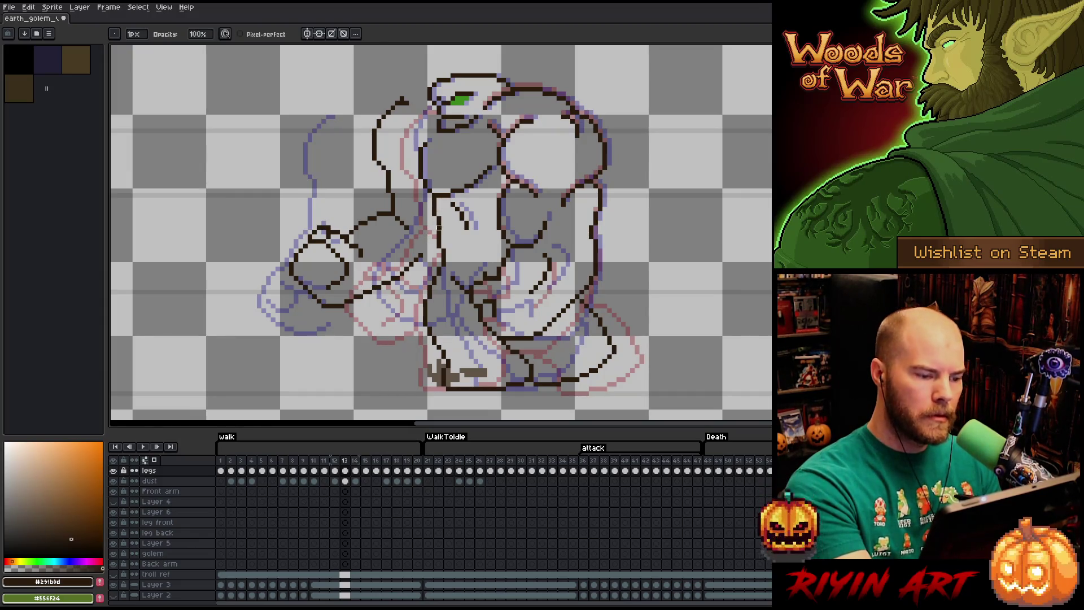
key(m)
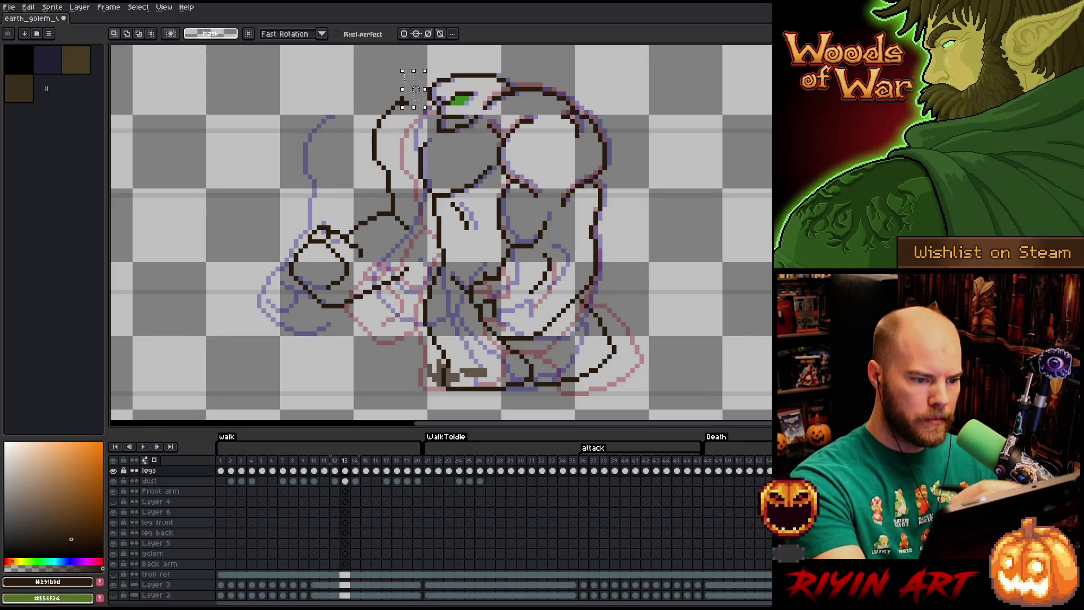
- Compare frames 12 to 14 and select the redrawn arm area on frame 13
key(comma)
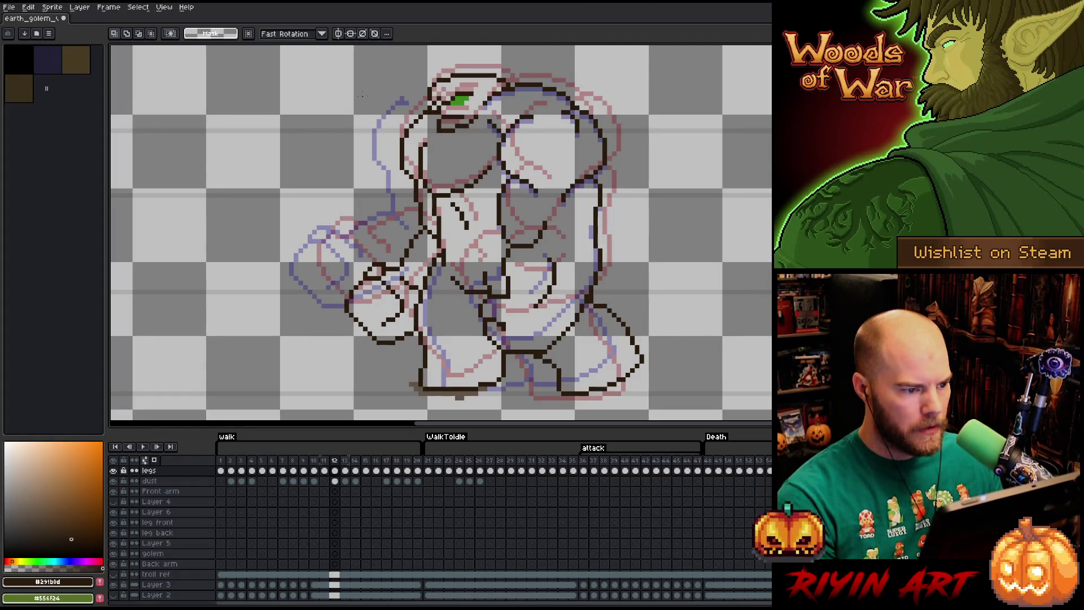
mouse_move(444, 107)
mouse_down()
mouse_move(384, 135)
mouse_move(259, 167)
mouse_up()
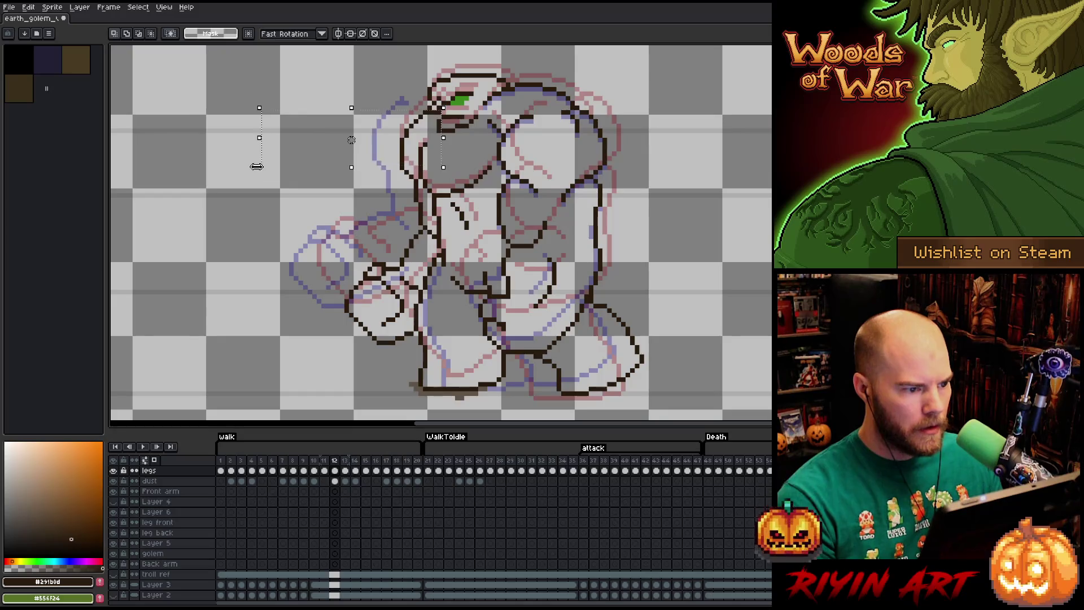
key(period)
key(comma)
key(period)
mouse_move(185, 94)
mouse_down()
mouse_move(355, 303)
mouse_move(411, 308)
mouse_up()
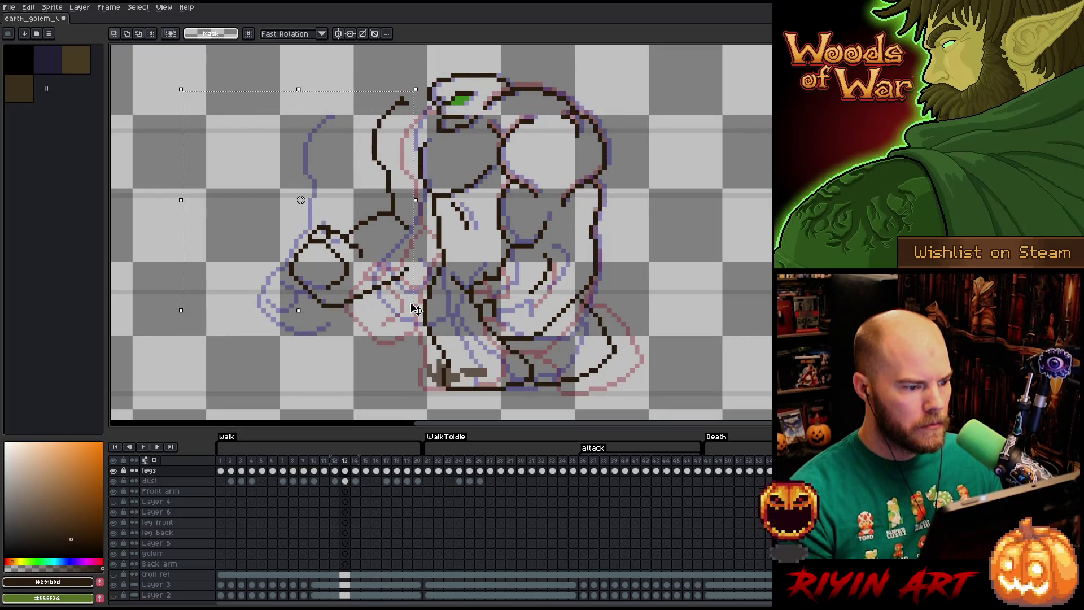
key(Down)
key(period)
key(comma)
key(period)
key(comma)
key(comma)
key(period)
key(comma)
key(period)
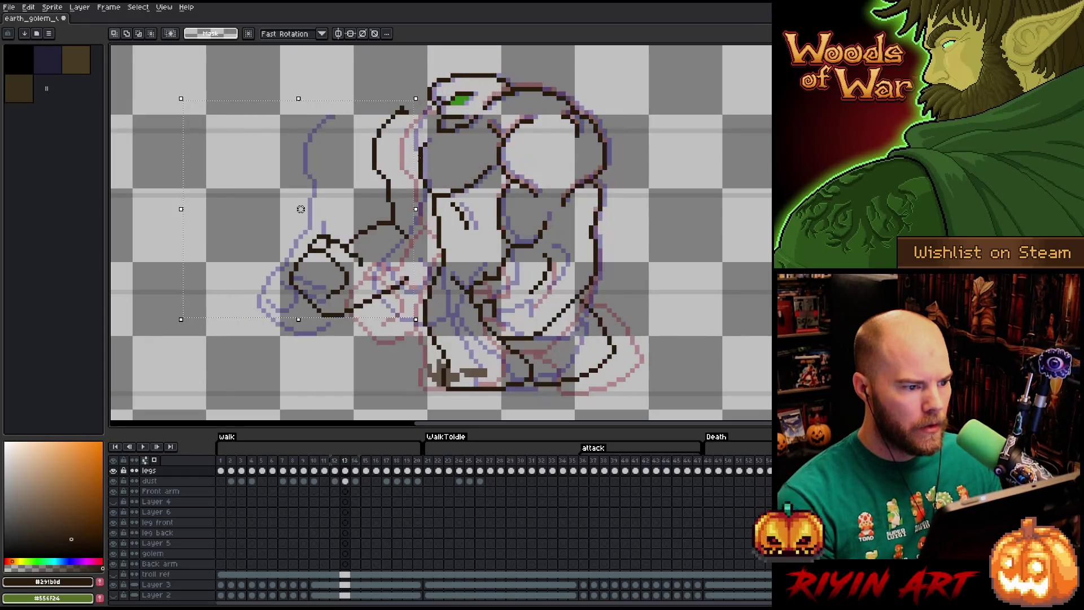
key(comma)
key(period)
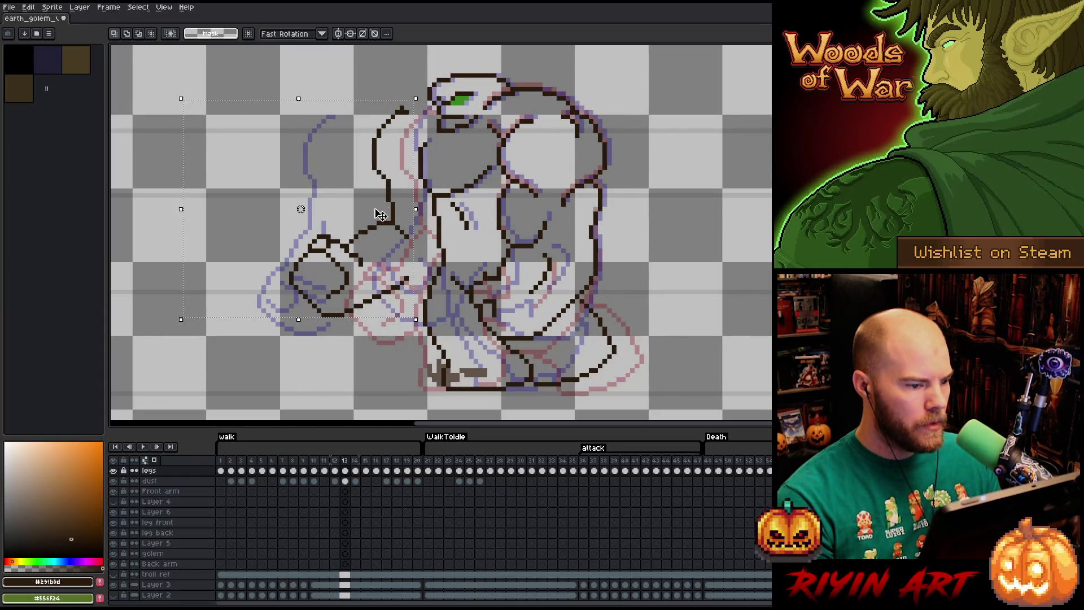
- Recolour the selected arm outline green and shift it a little right
key(shift+r)
key(Return)
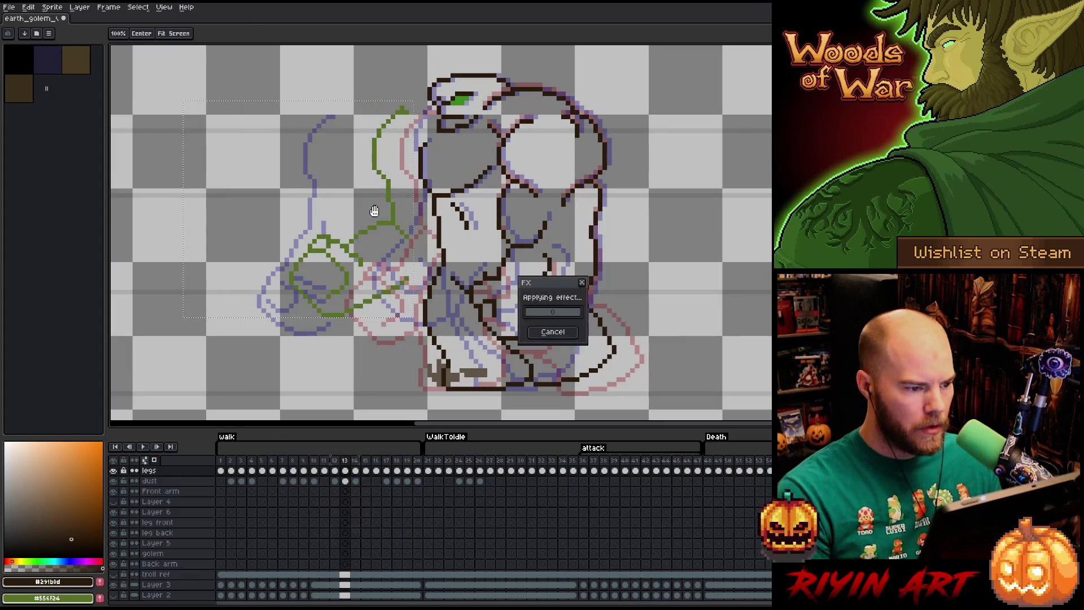
key(Return)
key(Right)
key(Right)
key(Right)
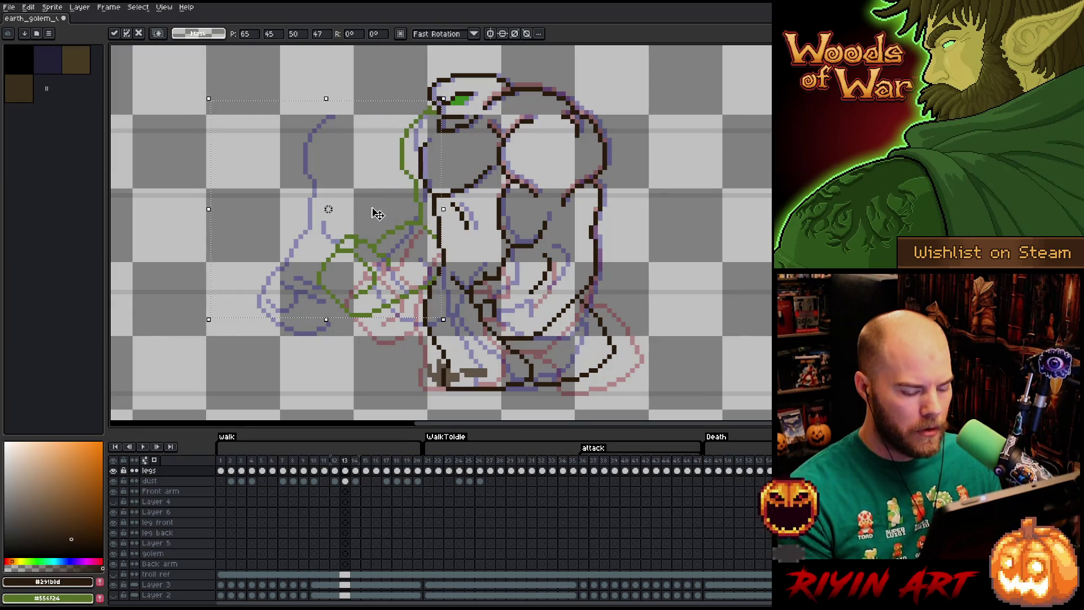
key(comma)
- Check the arm placement across neighbouring frames, then clear the selection
key(period)
key(comma)
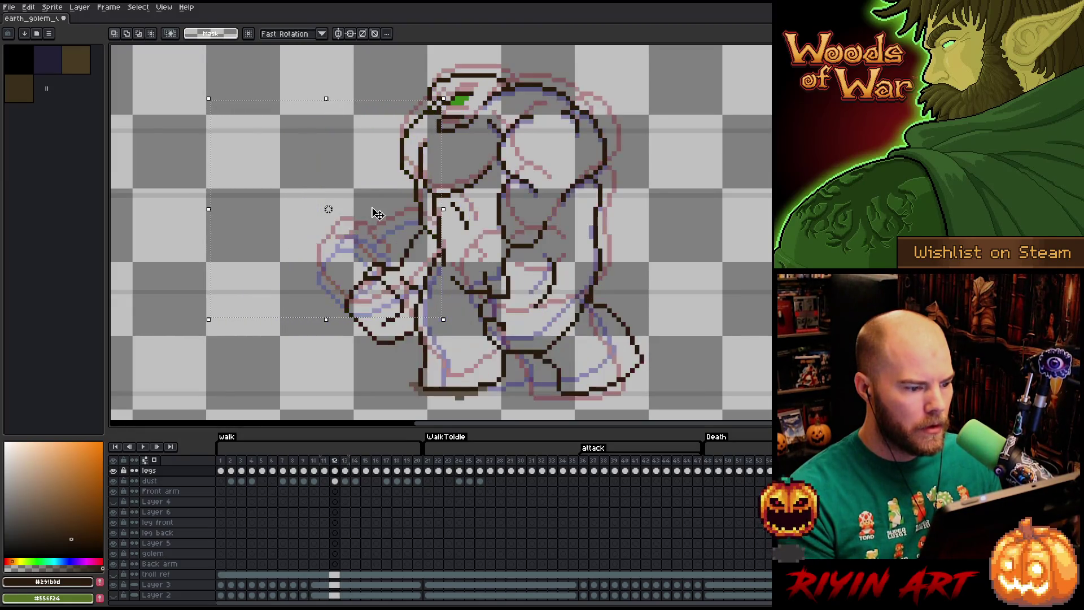
key(comma)
key(period)
key(period)
key(period)
key(comma)
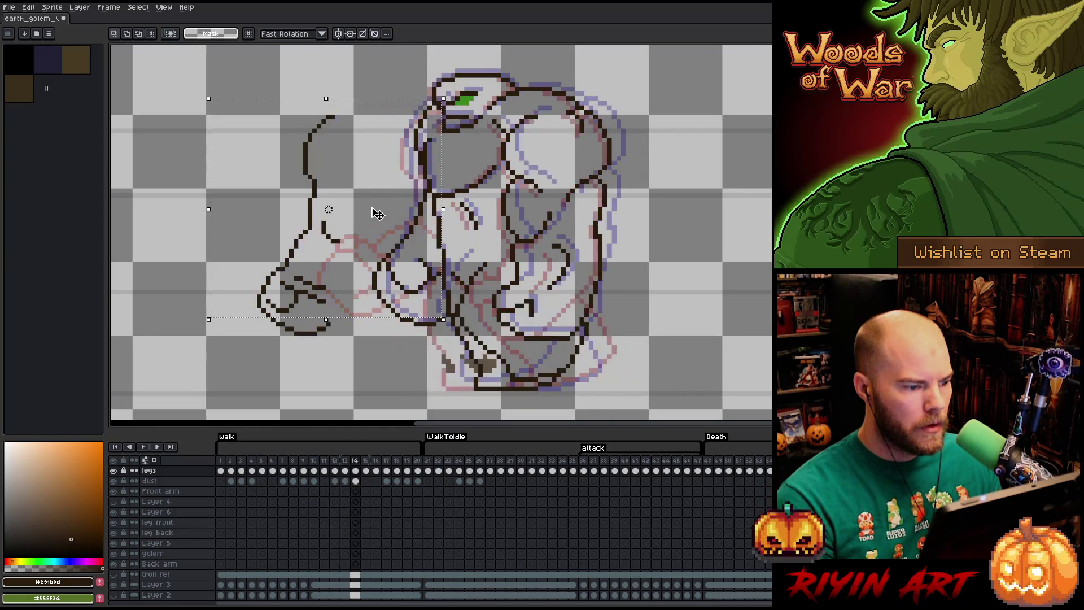
key(comma)
key(period)
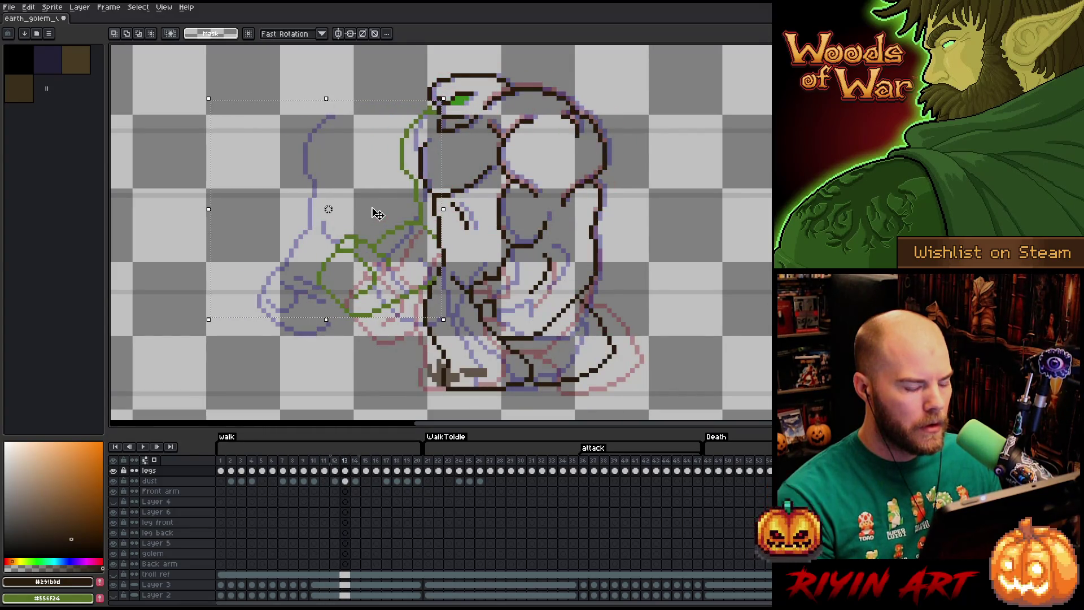
key(period)
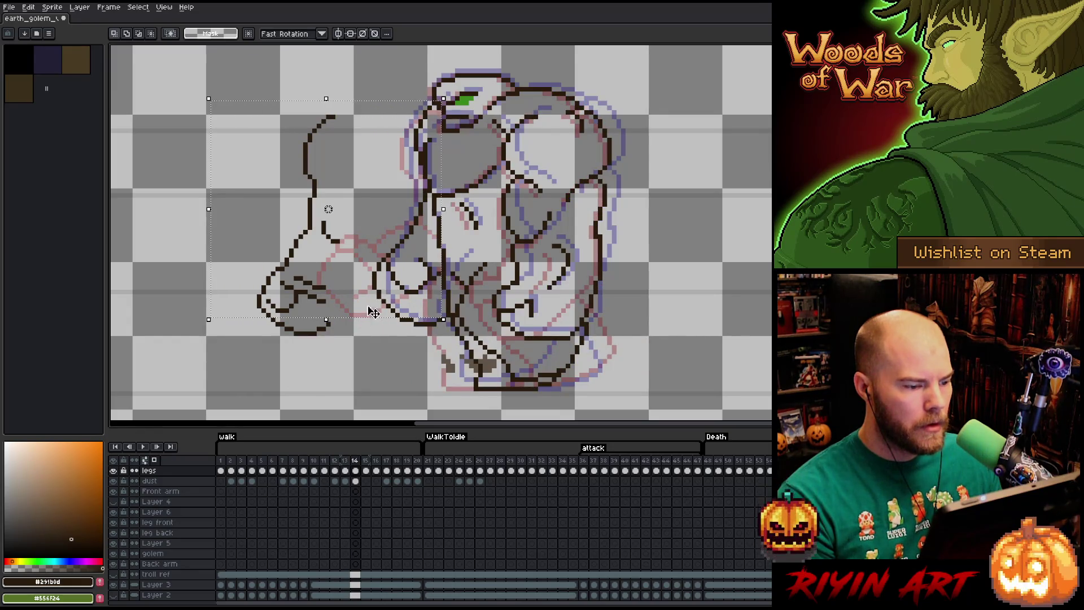
key(Return)
key(ctrl+d)
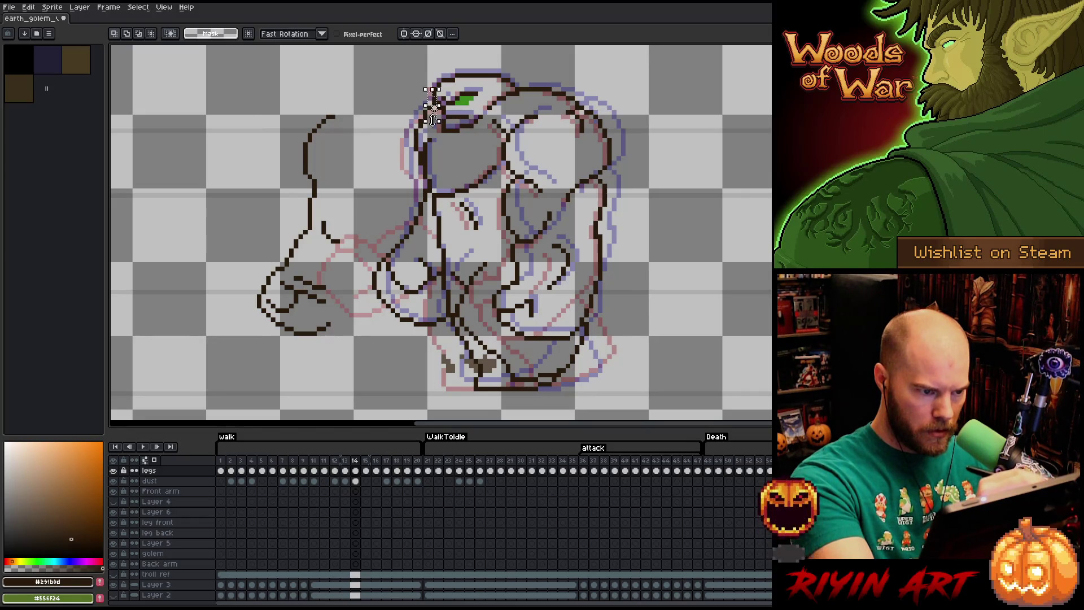
- Redraw the head's dark left outline and erase the over-thick pixels
mouse_move(430, 99)
mouse_down()
mouse_move(421, 159)
mouse_move(443, 317)
mouse_move(367, 288)
mouse_move(390, 96)
mouse_up()
key(Delete)
key(ctrl+d)
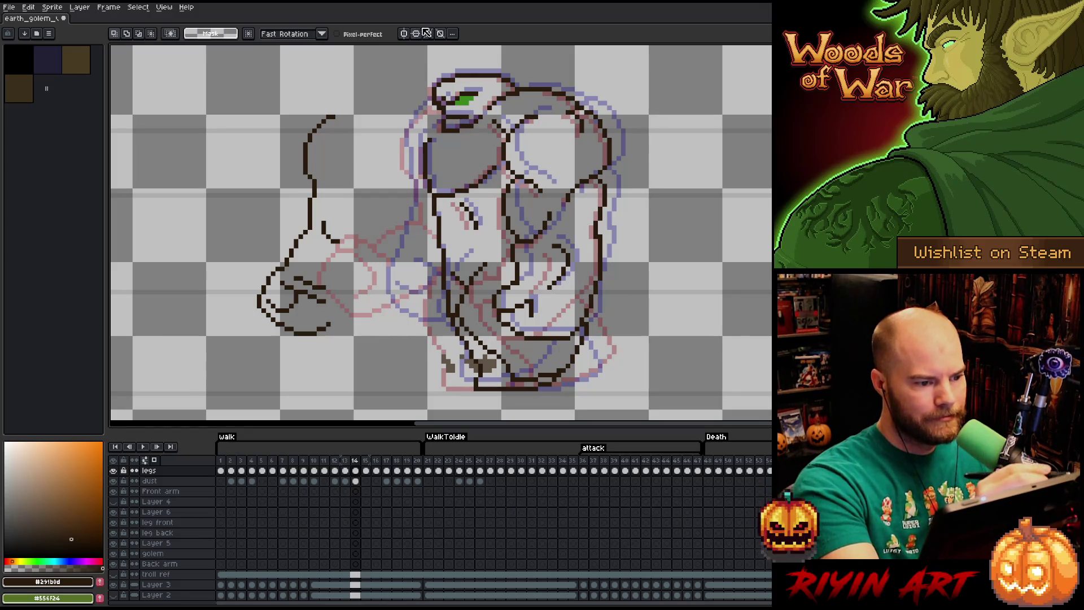
key(b)
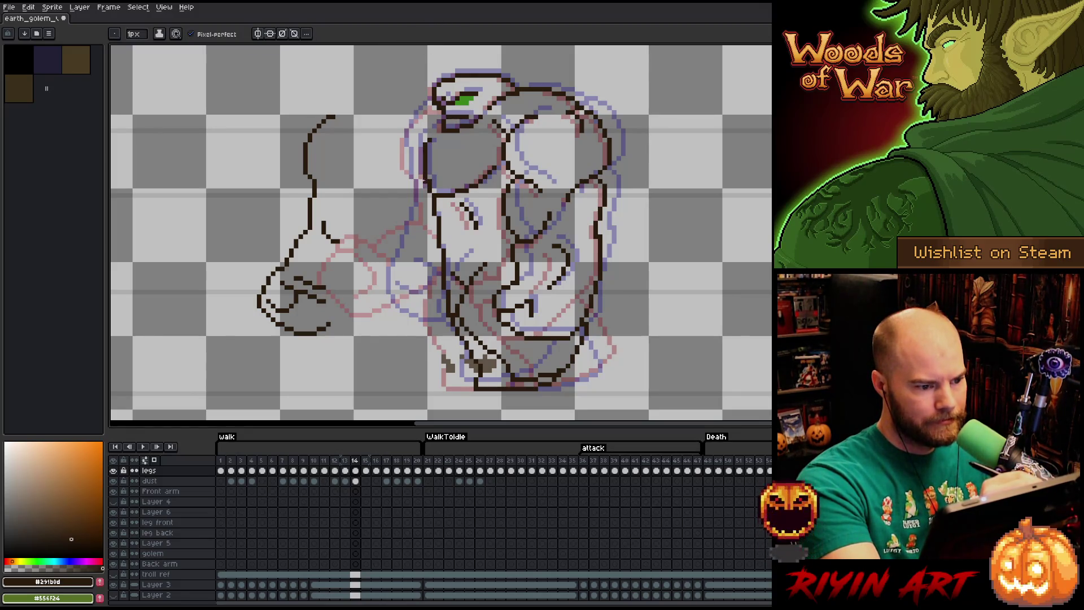
mouse_move(420, 182)
mouse_down()
mouse_move(421, 148)
mouse_move(430, 186)
mouse_up()
key(e)
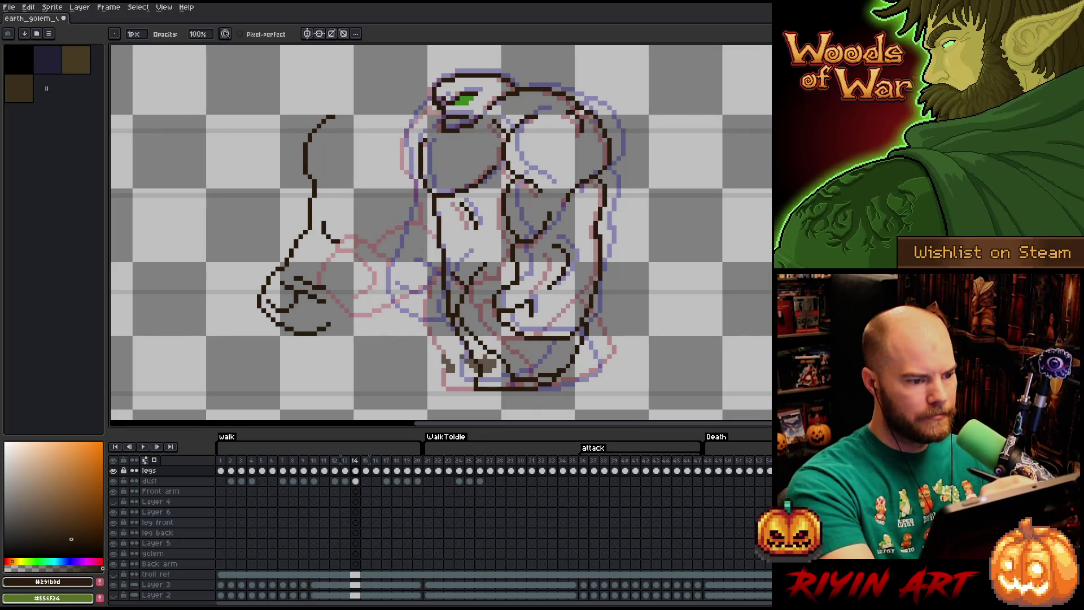
- Lasso-select the golem's reaching arm on frame 14 and drag it into the body
key(q)
mouse_move(364, 87)
mouse_down()
mouse_move(240, 316)
mouse_move(316, 87)
mouse_up()
mouse_move(304, 232)
mouse_down()
mouse_move(453, 232)
mouse_move(379, 232)
mouse_up()
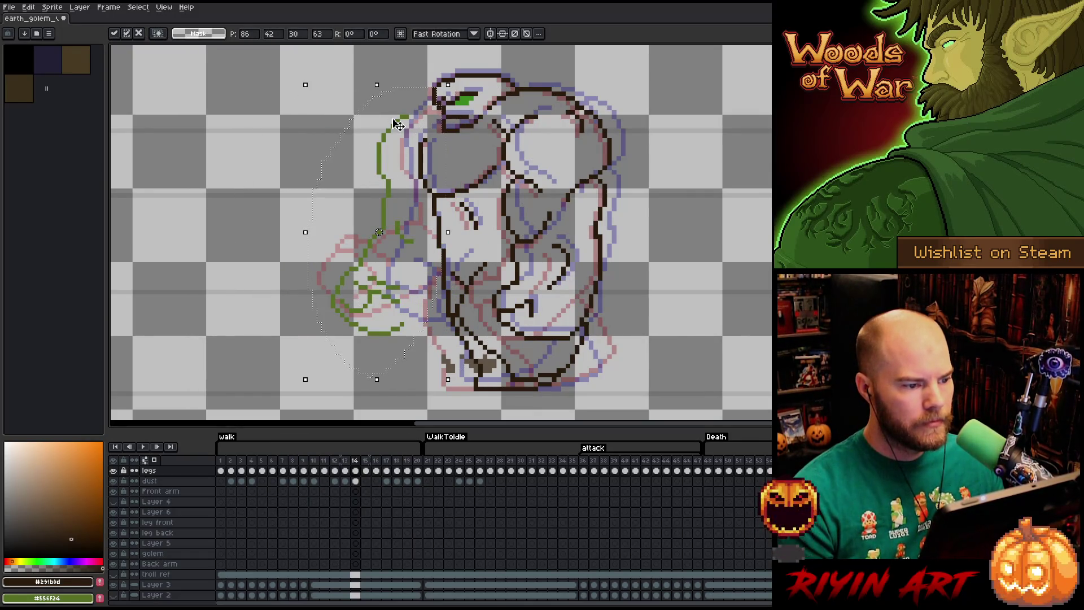
key(comma)
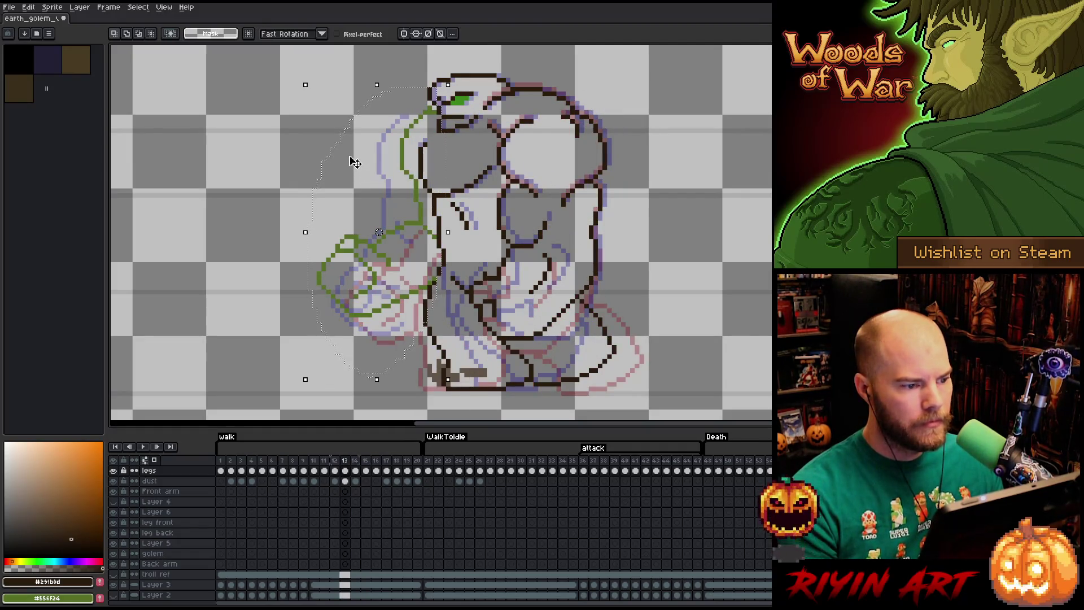
key(ctrl+d)
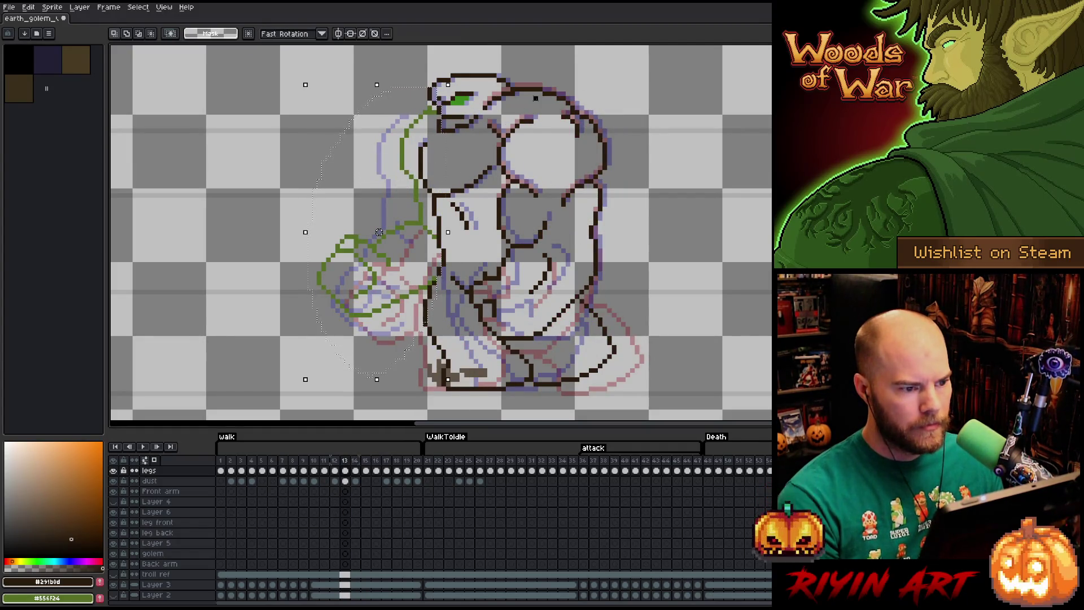
- Select a small area left of the head and compare frames 13 and 14
drag(443, 107, 323, 145)
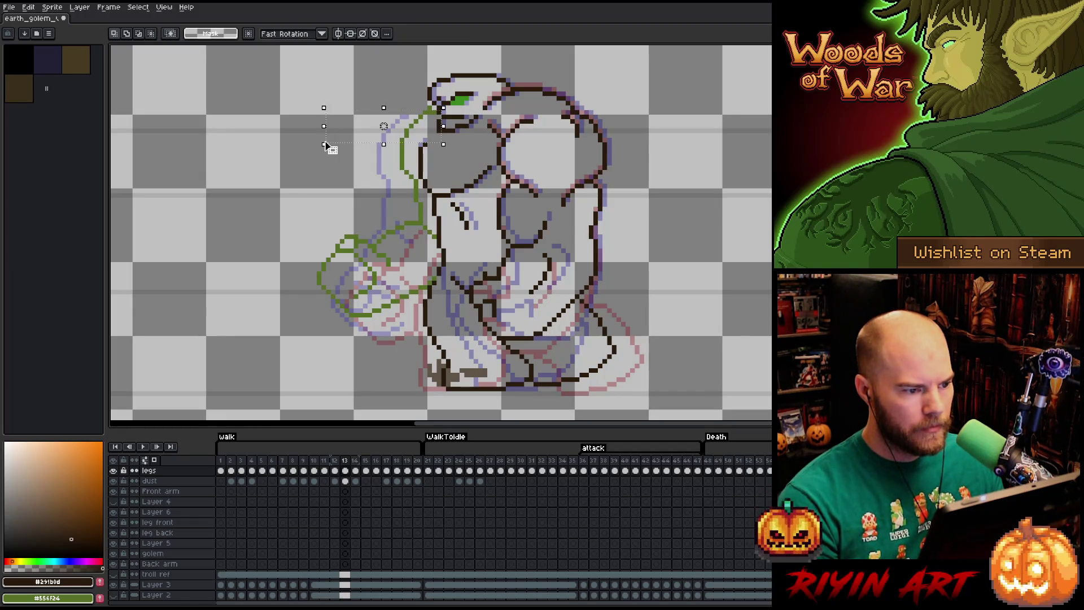
key(period)
key(comma)
key(period)
key(comma)
key(period)
key(comma)
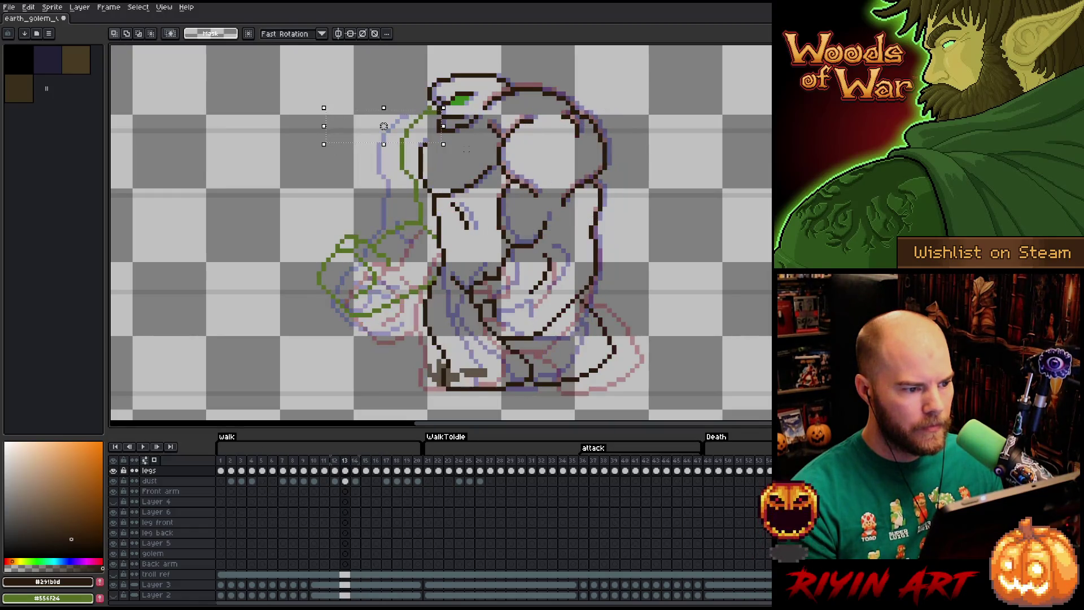
key(period)
key(period)
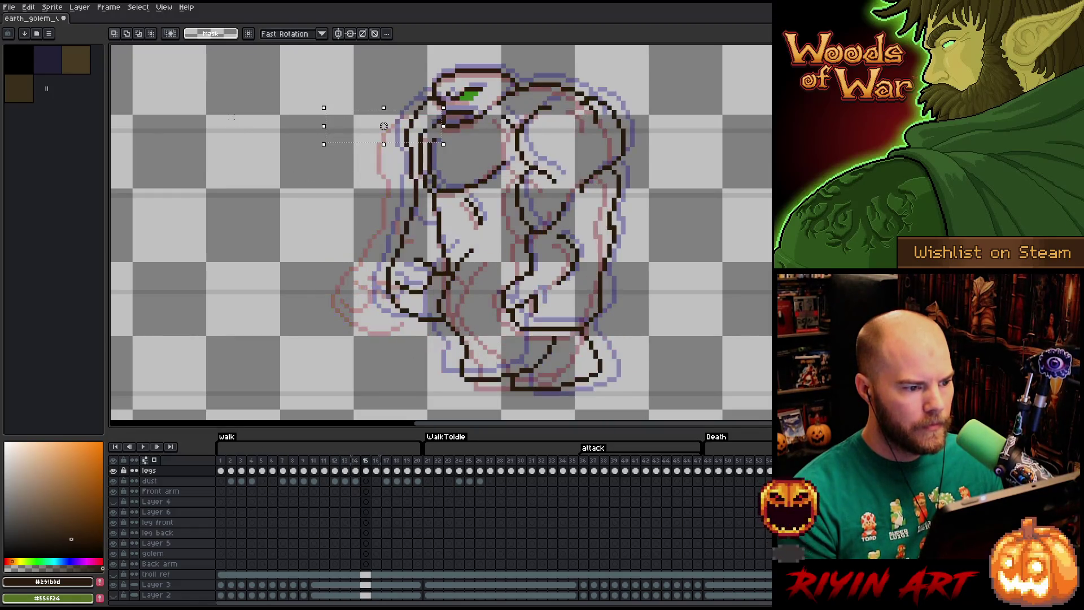
key(comma)
key(comma)
key(period)
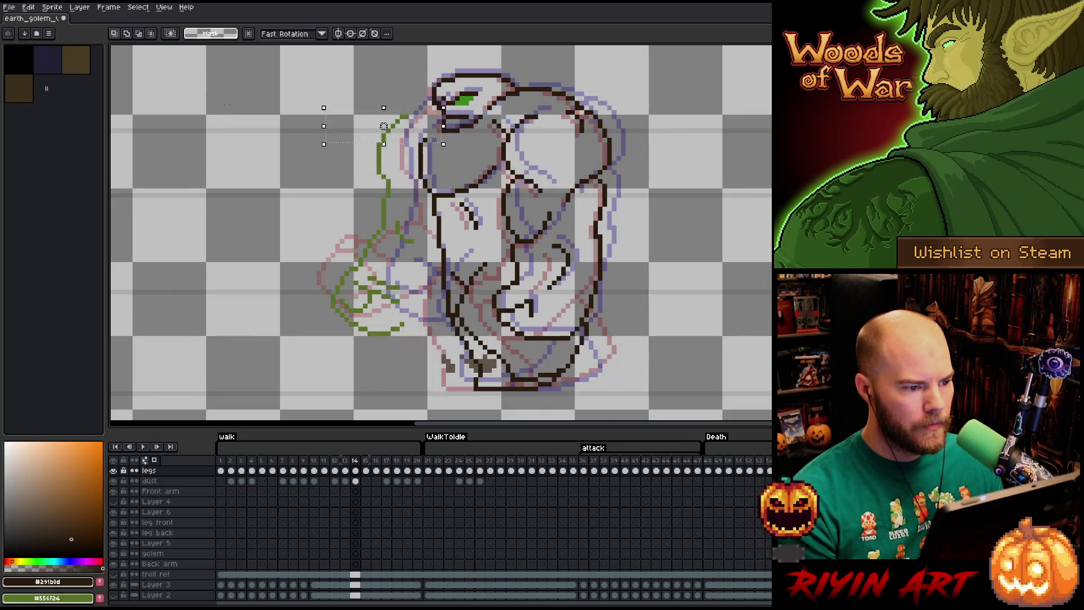
- Nudge the green arm up slightly, commit the move, and deselect after checking frames
key(b)
mouse_move(285, 231)
mouse_down()
mouse_move(282, 198)
mouse_move(384, 89)
mouse_move(412, 140)
mouse_move(426, 268)
mouse_move(280, 237)
mouse_up()
mouse_move(351, 223)
mouse_down()
mouse_move(352, 213)
mouse_move(379, 213)
mouse_up()
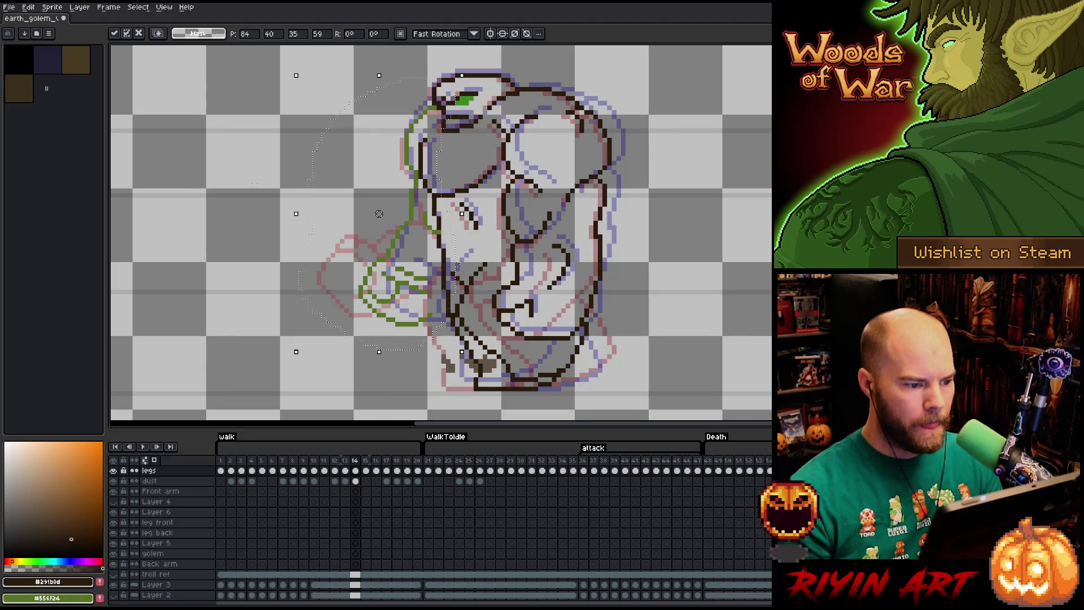
key(Return)
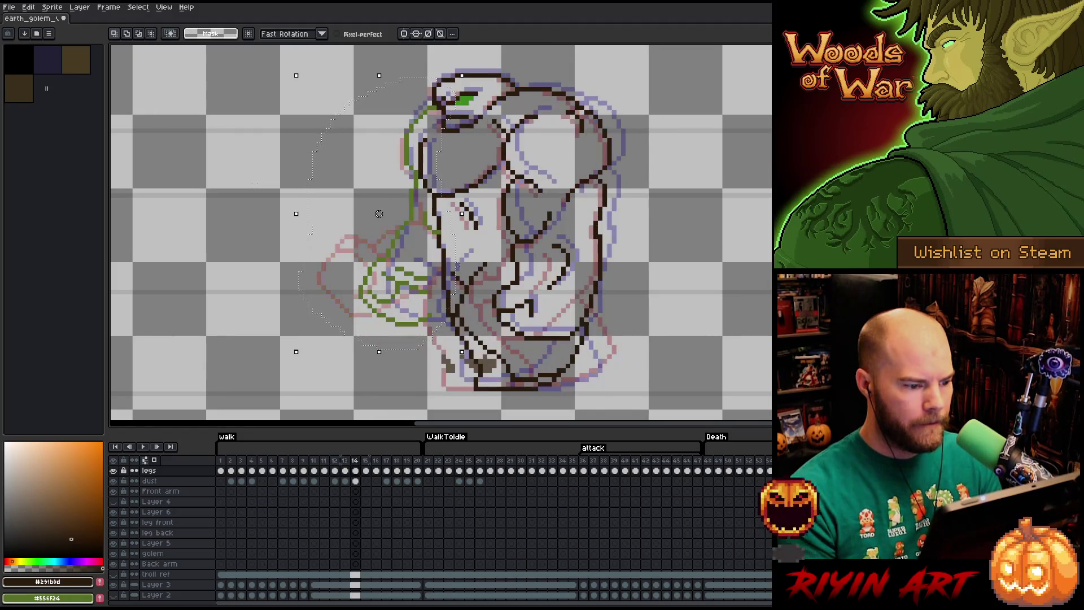
key(Right)
key(Left)
key(Right)
key(Left)
key(ctrl+d)
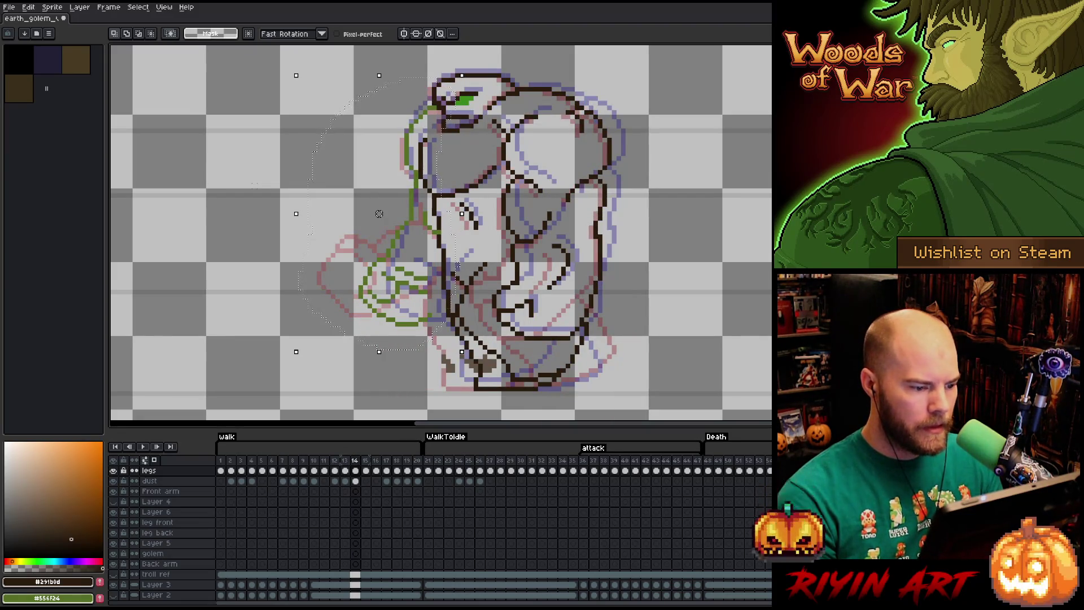
key(b)
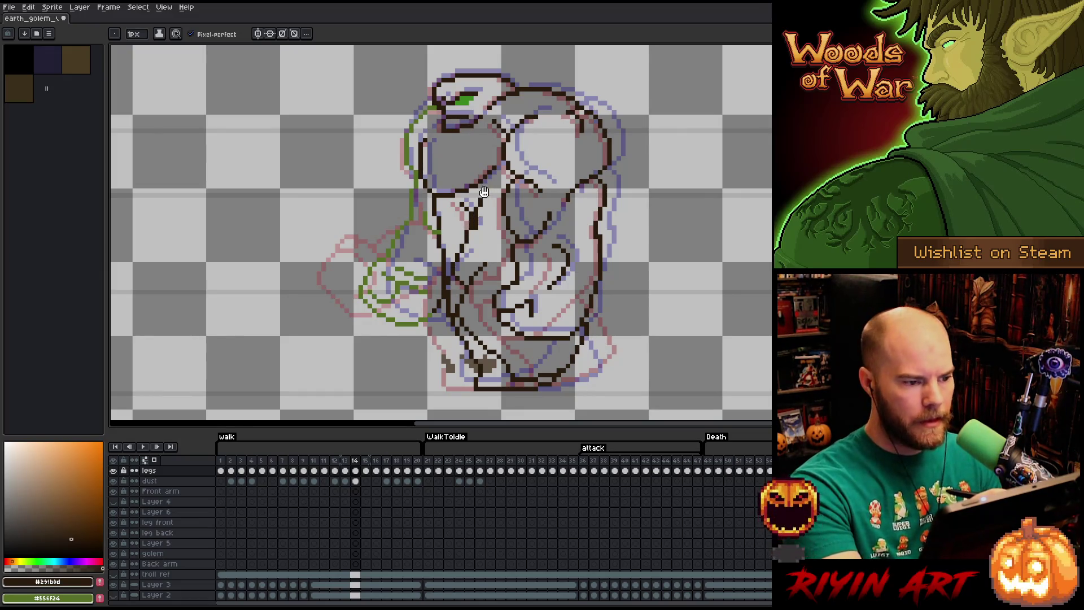
key(shift+r)
- Apply a replacement of green #556f24, save the file, and compare frames 13 and 14
mouse_move(345, 463)
mouse_down()
mouse_move(339, 456)
mouse_move(339, 472)
mouse_up()
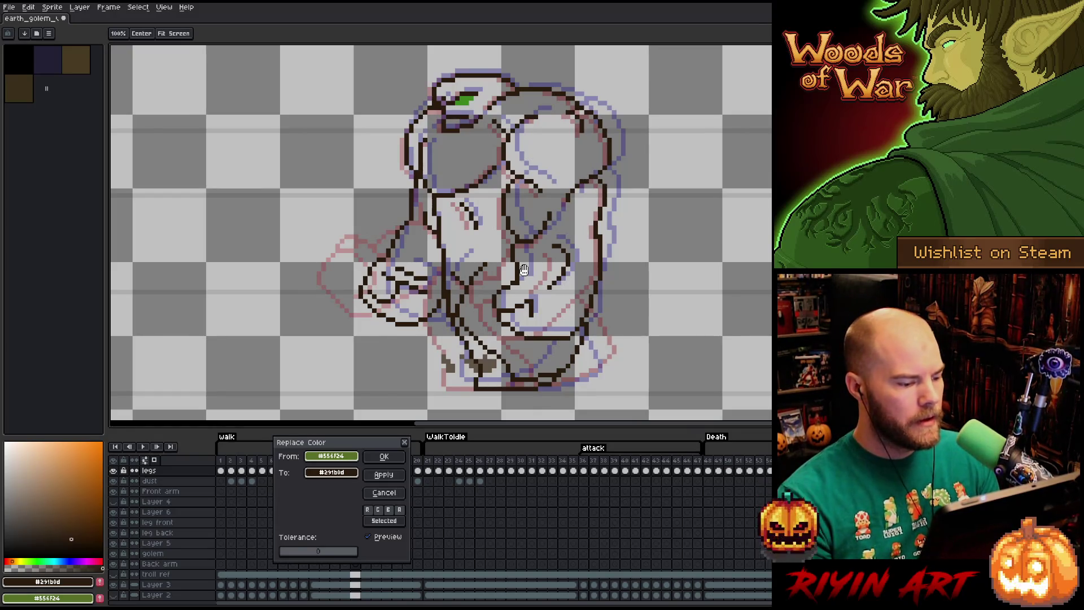
click(376, 478)
key(ctrl+s)
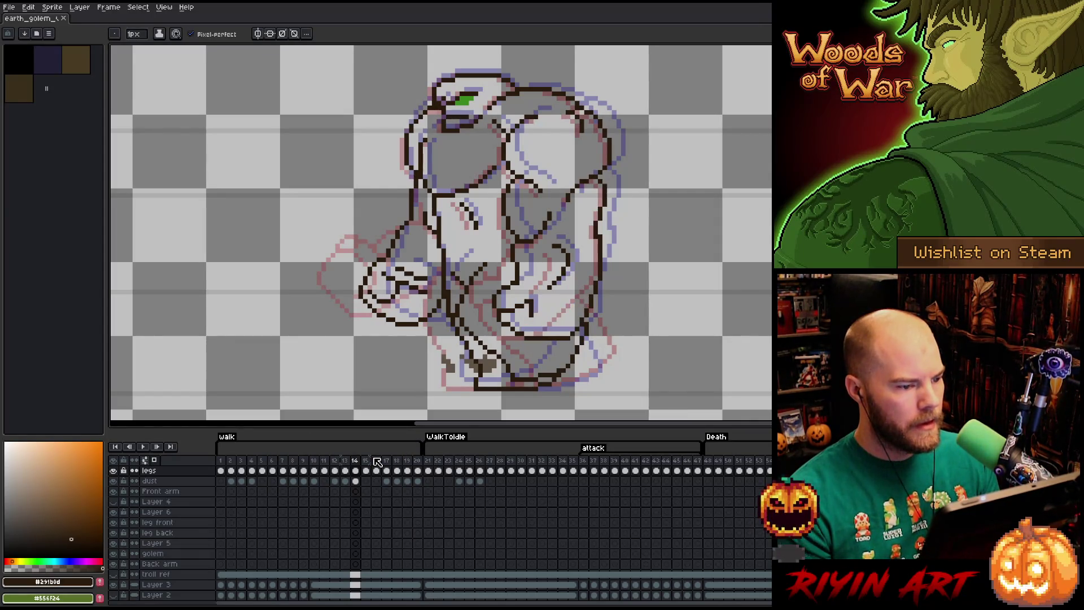
key(Left)
key(Right)
key(Left)
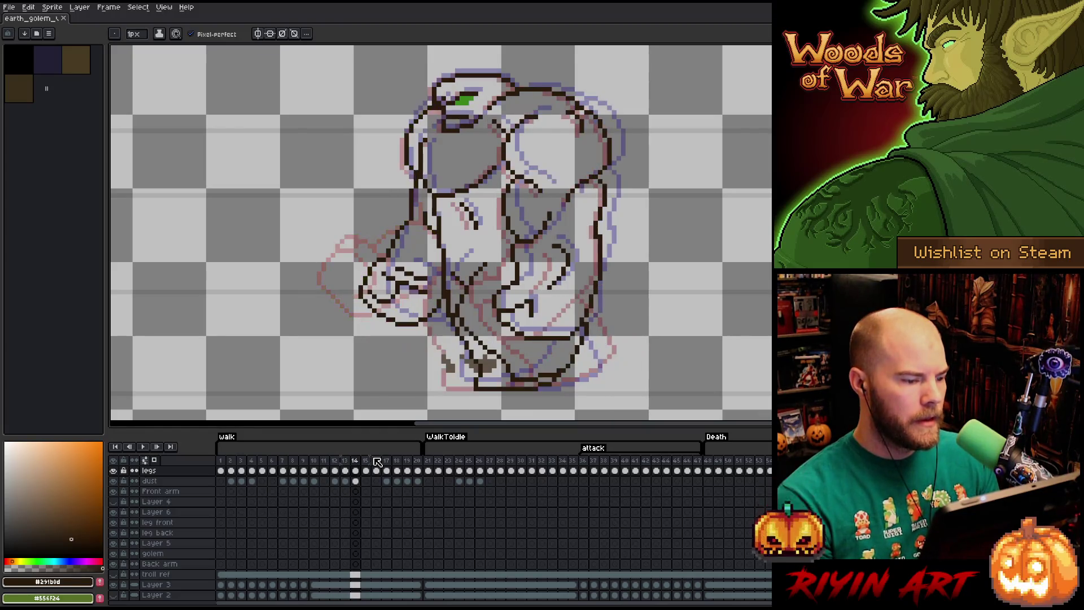
- Recolour the arm's green lines, picked from the canvas, to dark brown #291b0d, then advance to frame 15
key(shift+r)
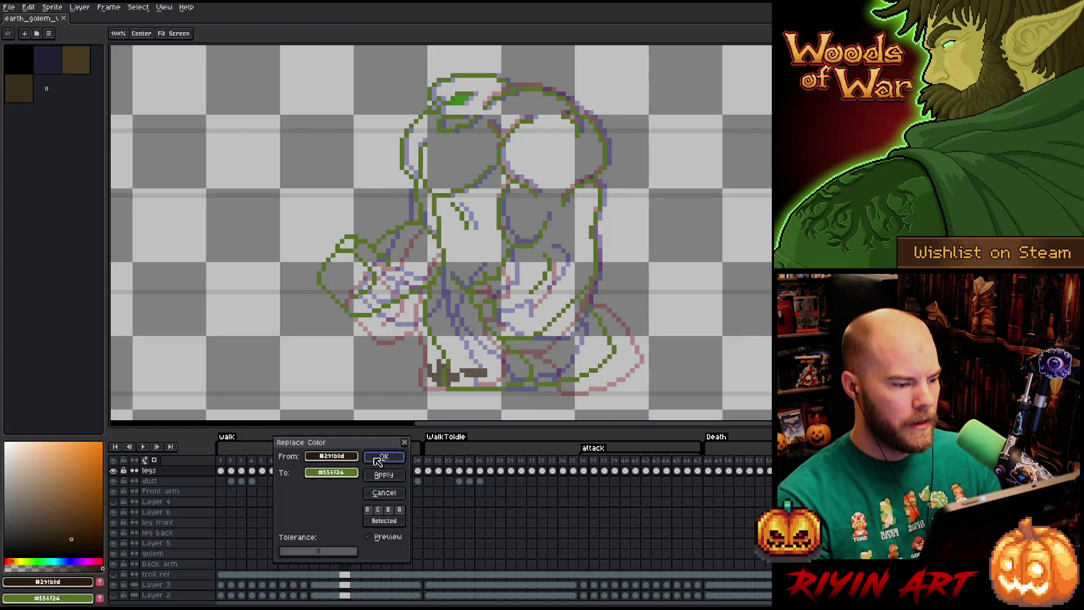
click(363, 275)
click(352, 234)
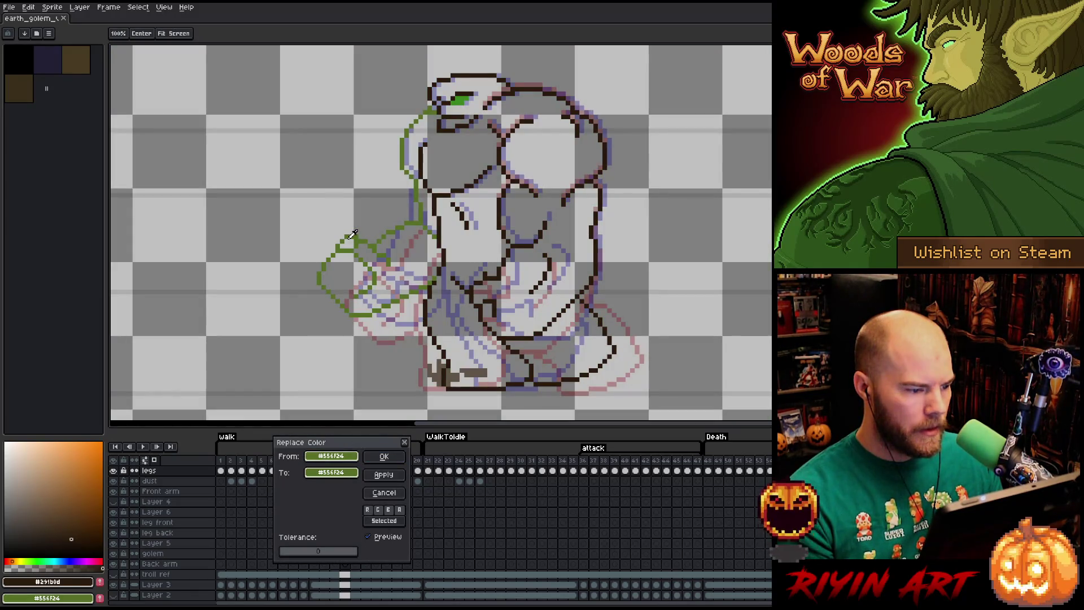
click(336, 479)
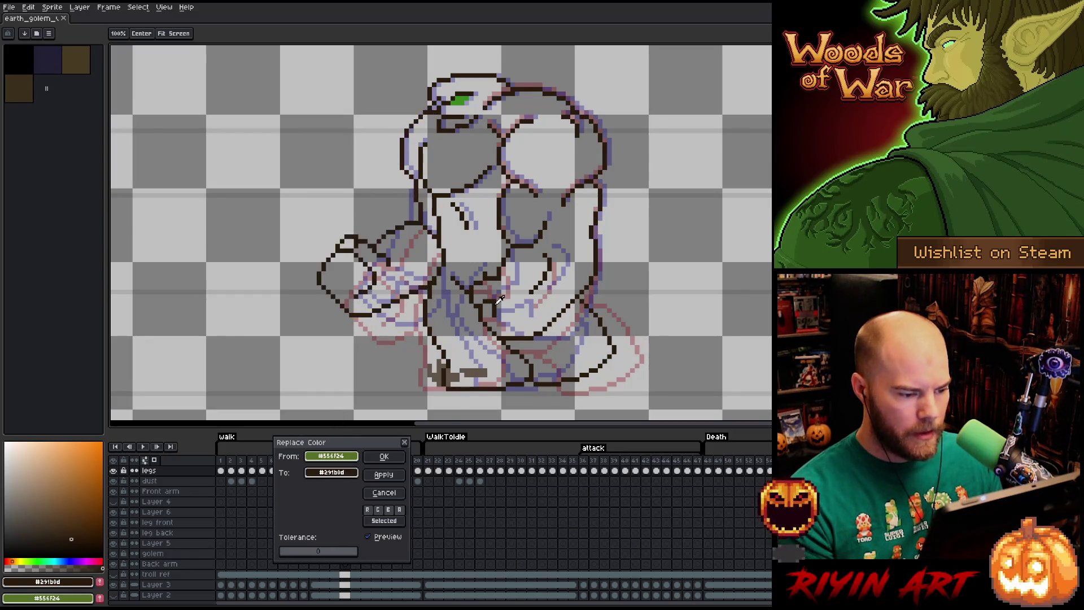
click(383, 457)
key(Right)
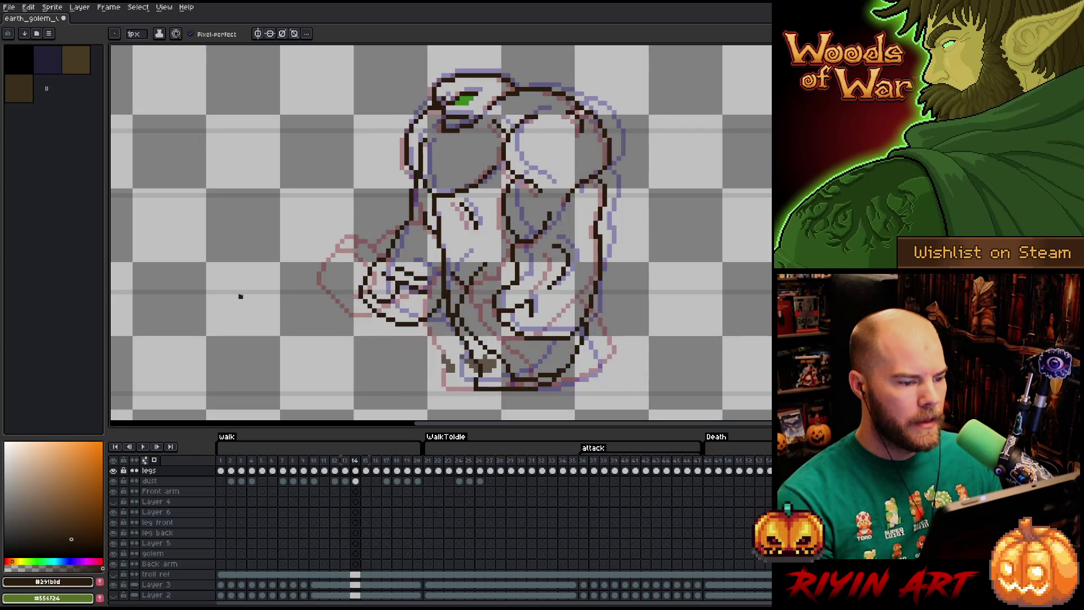
key(Right)
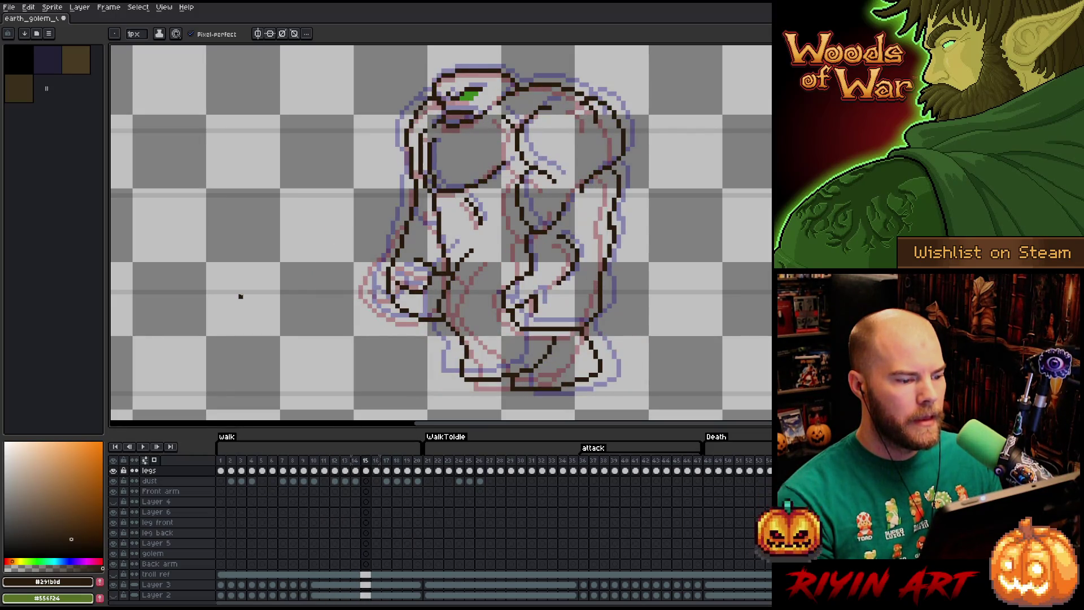
key(Left)
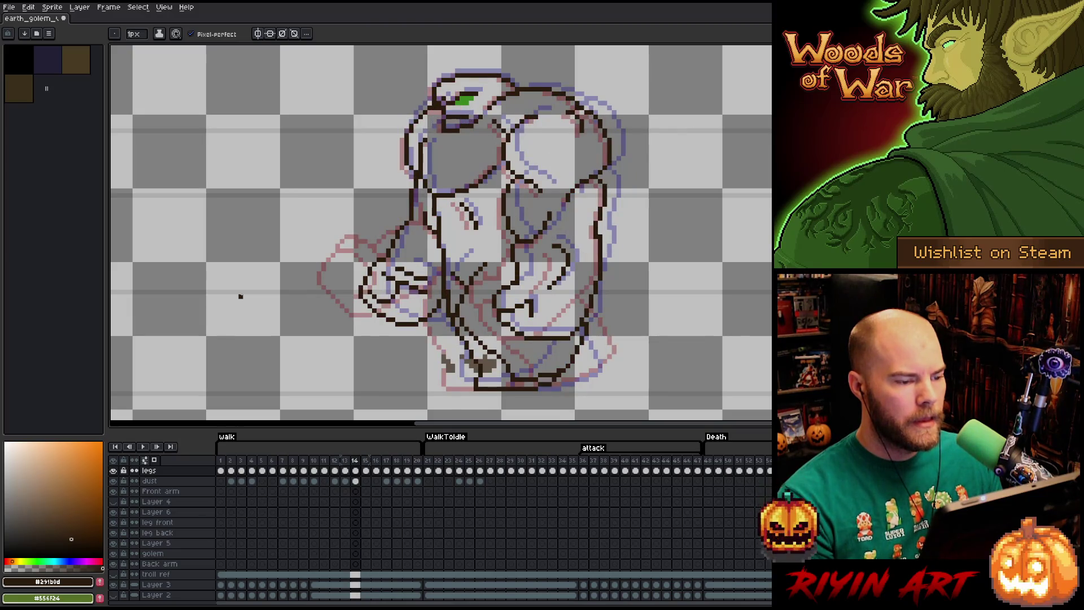
key(Right)
key(Left)
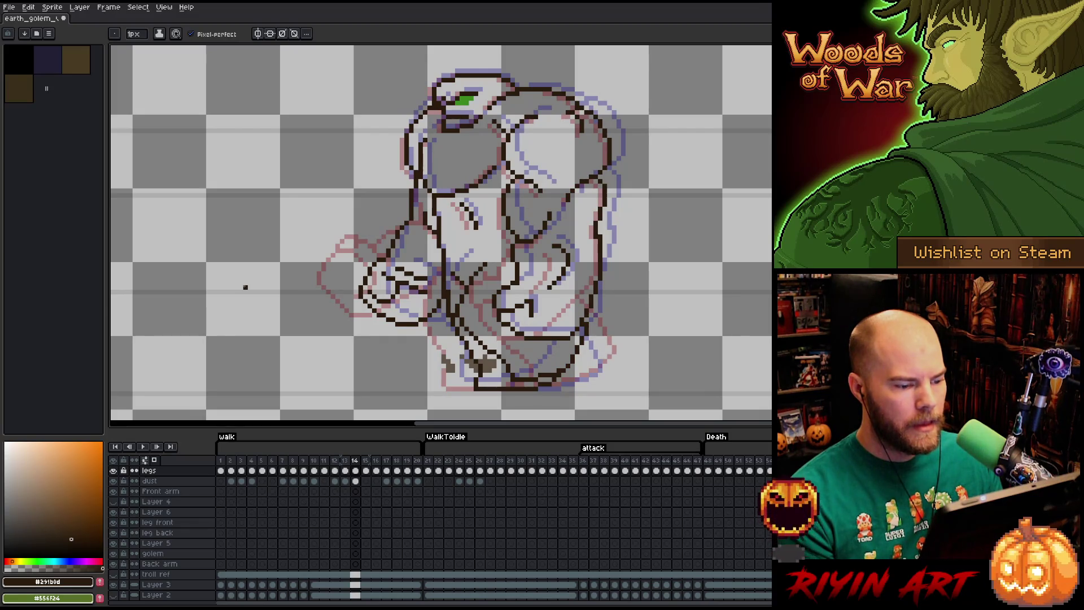
key(Right)
key(Right)
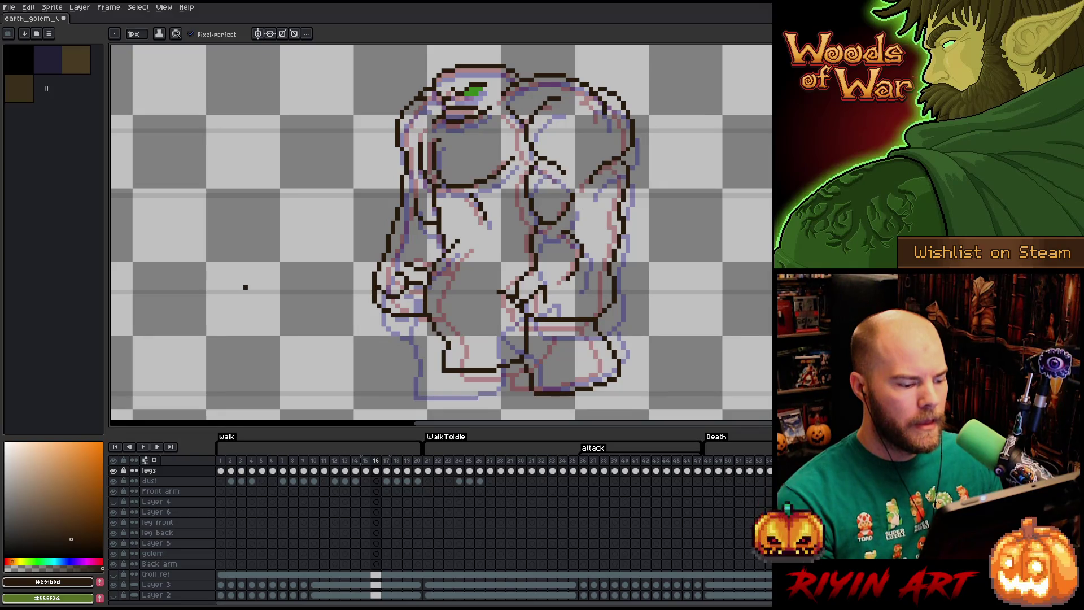
key(Left)
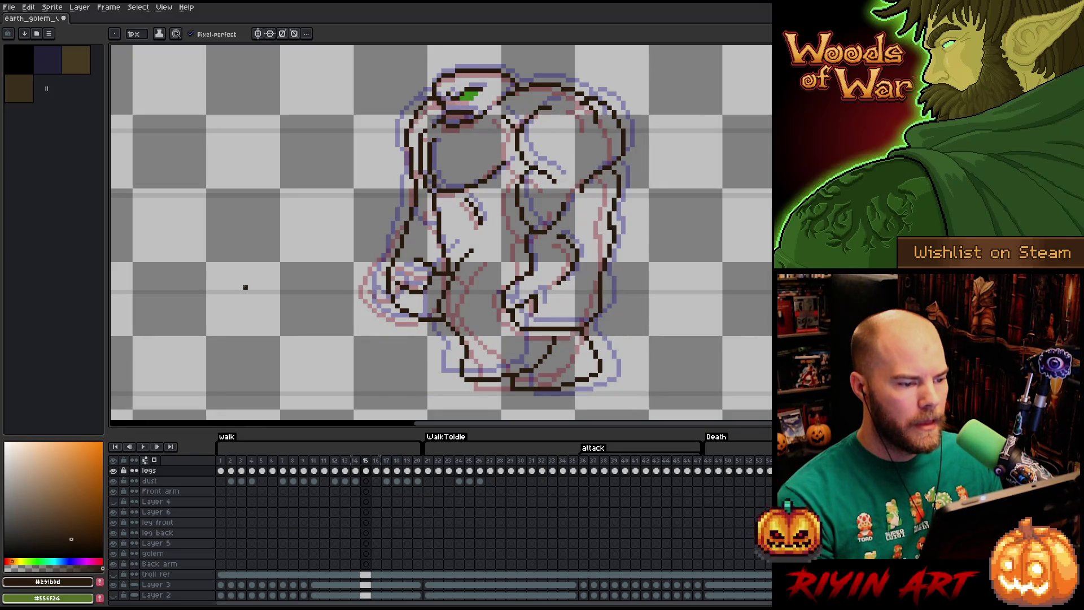
key(Left)
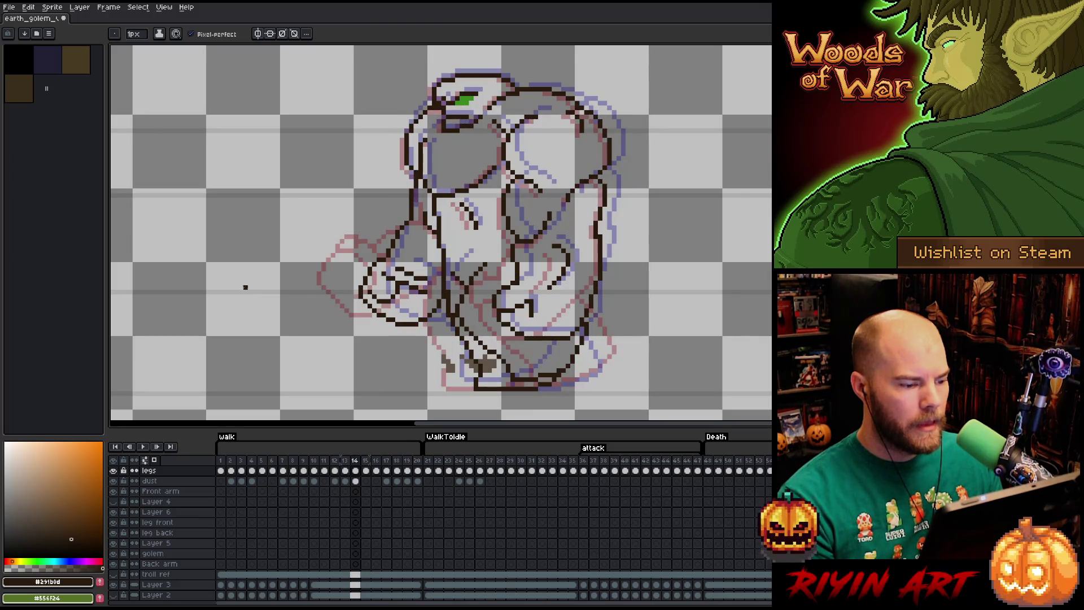
key(Right)
key(Right)
key(Right)
key(Left)
key(Left)
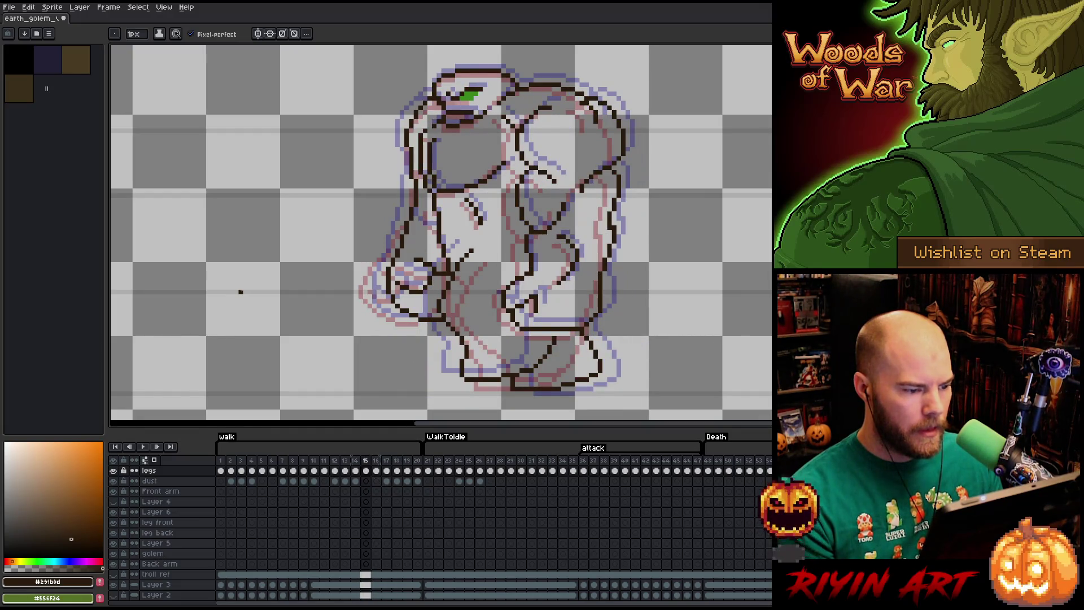
key(e)
- Erase the old outline along the golem's left side and near the left hip
mouse_move(431, 95)
mouse_down()
mouse_move(410, 156)
mouse_move(416, 188)
mouse_move(393, 305)
mouse_move(402, 255)
mouse_move(451, 273)
mouse_move(440, 273)
mouse_up()
drag(439, 323, 415, 320)
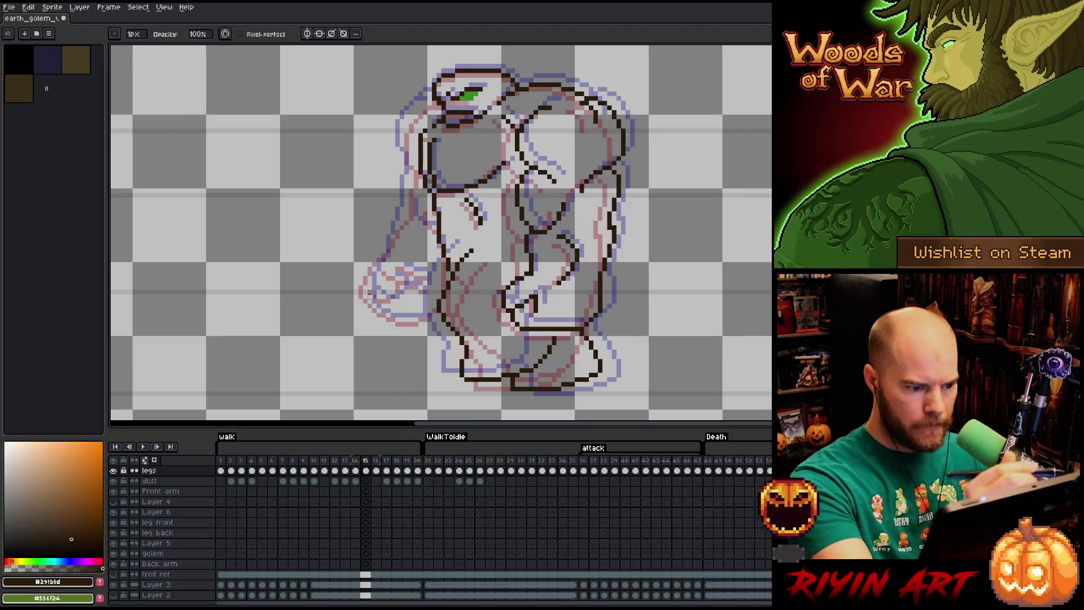
key(b)
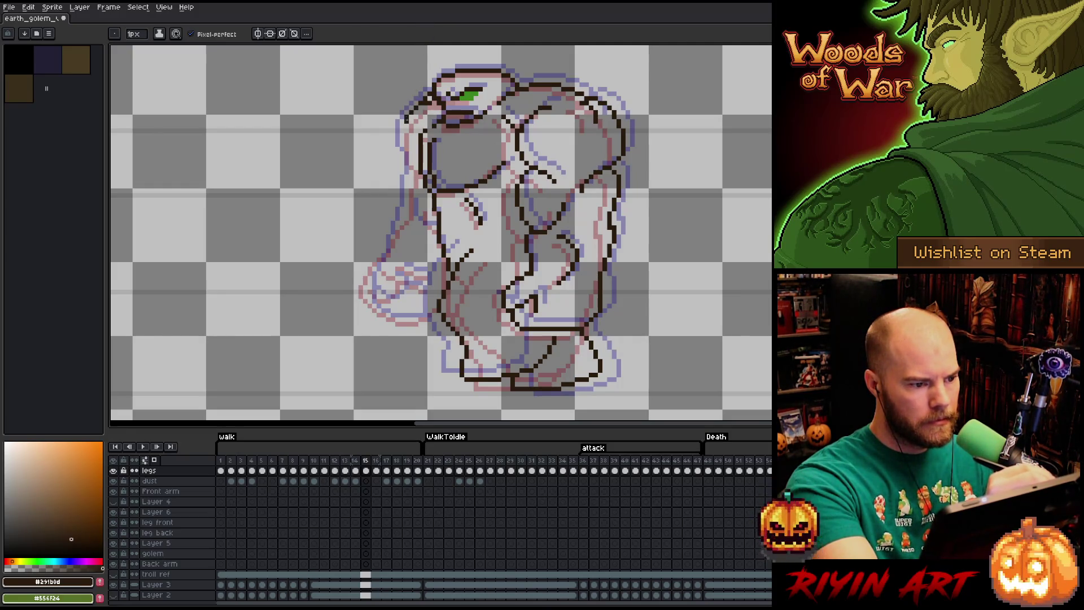
- Redraw the golem's left outline downward and extend it along the fist's bottom edge
drag(403, 125, 401, 138)
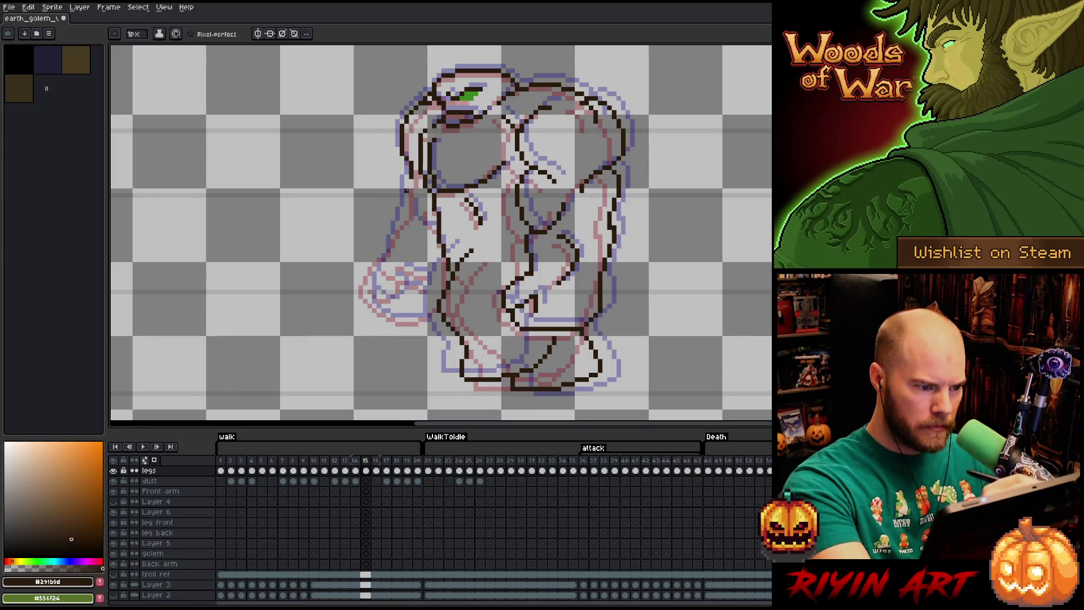
drag(407, 179, 407, 207)
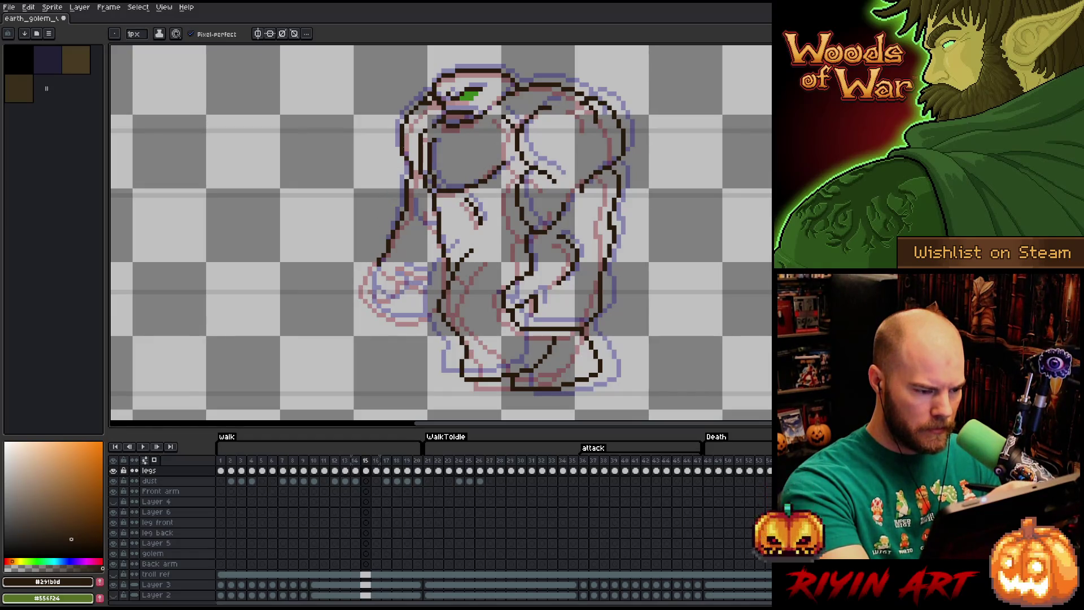
key(e)
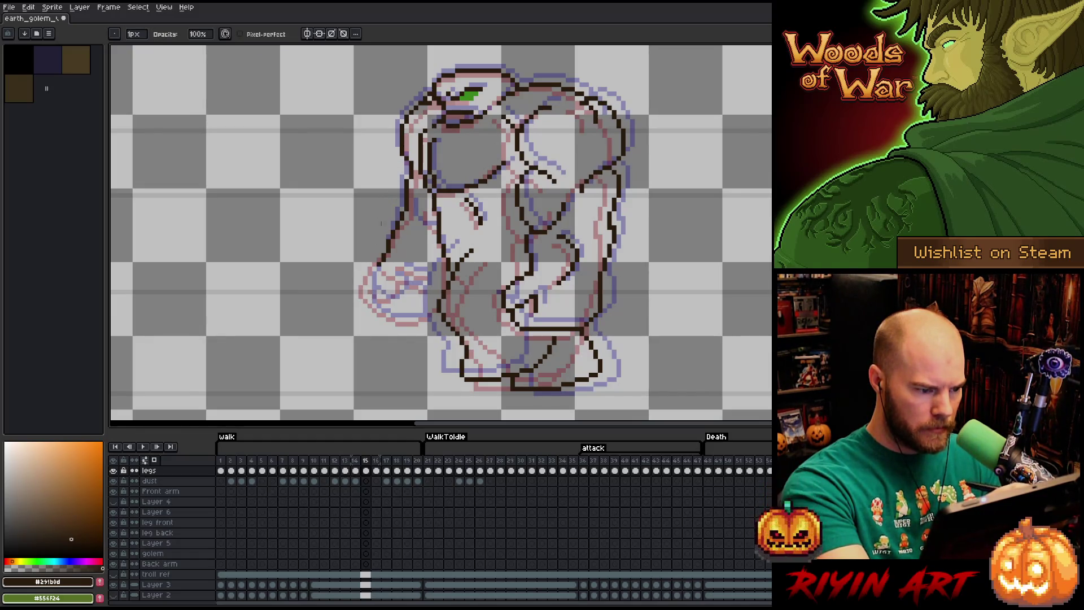
key(b)
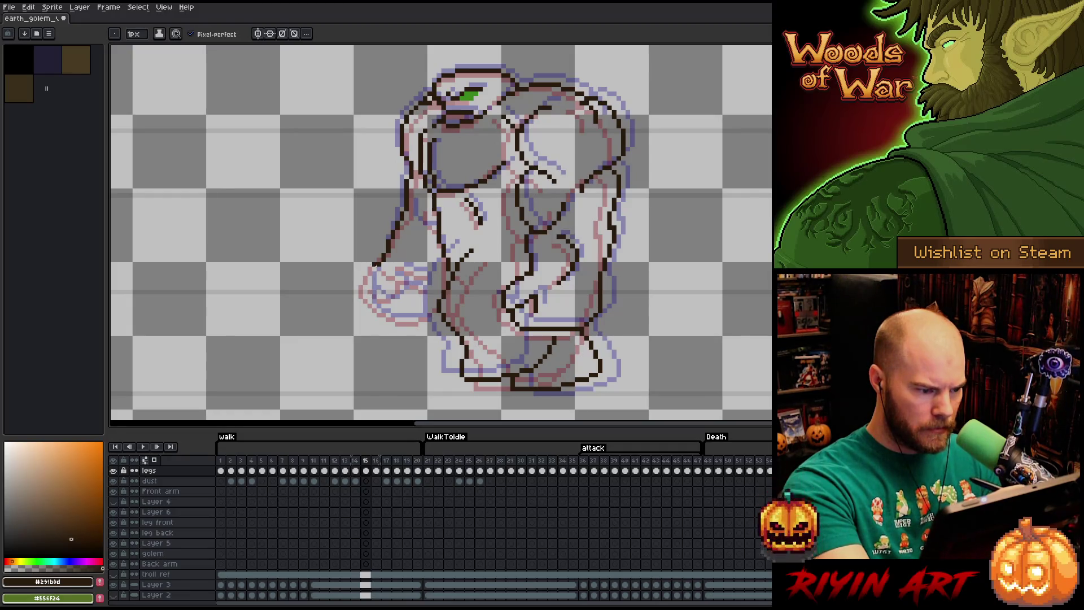
key(e)
key(b)
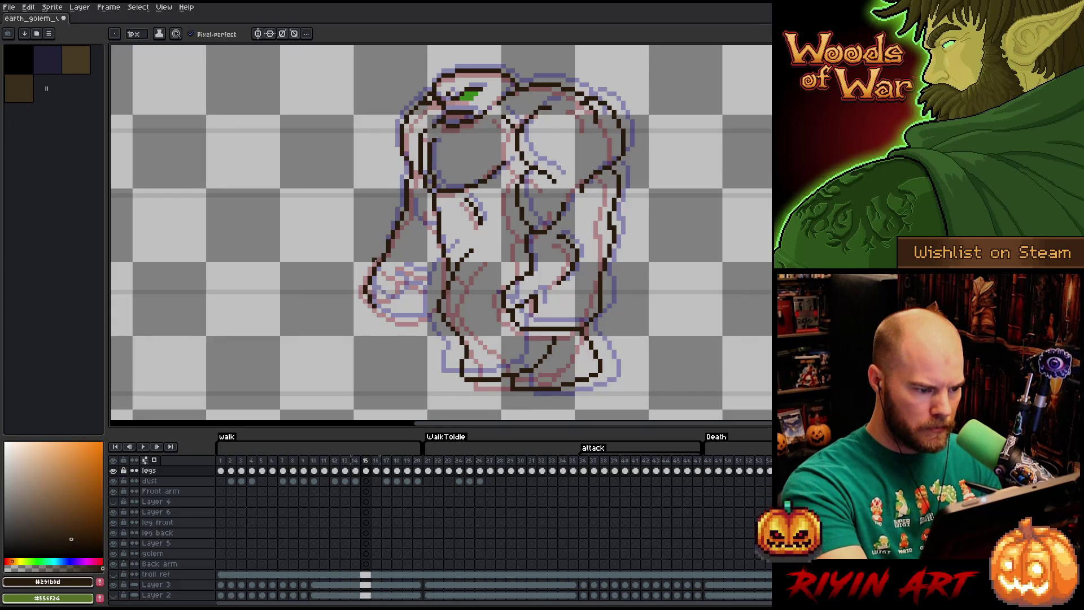
drag(374, 306, 389, 302)
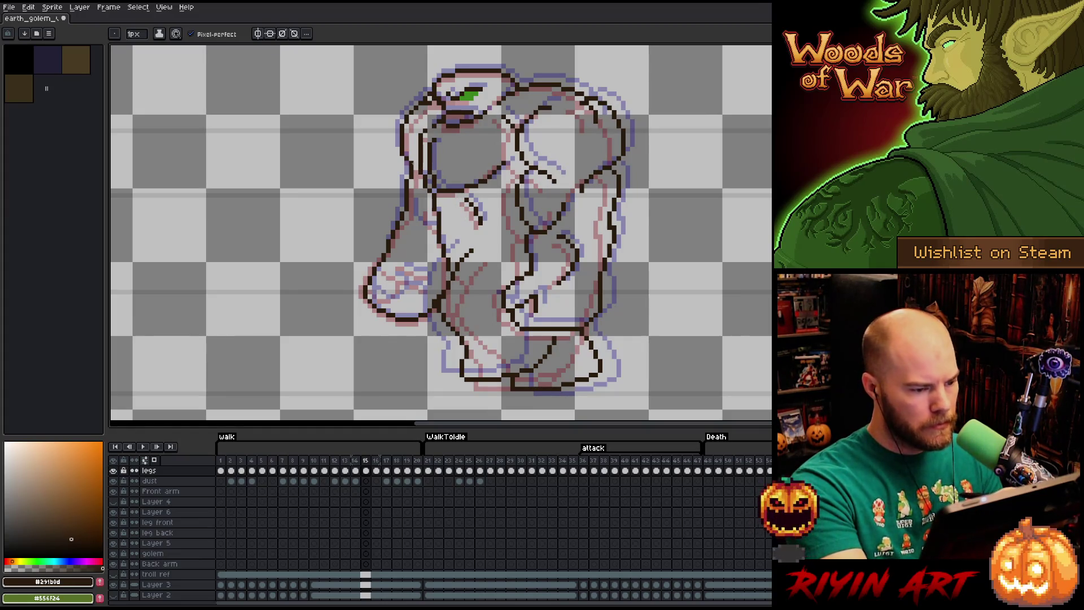
scroll(398, 273, up, 5)
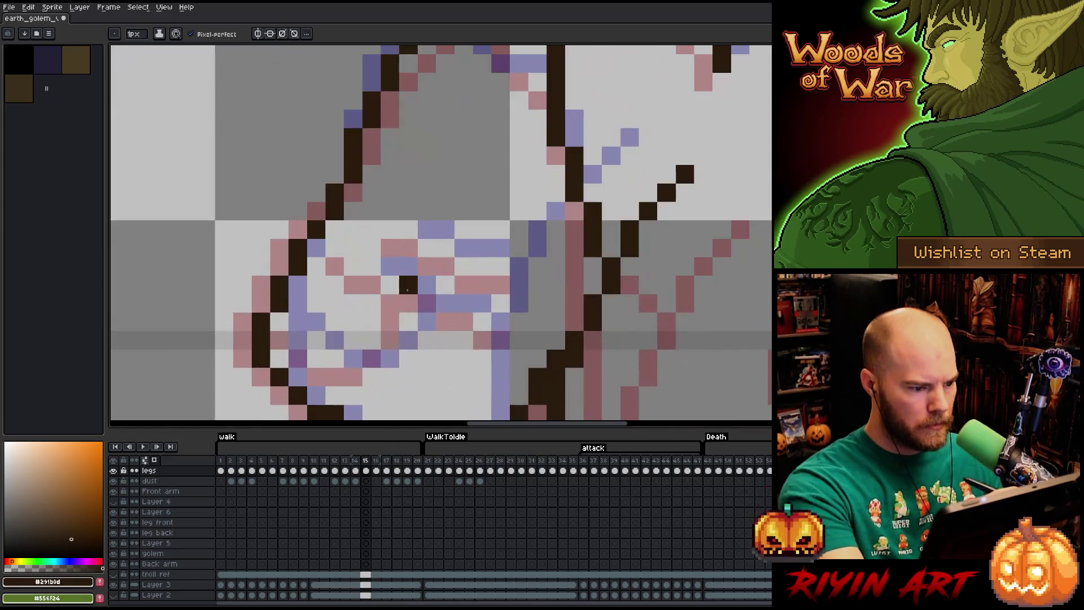
- Zoom in on the fist and pencil dark finger pixels and a stroke up toward the torso
drag(338, 277, 305, 224)
click(286, 214)
click(323, 249)
click(323, 158)
mouse_move(342, 249)
mouse_down()
mouse_move(360, 250)
mouse_move(360, 268)
mouse_up()
key(ctrl+z)
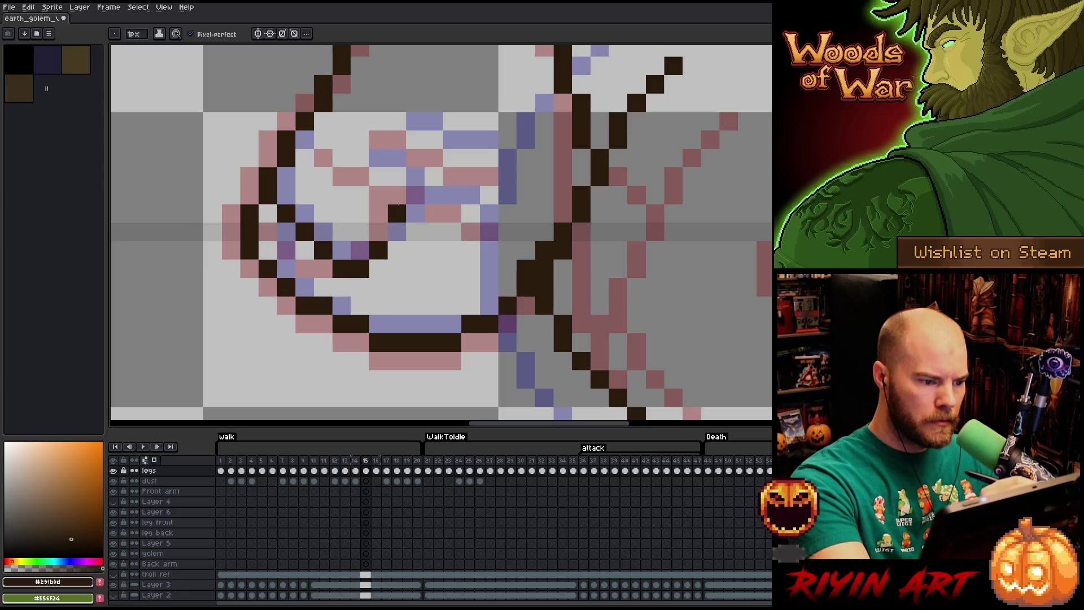
drag(379, 250, 397, 213)
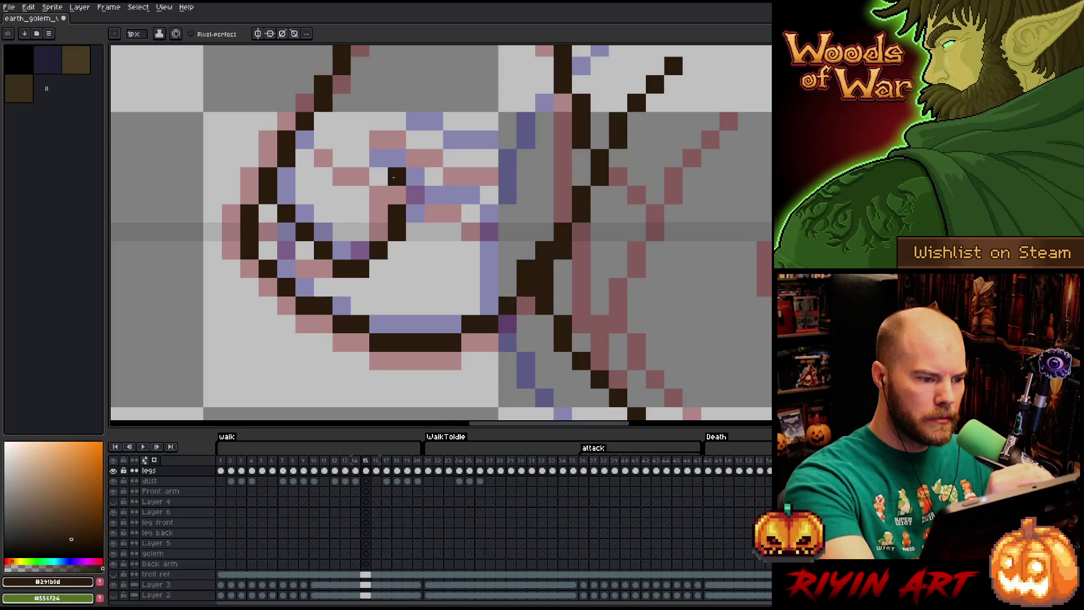
drag(377, 179, 360, 176)
click(341, 158)
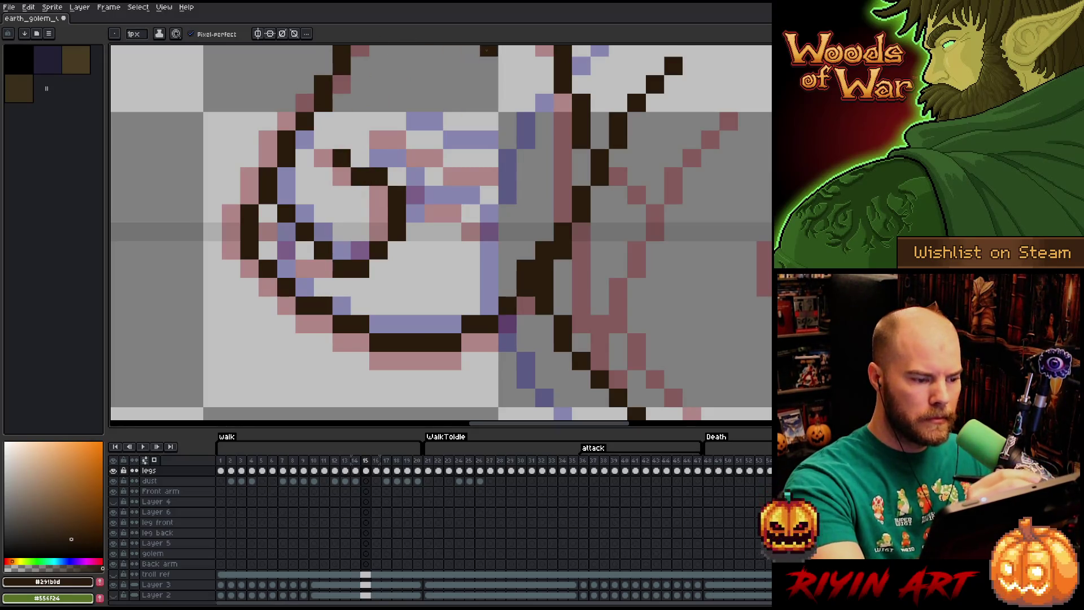
- Draw dark finger lines across the fist, undoing the last two strokes
drag(554, 222, 519, 240)
mouse_move(380, 212)
mouse_down()
mouse_move(417, 212)
mouse_move(450, 249)
mouse_up()
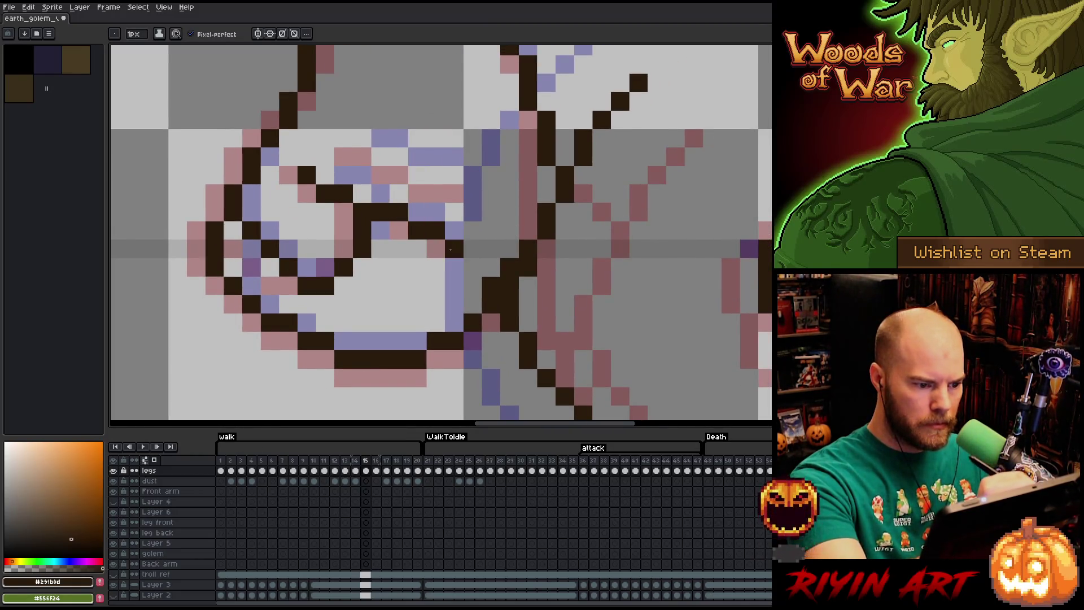
click(472, 267)
key(e)
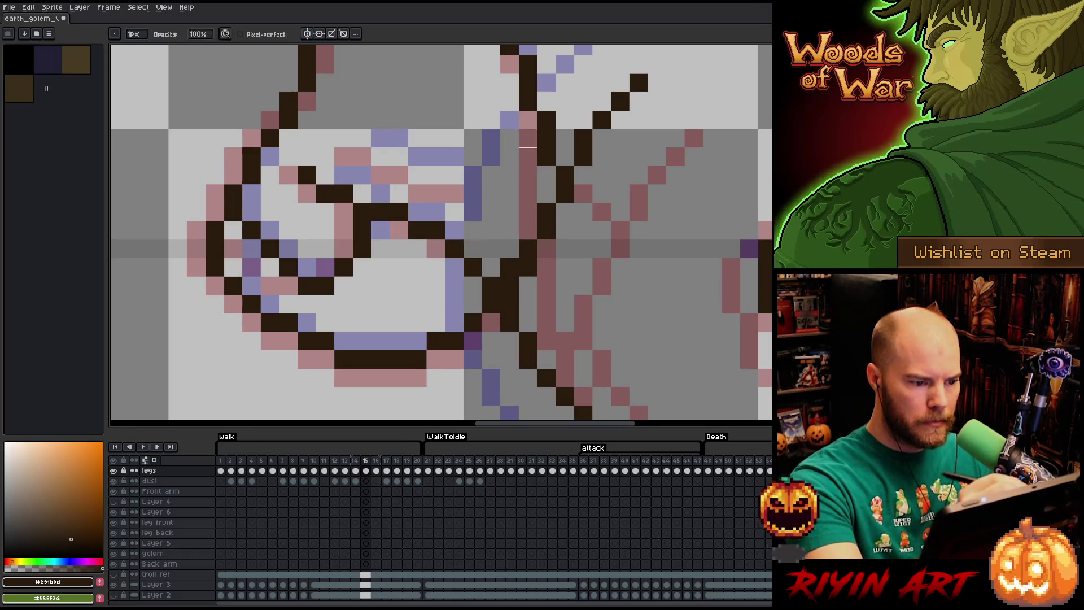
drag(528, 138, 500, 227)
key(b)
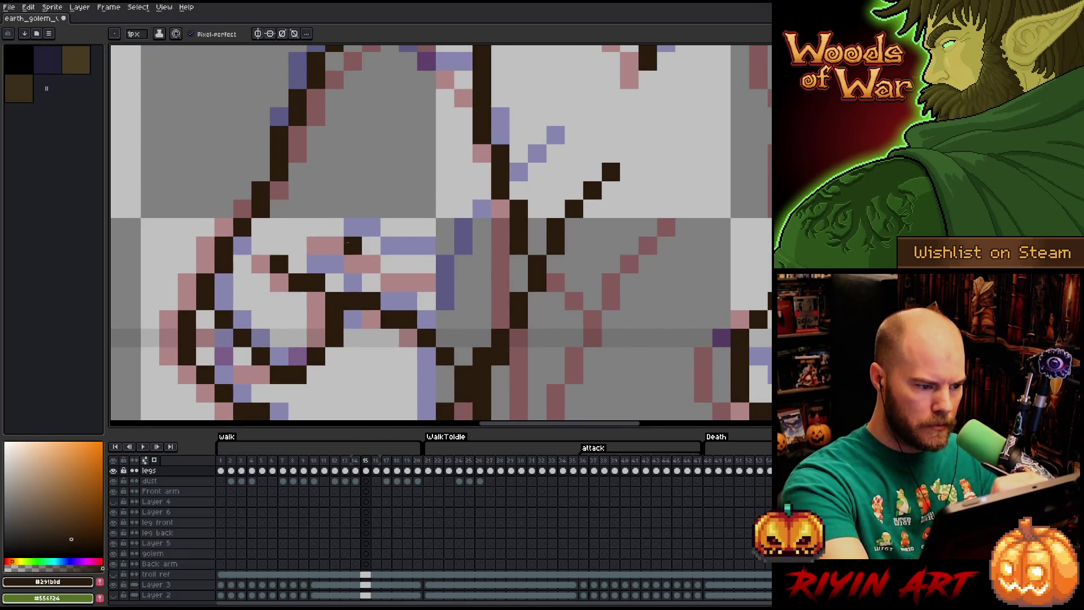
drag(335, 244, 445, 283)
click(451, 308)
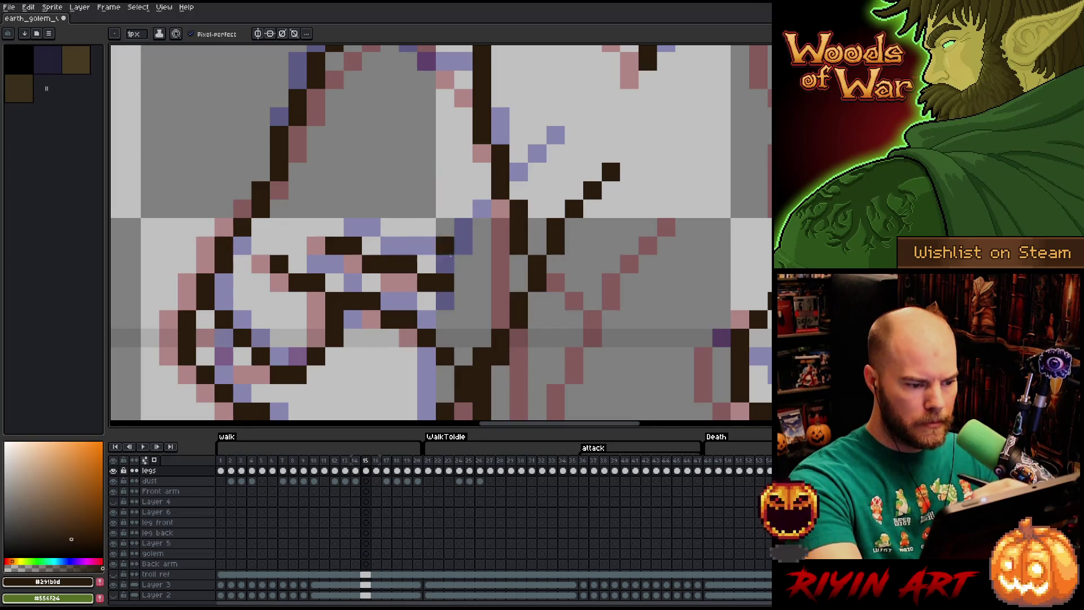
key(ctrl+z)
key(ctrl+z)
key(ctrl+z)
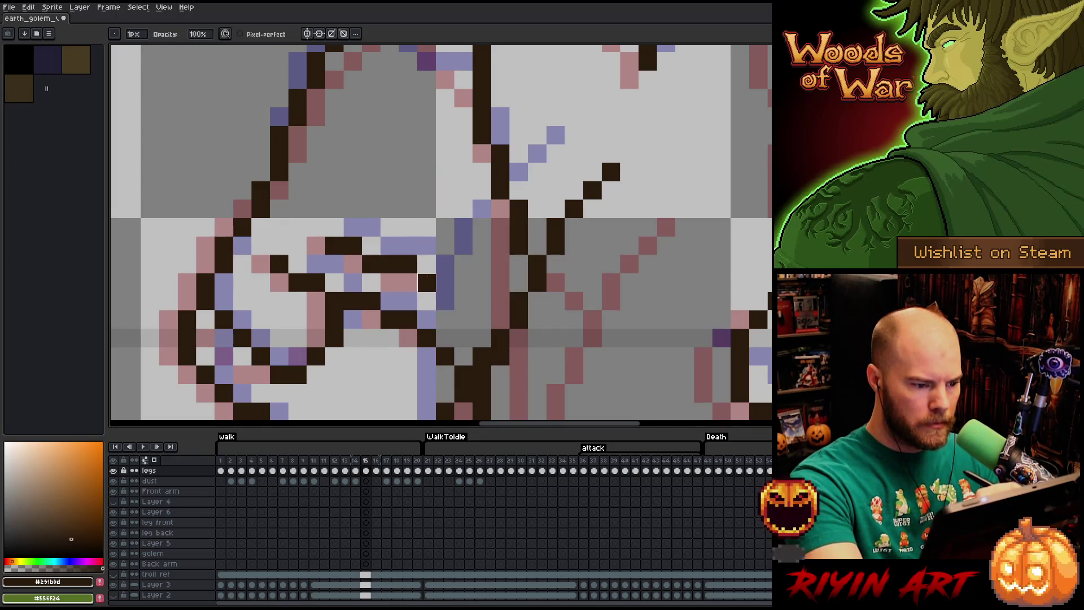
key(ctrl+z)
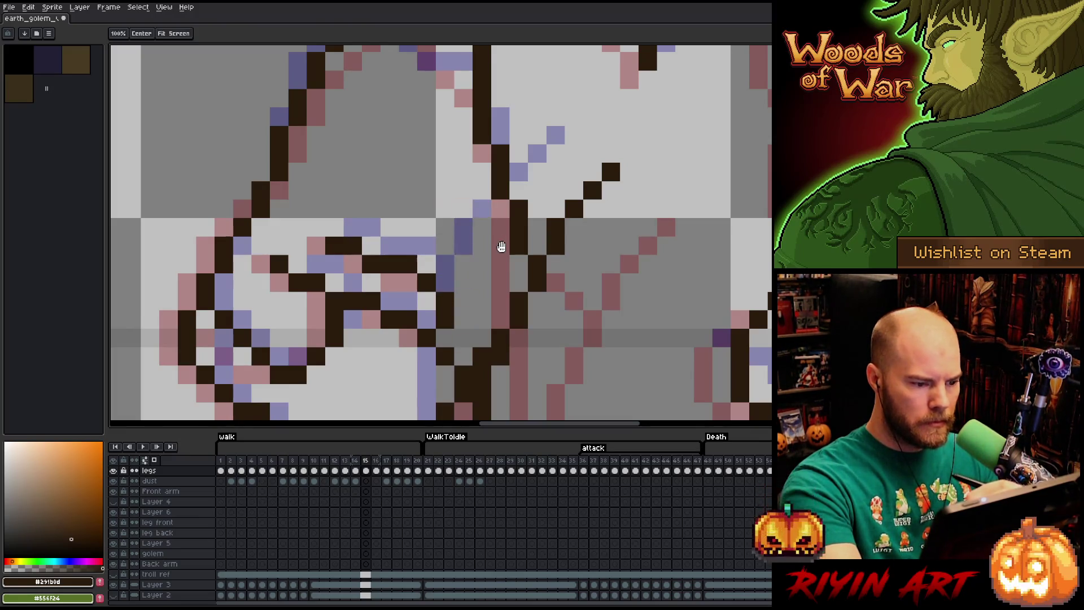
- Redraw the torso line segments beside the fist in dark brown, then zoom back out
drag(499, 239, 517, 277)
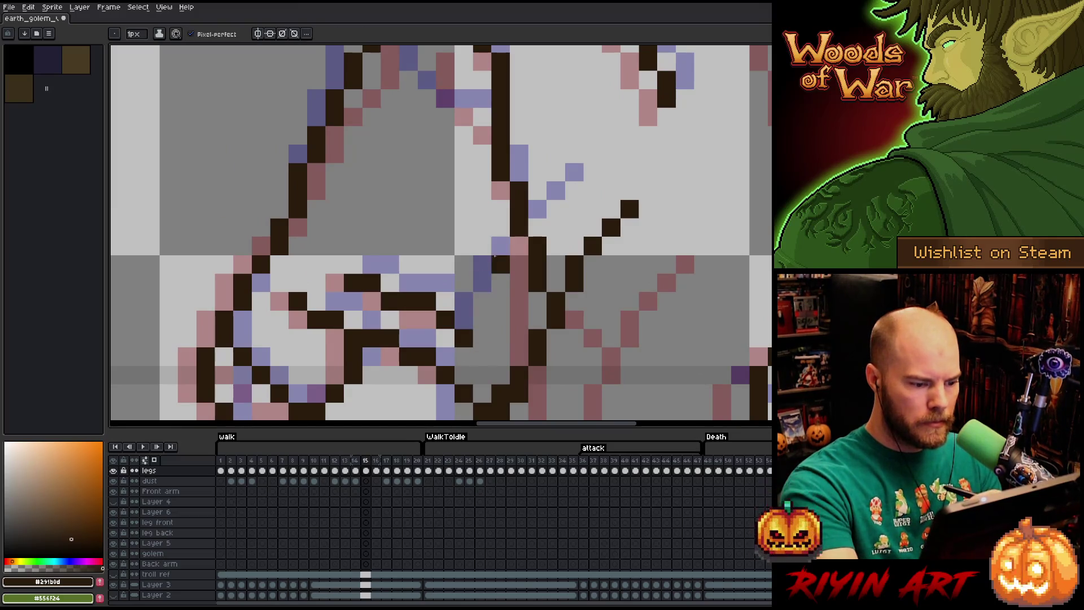
click(465, 321)
mouse_move(470, 322)
mouse_down()
mouse_move(527, 319)
mouse_move(570, 230)
mouse_move(557, 307)
mouse_up()
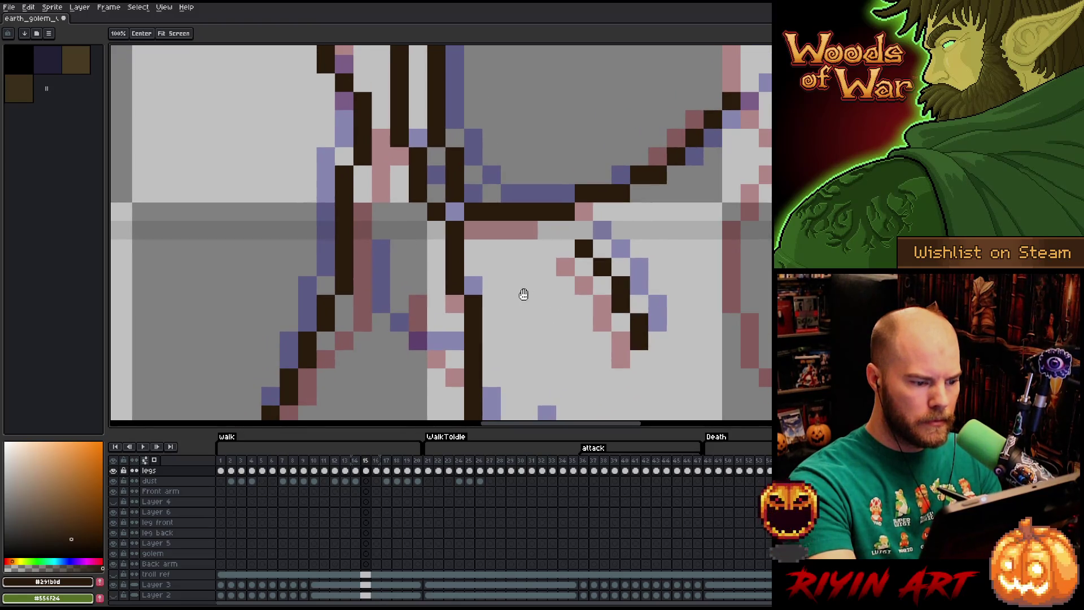
mouse_move(403, 257)
mouse_down()
mouse_move(399, 316)
mouse_move(399, 280)
mouse_up()
key(ctrl+z)
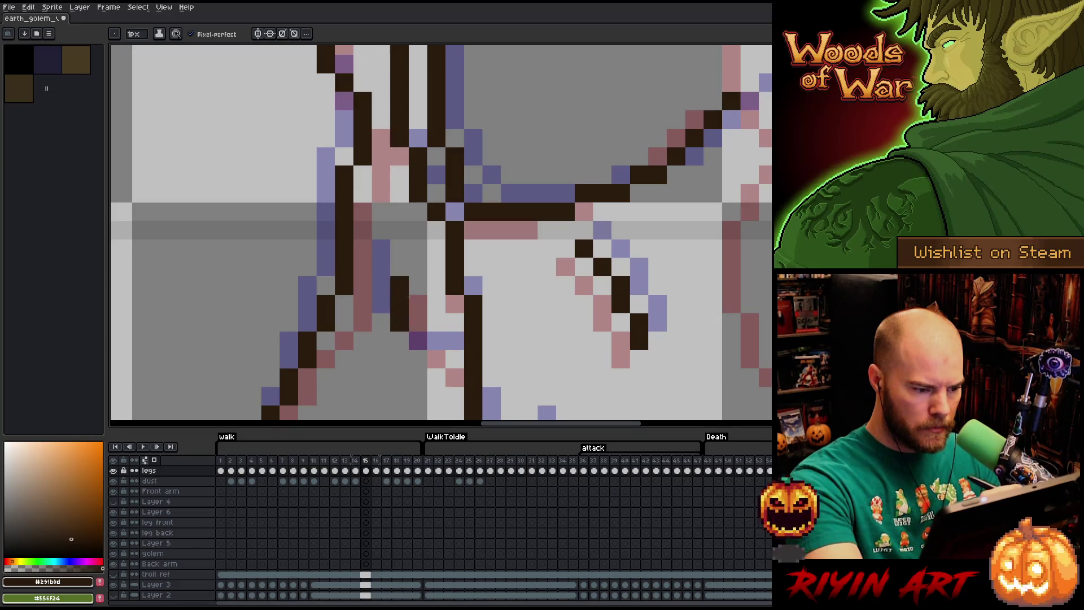
click(436, 360)
drag(436, 360, 455, 360)
click(399, 267)
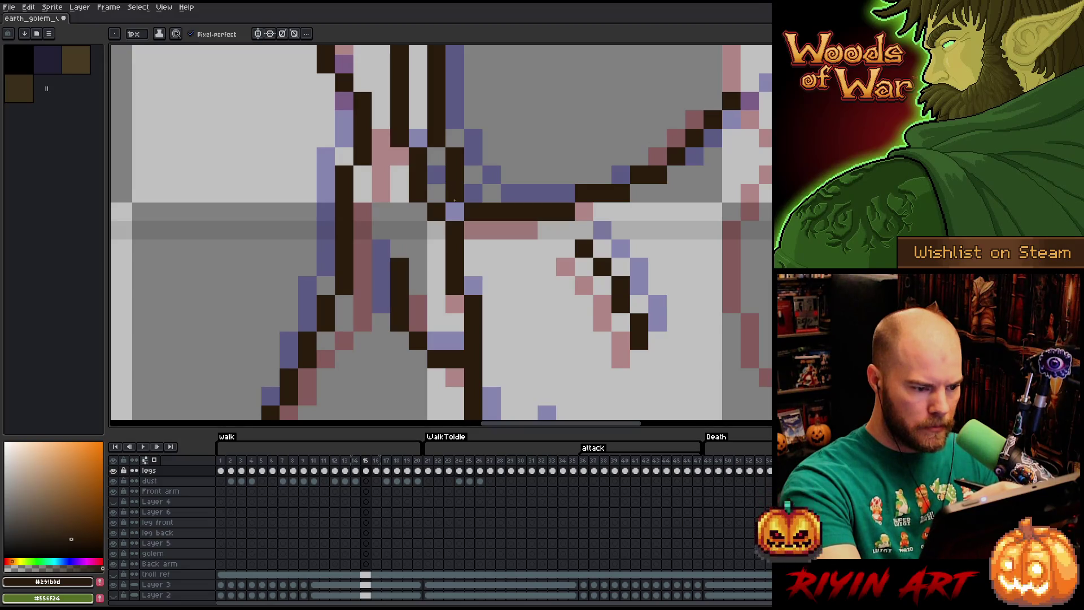
click(399, 266)
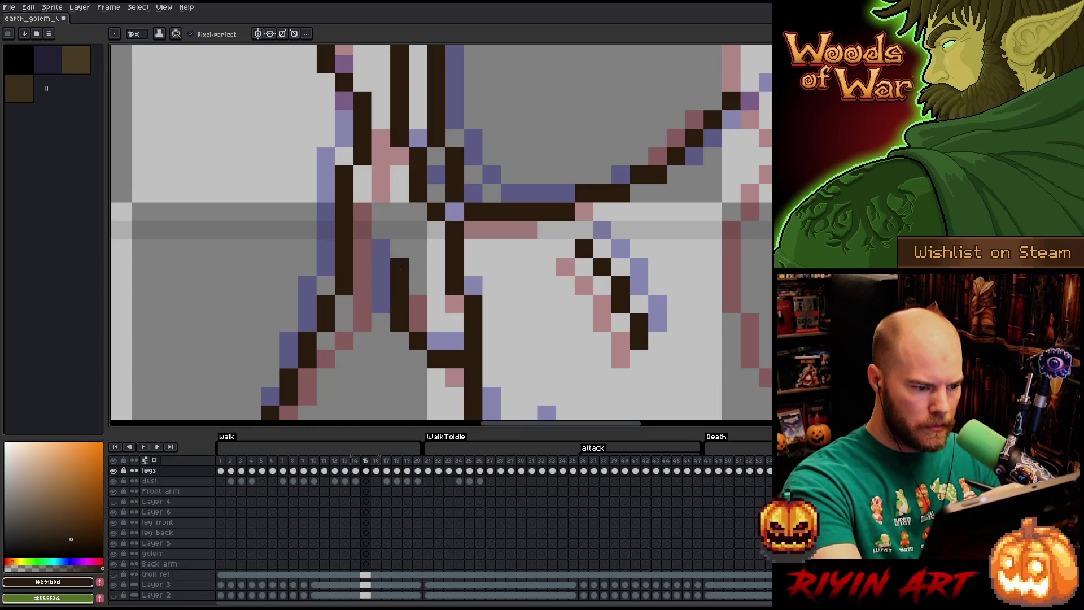
mouse_move(407, 249)
mouse_down()
mouse_move(516, 327)
mouse_move(495, 322)
mouse_move(442, 100)
mouse_up()
scroll(495, 322, down, 2)
scroll(463, 239, down, 2)
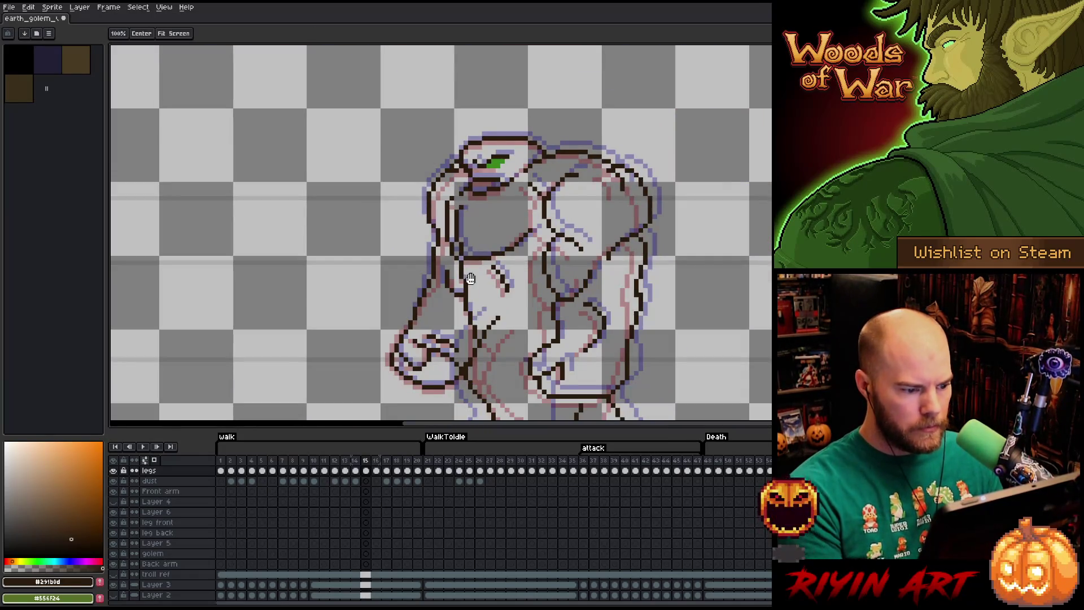
- Flip between frames 14 and 15 to compare the fist outline
drag(410, 283, 343, 198)
key(Left)
key(Right)
key(Right)
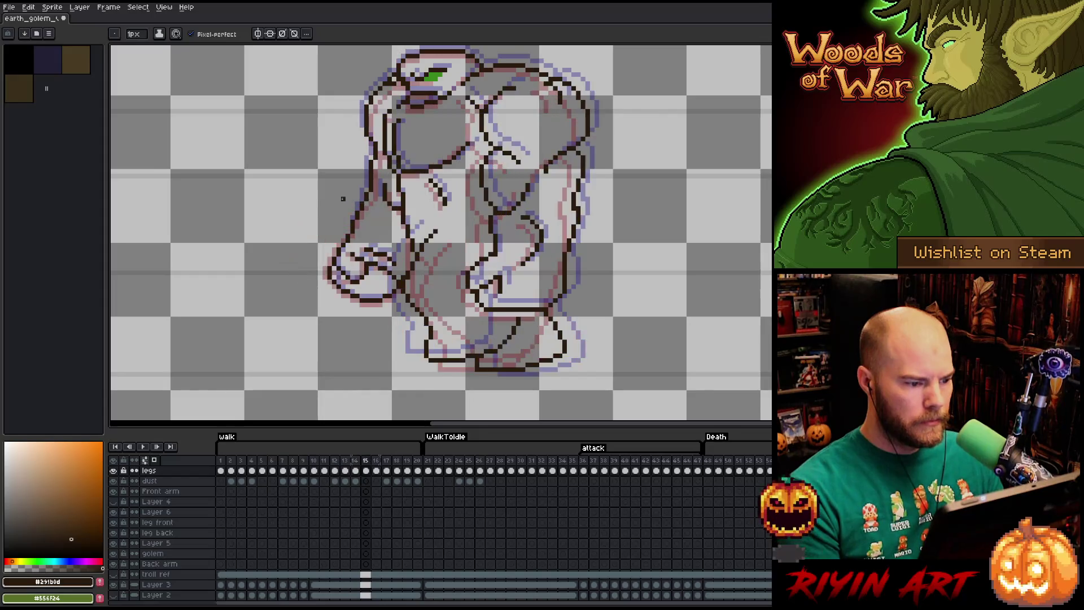
key(Left)
key(Left)
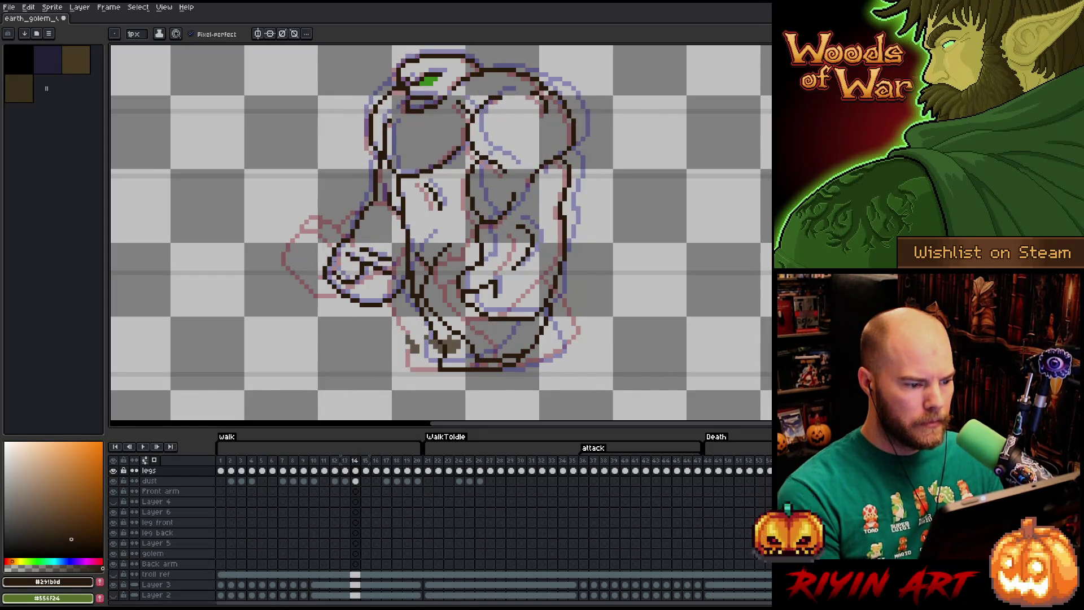
key(Right)
scroll(379, 269, up, 2)
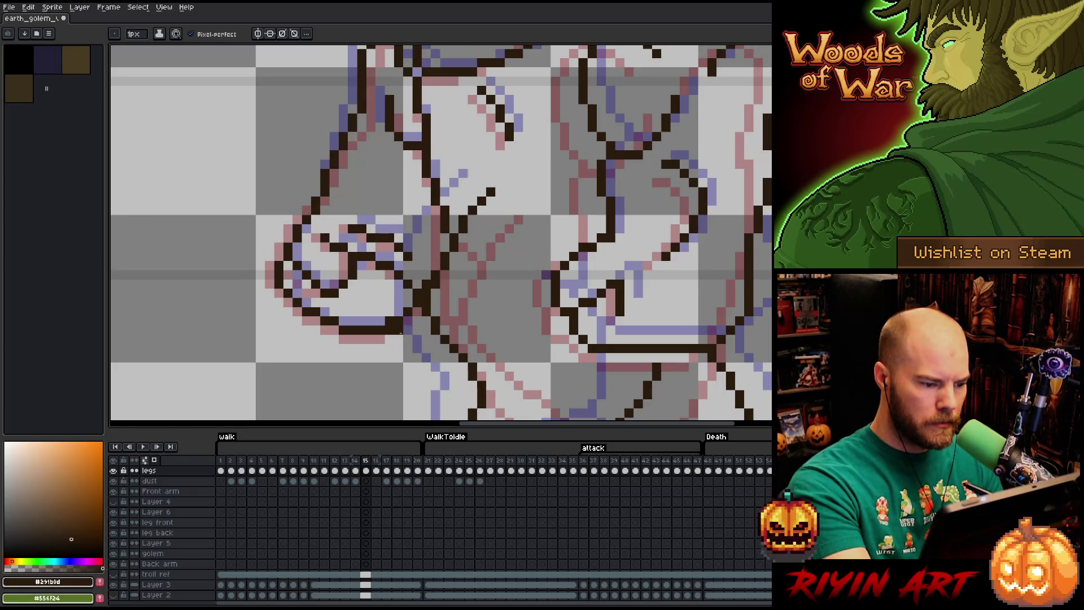
- Touch up the fist outline pixels, then erase stray outline pixels near the fist on frame 14
key(b)
click(416, 300)
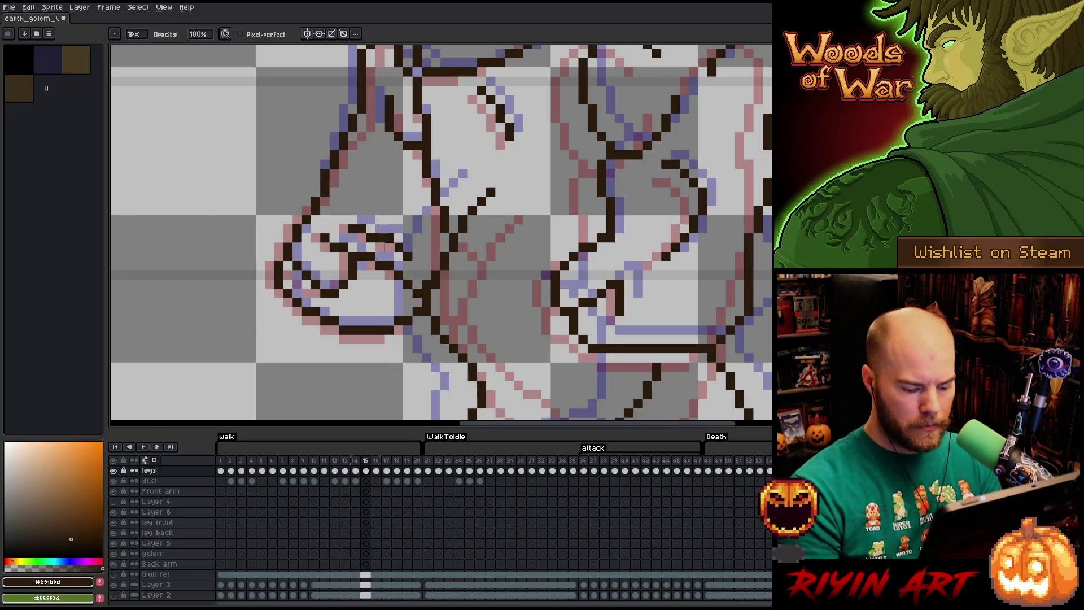
key(comma)
key(period)
key(comma)
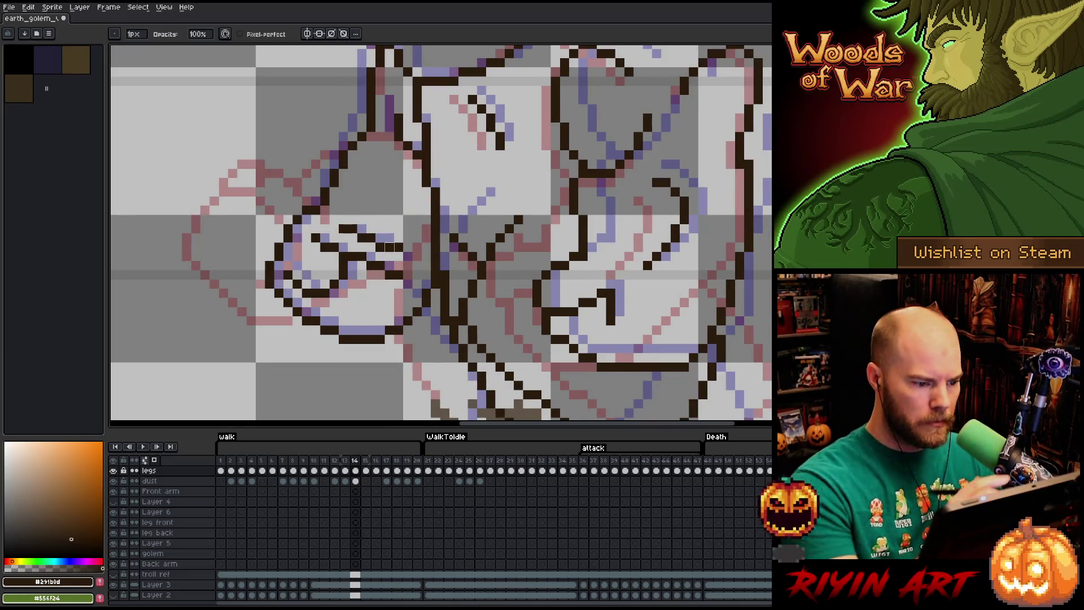
key(e)
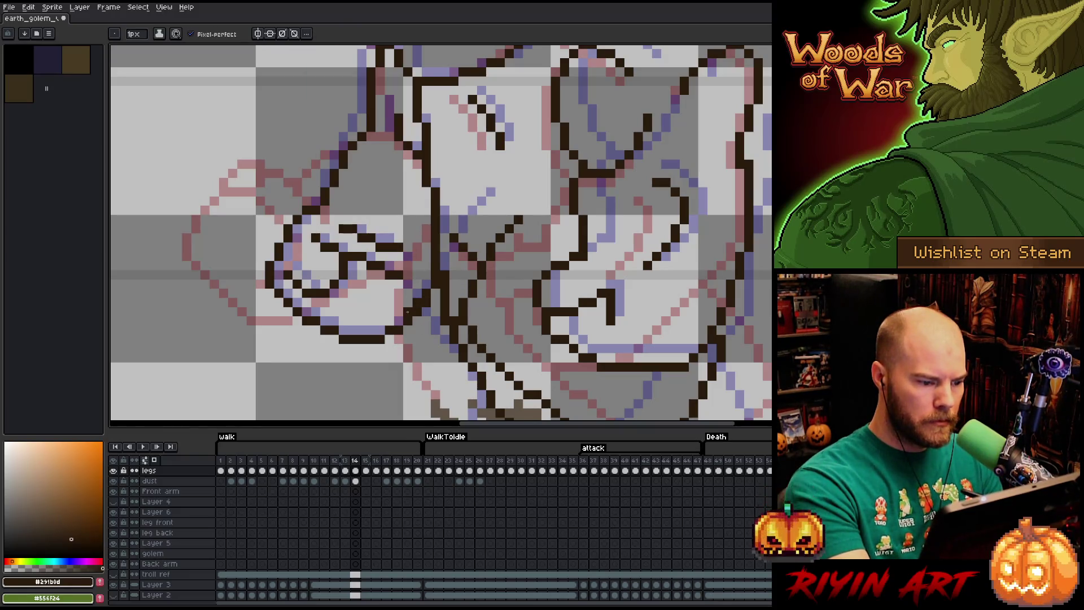
drag(398, 322, 384, 333)
key(b)
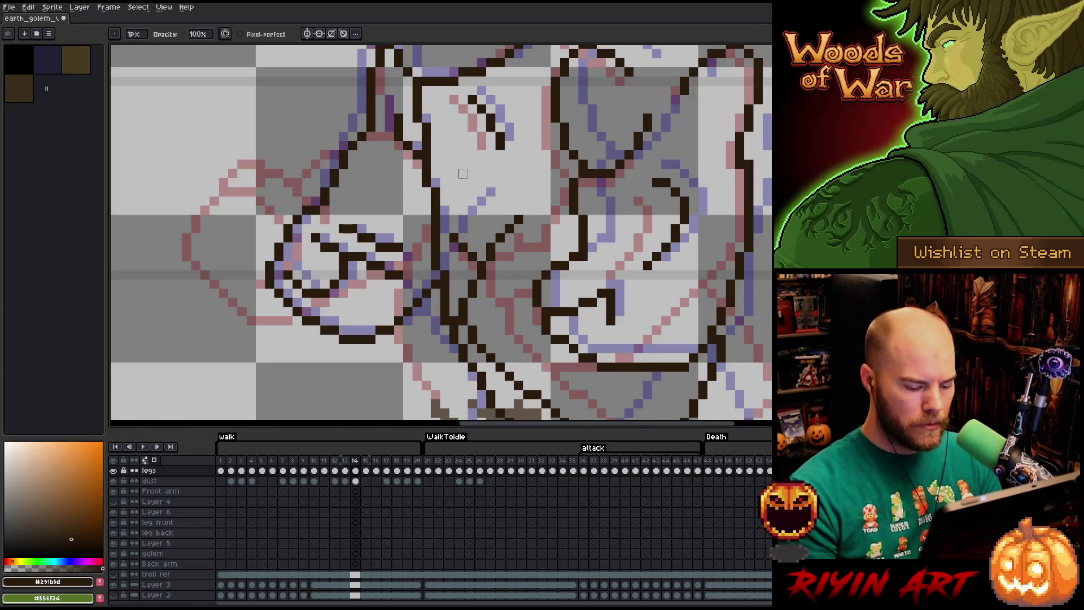
scroll(463, 173, down, 3)
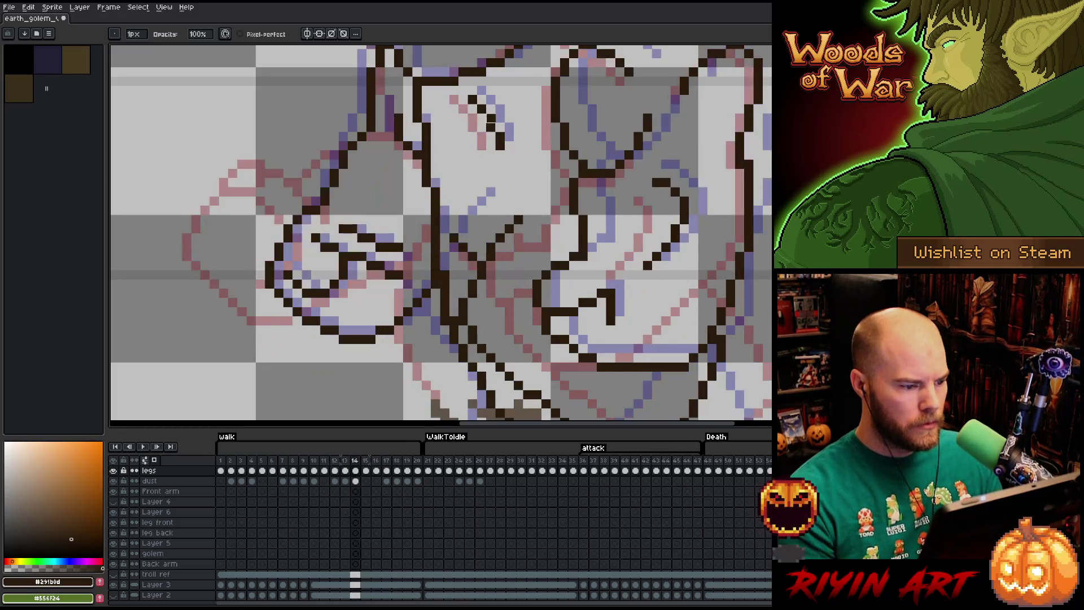
scroll(438, 279, up, 1)
scroll(437, 279, up, 1)
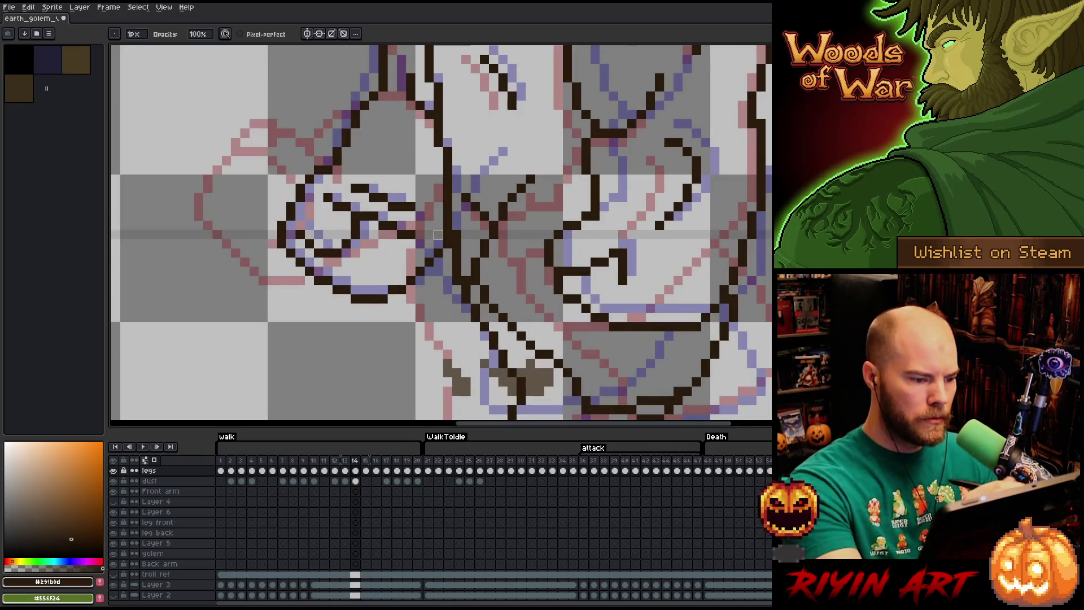
scroll(429, 382, down, 1)
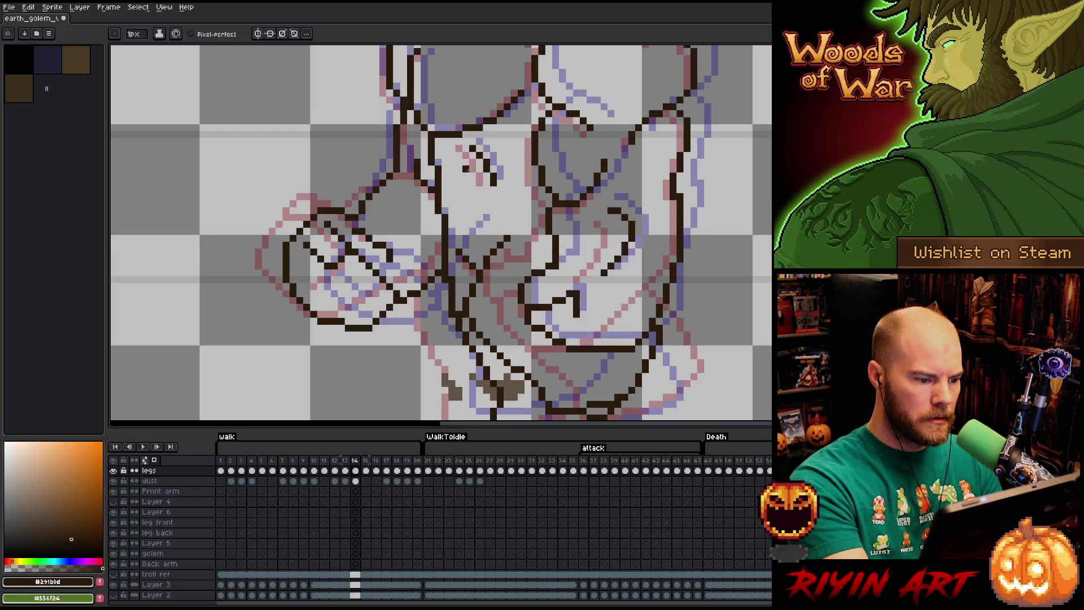
- Nudge the arm pixels beside the golem's fist up one pixel on frame 14
key(m)
mouse_move(437, 277)
mouse_down()
mouse_move(424, 274)
mouse_move(398, 361)
mouse_up()
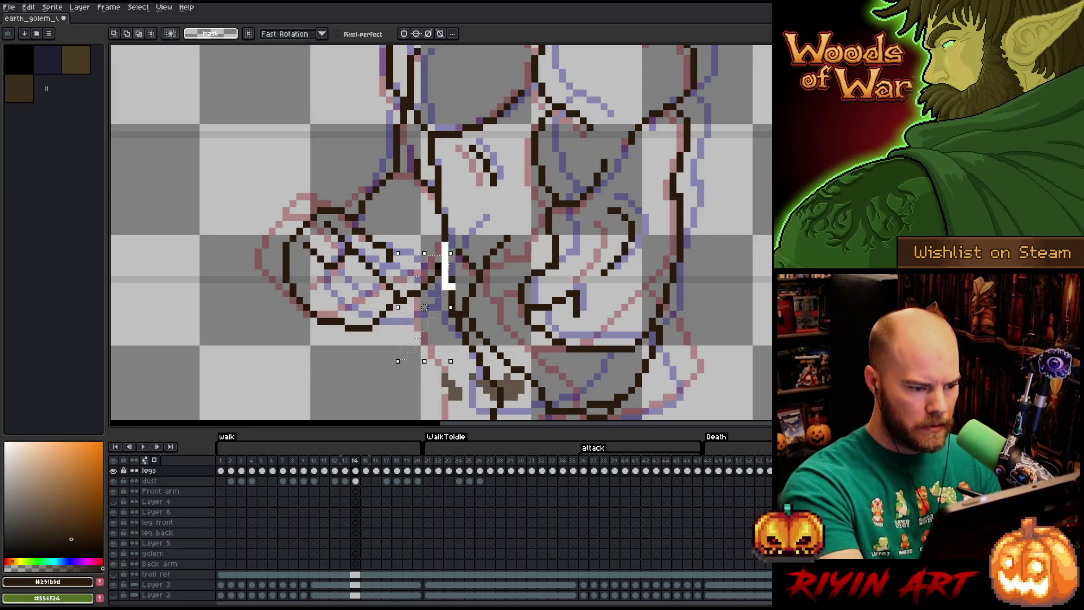
key(Up)
key(ctrl+d)
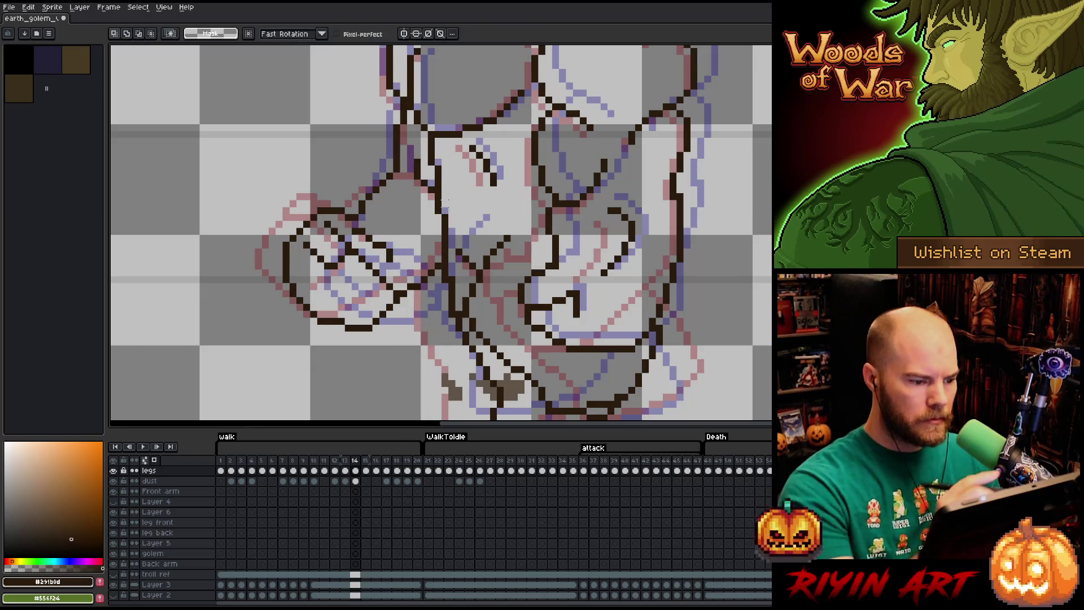
key(b)
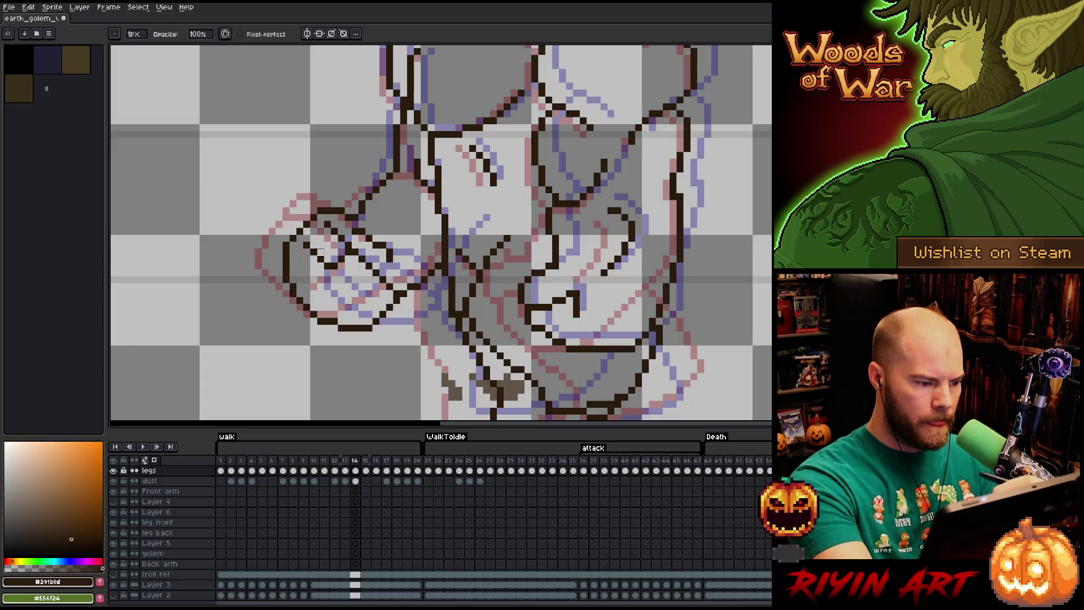
- Select a small patch near the golem's base, then compare frame 14 with frame 13
key(e)
key(b)
key(e)
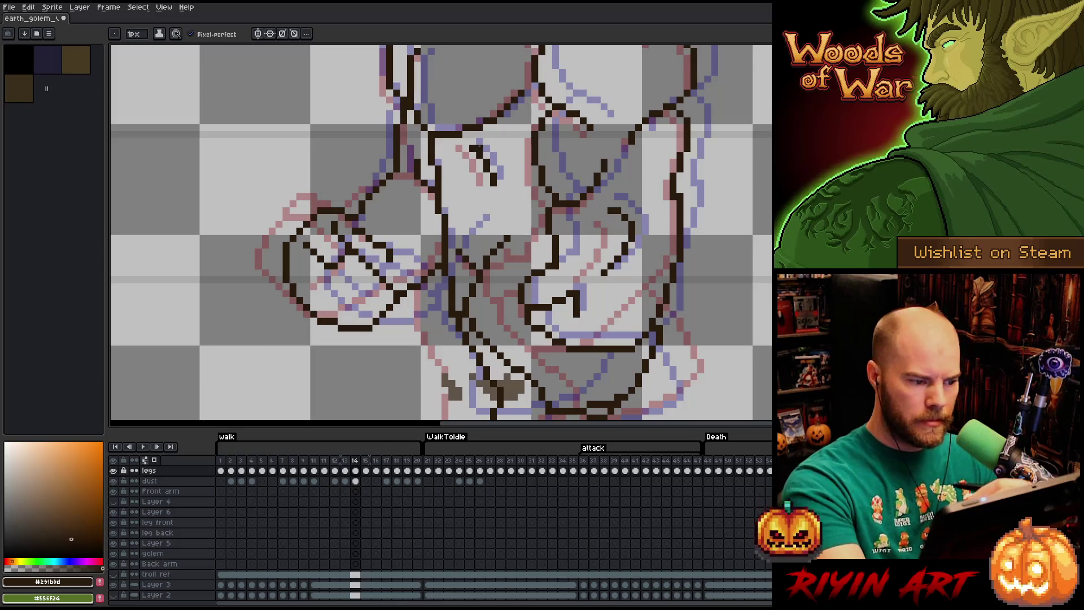
key(m)
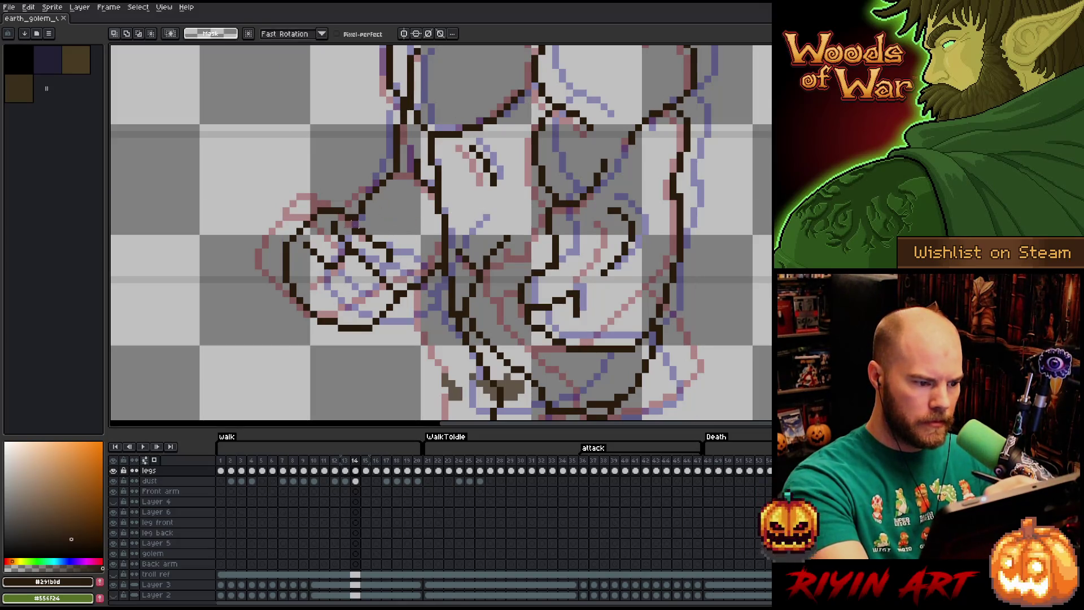
drag(341, 218, 370, 231)
key(ctrl+d)
key(b)
key(e)
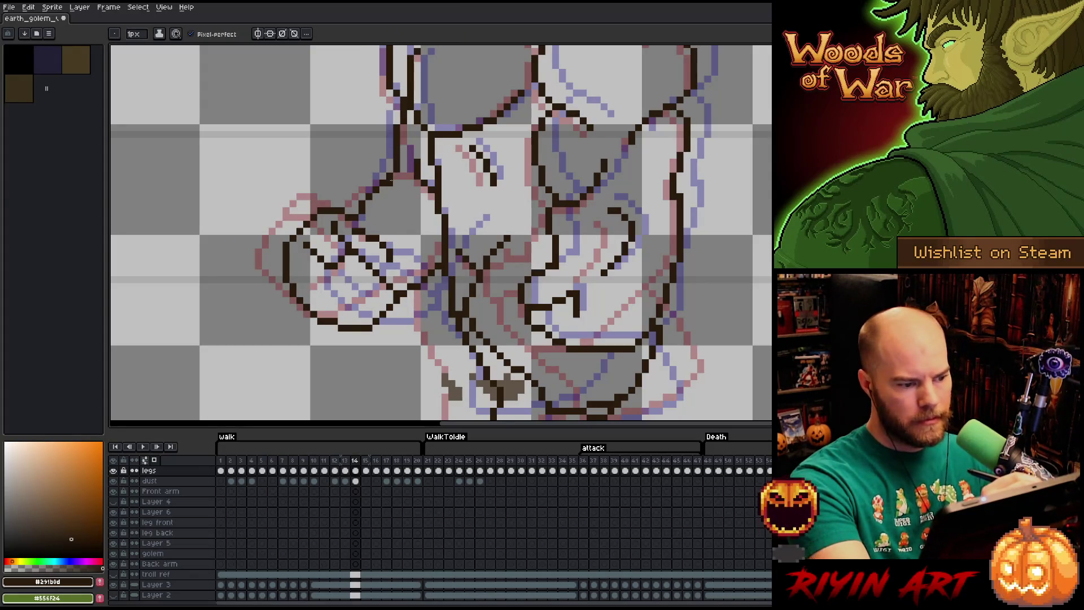
key(comma)
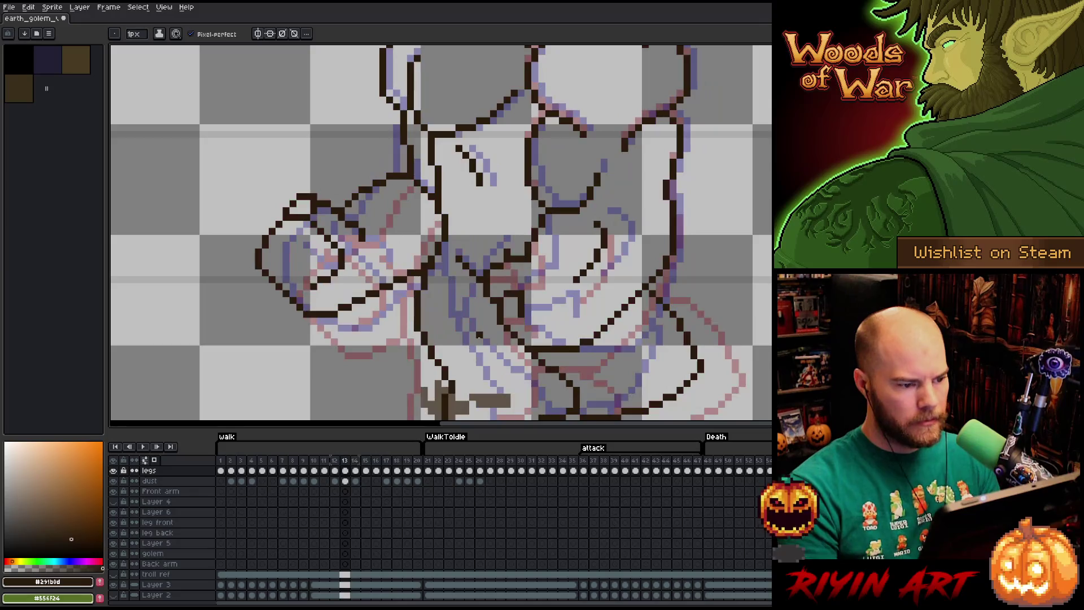
key(period)
- Shift a short vertical stretch of the torso line slightly and commit it
key(m)
mouse_move(405, 143)
mouse_down()
mouse_move(430, 209)
mouse_move(411, 175)
mouse_move(407, 201)
mouse_up()
click(419, 188)
key(ctrl+d)
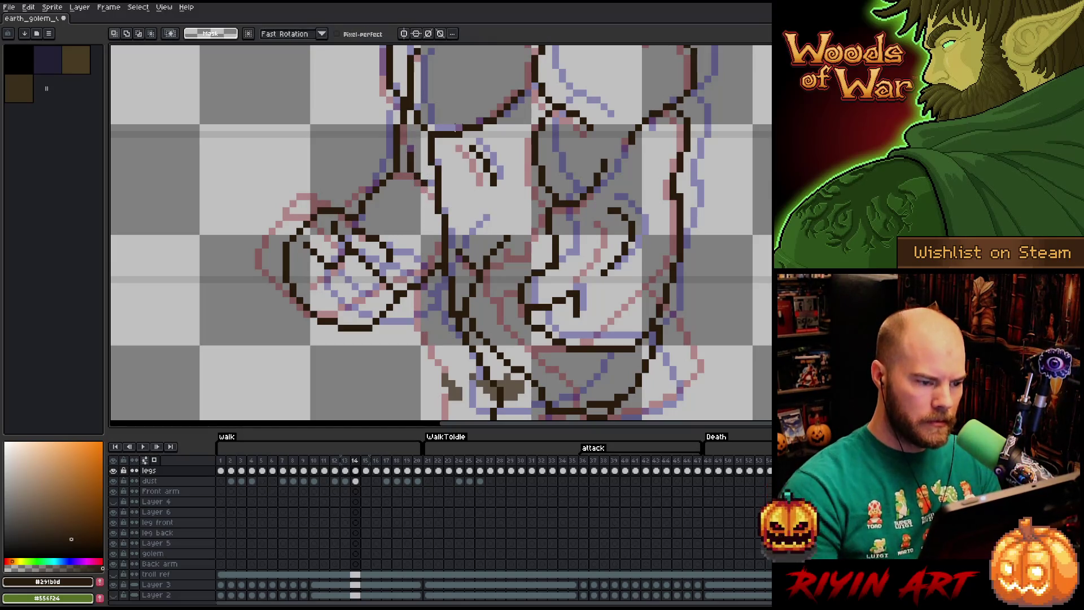
key(Return)
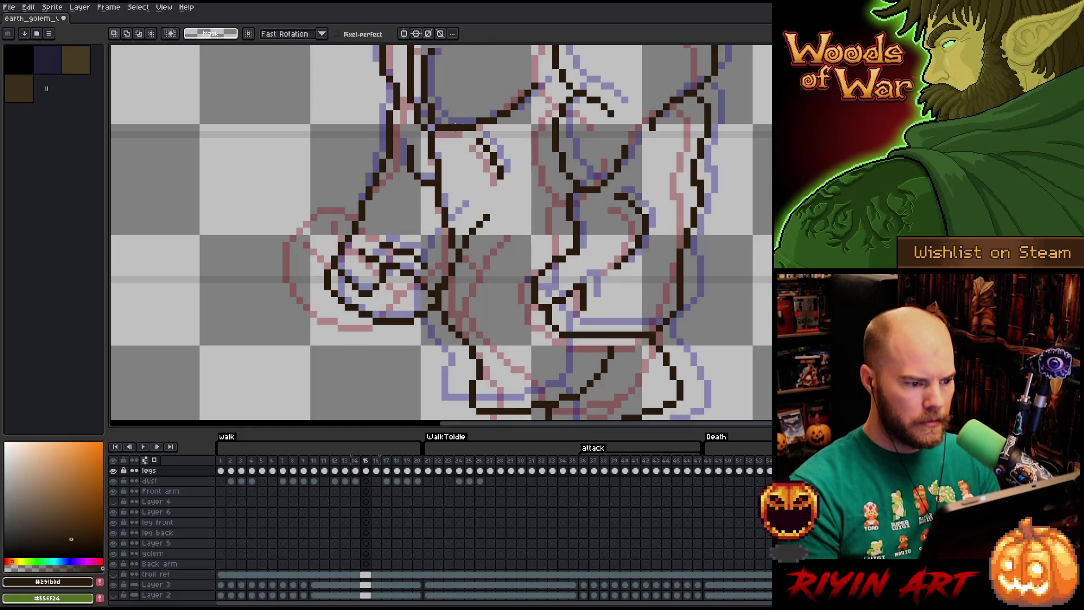
key(Right)
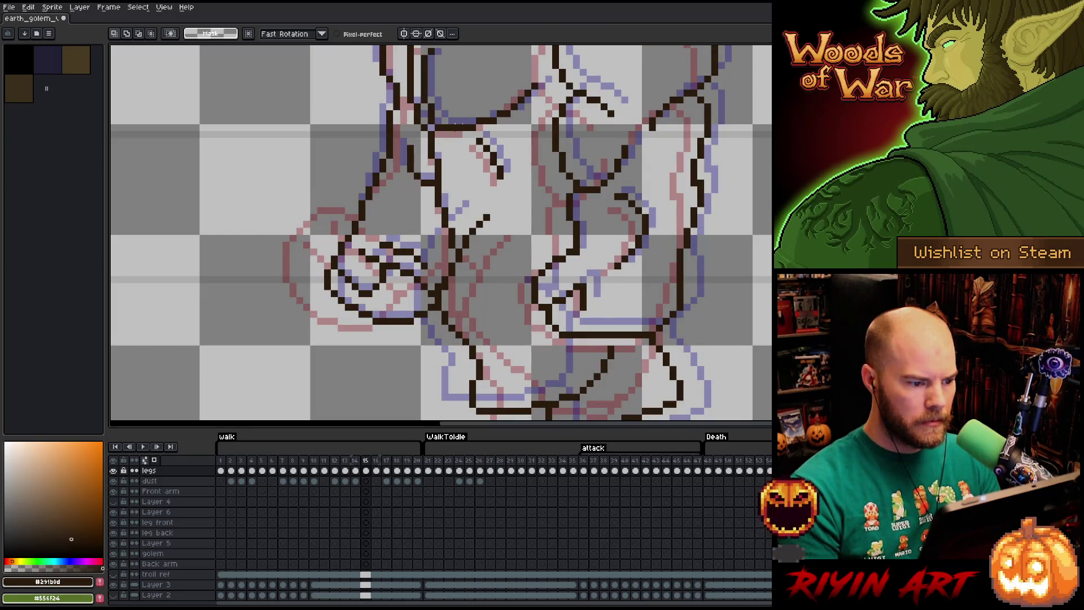
key(Left)
- Flip between frames 13, 14 and 15 to compare the golem's poses
key(b)
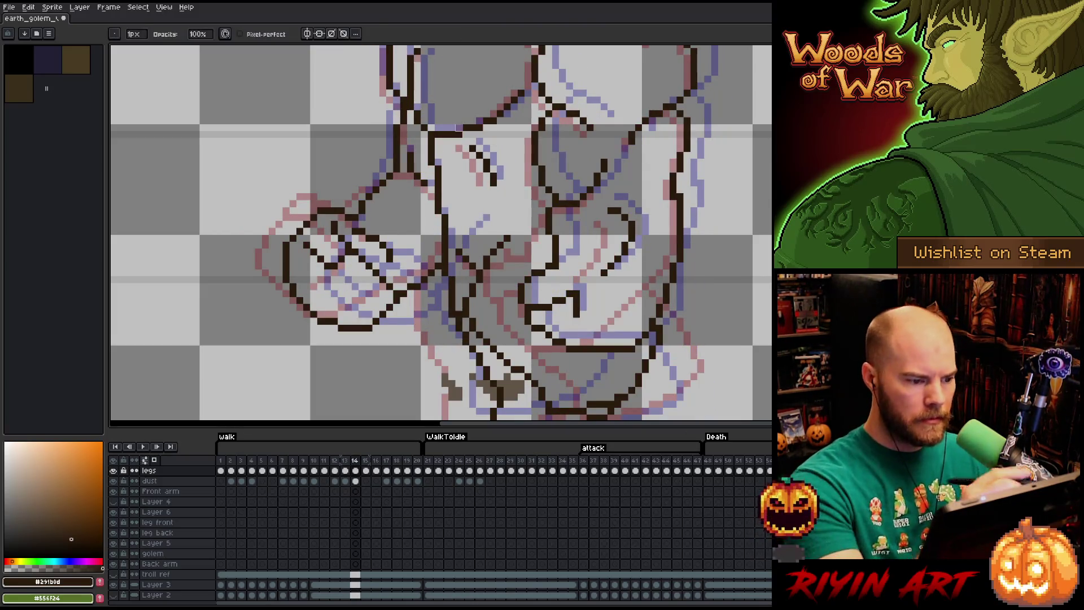
key(Right)
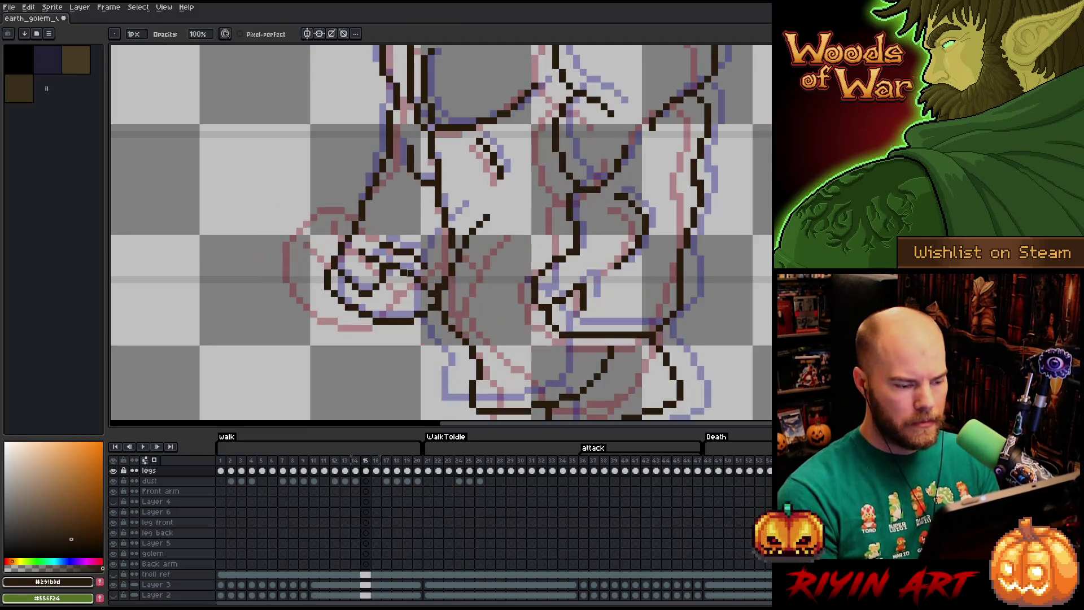
key(Left)
key(Right)
key(Right)
key(Left)
key(Left)
key(Left)
key(Right)
key(Left)
key(Right)
key(Right)
key(Left)
key(Left)
key(Left)
key(Right)
key(Right)
key(Left)
key(Left)
key(Right)
key(Right)
key(Right)
key(Left)
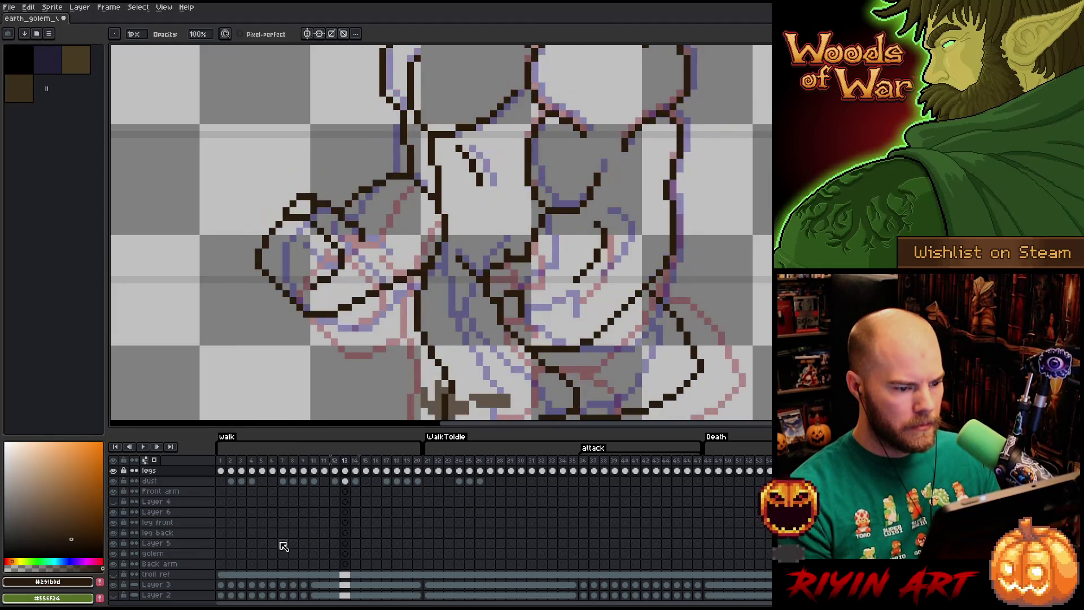
key(Left)
key(Left)
key(Right)
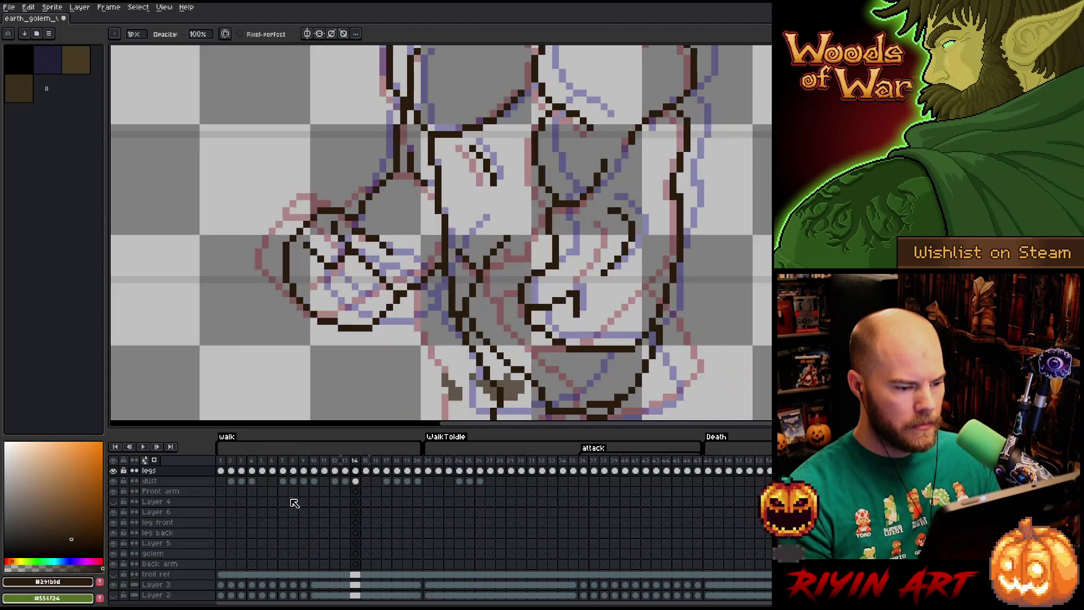
scroll(410, 333, down, 3)
scroll(411, 334, up, 2)
scroll(411, 334, down, 3)
key(Left)
scroll(382, 280, up, 2)
key(Right)
key(Left)
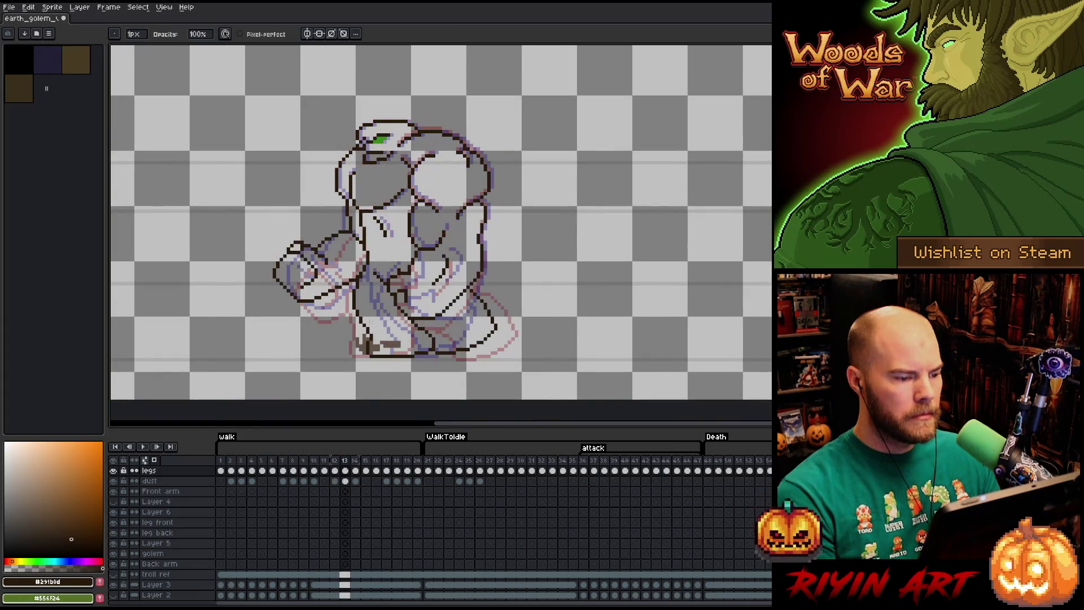
- Lasso the golem's inner chest lines on frame 14 and realign them with one-pixel nudges
key(Right)
key(Right)
key(Right)
key(Left)
key(Right)
key(Left)
key(Left)
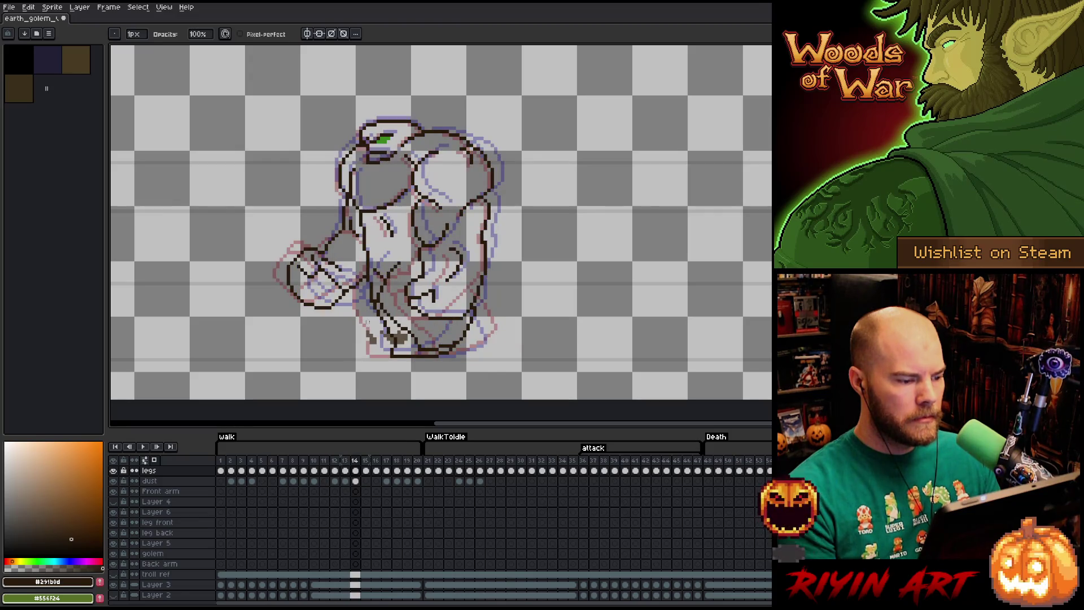
scroll(489, 282, up, 3)
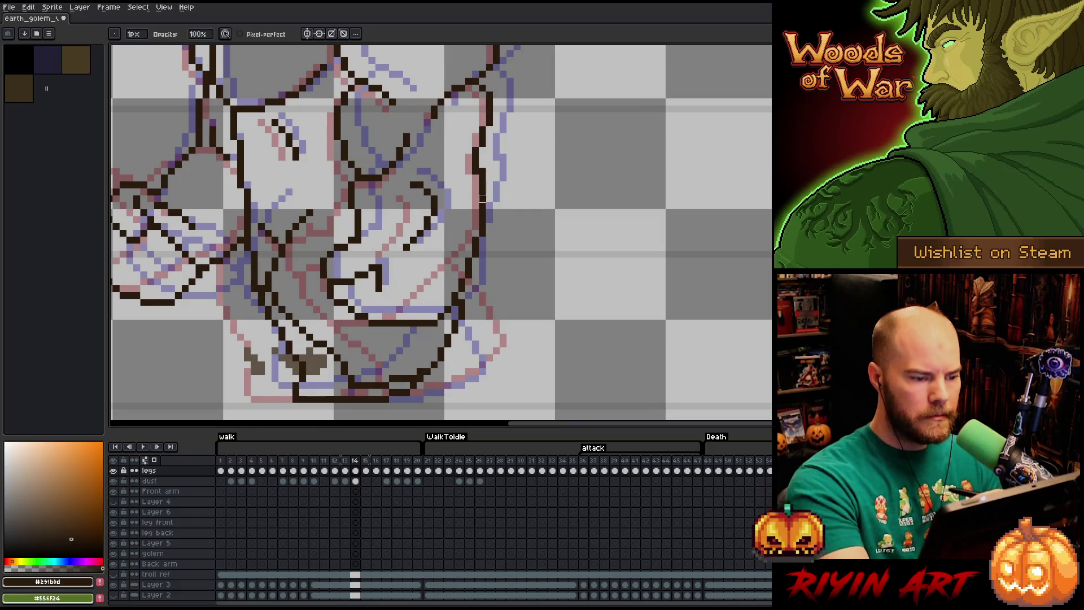
key(m)
mouse_move(447, 184)
mouse_down()
mouse_move(395, 322)
mouse_move(356, 323)
mouse_move(312, 238)
mouse_move(403, 243)
mouse_up()
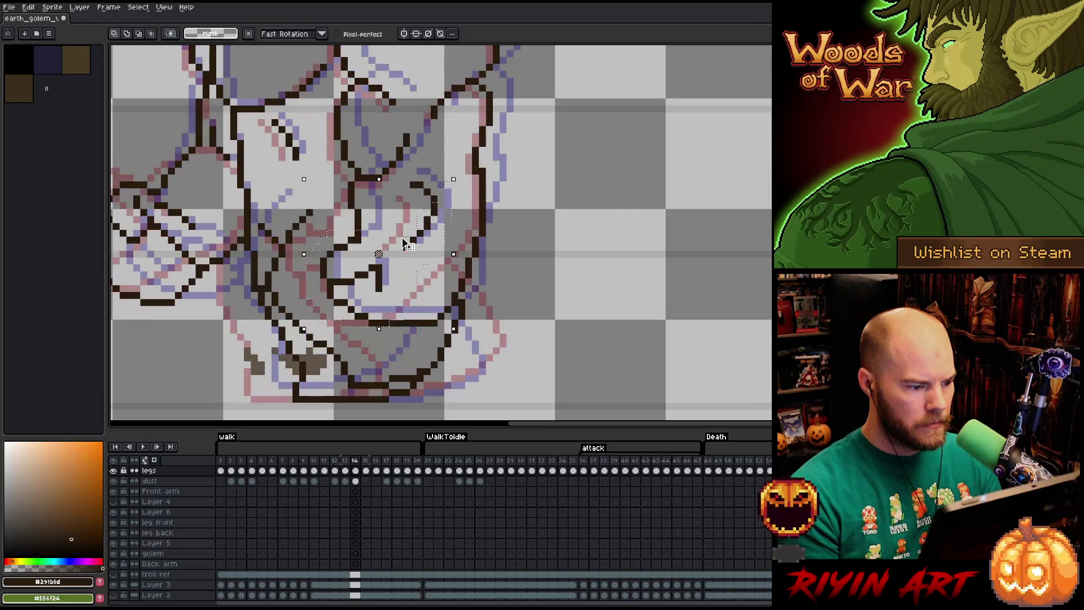
key(Left)
key(Left)
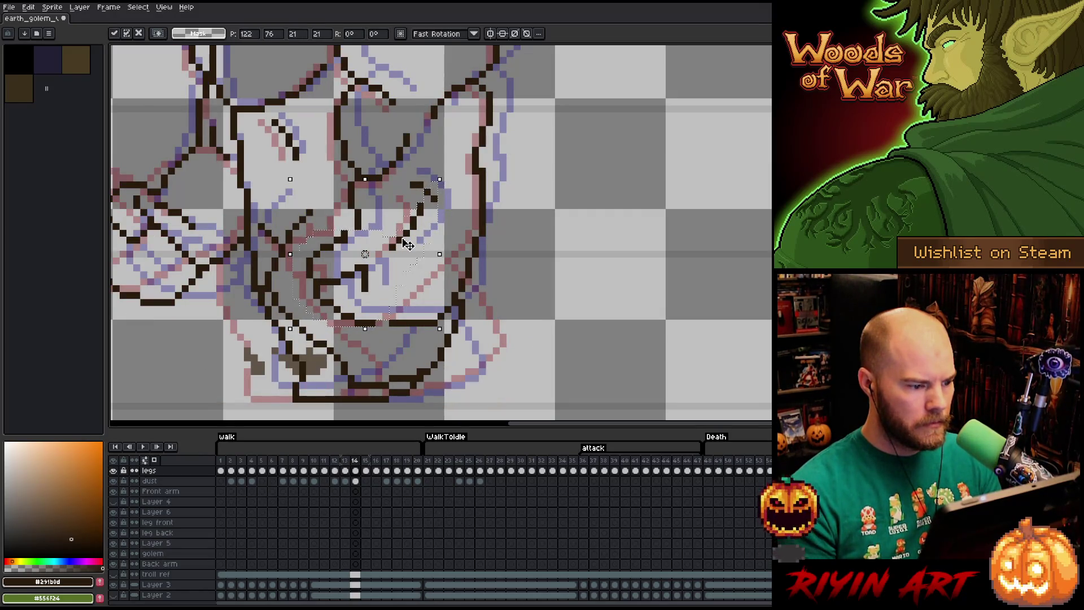
key(Right)
key(Left)
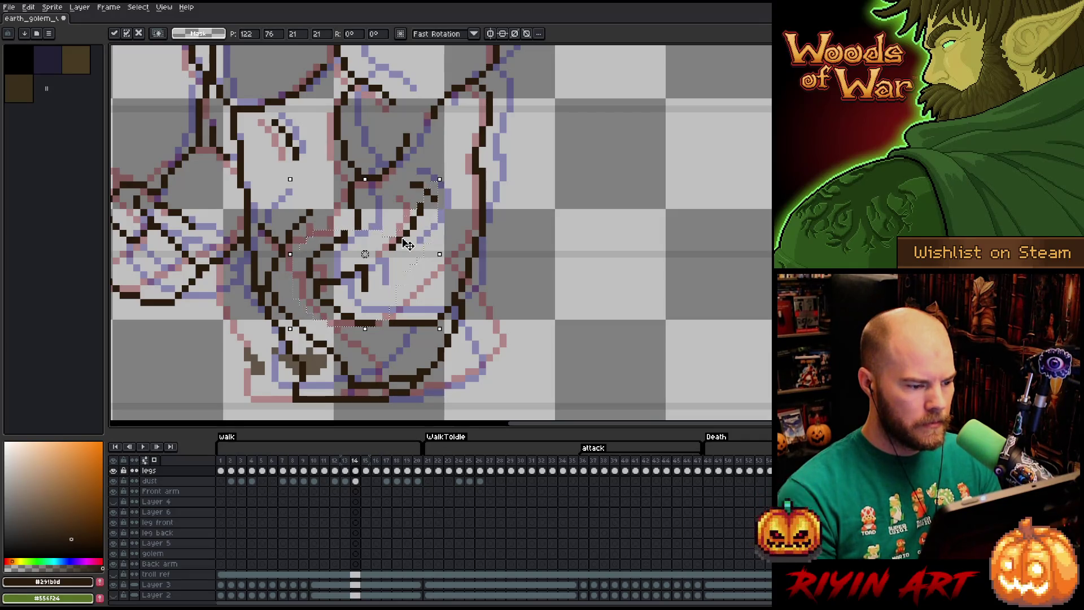
key(Right)
key(ctrl+d)
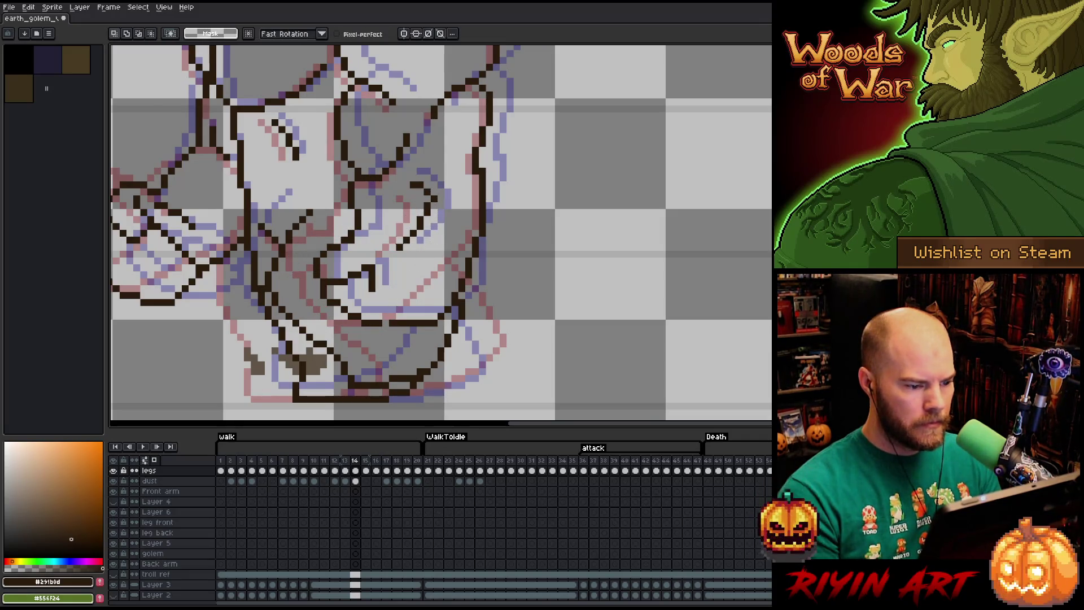
- Check the adjustment against neighbouring frames, save the file, and lasso the right torso outline
key(Right)
key(Left)
key(Right)
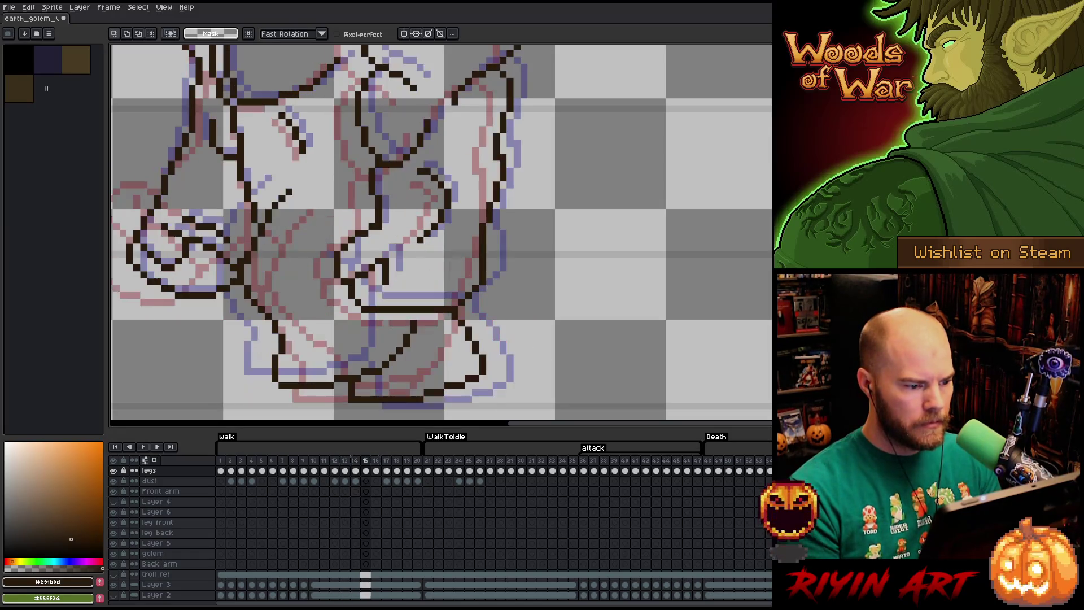
key(Left)
key(b)
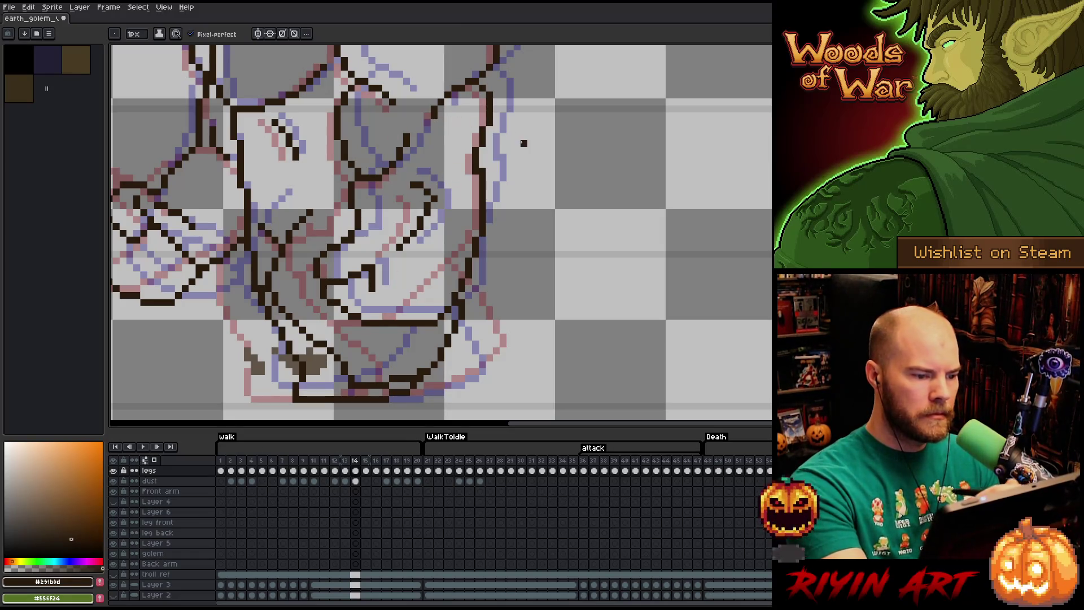
key(e)
key(ctrl+s)
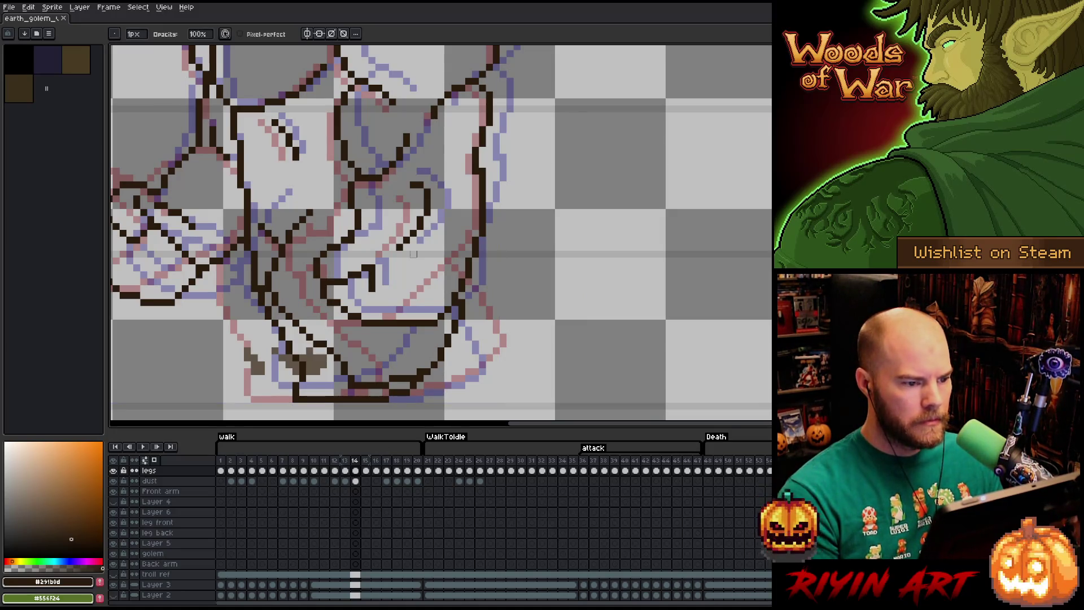
scroll(413, 247, down, 3)
scroll(414, 247, up, 3)
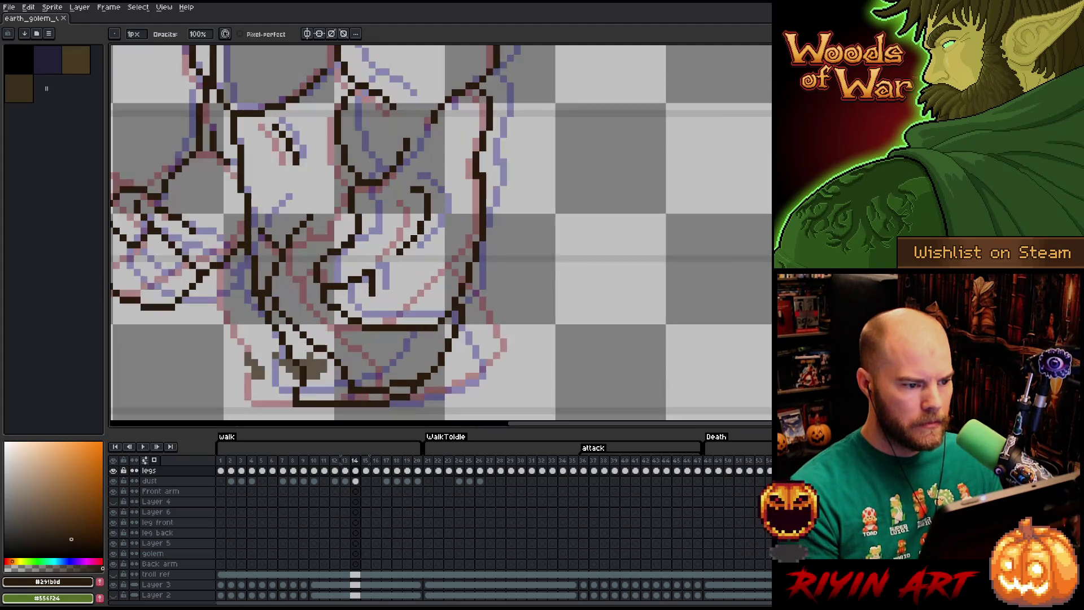
key(q)
mouse_move(475, 99)
mouse_down()
mouse_move(486, 88)
mouse_move(508, 111)
mouse_move(483, 210)
mouse_move(475, 99)
mouse_up()
- Move the selected right torso outline to the right, commit it, and save
drag(489, 143, 500, 141)
key(Return)
key(b)
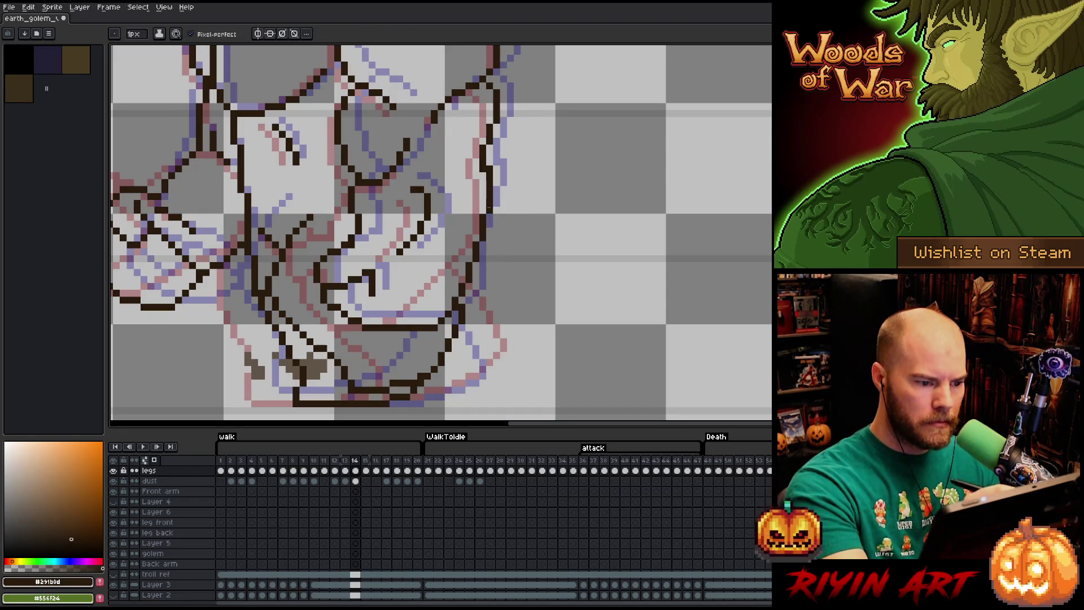
key(e)
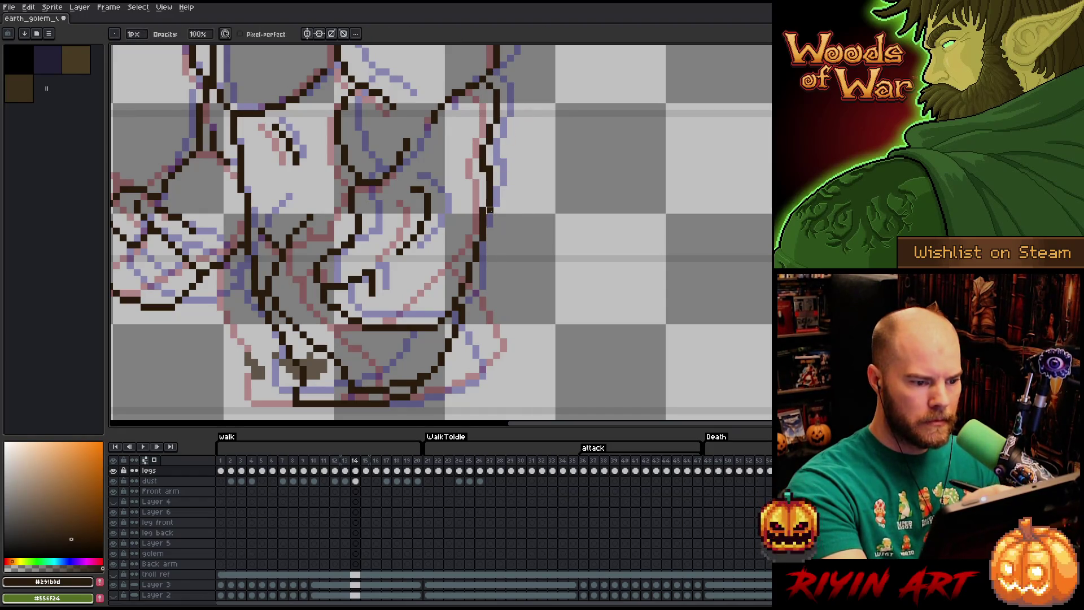
key(ctrl+s)
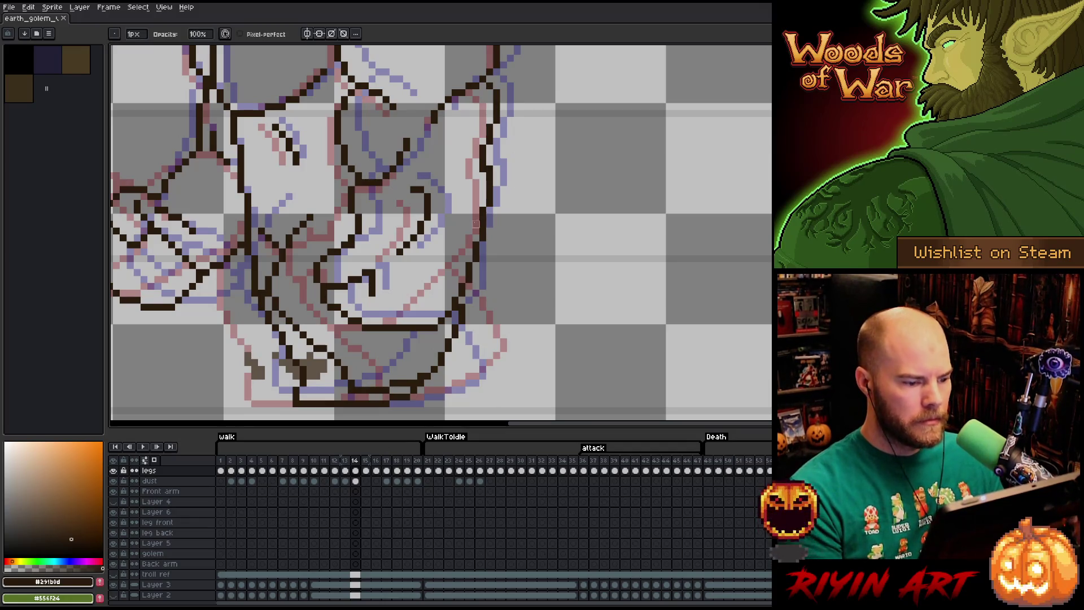
- Add dark outline pixels and hide the coloured reference layers to view the line art
click(461, 281)
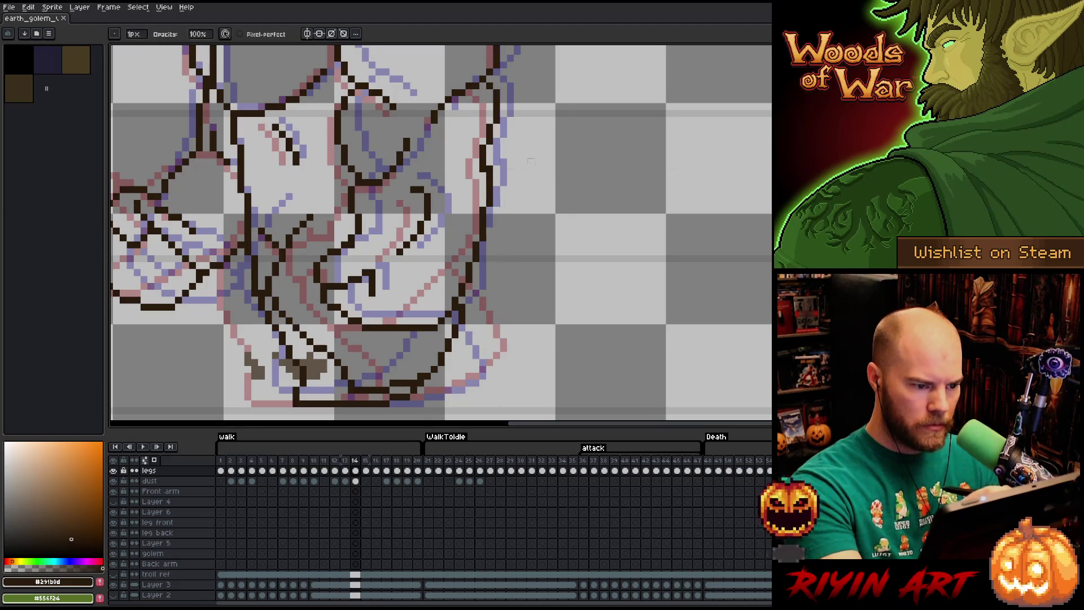
scroll(468, 193, down, 3)
scroll(468, 193, up, 3)
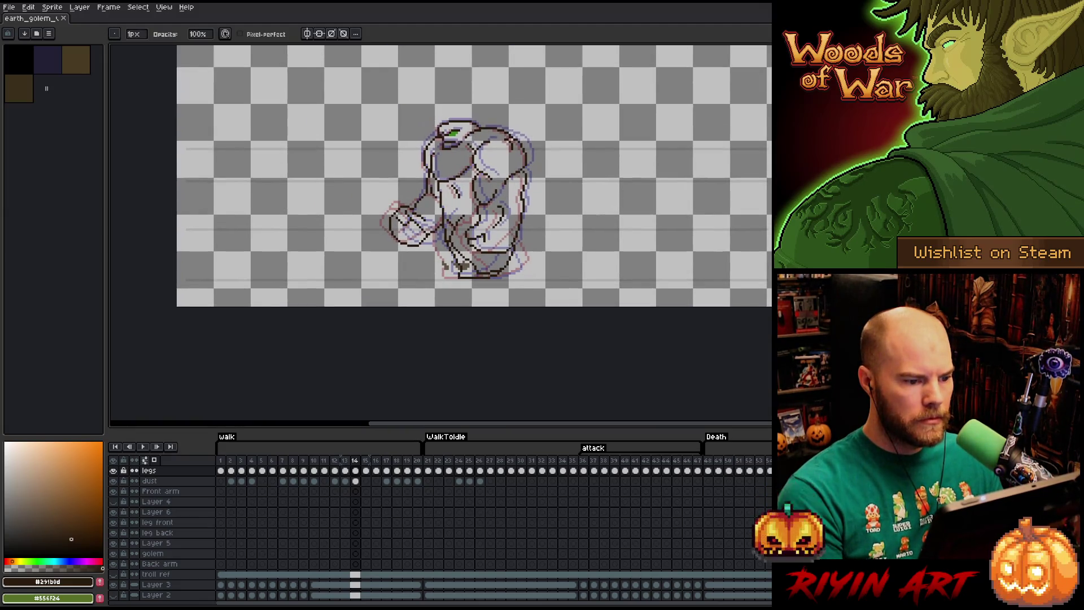
scroll(486, 202, up, 2)
scroll(463, 176, down, 2)
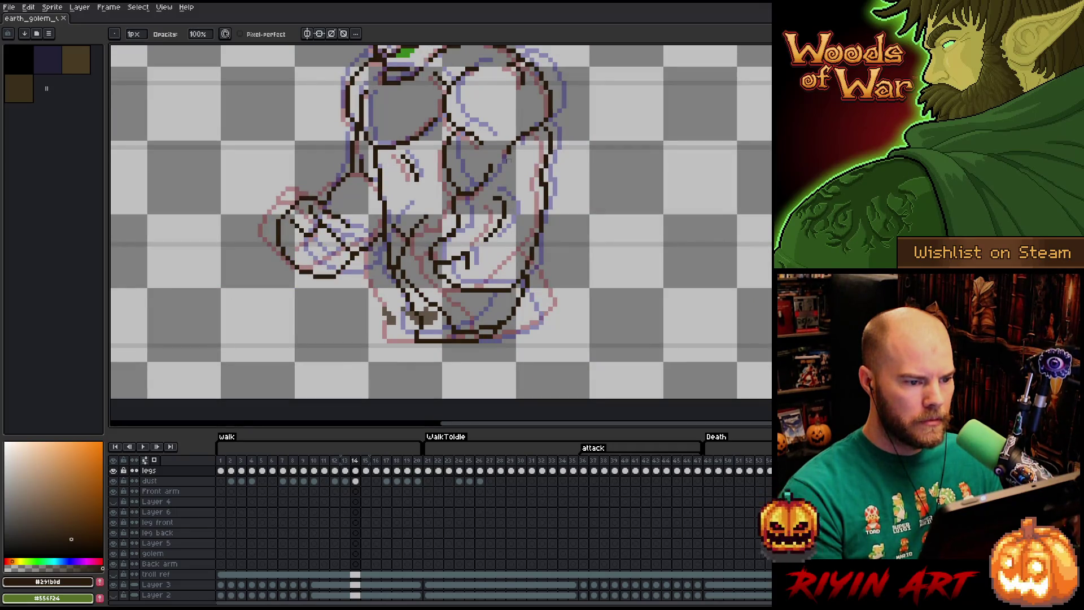
drag(559, 110, 551, 163)
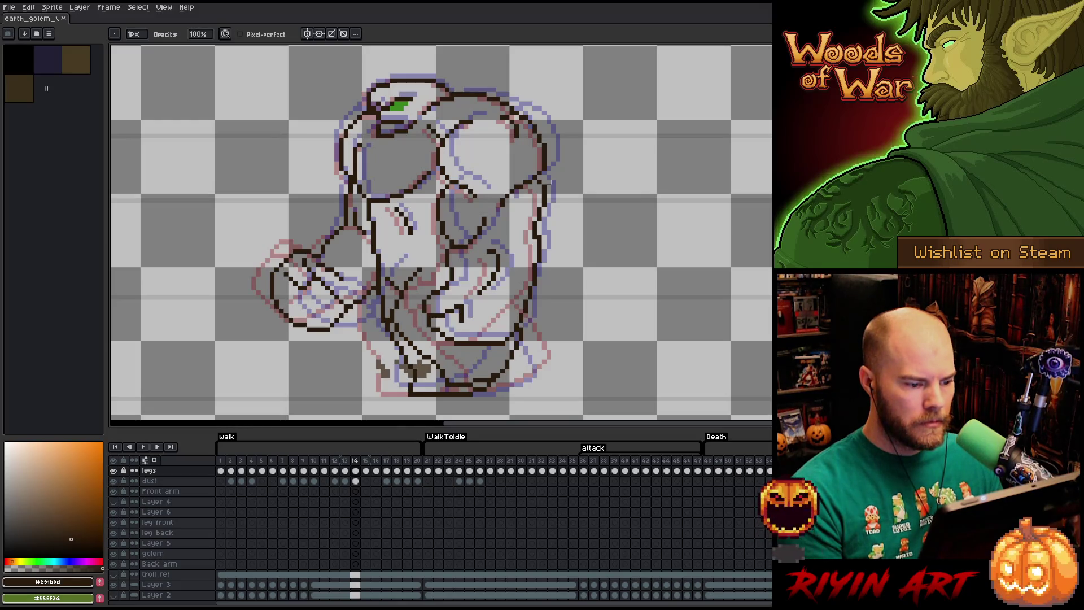
click(114, 595)
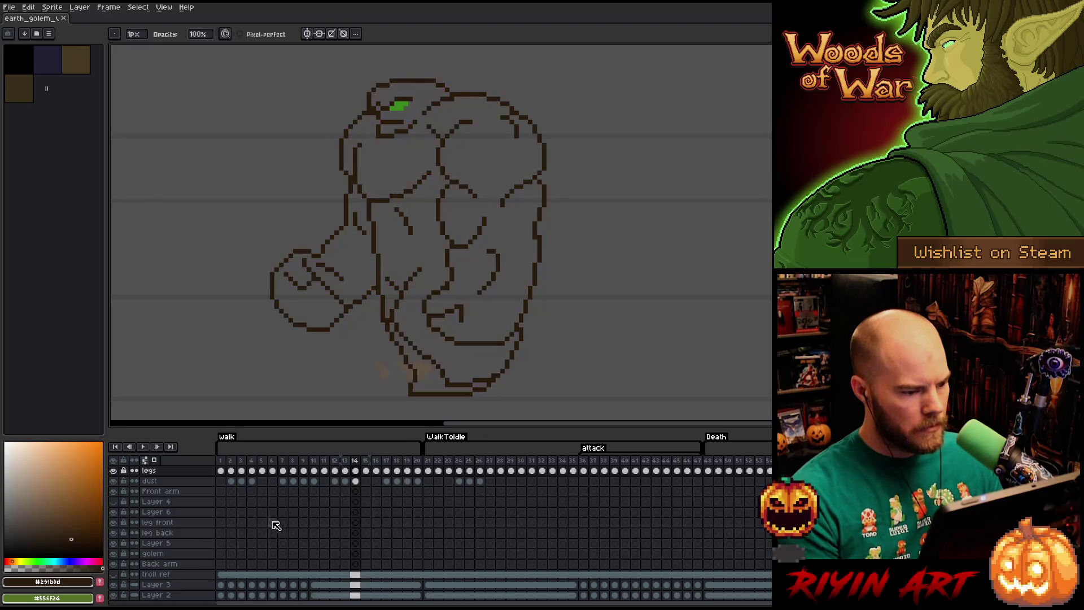
- Play the animation, then flip between frames 12 and 13 and settle on frame 13
key(Return)
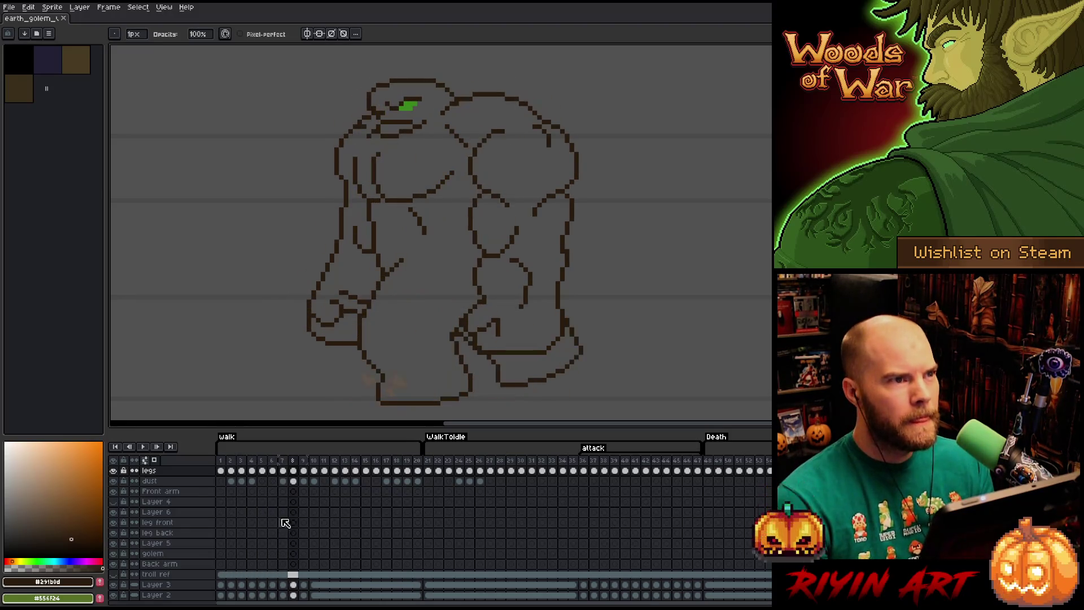
key(Return)
key(Right)
key(Right)
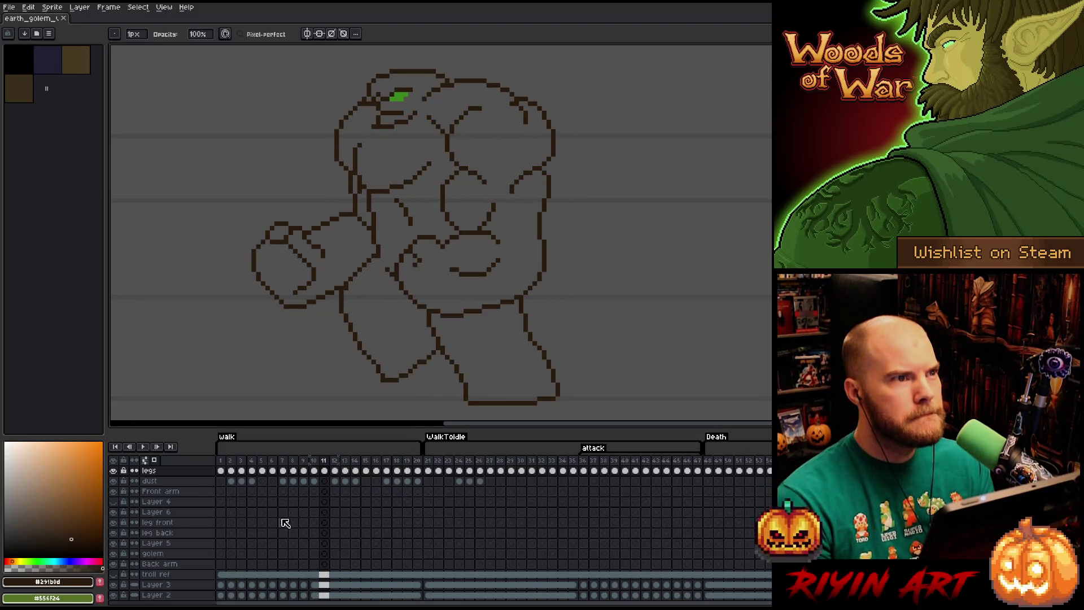
key(Right)
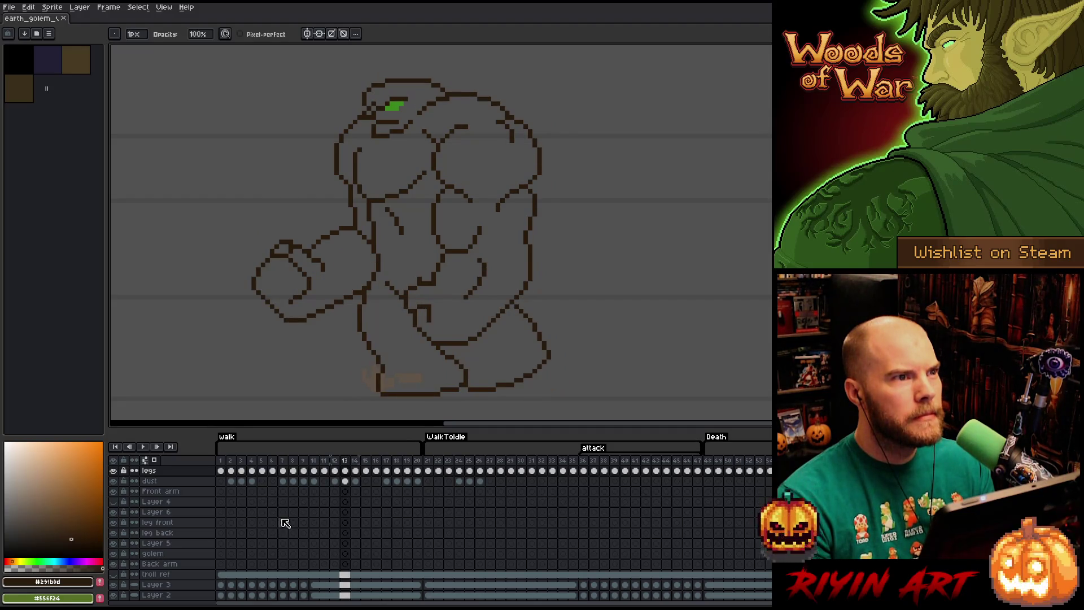
key(Left)
key(Right)
key(Left)
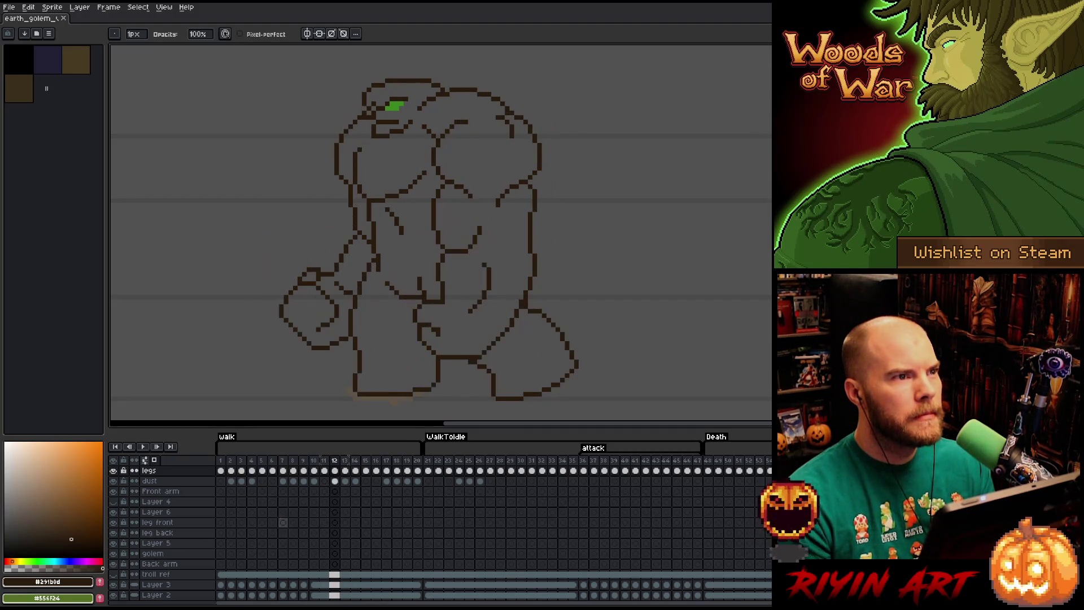
key(Right)
key(Right)
click(350, 481)
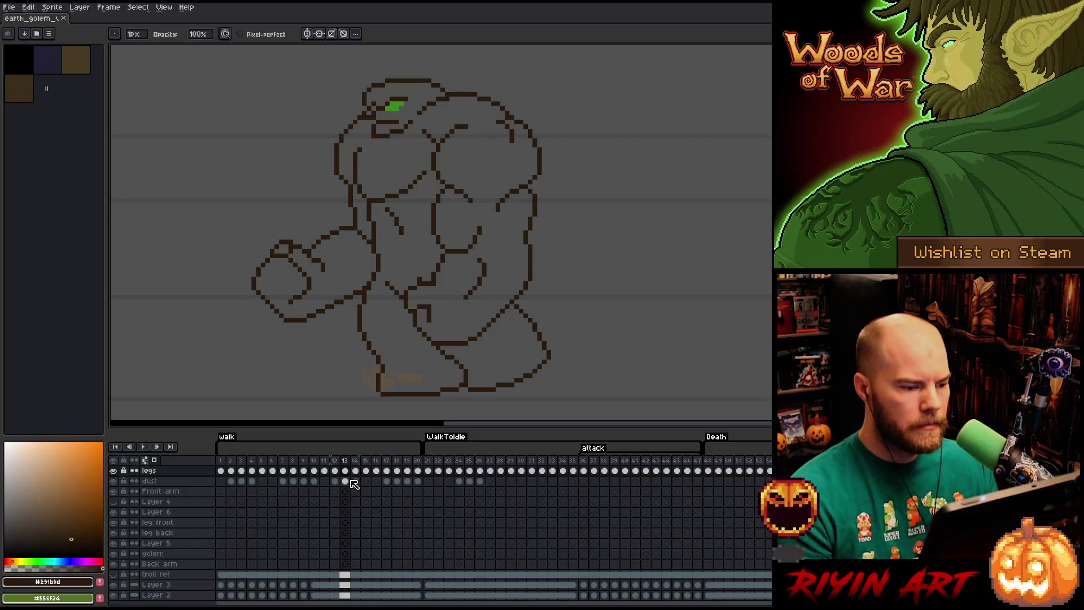
- Move frame 14's fist lines out to the right of the golem
key(m)
mouse_move(548, 258)
mouse_down()
mouse_move(453, 255)
mouse_move(404, 300)
mouse_move(412, 326)
mouse_move(448, 348)
mouse_move(494, 323)
mouse_move(551, 261)
mouse_up()
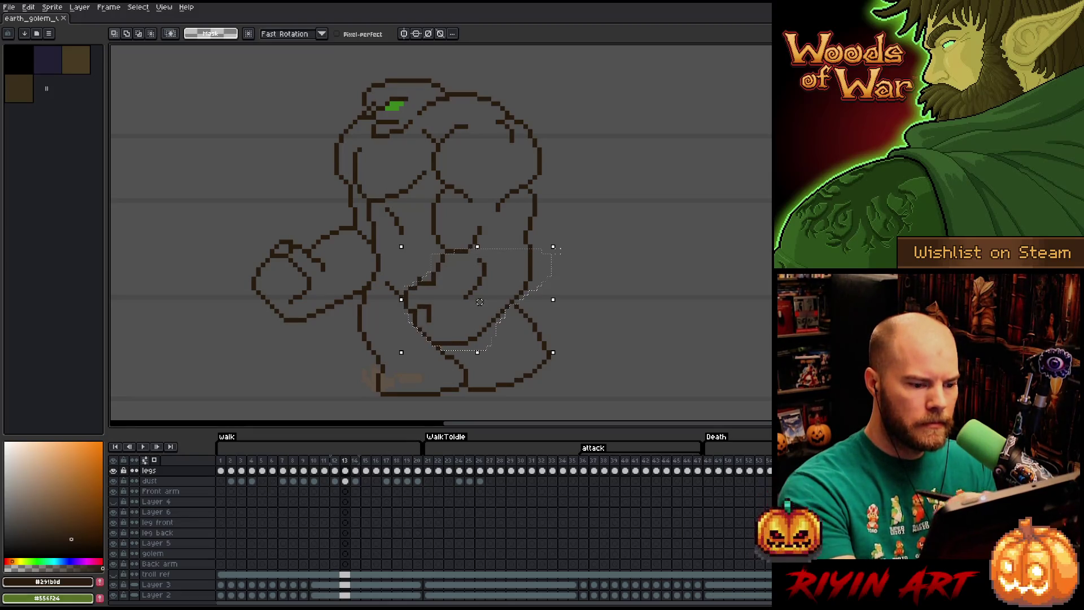
key(period)
drag(480, 302, 627, 302)
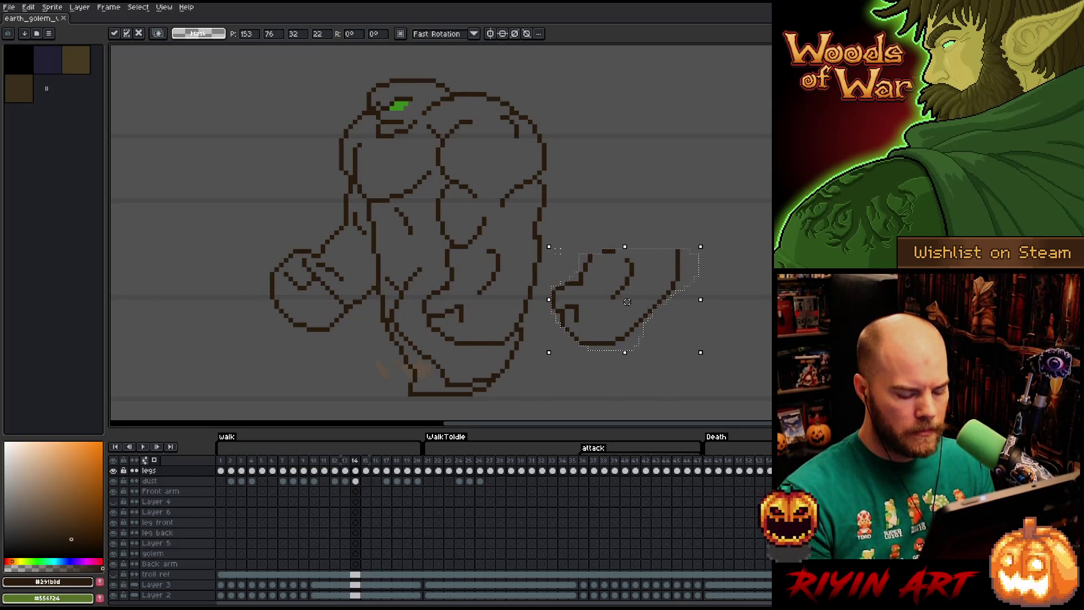
key(comma)
key(comma)
key(comma)
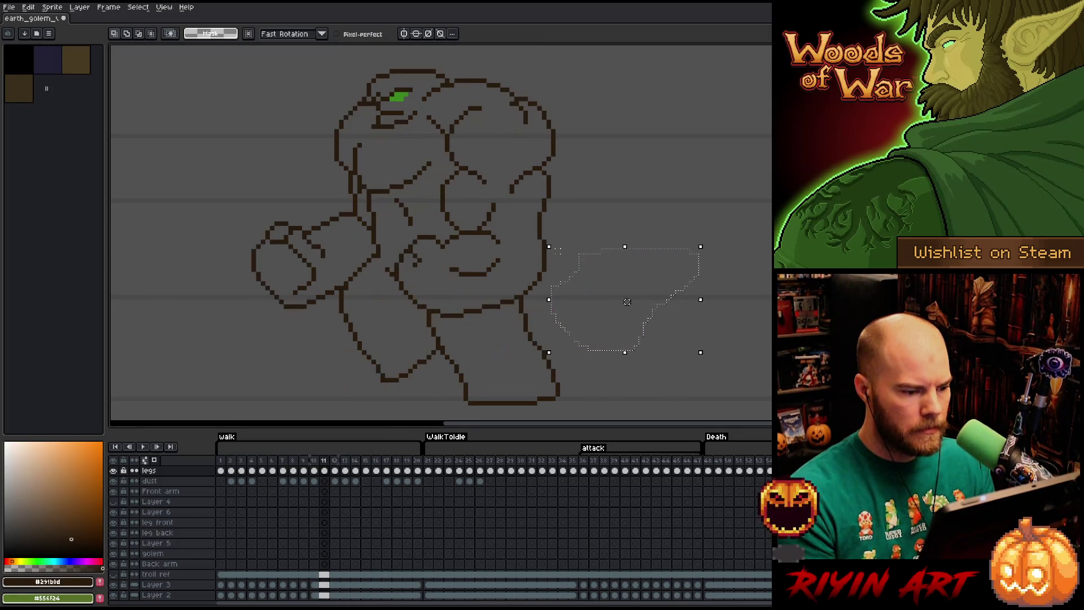
click(557, 251)
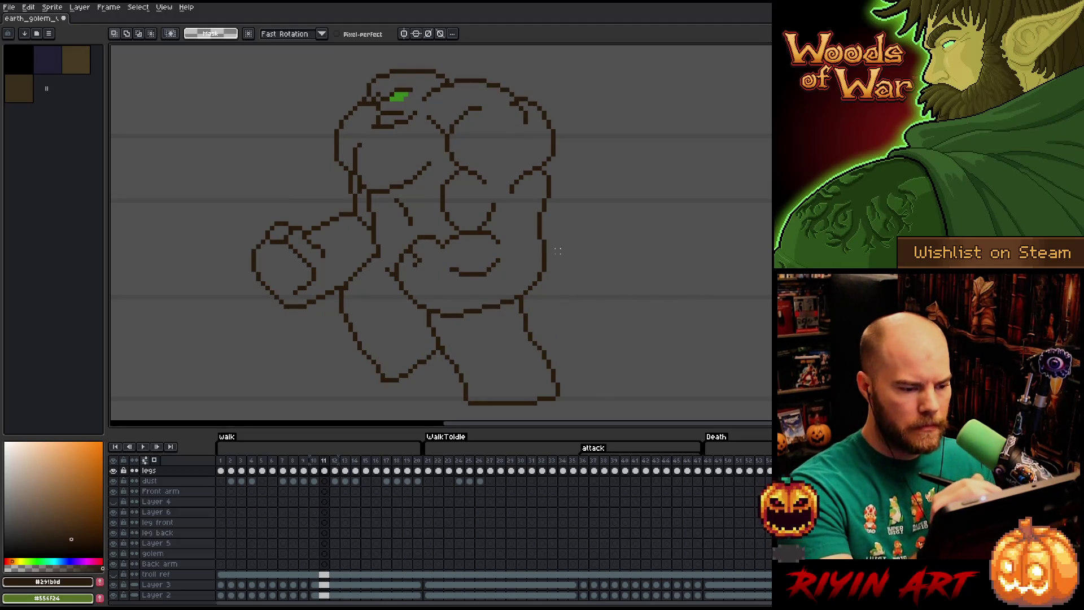
- Copy frame 11's fist lines into frame 13 beside the golem, then begin erasing the old diagonal body line
key(comma)
key(period)
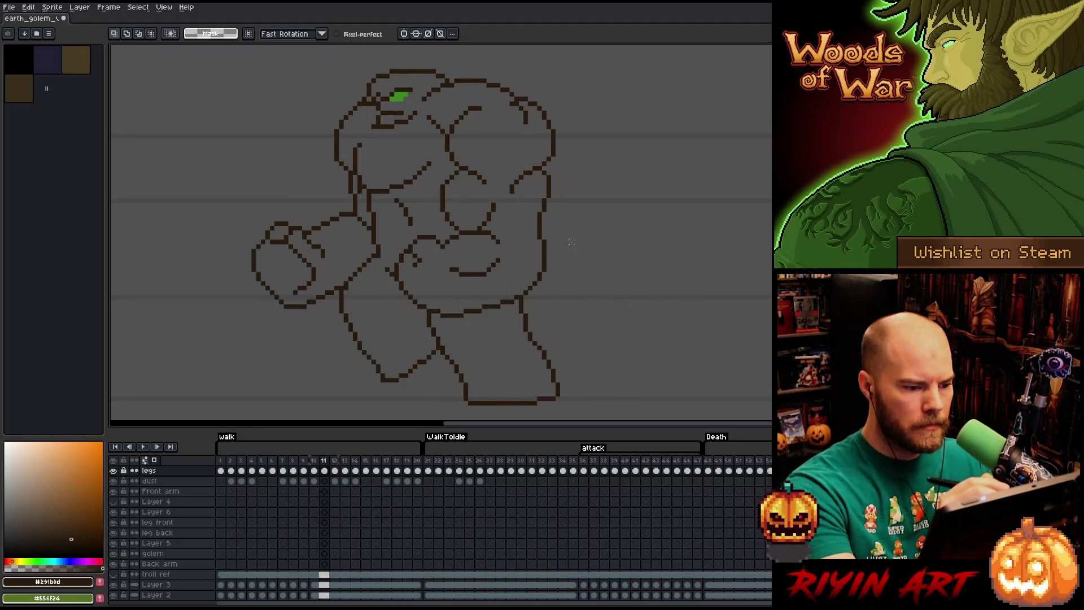
mouse_move(547, 271)
mouse_down()
mouse_move(460, 314)
mouse_move(414, 307)
mouse_up()
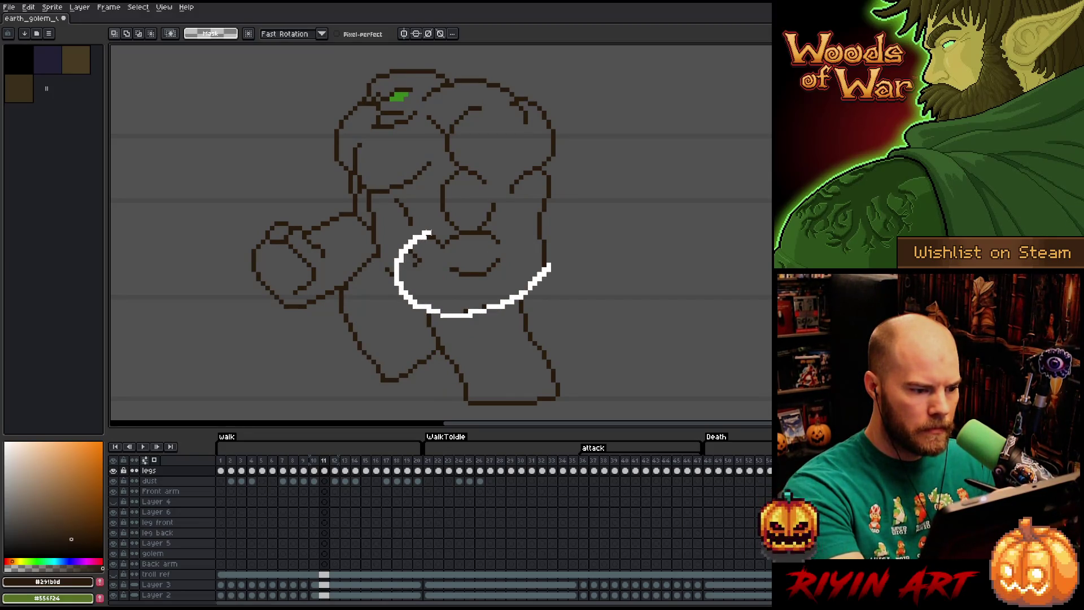
drag(551, 237, 570, 257)
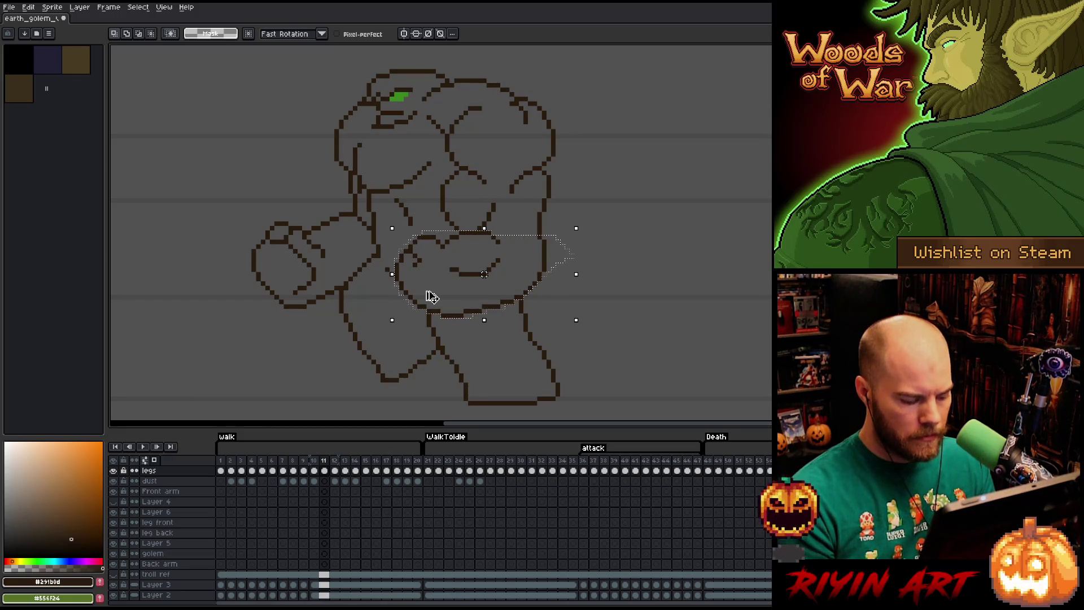
key(period)
key(period)
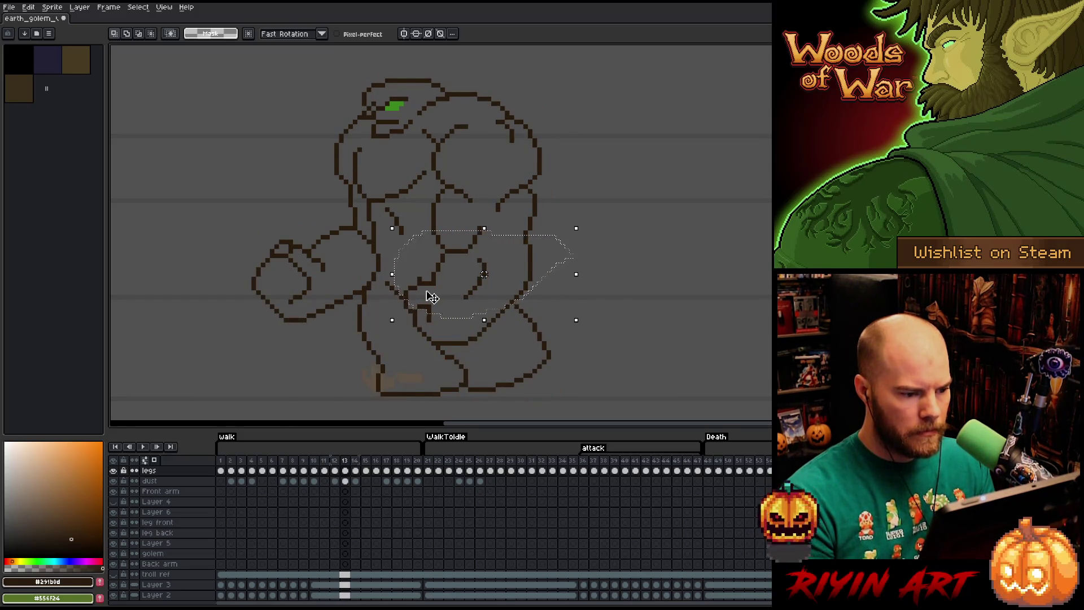
key(comma)
key(ctrl+c)
key(period)
key(ctrl+v)
drag(484, 274, 632, 274)
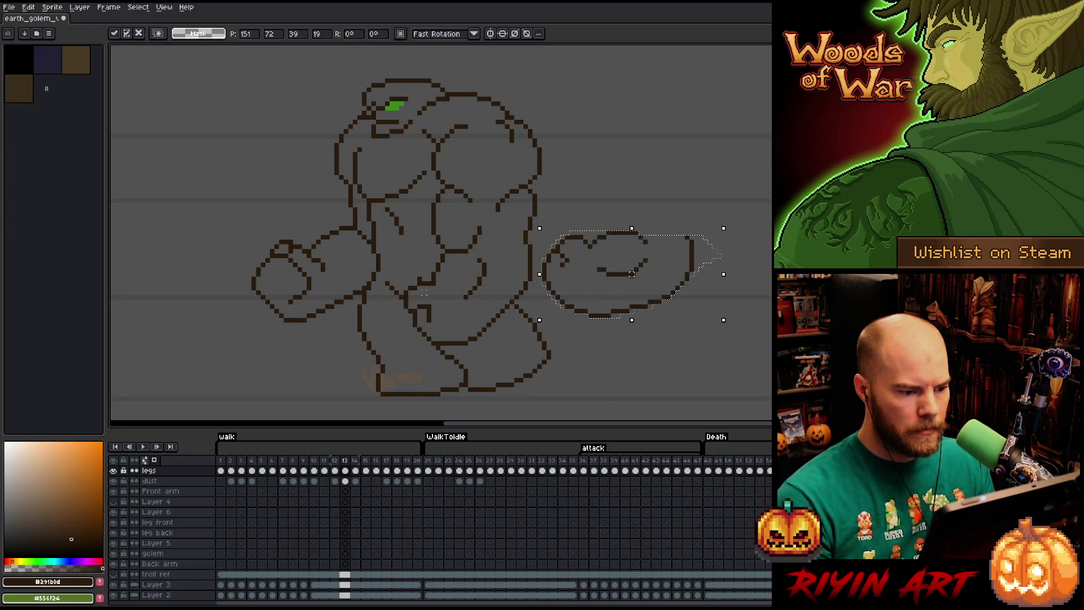
key(ctrl+d)
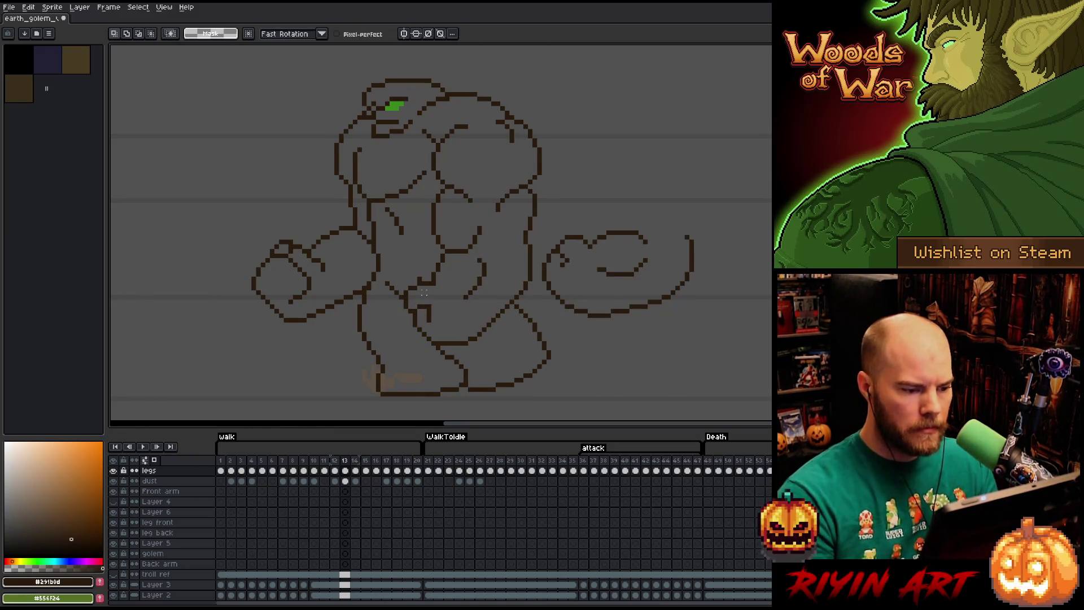
key(b)
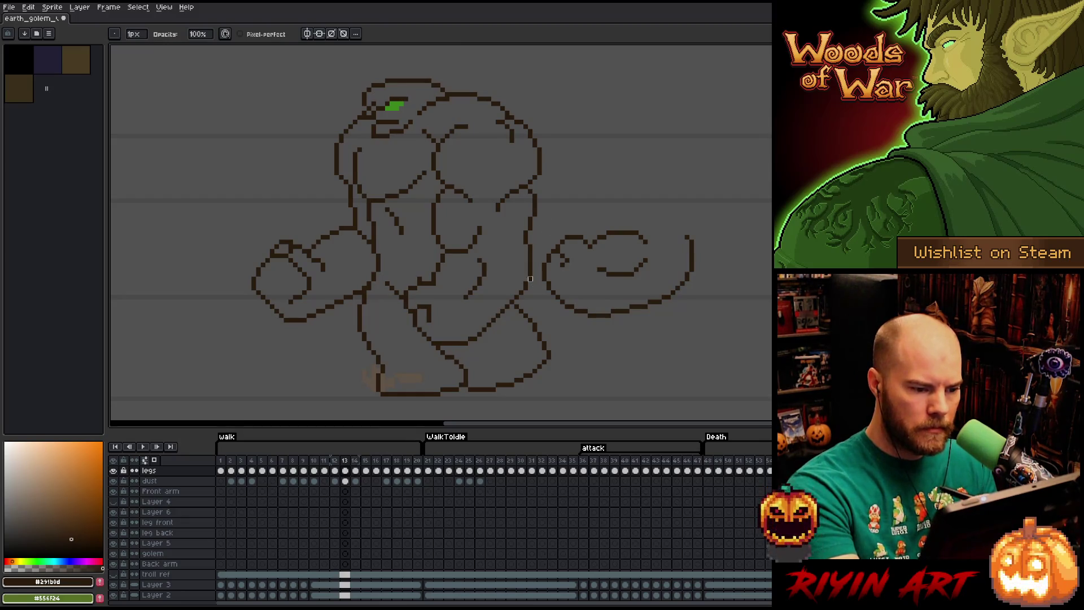
drag(521, 293, 469, 341)
- Erase frame 13's leftover torso strokes and stray leg line, then lasso the set-aside fist lines
drag(481, 282, 466, 301)
mouse_move(480, 258)
mouse_down()
mouse_move(484, 276)
mouse_move(427, 267)
mouse_move(428, 317)
mouse_move(424, 274)
mouse_up()
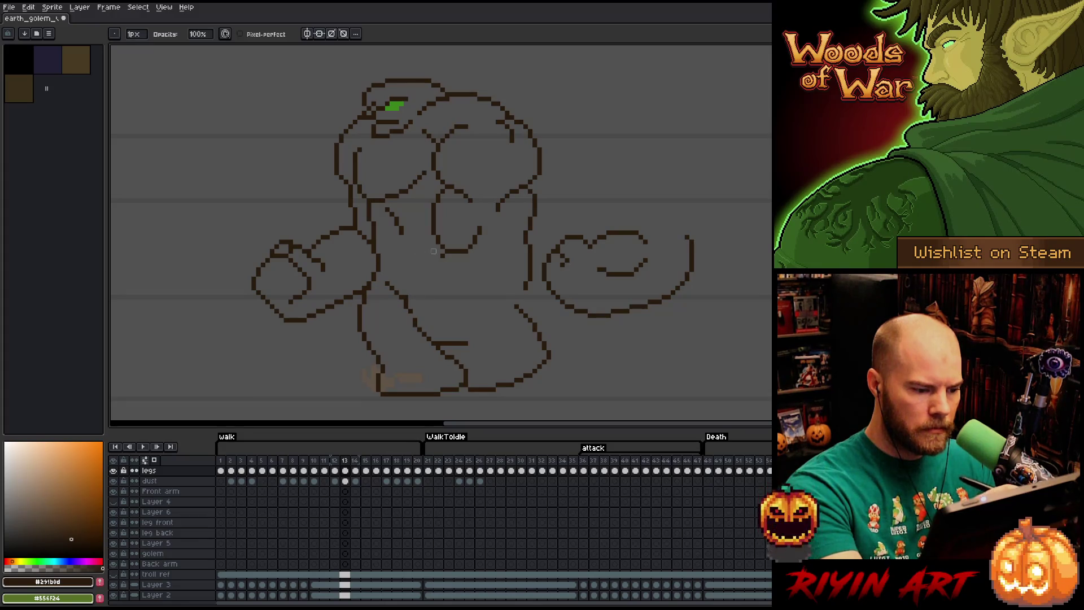
mouse_move(415, 316)
mouse_down()
mouse_move(420, 325)
mouse_move(422, 286)
mouse_up()
key(b)
key(e)
key(b)
key(e)
drag(438, 338, 479, 343)
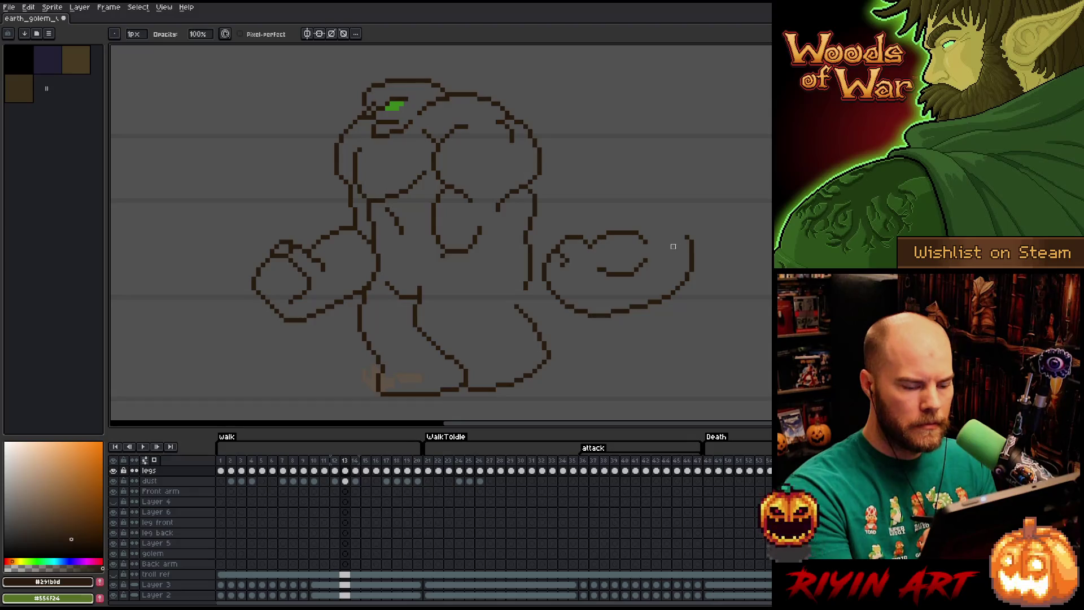
key(q)
mouse_move(713, 281)
mouse_down()
mouse_move(648, 319)
mouse_move(539, 251)
mouse_move(743, 267)
mouse_up()
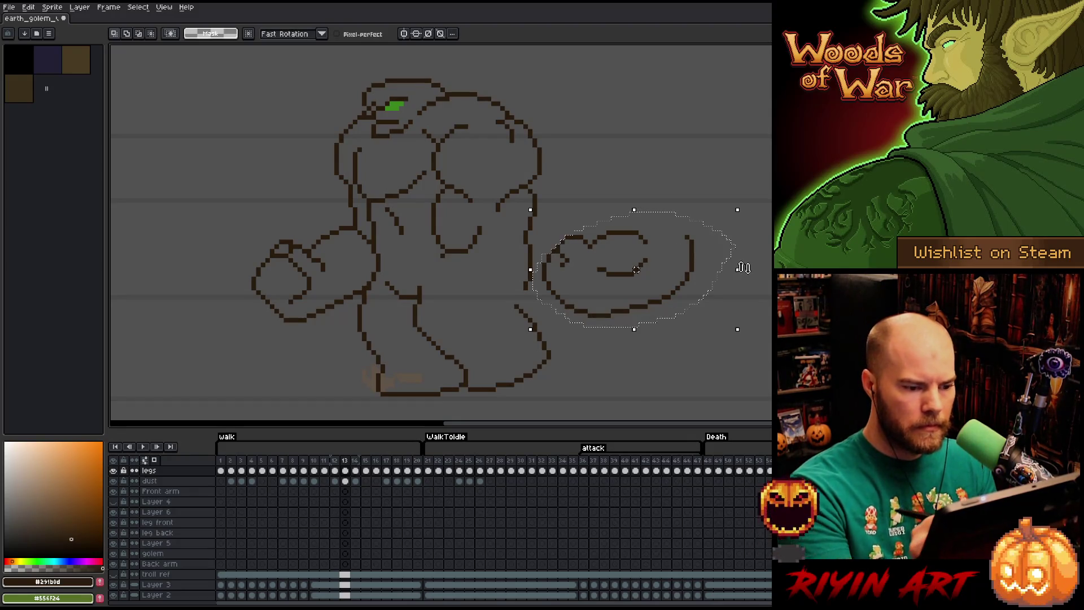
- Recolour the set-aside fist lines green, drop them onto the torso, and compare with frame 12
key(shift+r)
click(415, 443)
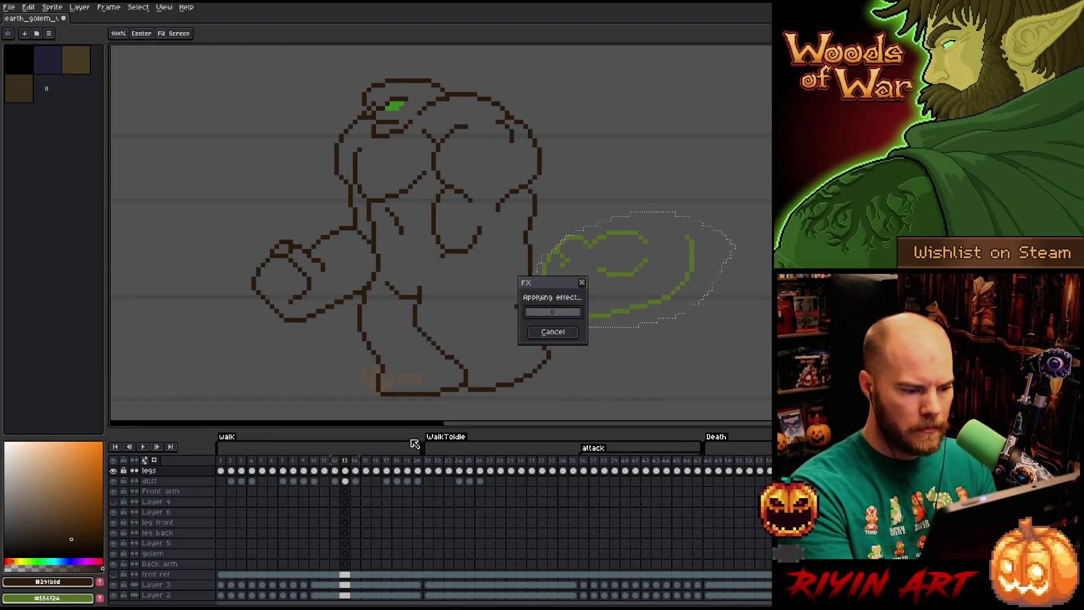
mouse_move(695, 270)
mouse_down()
mouse_move(542, 310)
mouse_move(524, 304)
mouse_move(533, 294)
mouse_up()
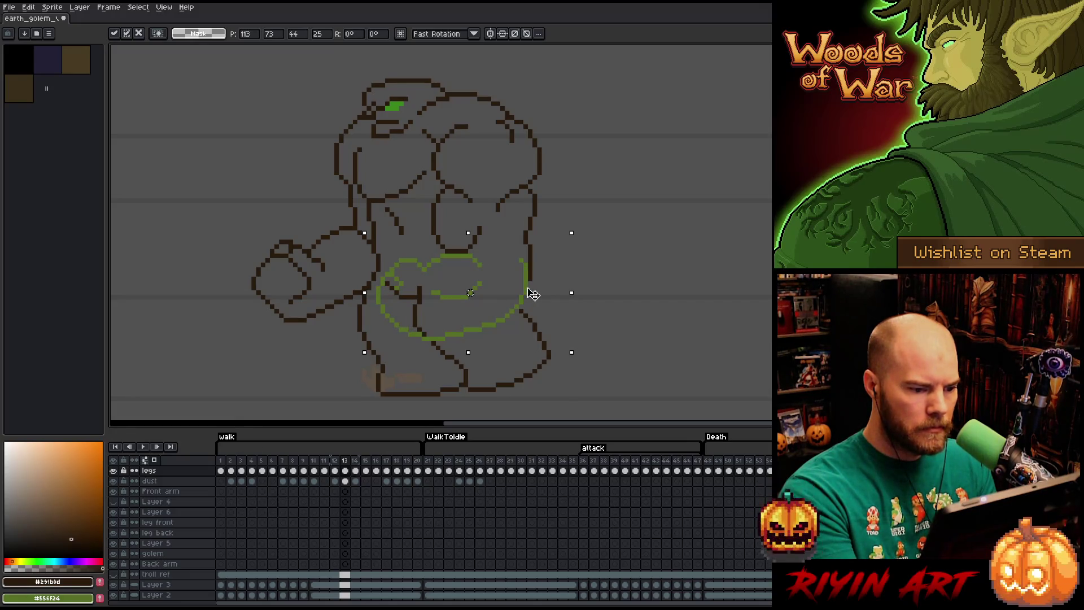
click(586, 260)
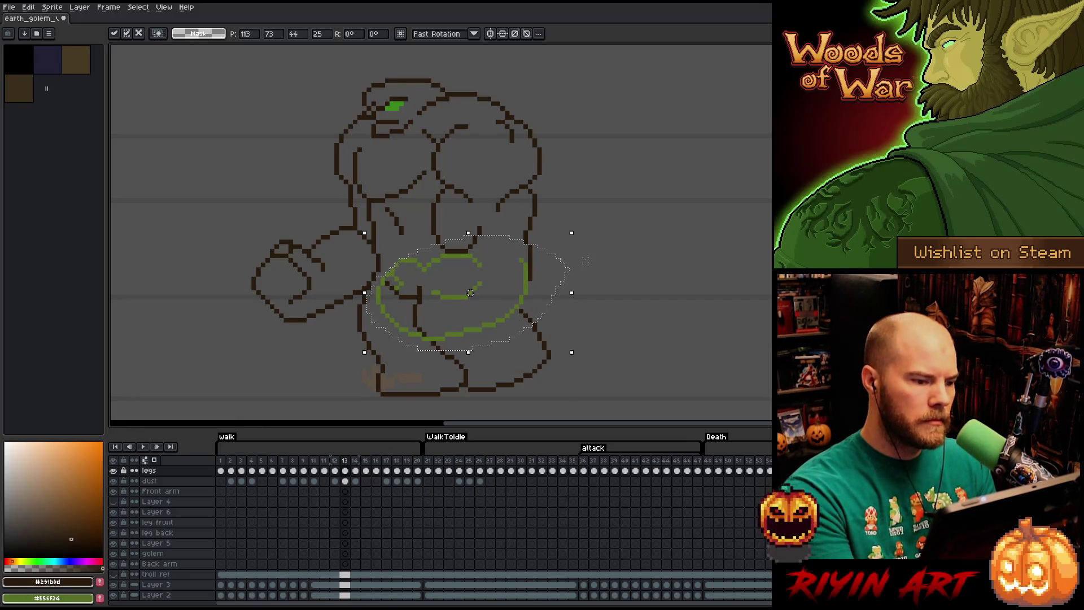
key(Left)
key(Right)
key(Left)
key(Right)
key(Right)
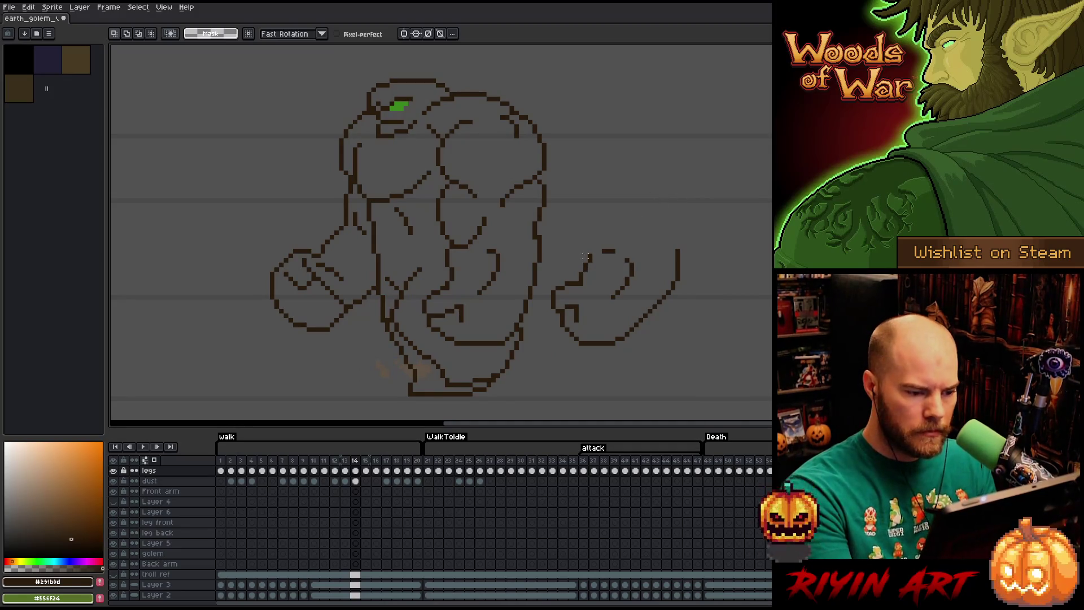
- Copy frame 14's fist lines into frame 15 and place them right of the golem
key(Right)
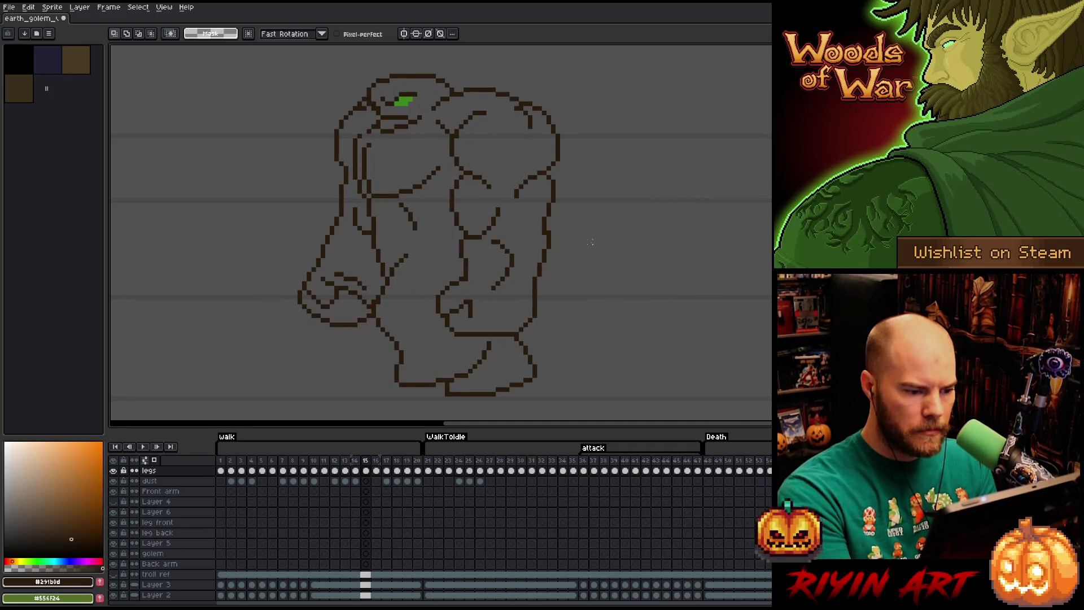
key(Right)
key(Left)
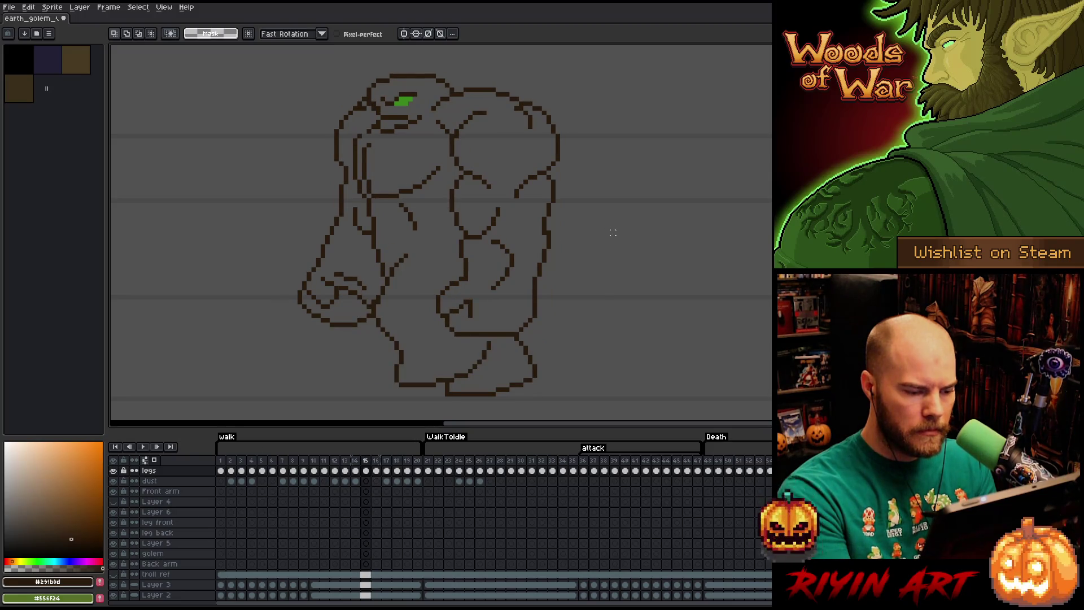
key(Left)
mouse_move(530, 246)
mouse_down()
mouse_move(544, 244)
mouse_move(515, 332)
mouse_move(455, 348)
mouse_move(420, 285)
mouse_move(455, 248)
mouse_move(530, 234)
mouse_move(539, 244)
mouse_up()
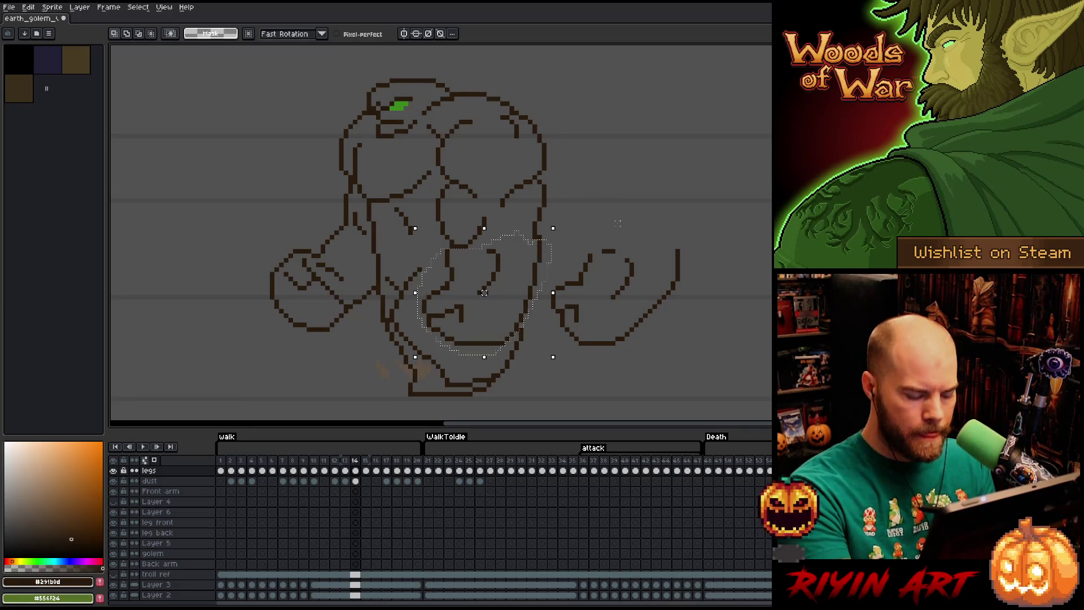
key(Right)
key(ctrl+t)
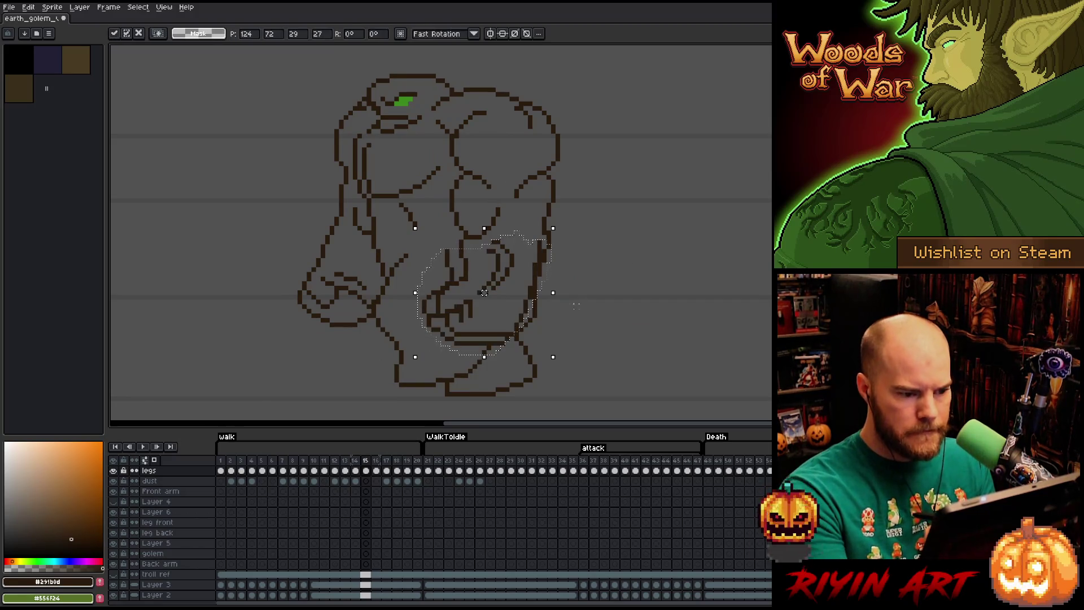
drag(542, 259, 685, 259)
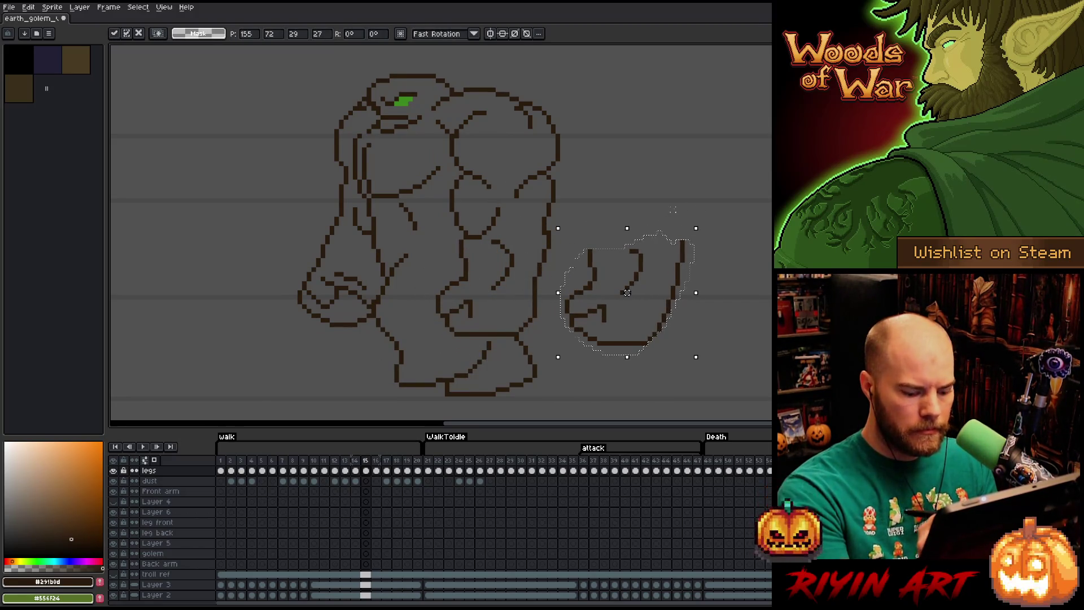
key(Return)
- Back on frame 14, erase the old fist lines from the golem's torso
key(Left)
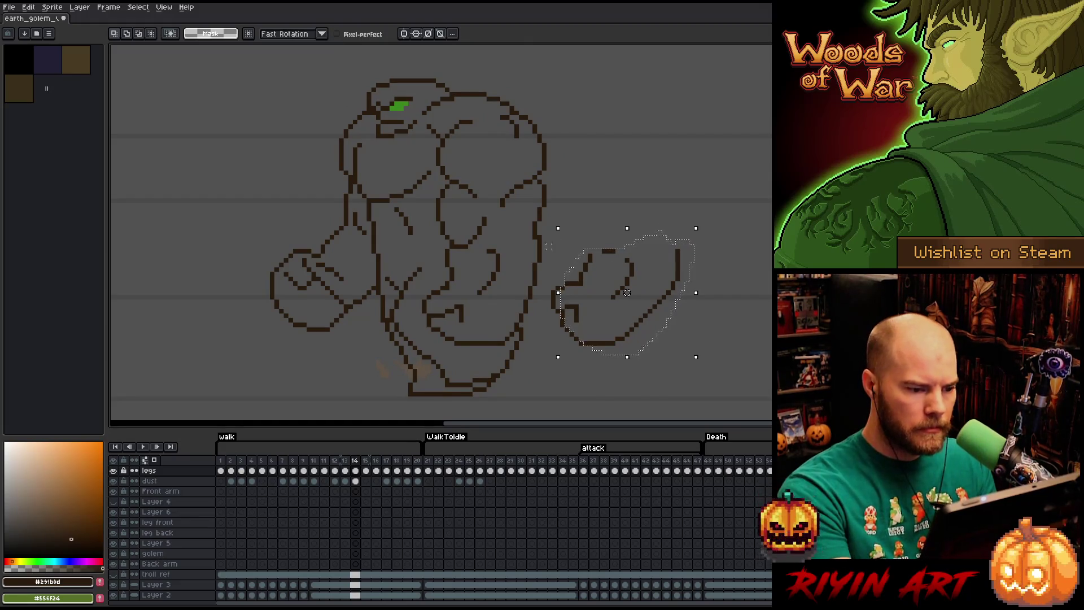
key(ctrl+d)
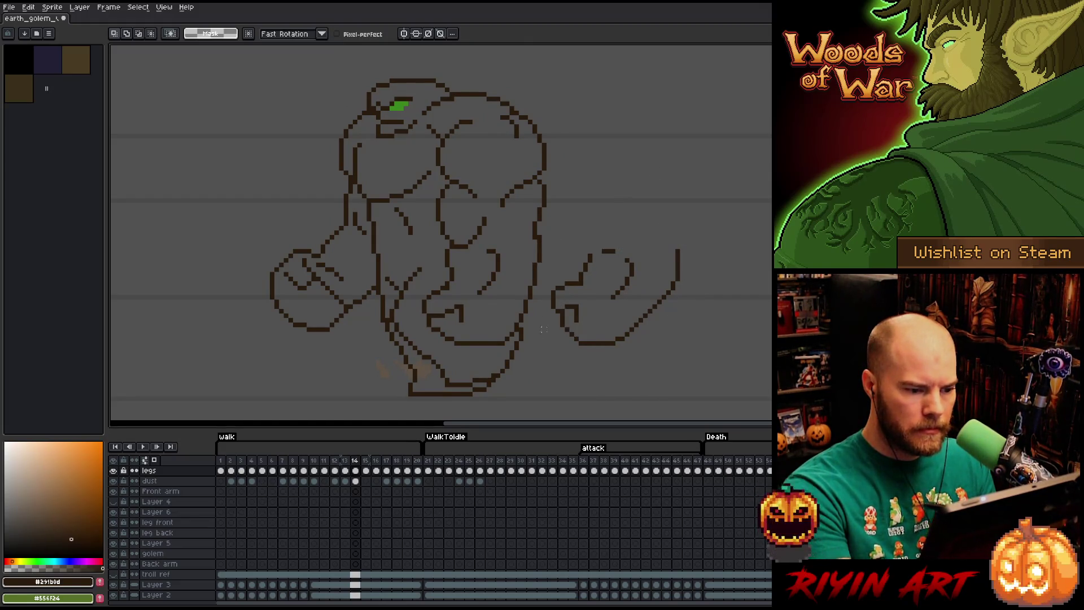
key(b)
mouse_move(522, 311)
mouse_down()
mouse_move(496, 342)
mouse_move(443, 334)
mouse_move(427, 307)
mouse_move(450, 270)
mouse_move(450, 310)
mouse_move(467, 310)
mouse_move(484, 348)
mouse_up()
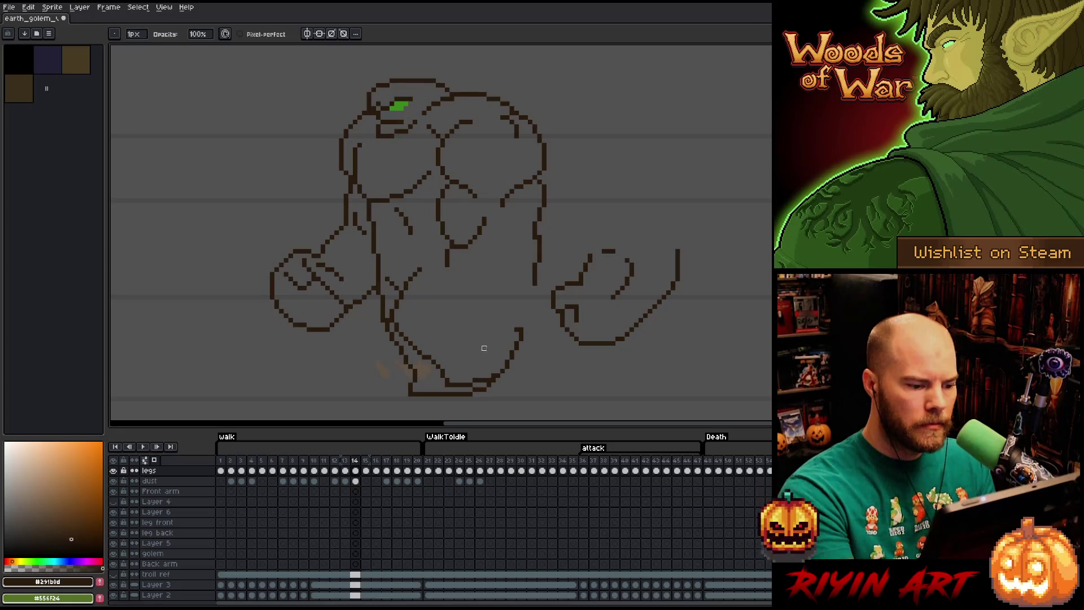
- Recolour the set-aside fist lines green and move them onto the golem's torso
key(q)
mouse_move(722, 313)
mouse_down()
mouse_move(564, 256)
mouse_move(562, 370)
mouse_up()
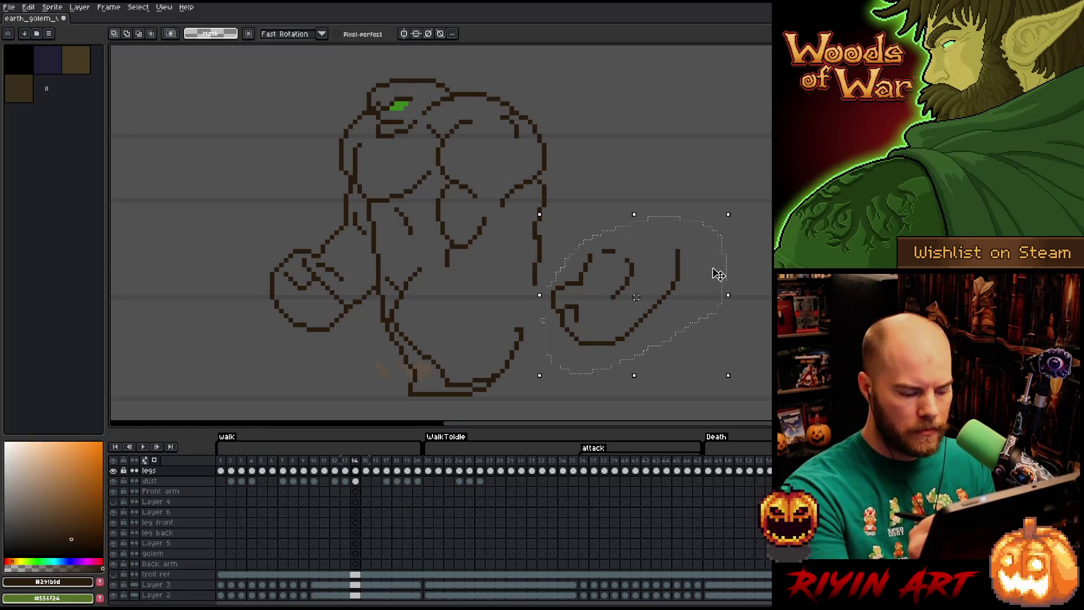
key(shift+r)
key(Return)
drag(698, 289, 540, 288)
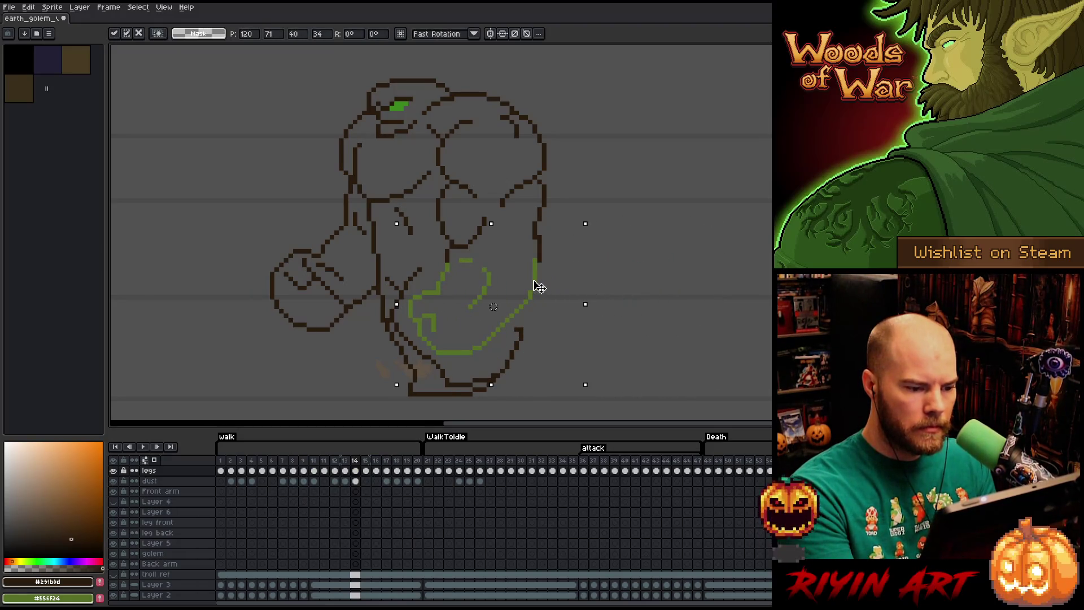
key(comma)
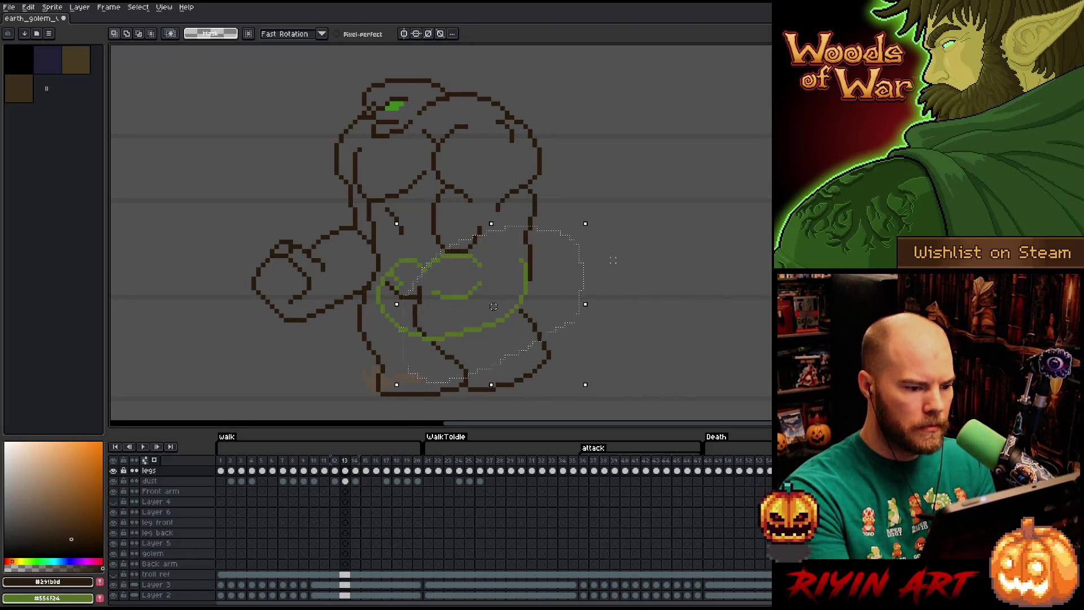
- Pick up the placed fist lines on frame 14 and flip through frames 12–15 to compare
key(period)
click(539, 284)
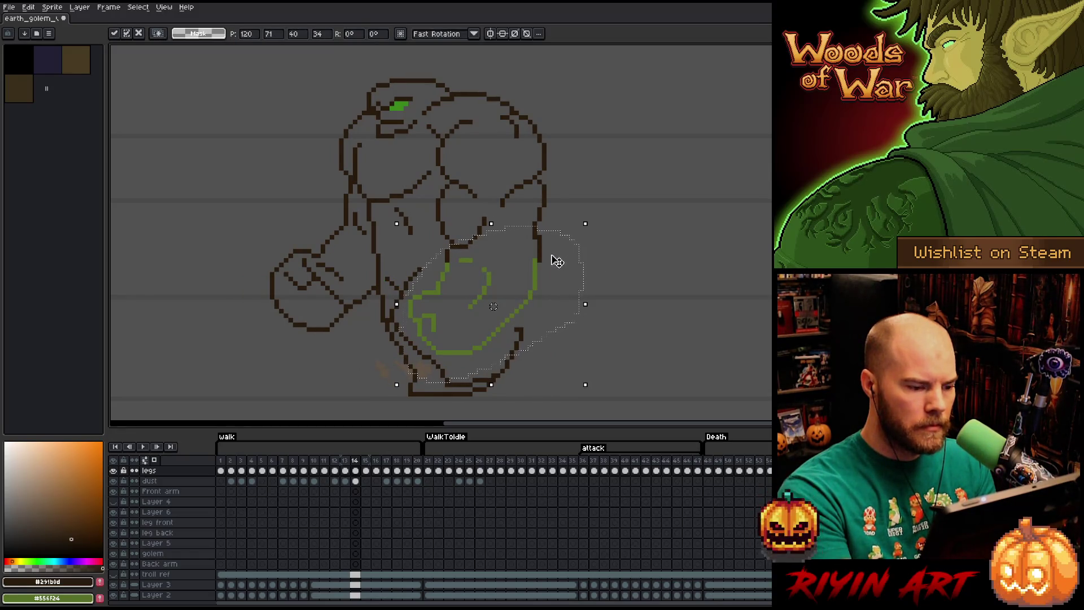
key(comma)
key(comma)
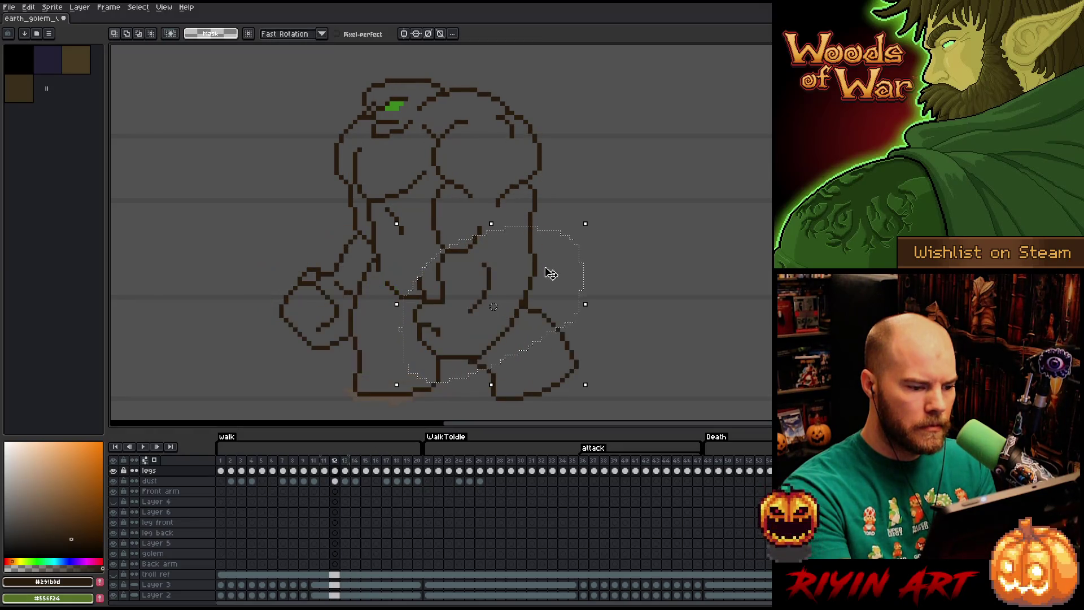
key(period)
key(period)
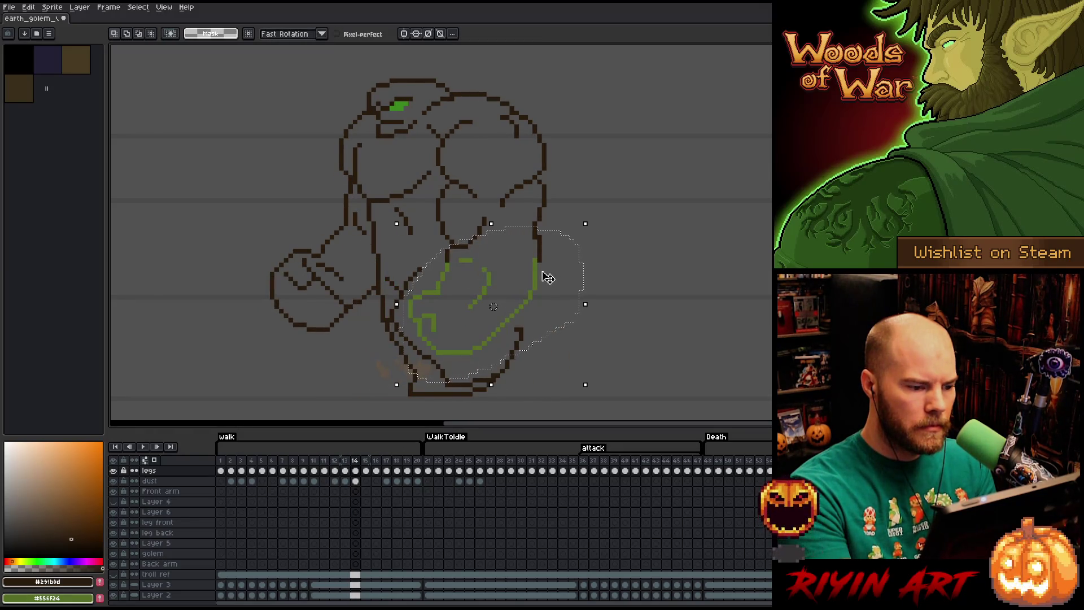
key(comma)
key(comma)
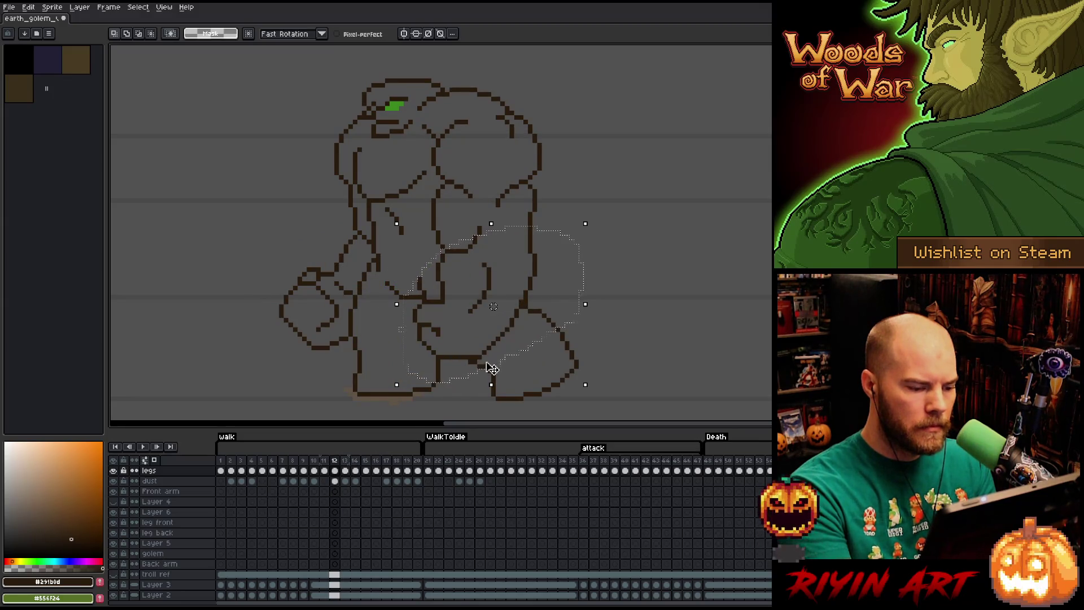
key(period)
key(period)
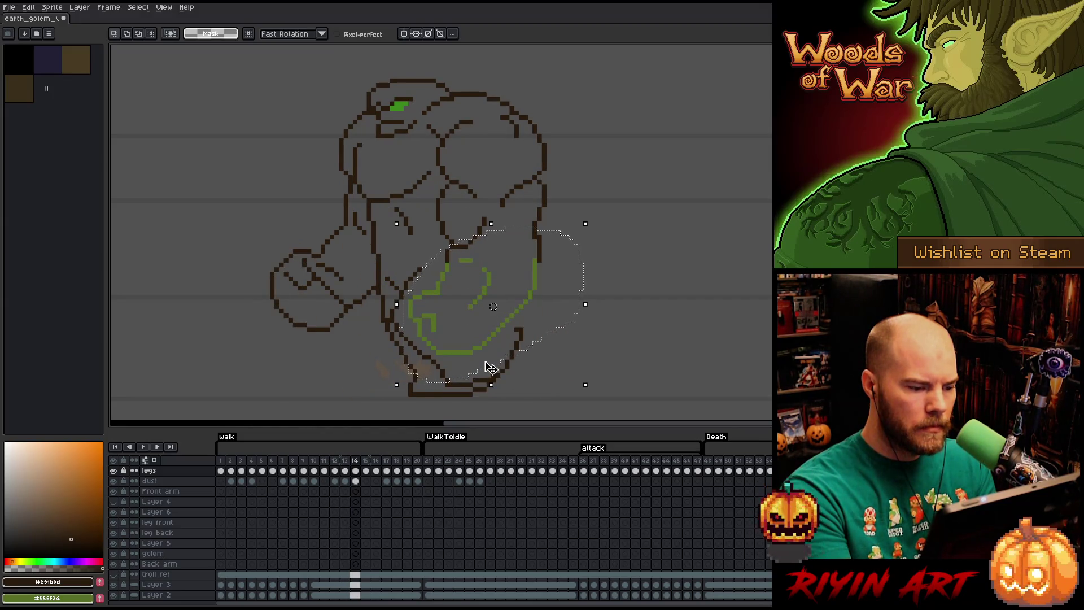
key(period)
key(comma)
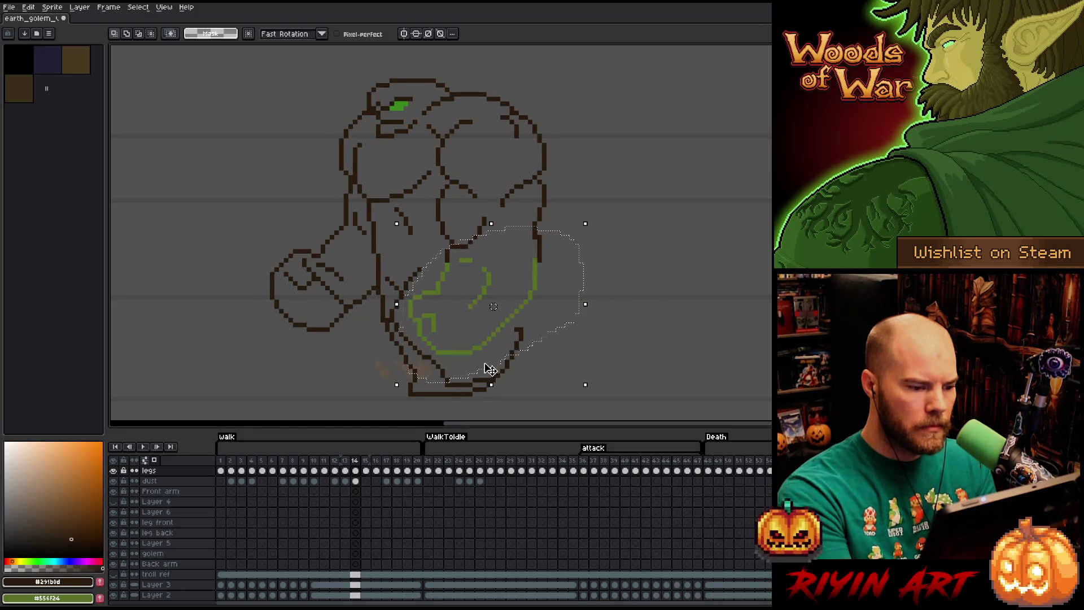
key(comma)
key(comma)
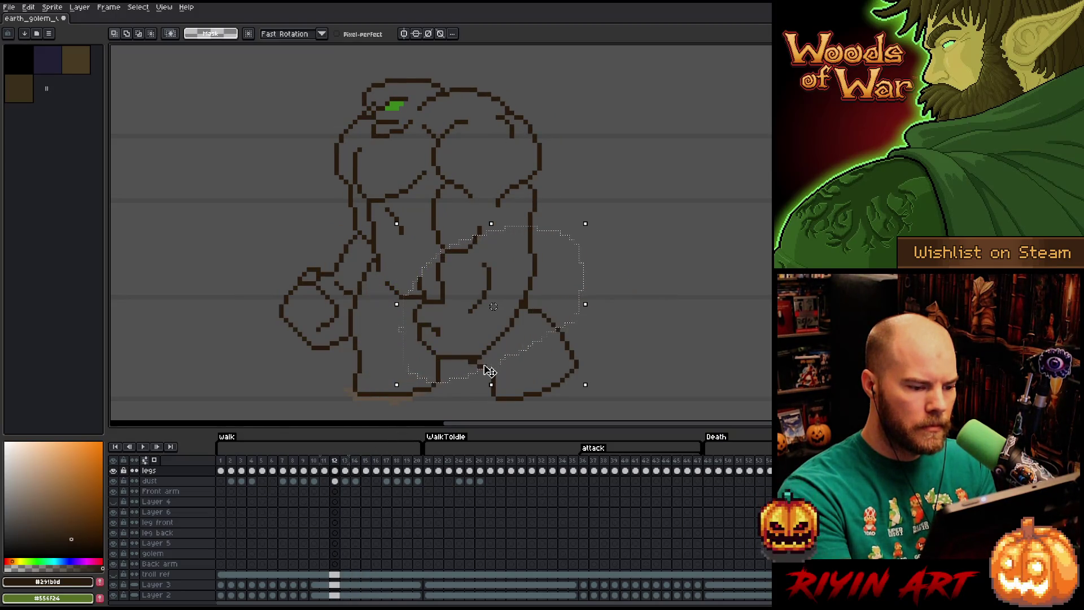
key(comma)
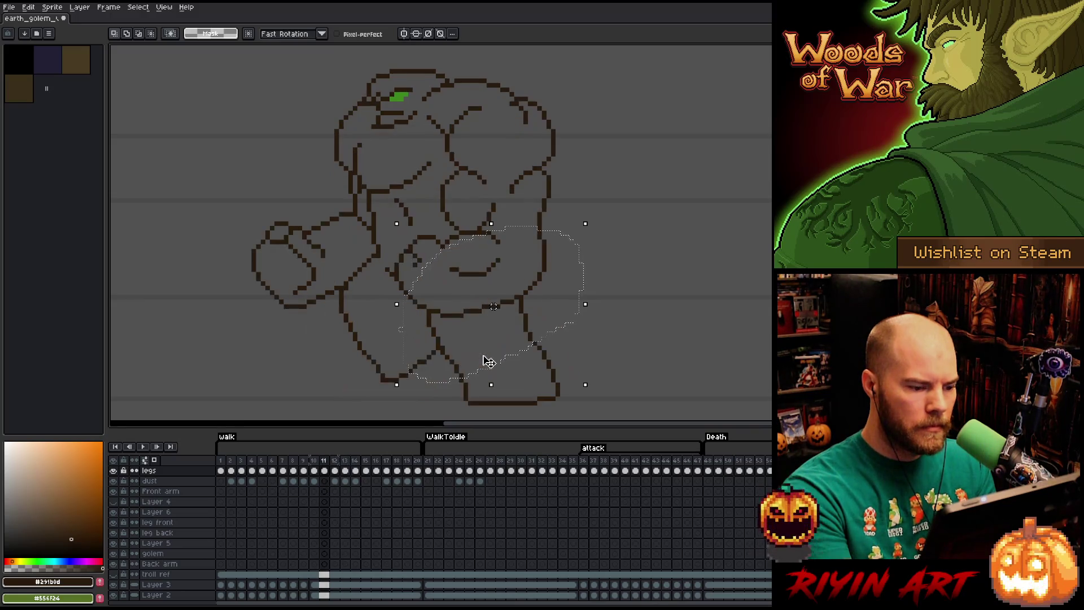
key(period)
key(period)
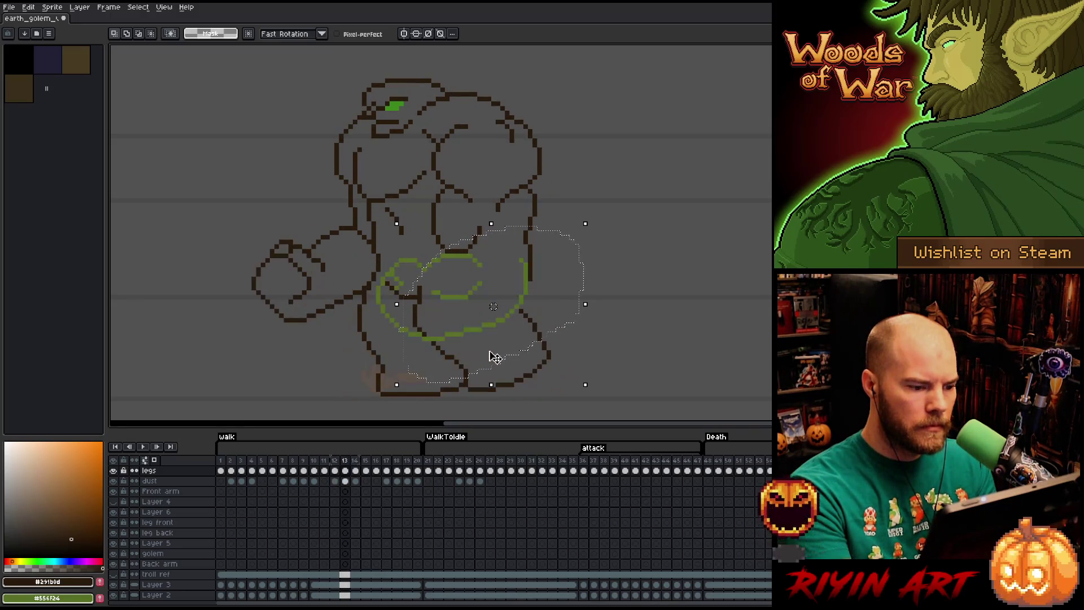
key(period)
key(period)
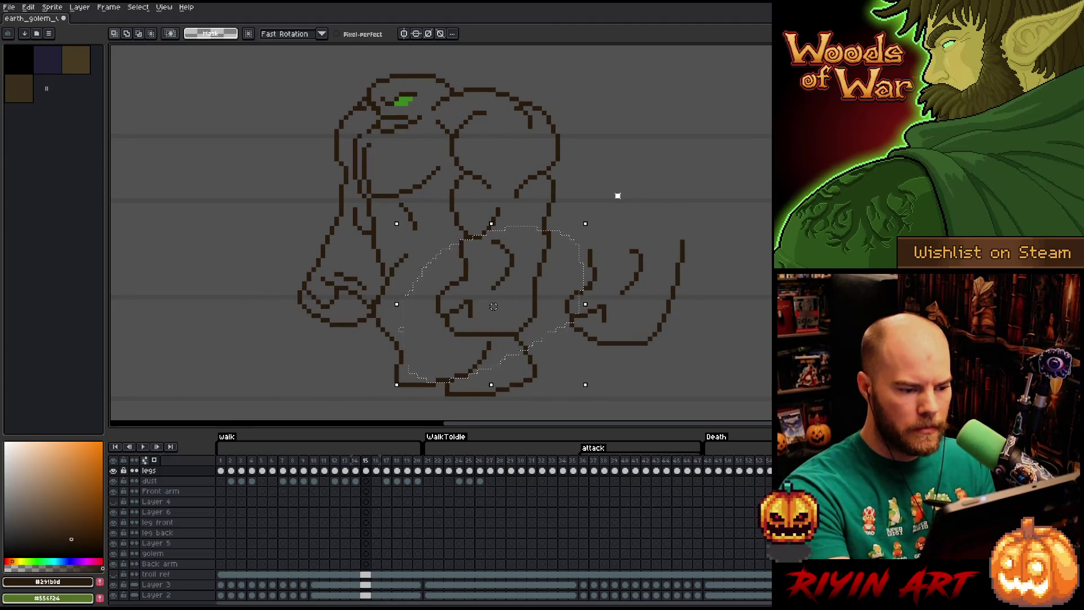
- Delete the old torso lines and move the loose lines on the right into their place
click(585, 194)
mouse_move(519, 243)
mouse_down()
mouse_move(478, 246)
mouse_move(446, 332)
mouse_move(514, 335)
mouse_move(556, 264)
mouse_up()
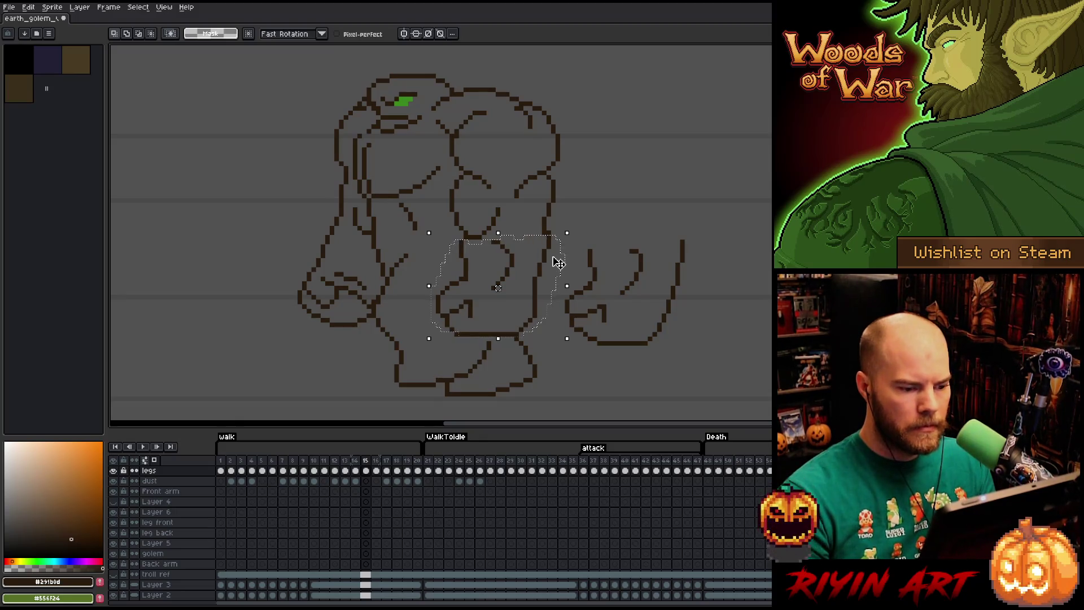
key(Delete)
mouse_move(722, 252)
mouse_down()
mouse_move(683, 220)
mouse_move(570, 352)
mouse_move(722, 248)
mouse_move(629, 286)
mouse_move(534, 281)
mouse_move(554, 274)
mouse_move(549, 266)
mouse_up()
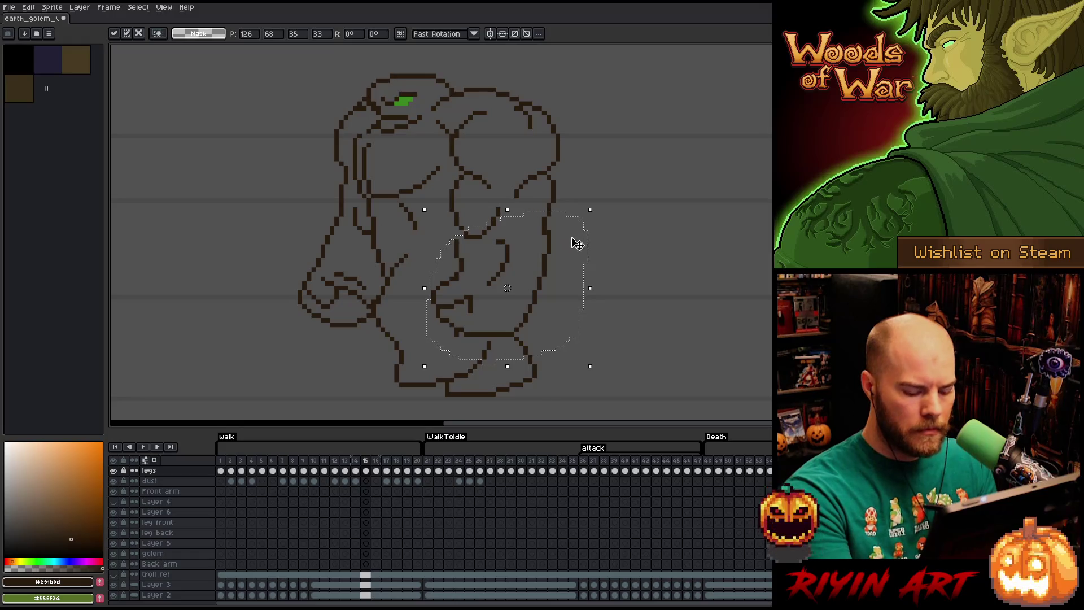
key(comma)
- Flip between frames 14 and 15 to compare the golem's poses
key(period)
key(comma)
key(period)
key(comma)
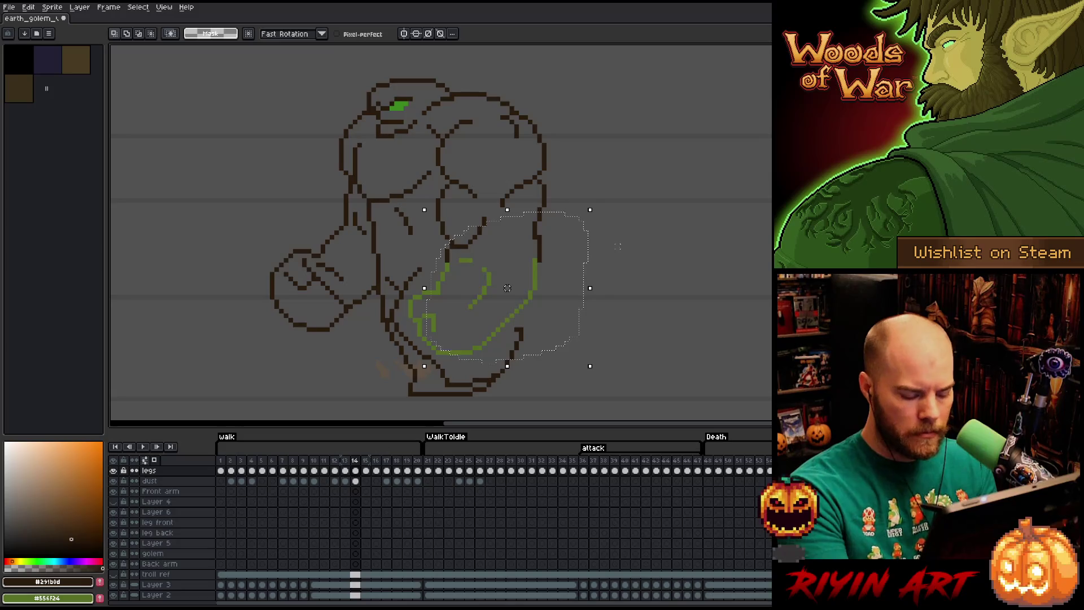
key(comma)
key(comma)
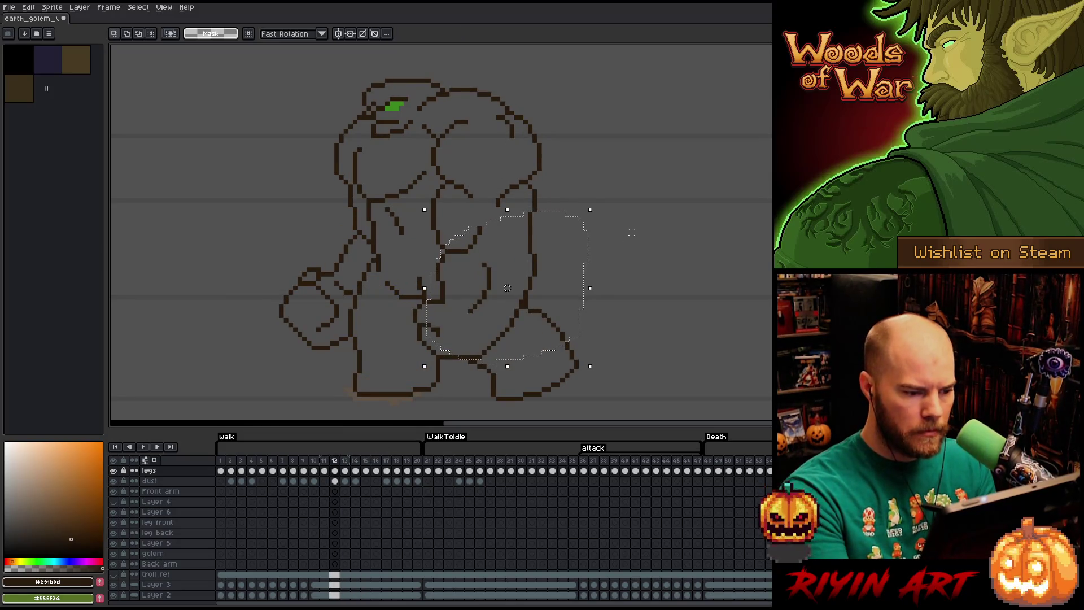
key(ctrl+d)
drag(440, 355, 498, 251)
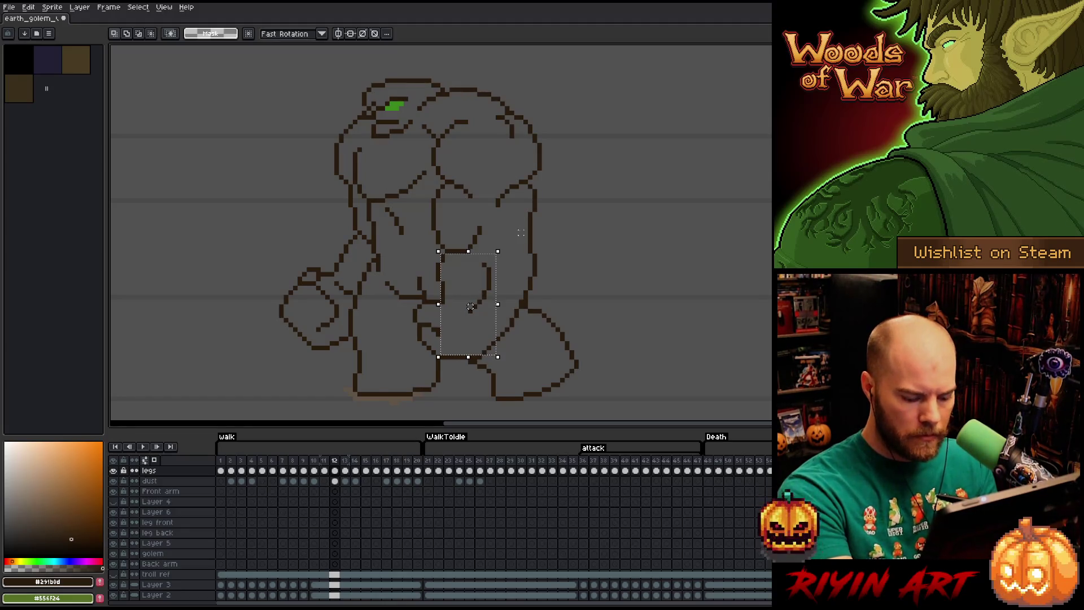
key(period)
key(period)
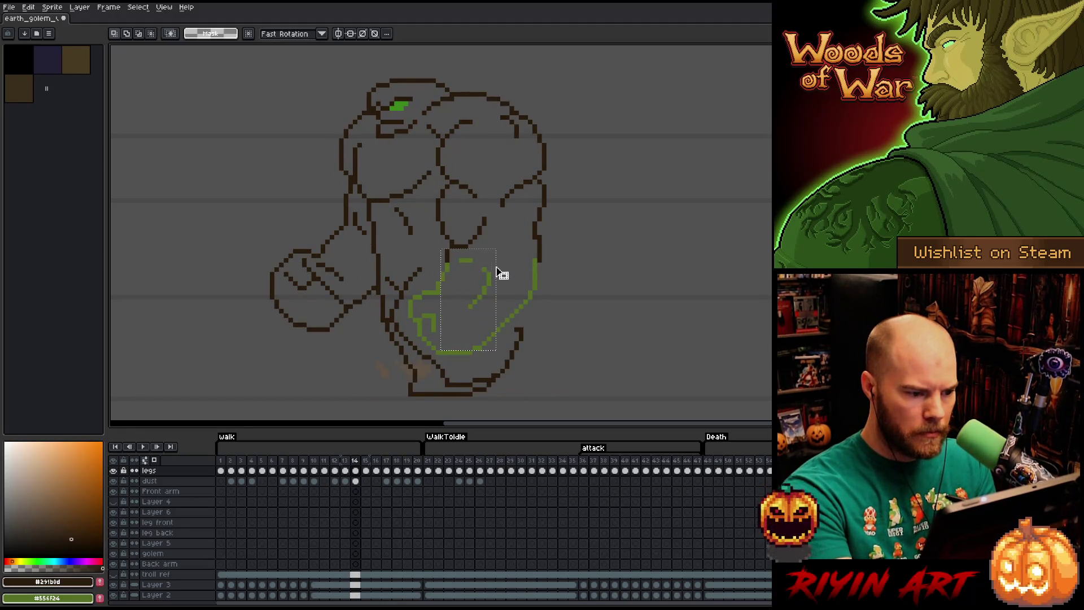
mouse_move(470, 303)
key(comma)
key(comma)
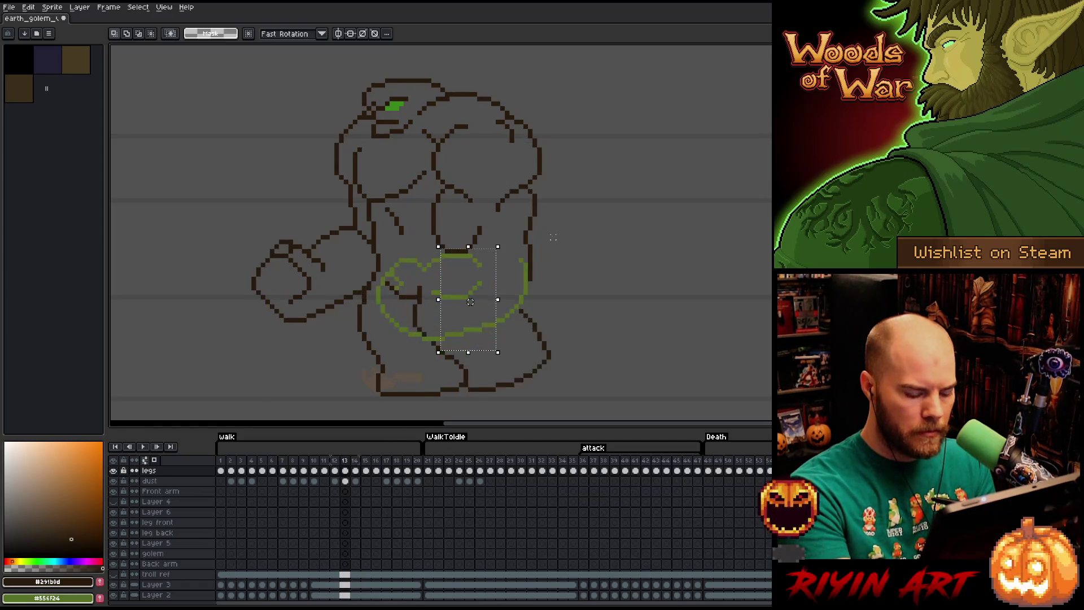
key(period)
key(period)
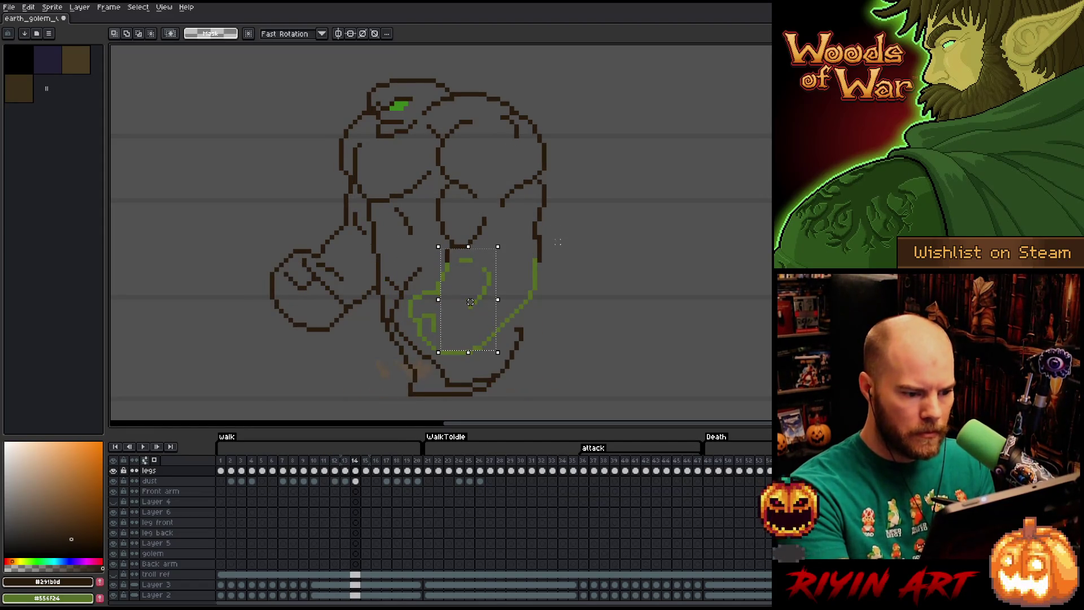
key(b)
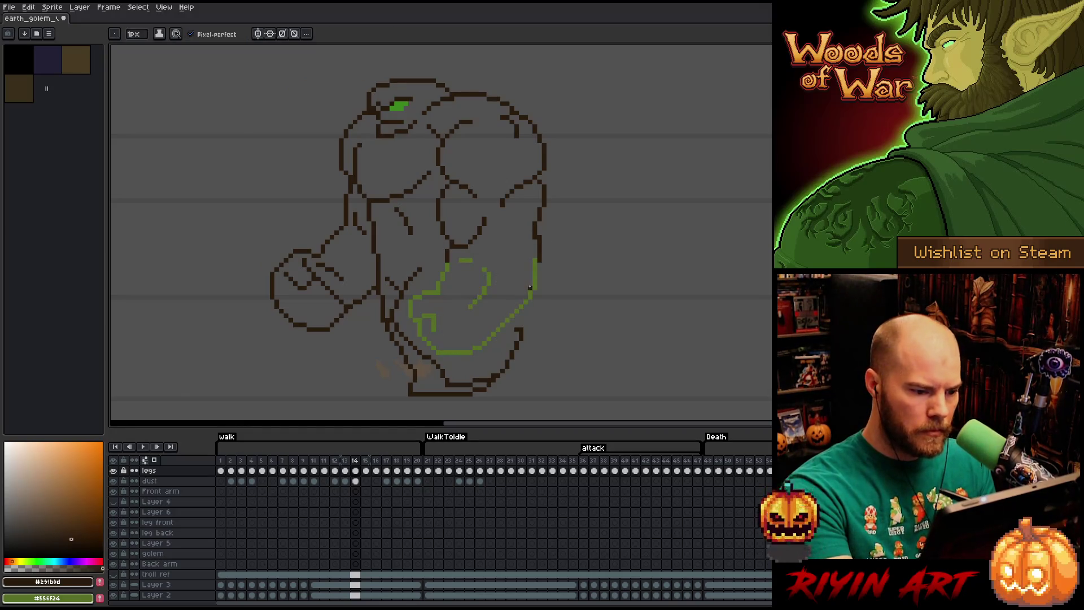
- On frame 14, erase stray dark pixels and the upper part of the short green line
key(e)
click(536, 281)
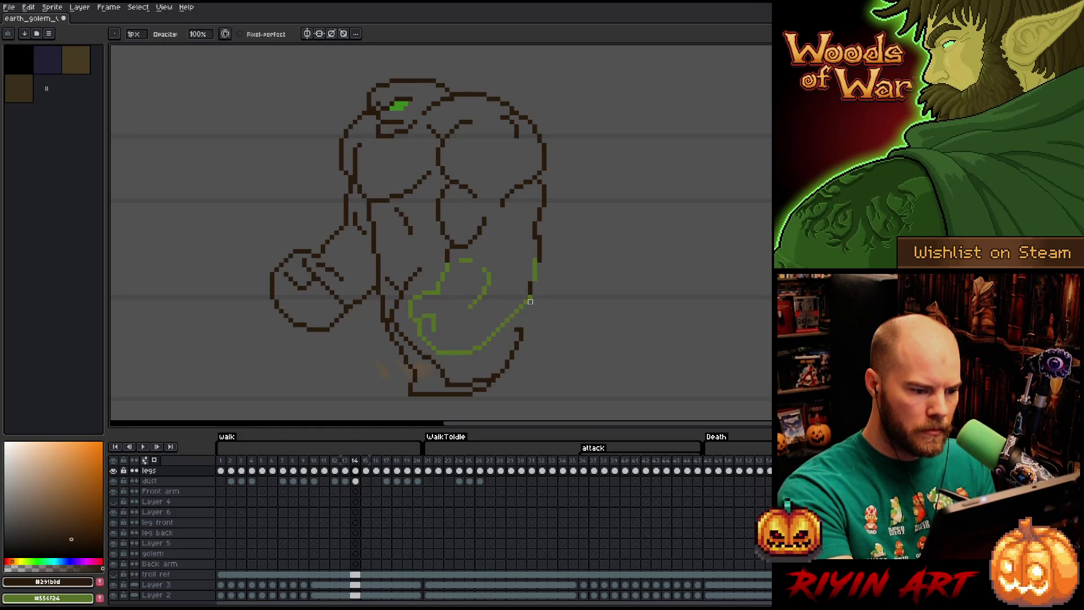
key(b)
key(e)
key(b)
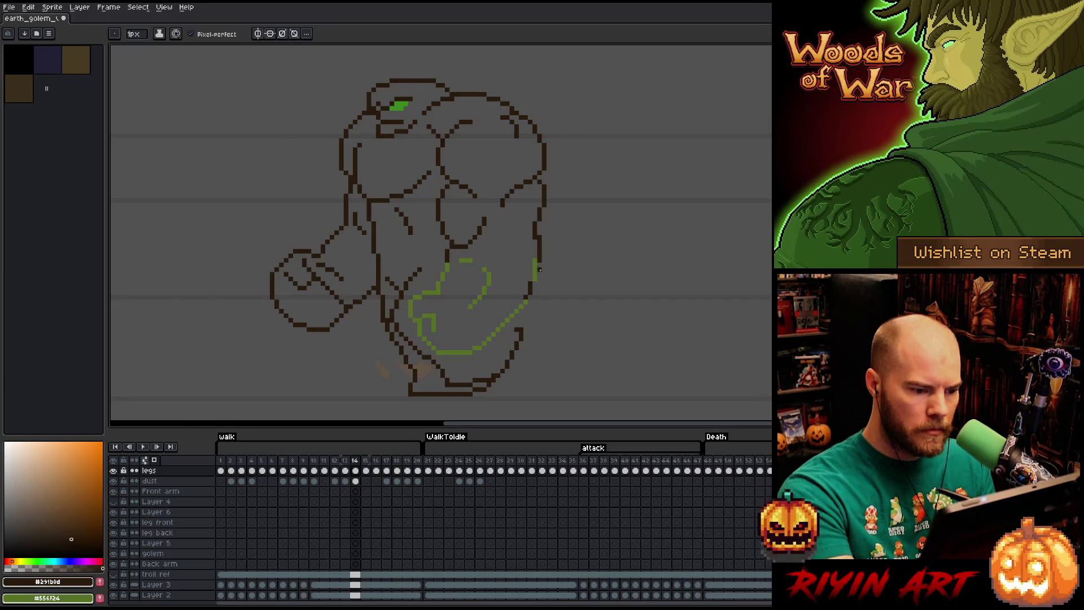
key(e)
drag(534, 259, 534, 268)
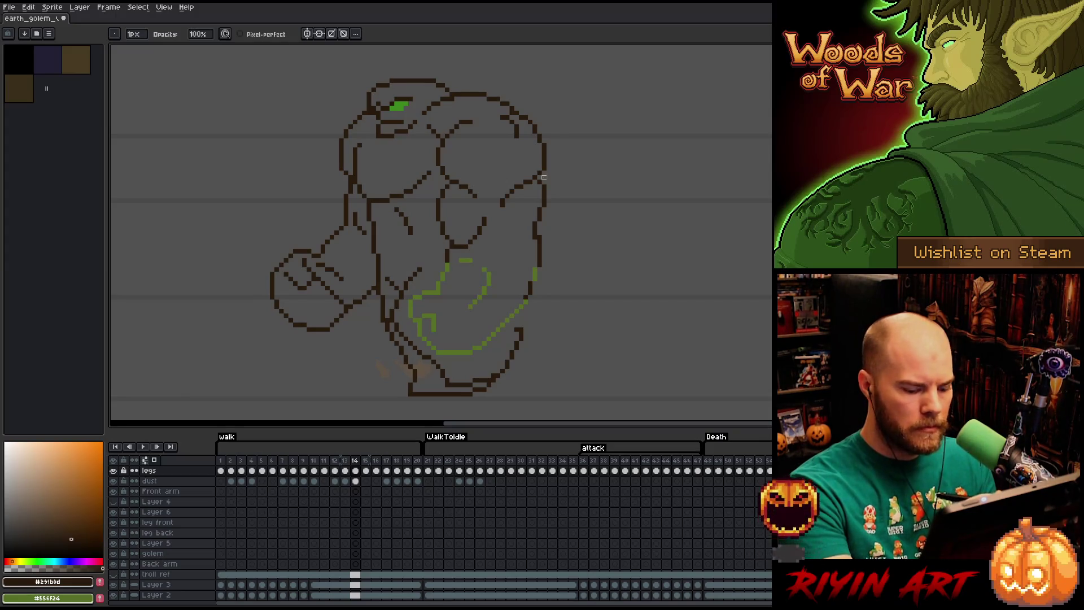
- On frame 15, touch up the torso pixels with the pencil and eraser
key(period)
key(comma)
key(period)
key(b)
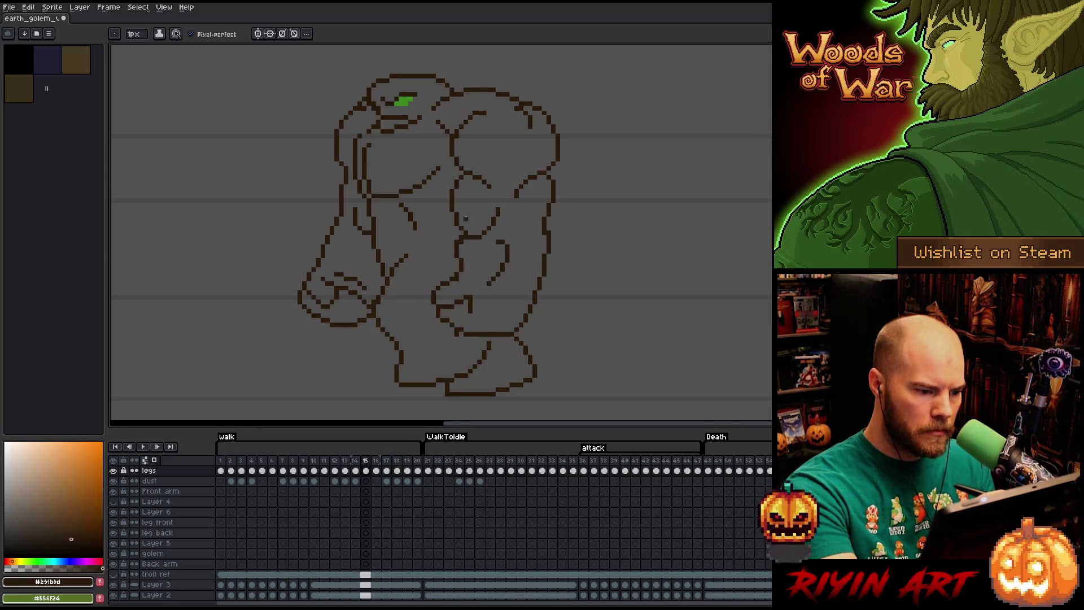
key(e)
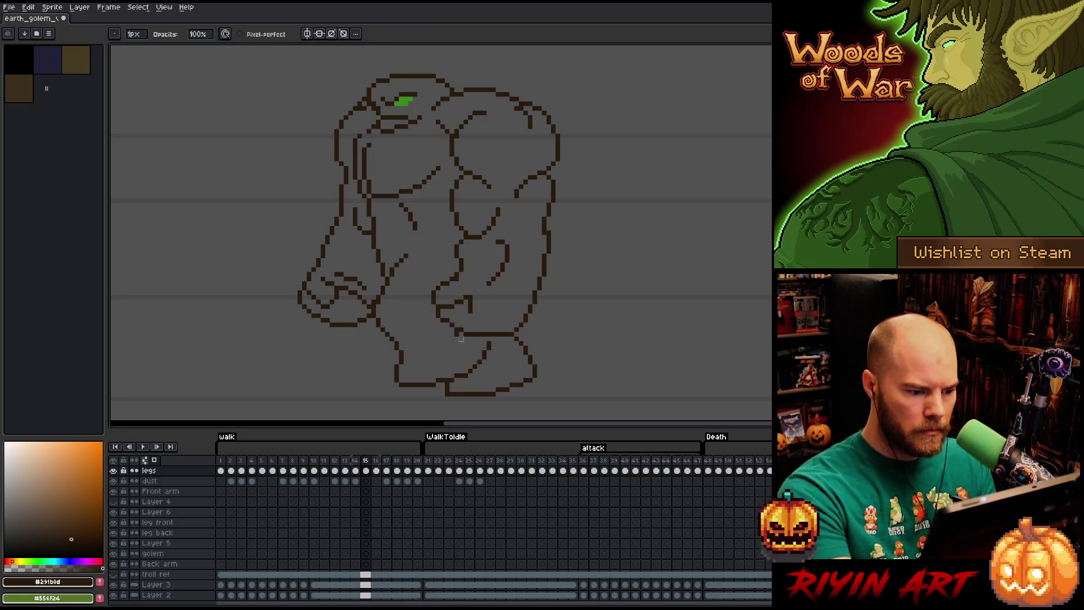
key(b)
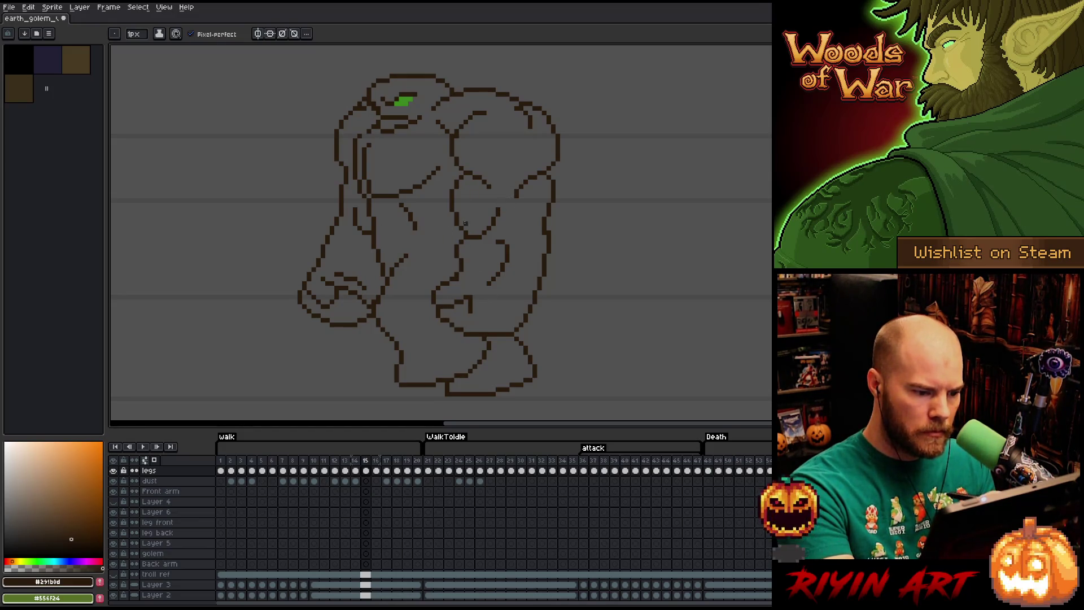
key(e)
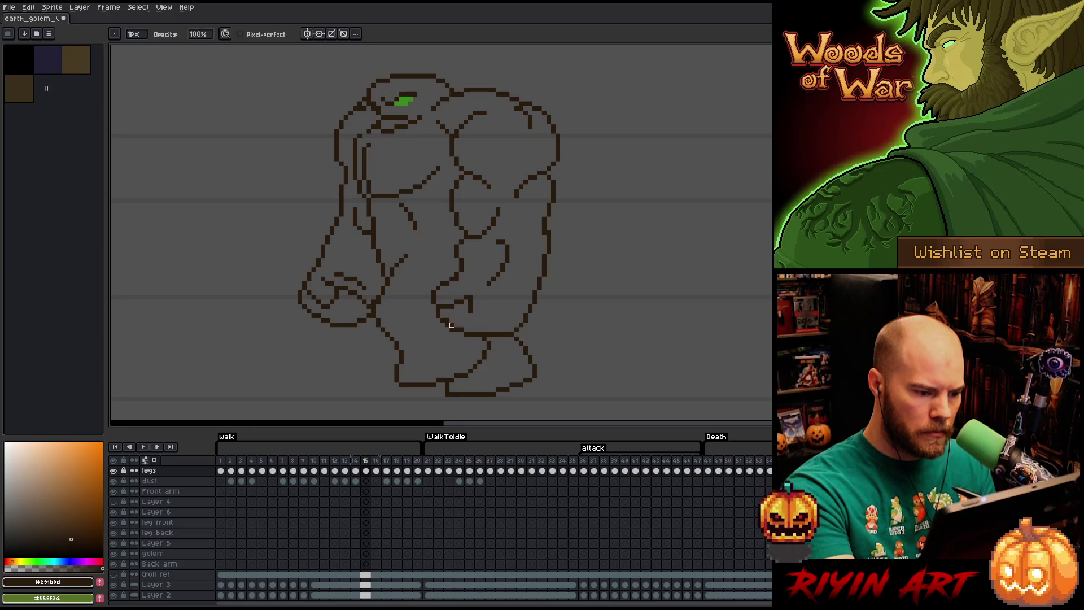
- Save the file, then flip between frames 14 and 15 to compare
key(ctrl+s)
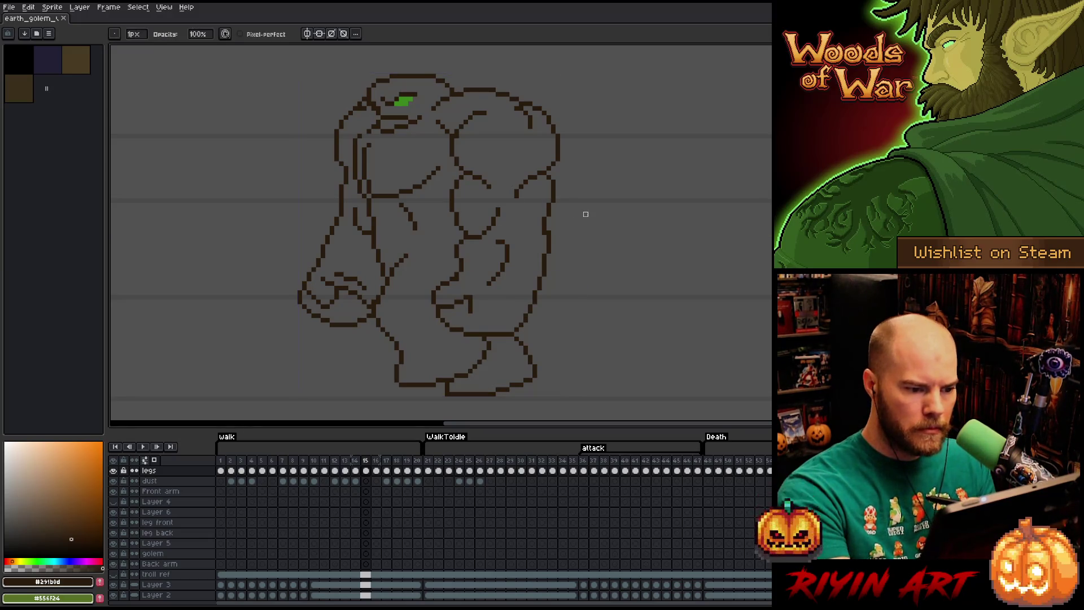
key(Left)
key(Right)
key(Left)
key(b)
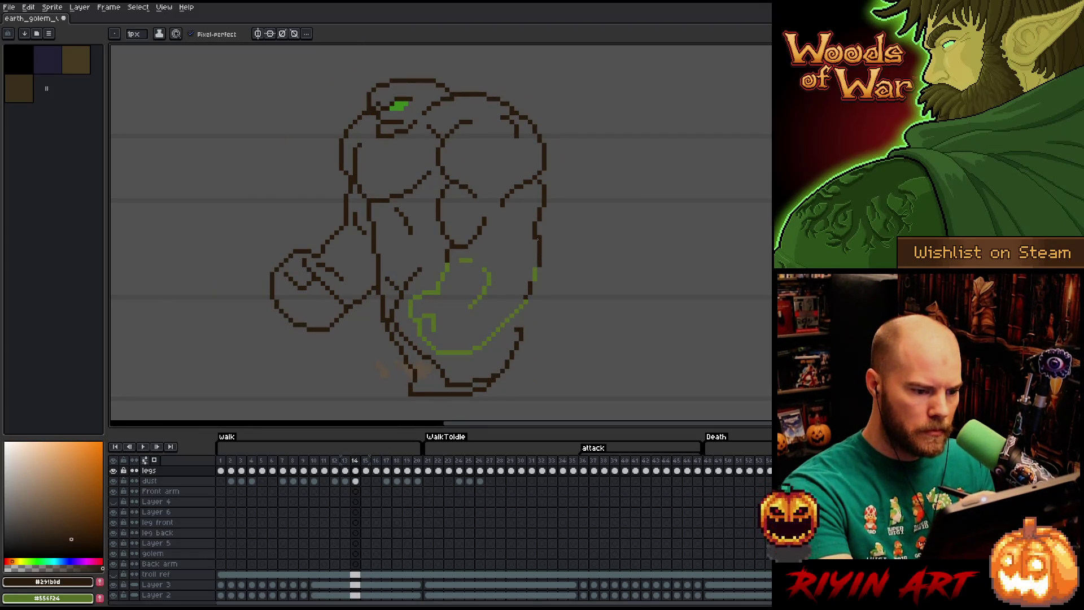
key(e)
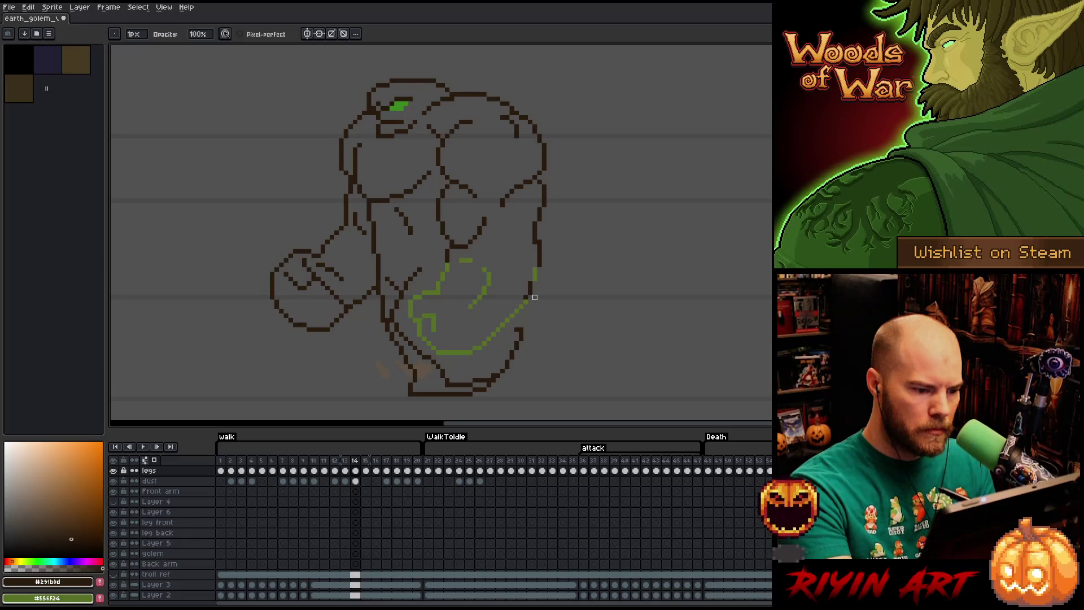
- Recolour the lower body's green #556F24 lines to dark brown #291b0d
key(q)
mouse_move(586, 262)
mouse_down()
mouse_move(571, 327)
mouse_move(587, 317)
mouse_up()
key(shift+r)
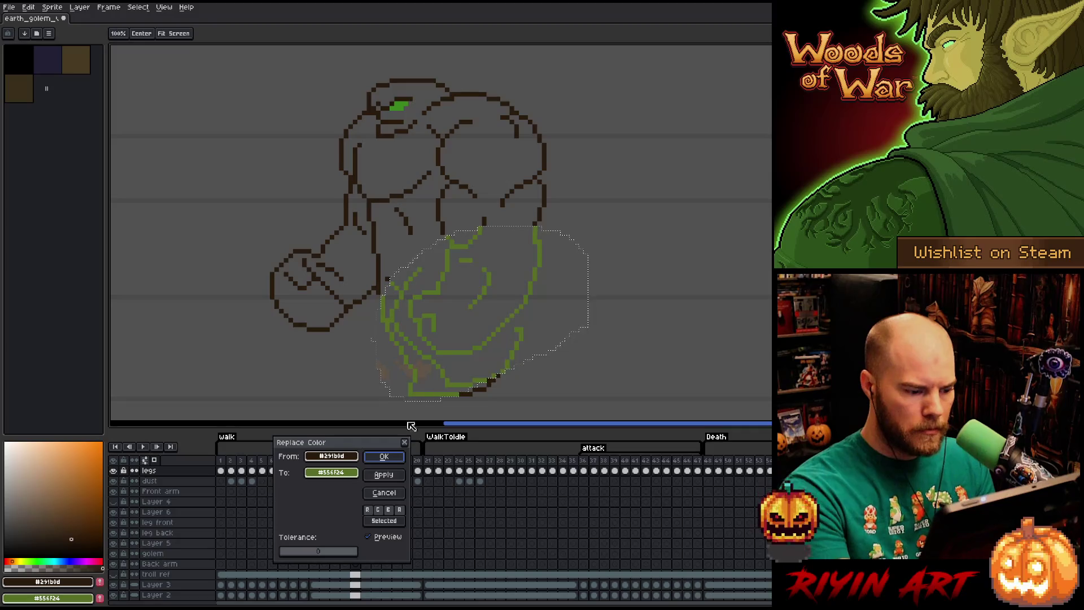
drag(331, 456, 492, 273)
mouse_move(331, 472)
mouse_down()
mouse_move(416, 412)
mouse_move(542, 249)
mouse_up()
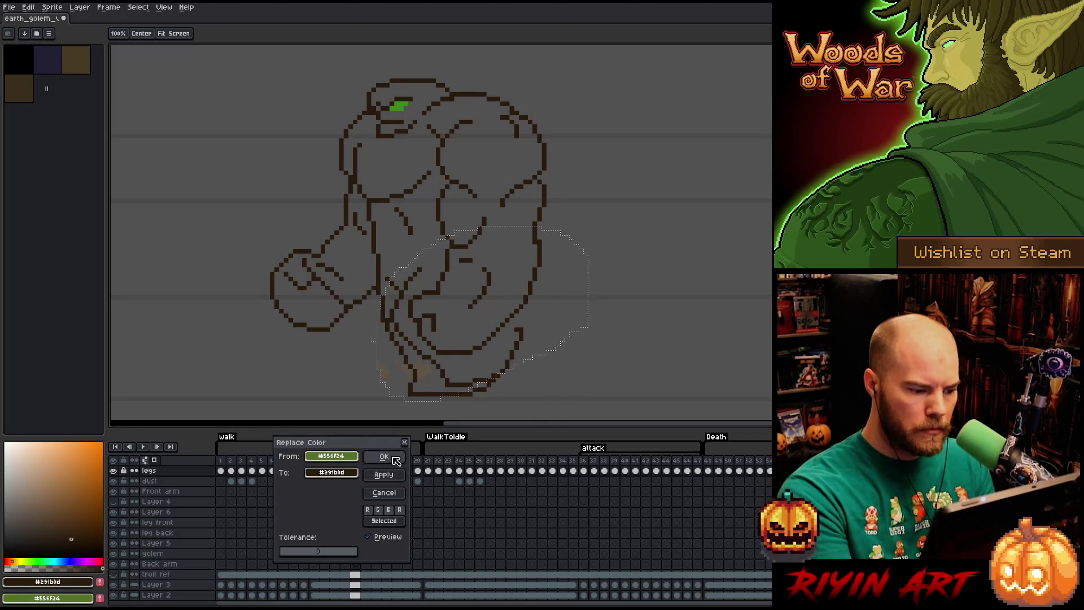
key(Return)
- On the next frame, erase stray dark pixels on the lower torso
key(Right)
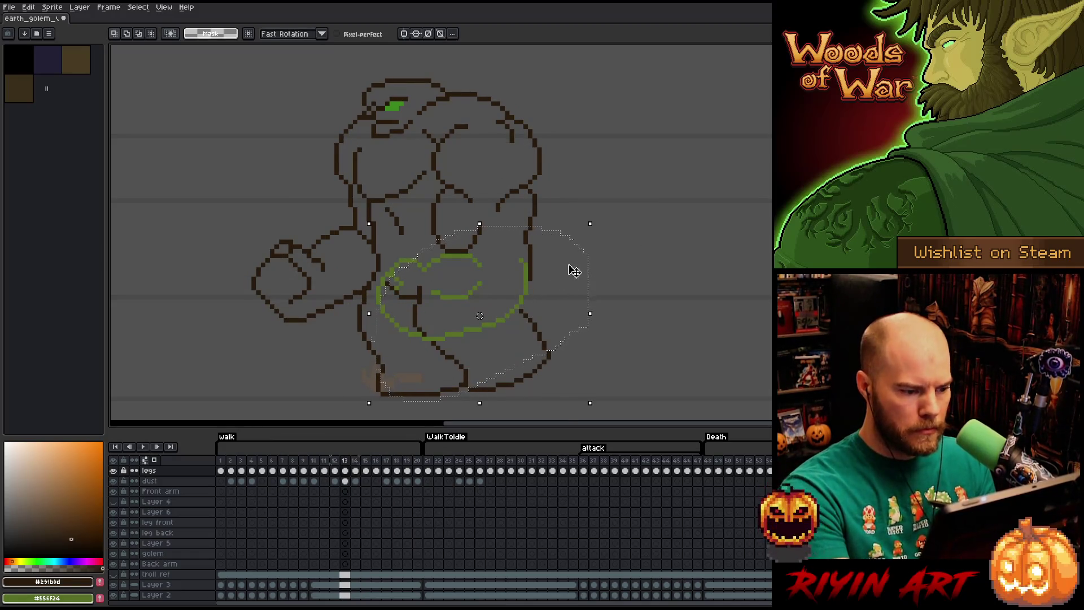
key(ctrl+d)
key(b)
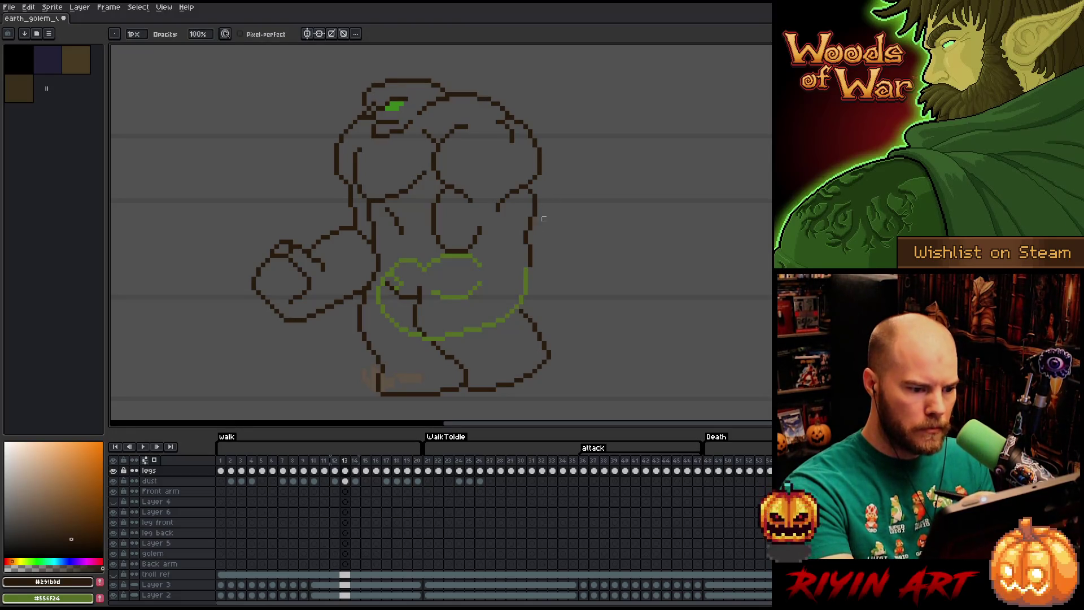
key(e)
key(e)
drag(420, 286, 424, 330)
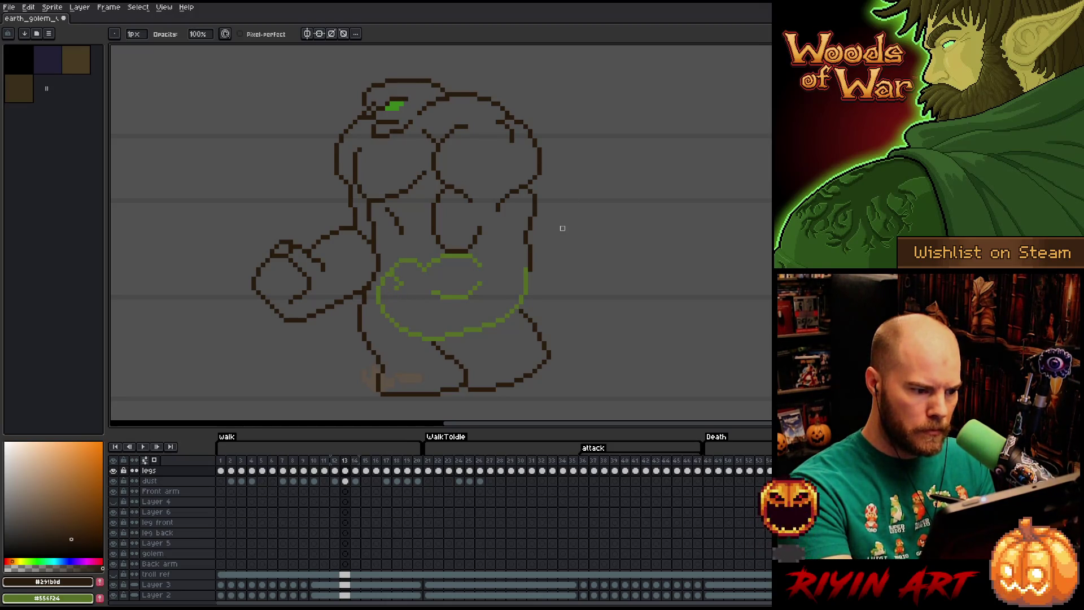
- Recolour this frame's green lower-torso lines to dark brown #291b0d
key(q)
mouse_move(556, 305)
mouse_down()
mouse_move(395, 356)
mouse_move(587, 260)
mouse_up()
key(shift+r)
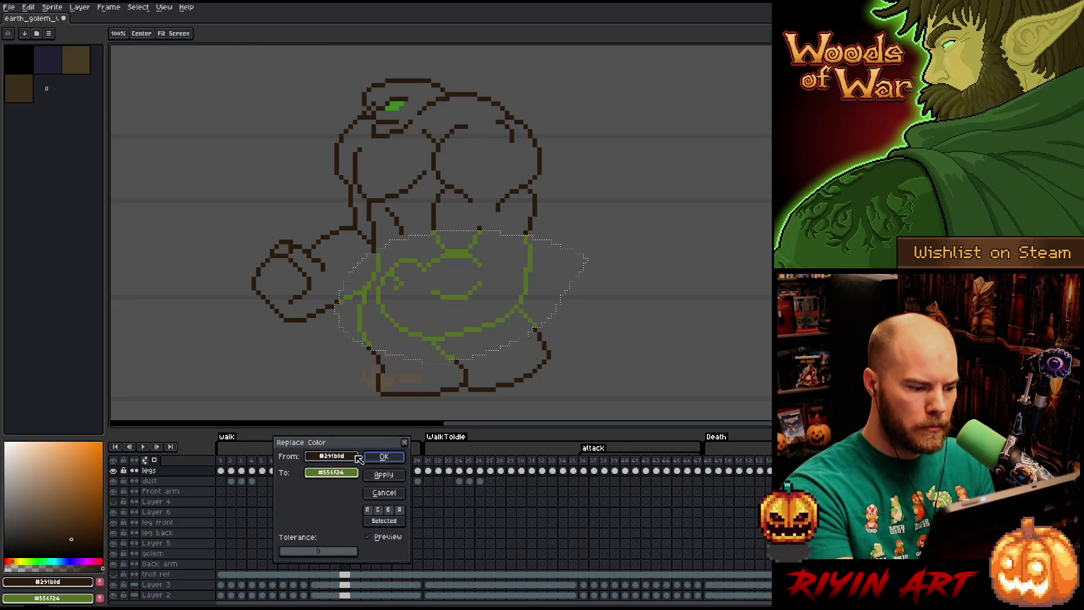
drag(346, 454, 475, 324)
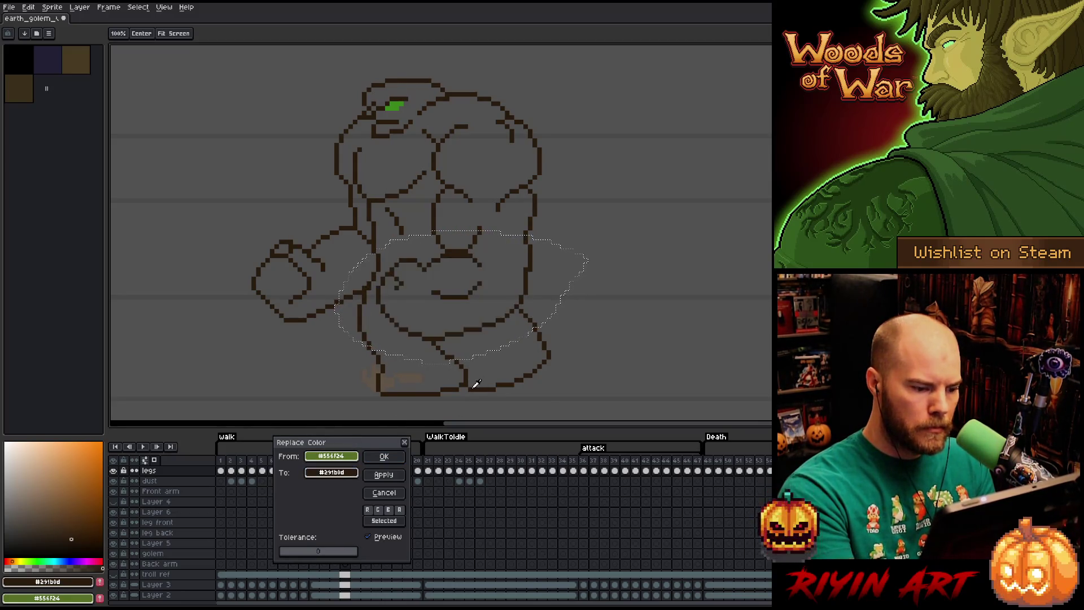
click(382, 457)
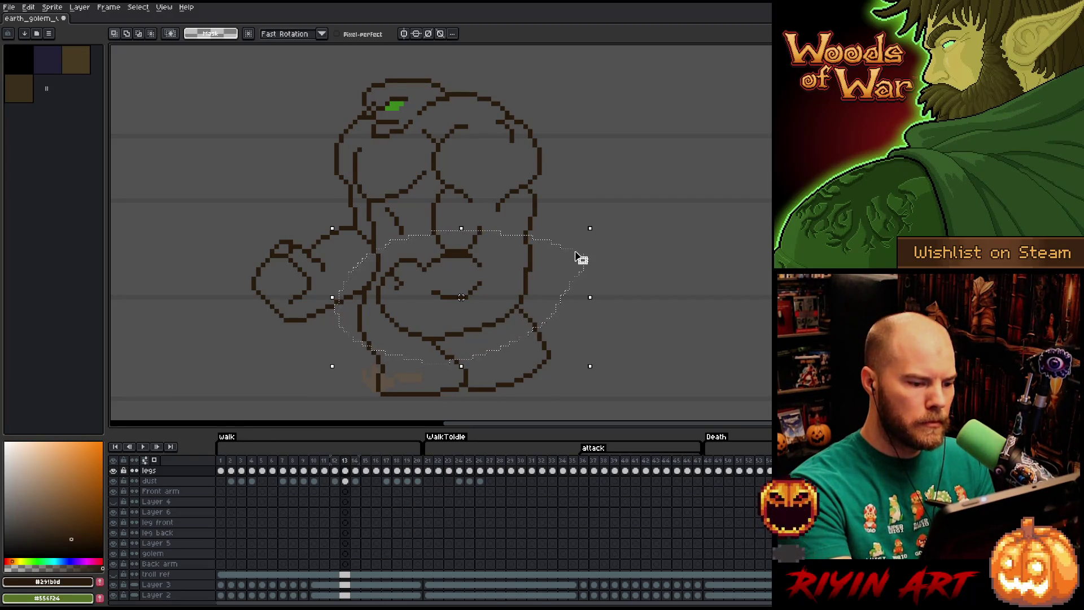
- Tidy the chest by redrawing a short piece of its outline
key(ctrl+d)
mouse_move(544, 265)
mouse_down()
mouse_move(400, 260)
mouse_move(377, 298)
mouse_move(422, 337)
mouse_move(449, 335)
mouse_move(440, 339)
mouse_move(486, 334)
mouse_move(552, 291)
mouse_up()
click(466, 293)
key(ctrl+d)
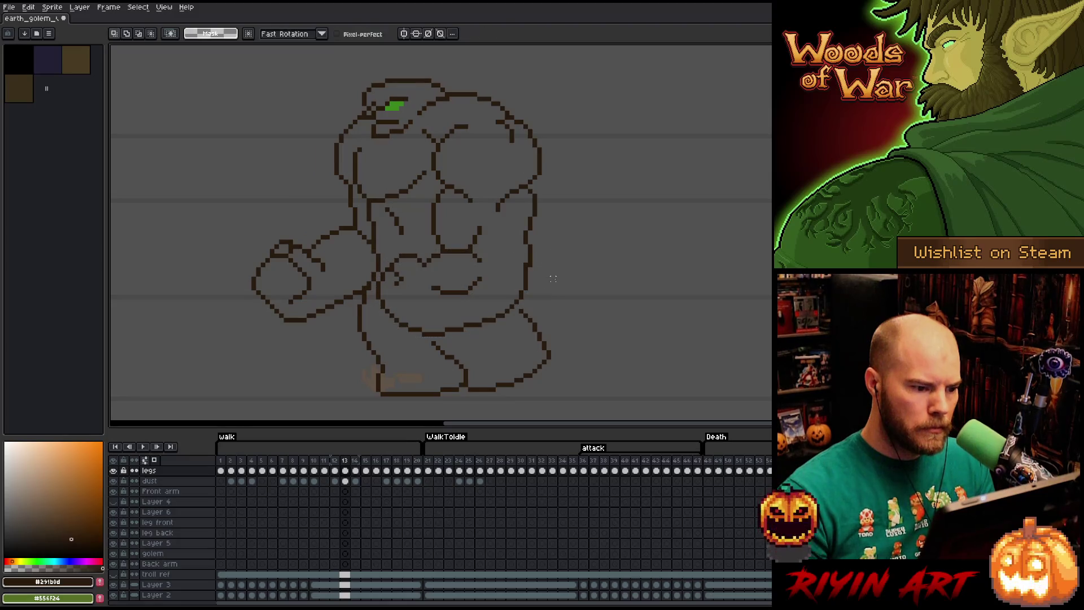
key(b)
drag(469, 240, 472, 234)
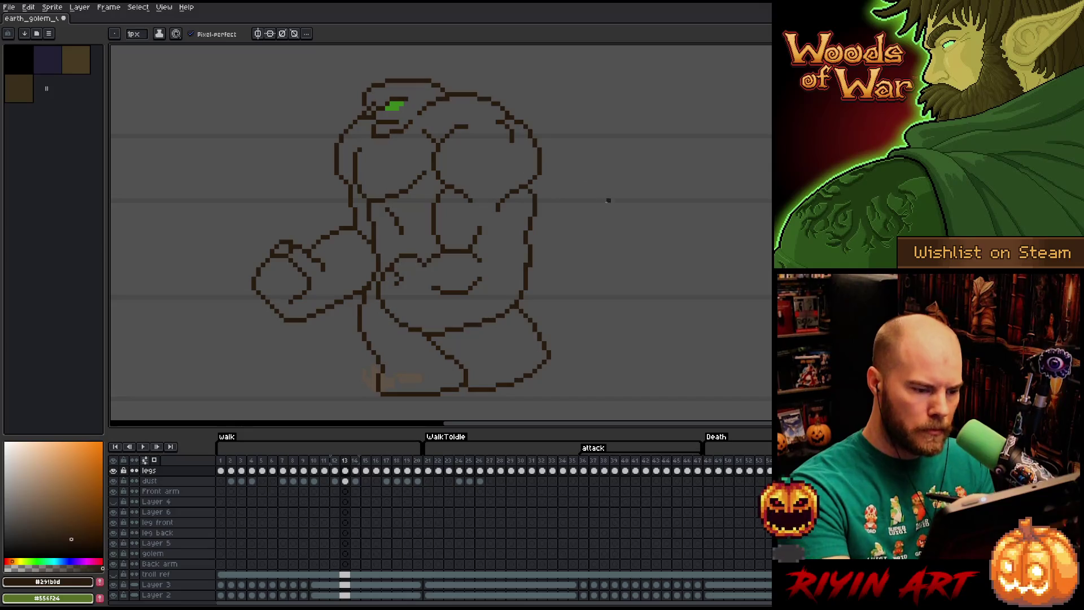
- Flip through frames 12 to 14 to compare the golem's poses
key(period)
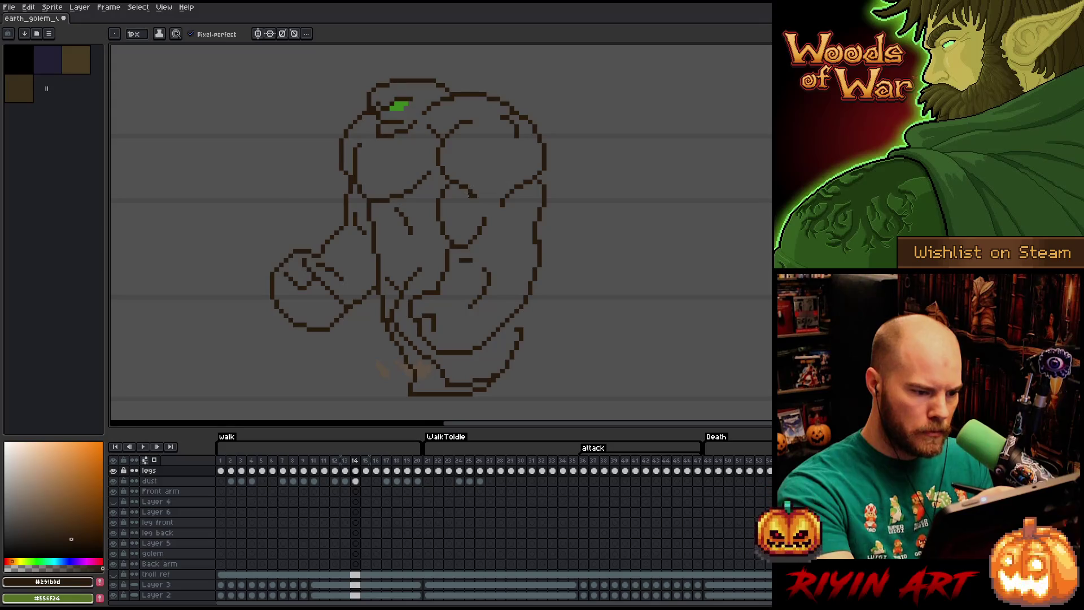
key(comma)
key(comma)
key(comma)
key(period)
key(period)
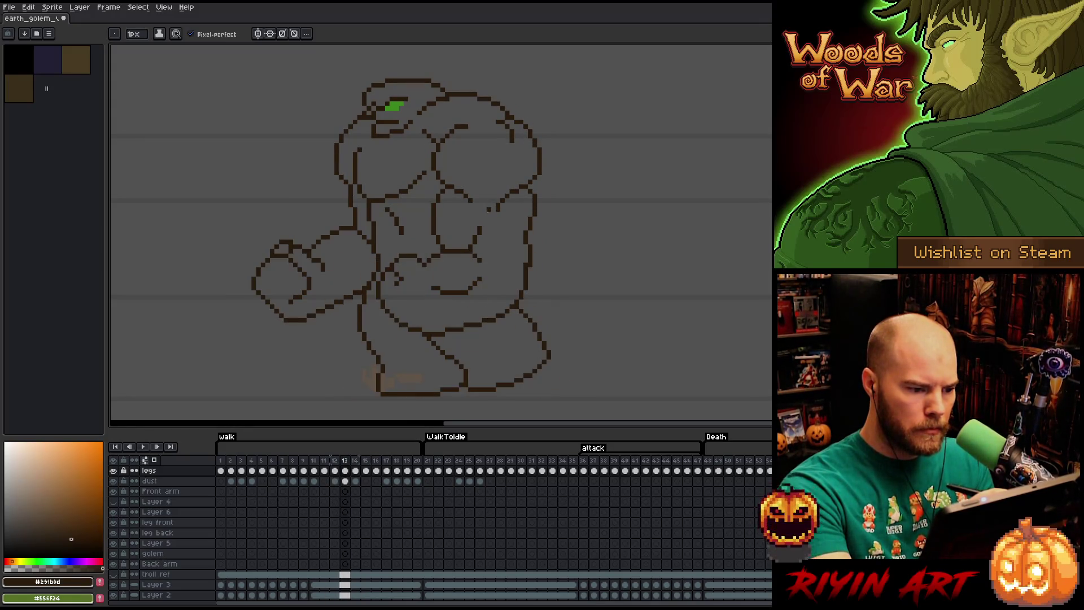
key(comma)
key(comma)
key(period)
key(period)
key(period)
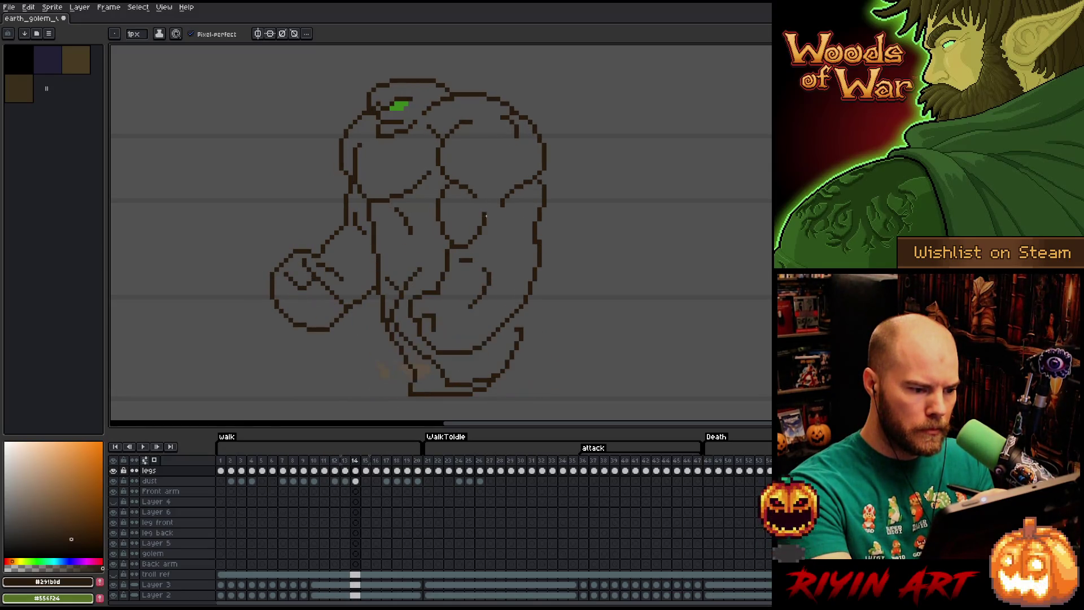
- Nudge the belly lines slightly into place and touch up pixels with pencil and eraser
key(m)
mouse_move(459, 248)
mouse_down()
mouse_move(491, 273)
mouse_move(484, 264)
mouse_up()
key(ctrl+d)
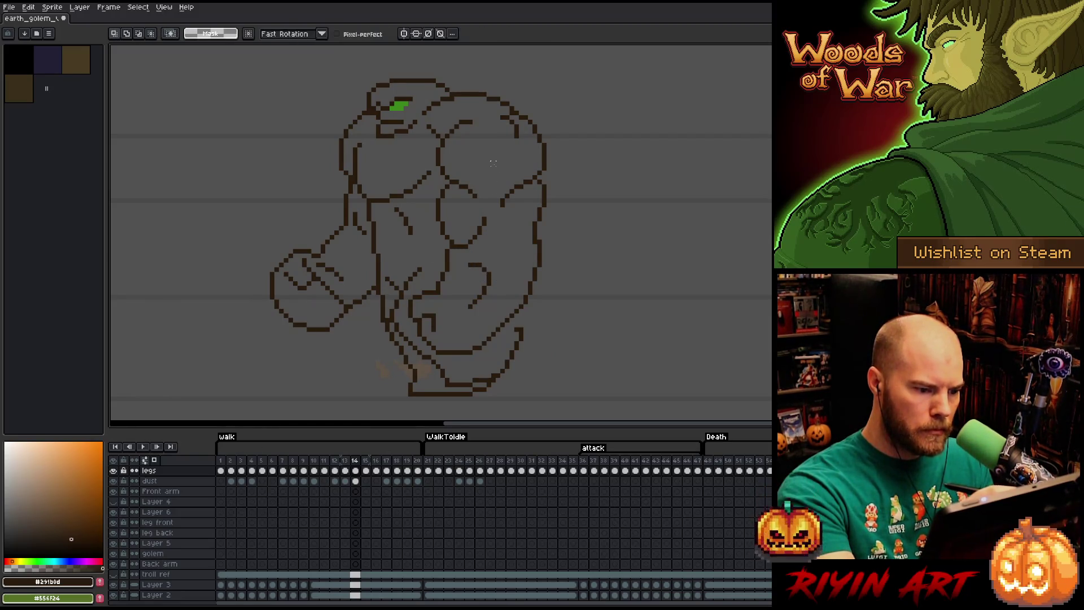
key(b)
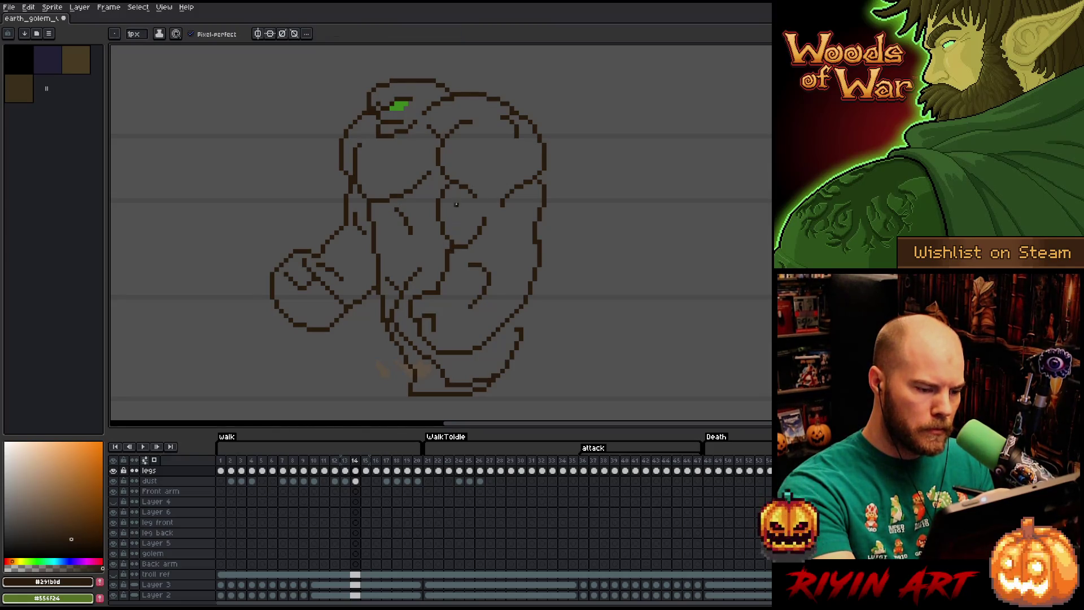
key(e)
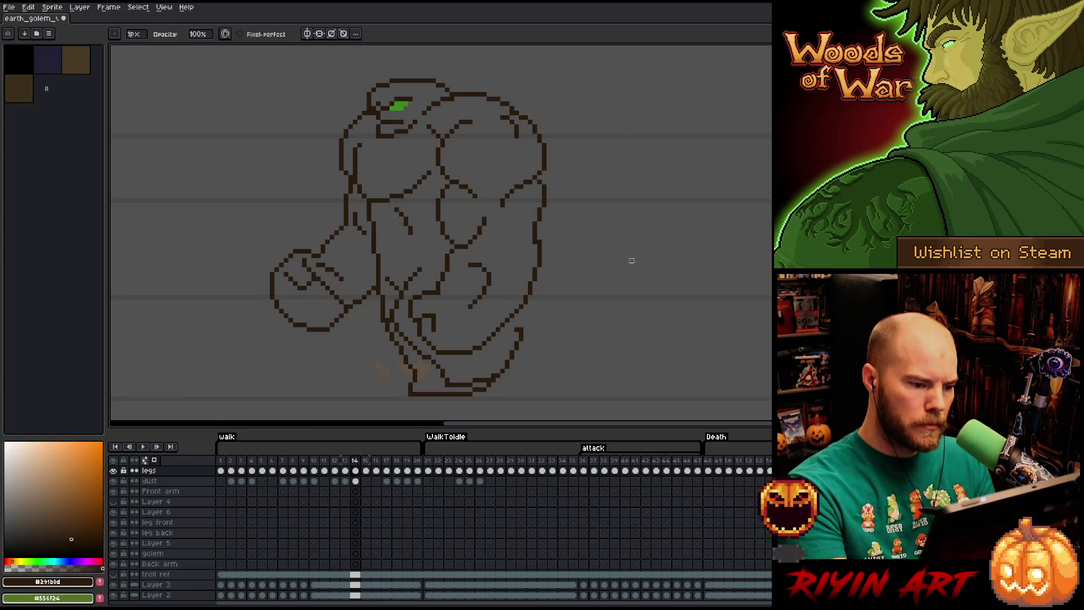
key(b)
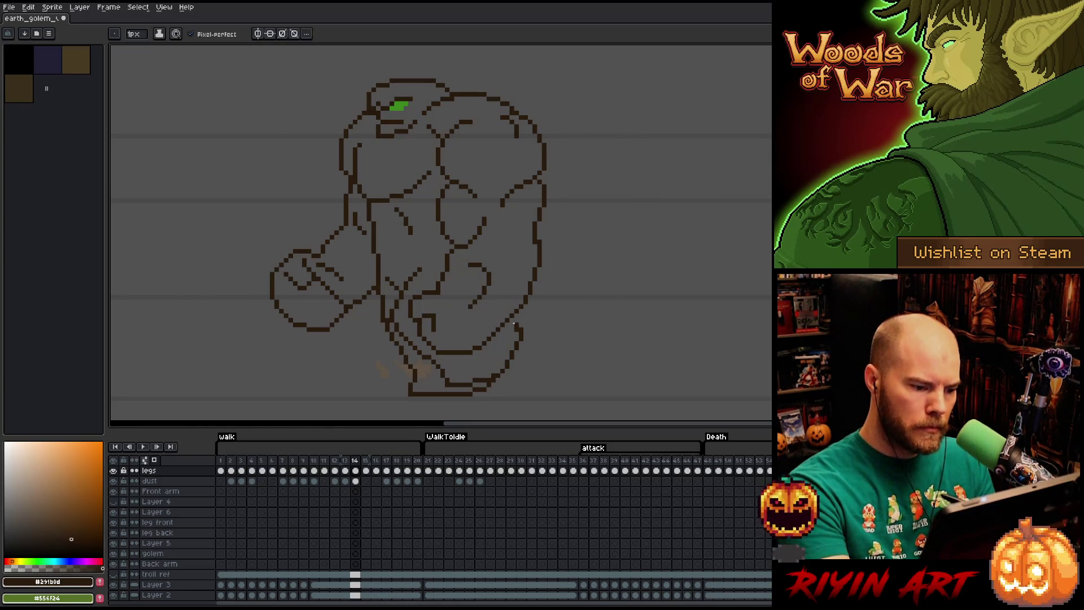
key(e)
key(b)
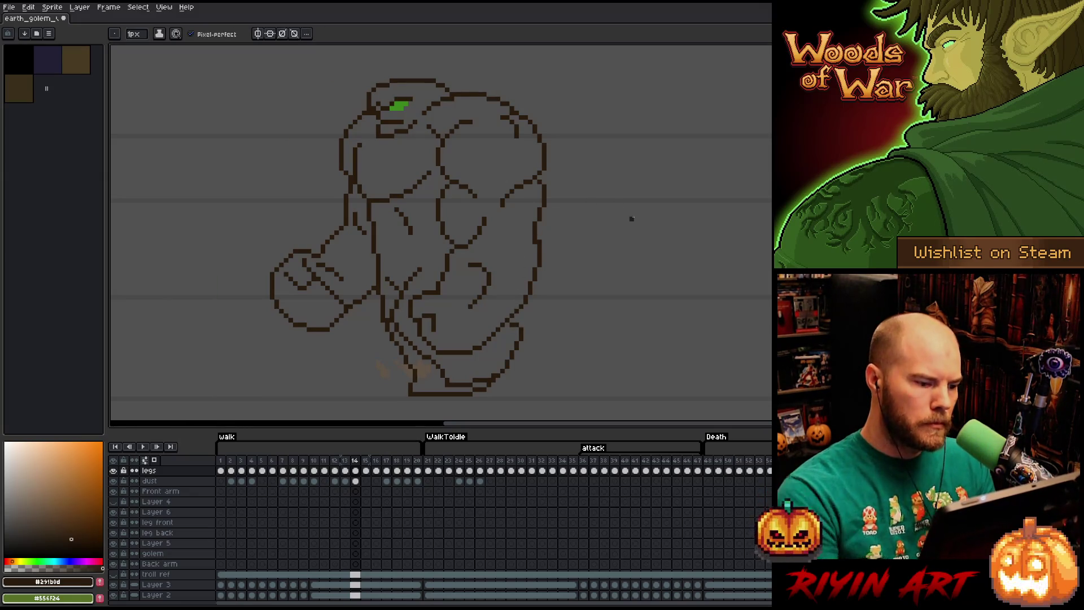
- Save the file and flip between frames 14 and 15 to compare
key(ctrl+s)
key(Right)
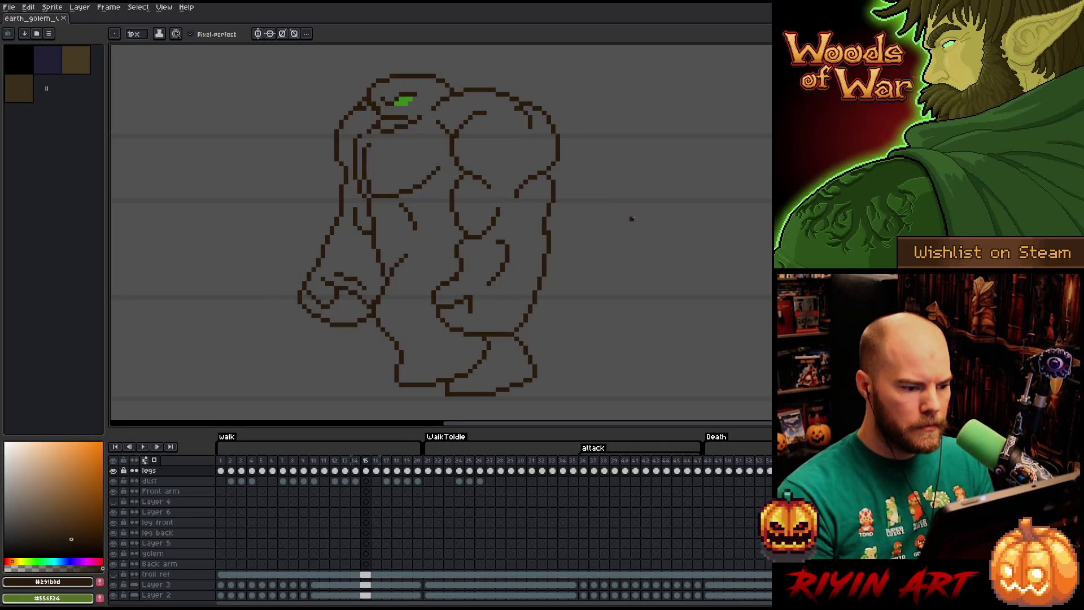
key(Left)
key(Right)
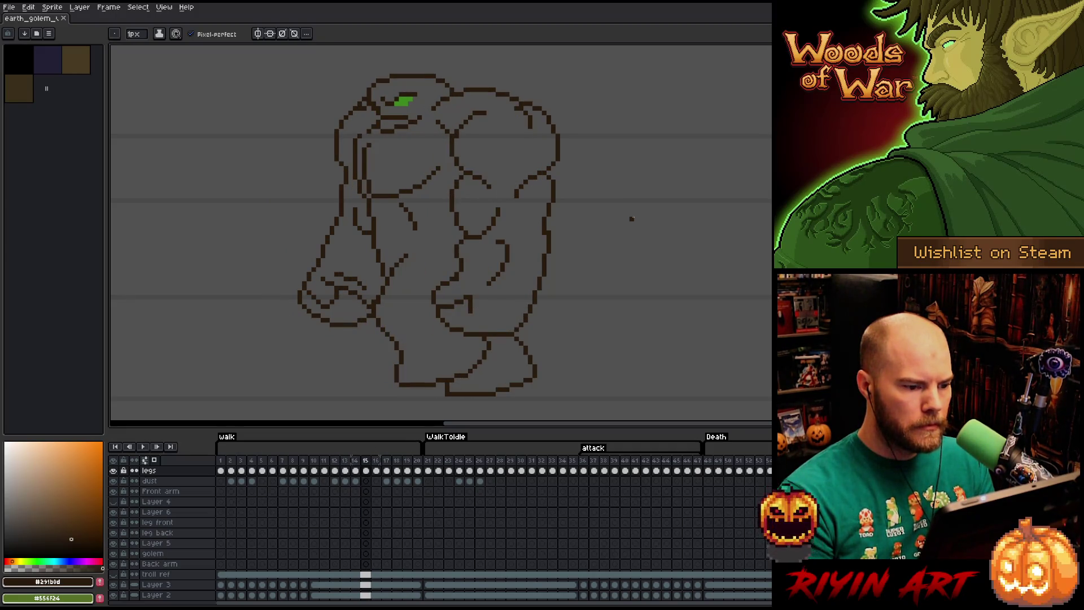
key(Left)
key(Right)
key(Left)
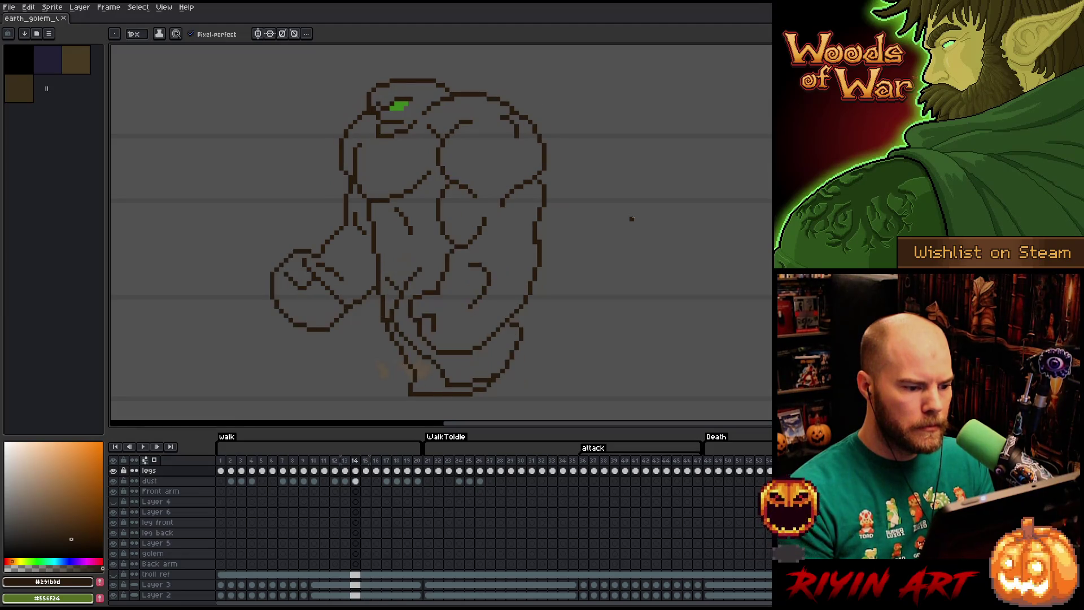
- Adjust the lower belly lines on frame 14
key(q)
mouse_move(559, 263)
mouse_down()
mouse_move(465, 258)
mouse_move(432, 275)
mouse_move(411, 311)
mouse_move(446, 351)
mouse_move(487, 337)
mouse_move(559, 280)
mouse_up()
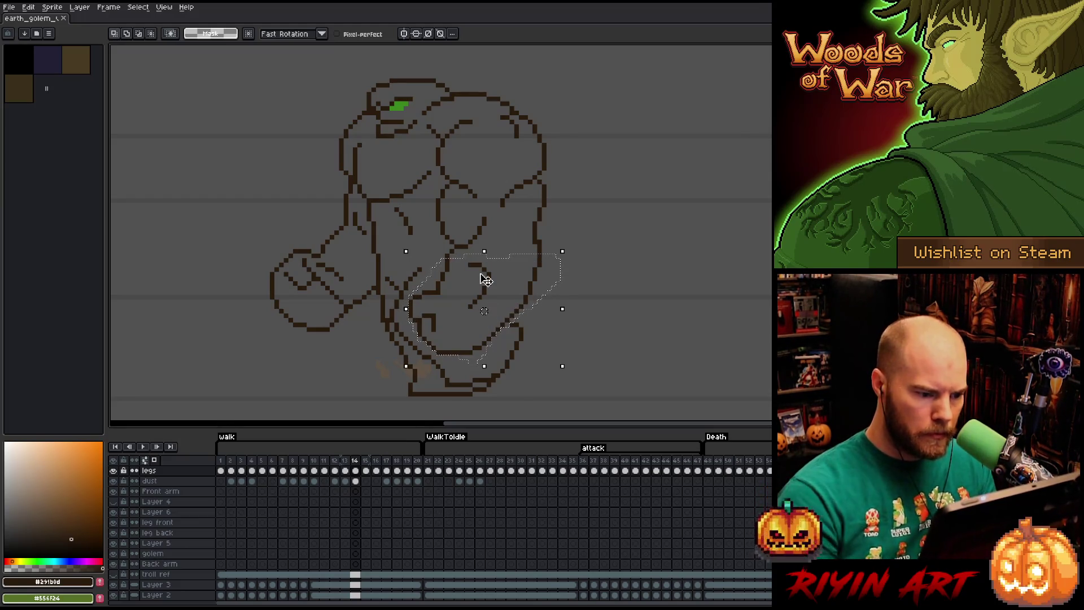
key(ctrl+d)
key(b)
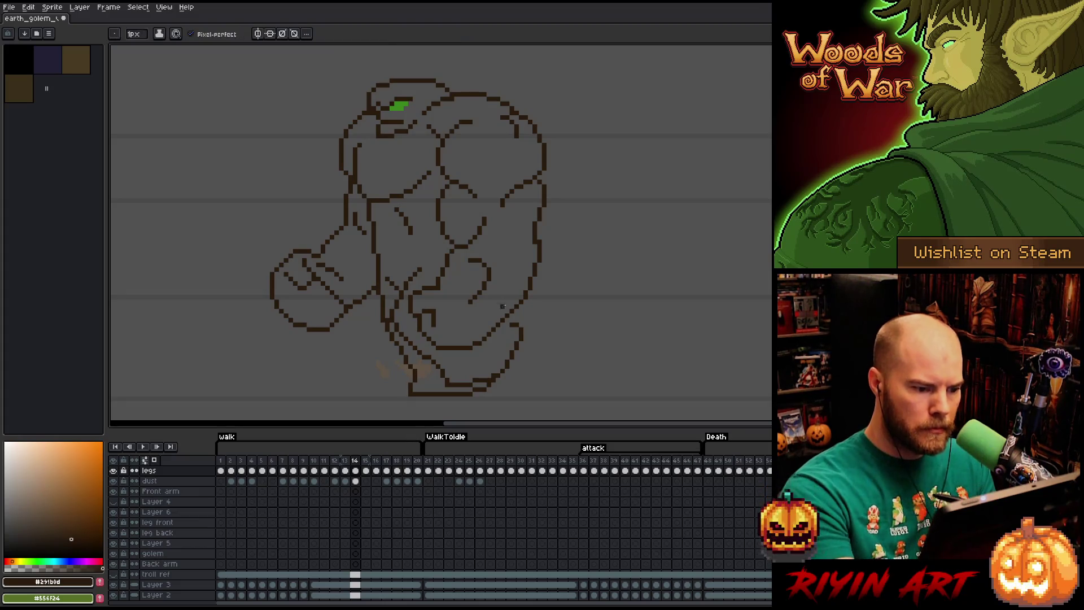
- Compare frames 14 through 17 by flipping back and forth, then play the animation
key(Right)
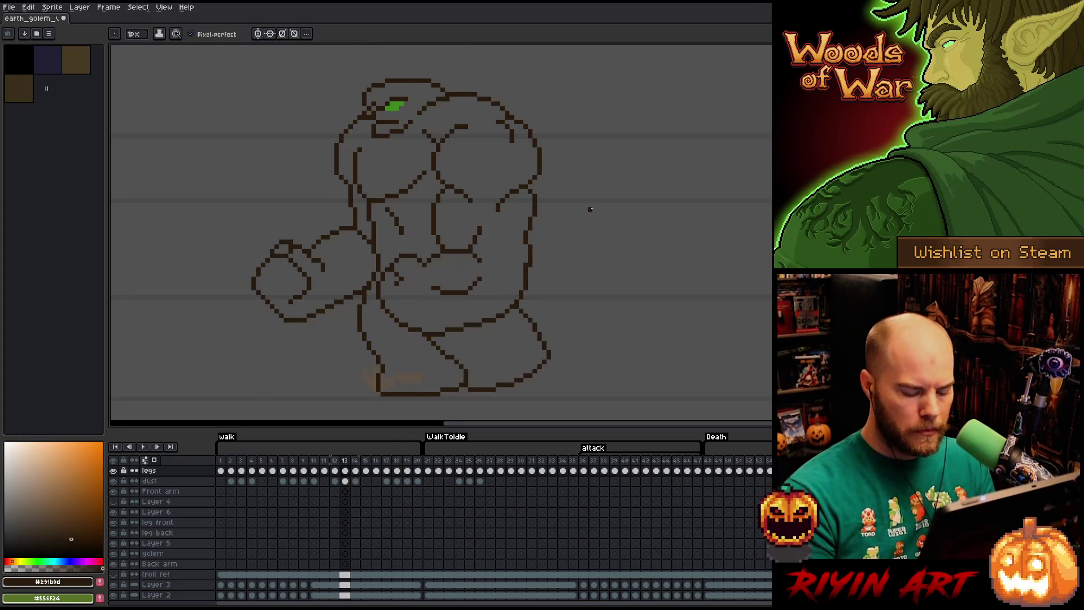
key(Left)
key(Right)
key(Left)
key(Right)
key(Left)
key(Right)
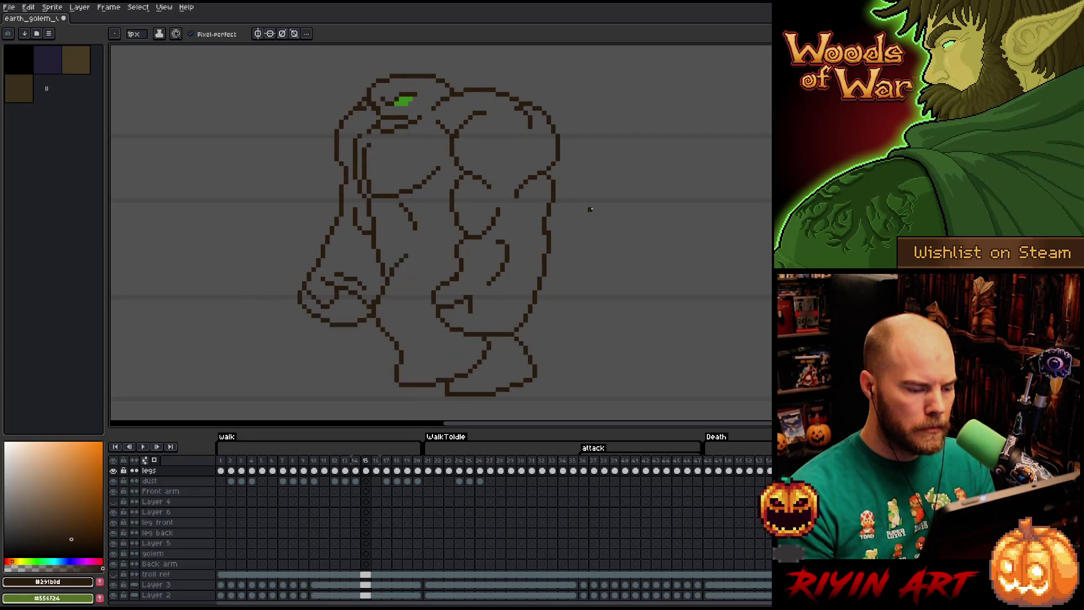
key(Left)
key(Right)
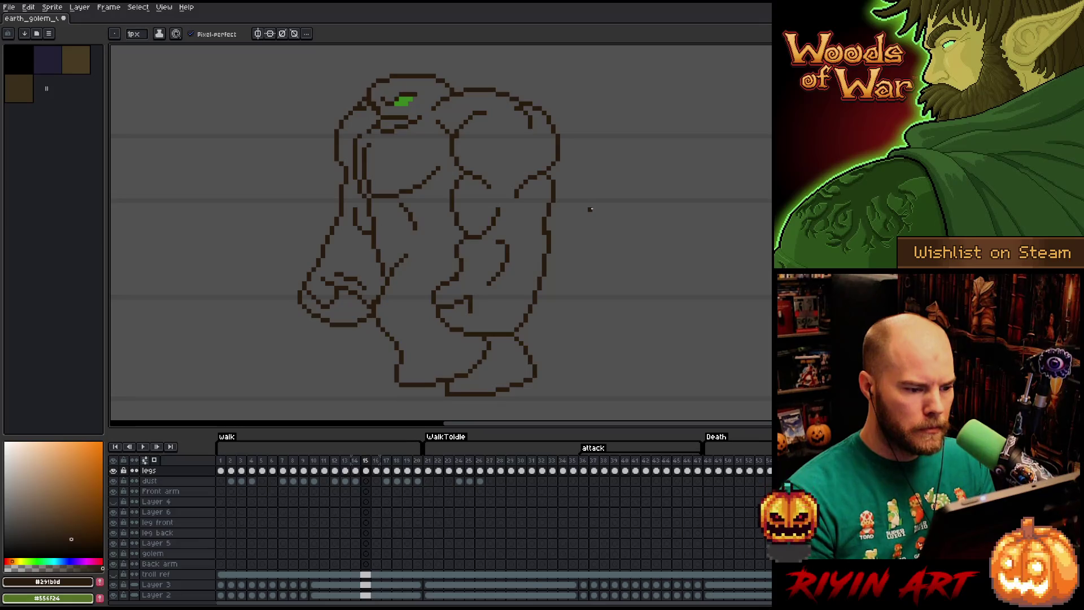
key(Right)
key(Left)
key(Right)
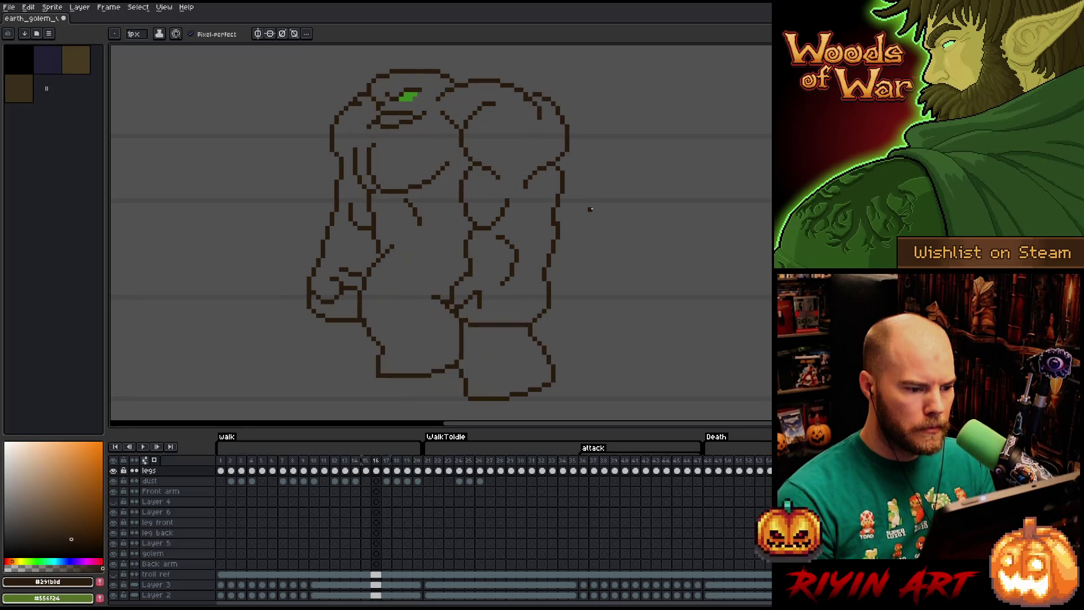
key(Right)
key(Left)
key(Left)
key(Left)
key(Right)
key(Left)
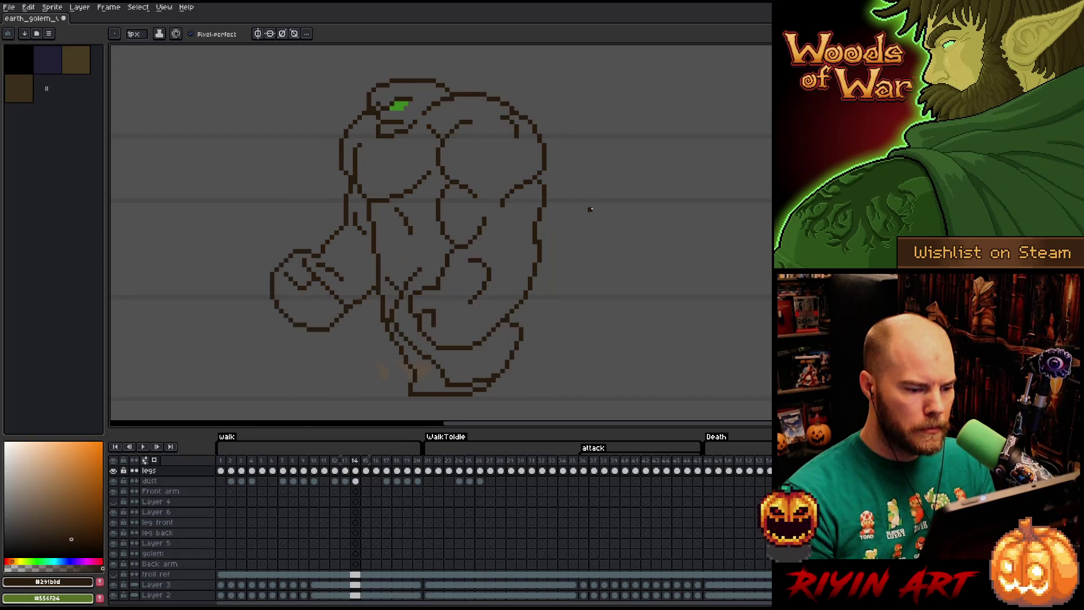
key(Right)
key(Left)
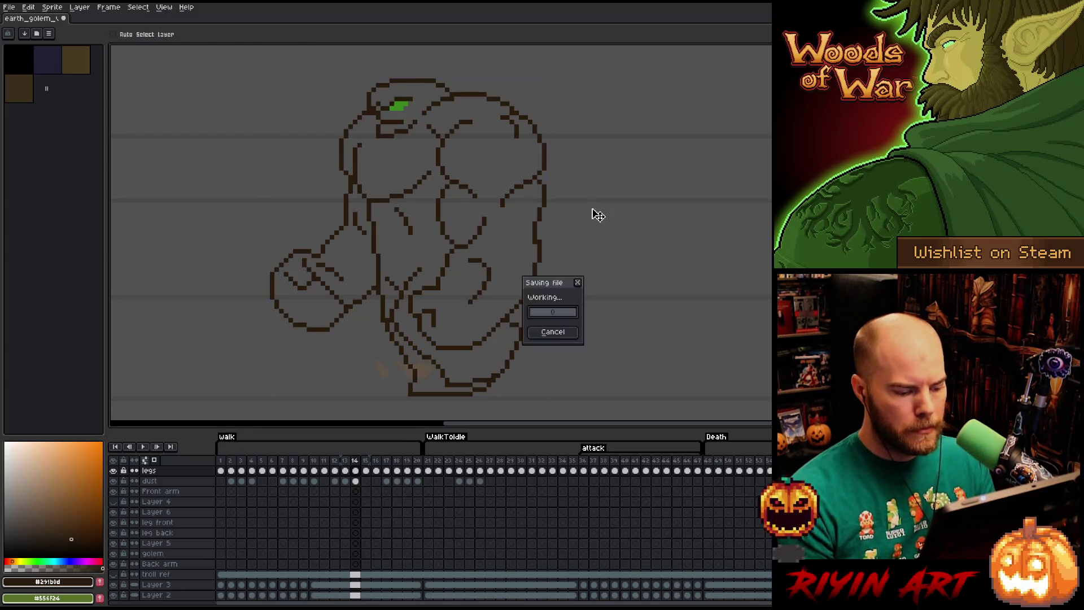
key(Return)
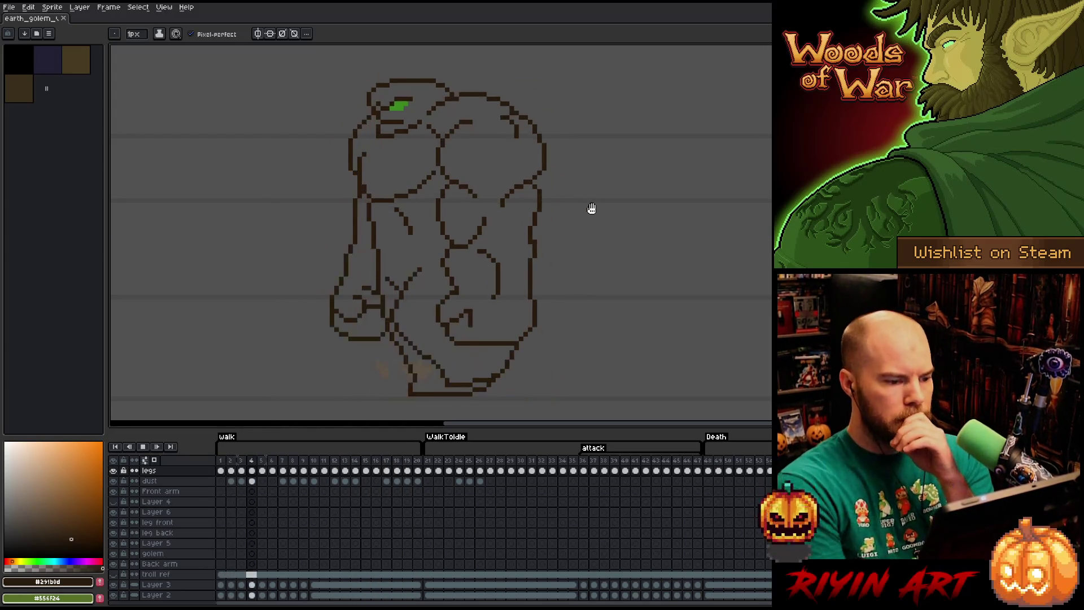
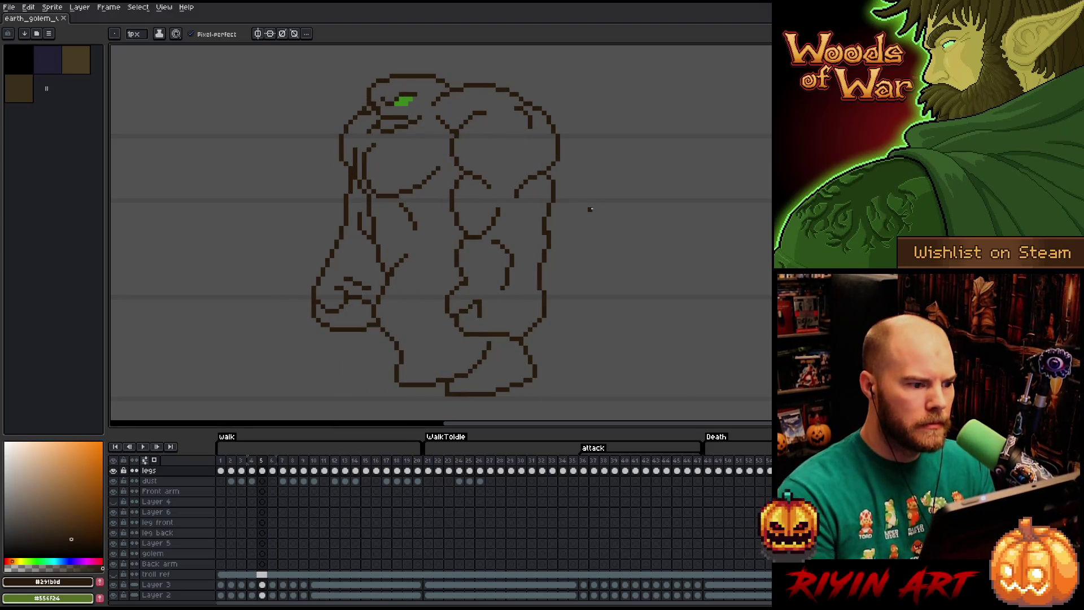
- Compare frames 11 and 12 and marquee-select the golem's left shoulder outline on frame 12
key(e)
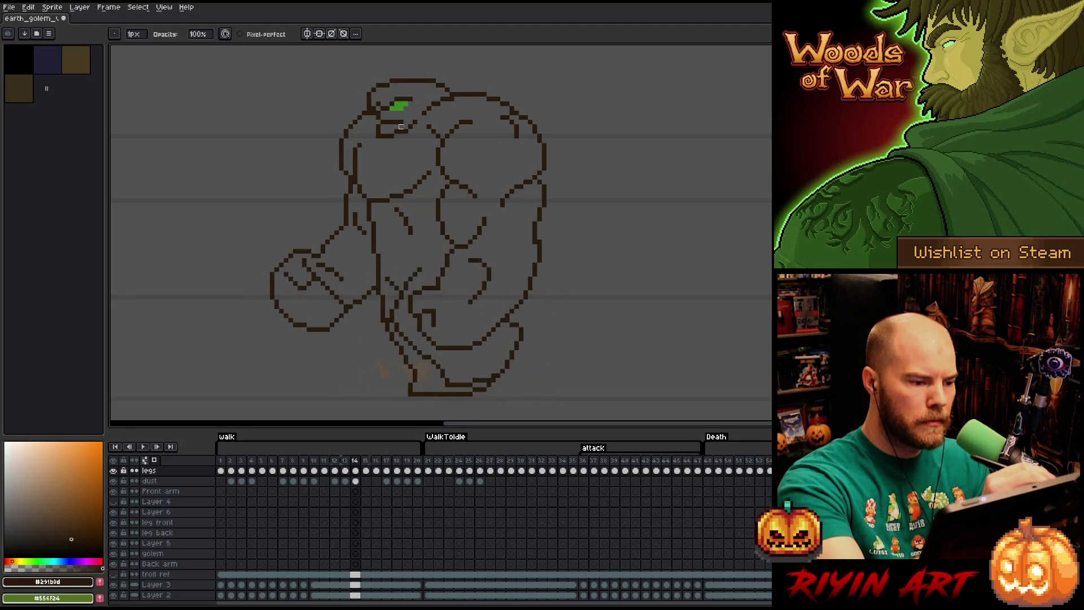
key(Left)
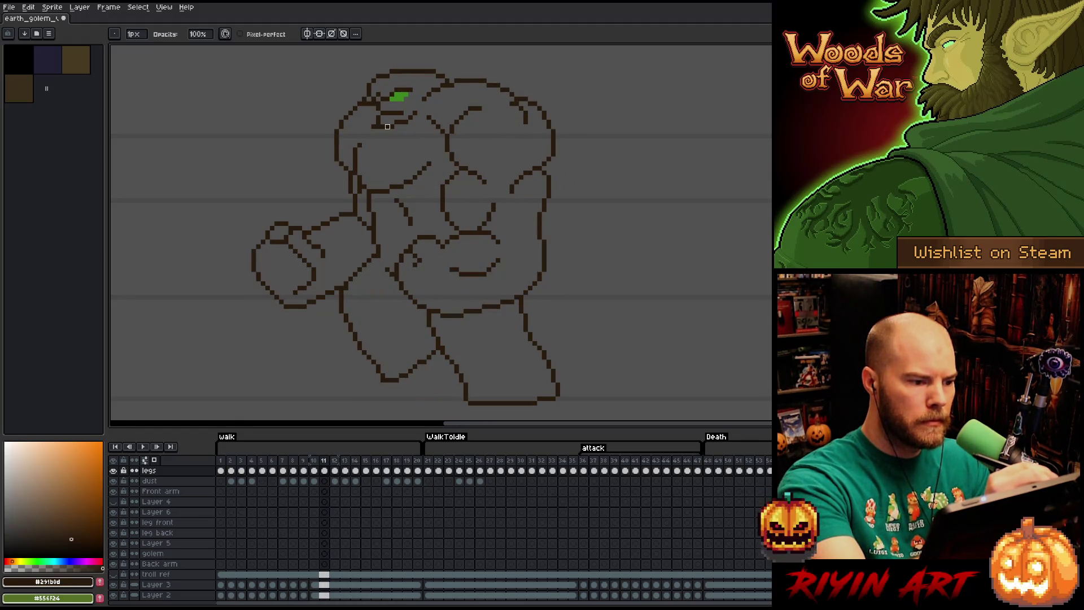
key(Right)
key(Left)
key(Right)
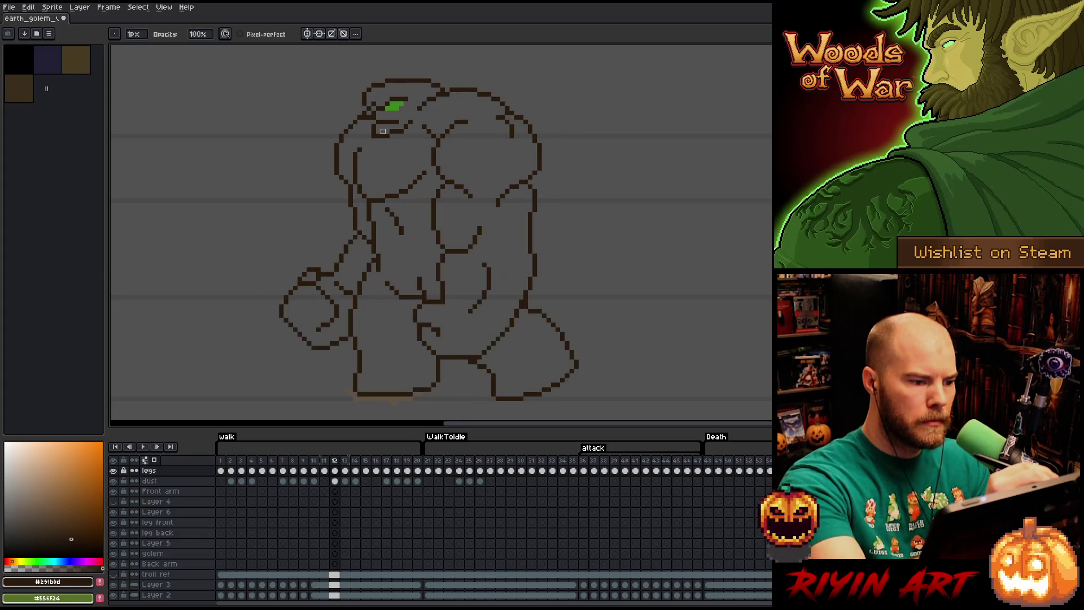
key(m)
drag(345, 140, 369, 164)
- Paste the shoulder outline into frames 13 and 14, nudging it lower in frame 14
click(367, 136)
key(Right)
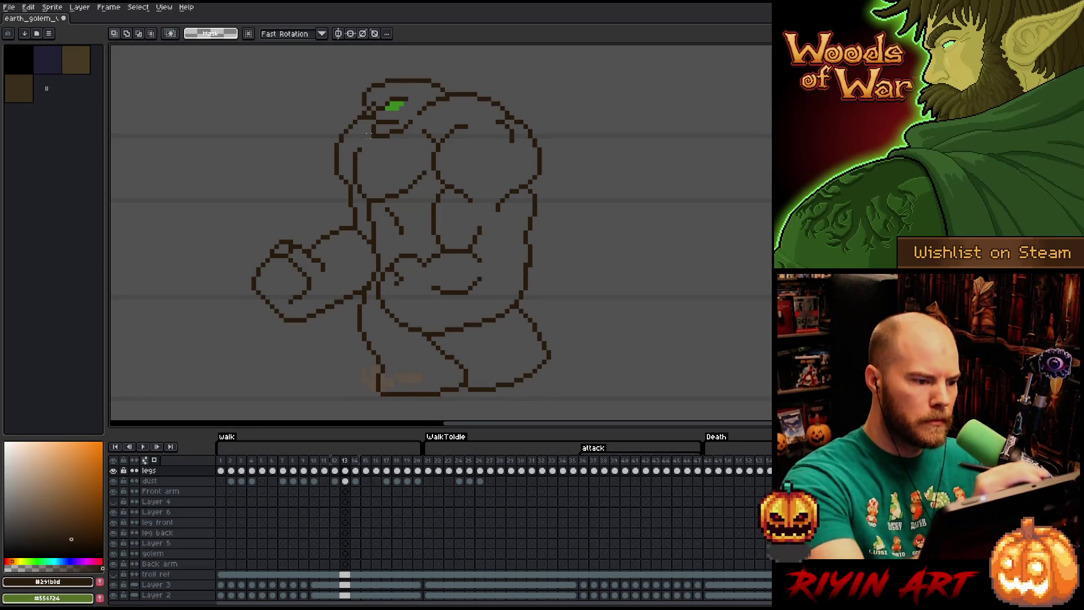
key(ctrl+v)
click(367, 136)
key(Left)
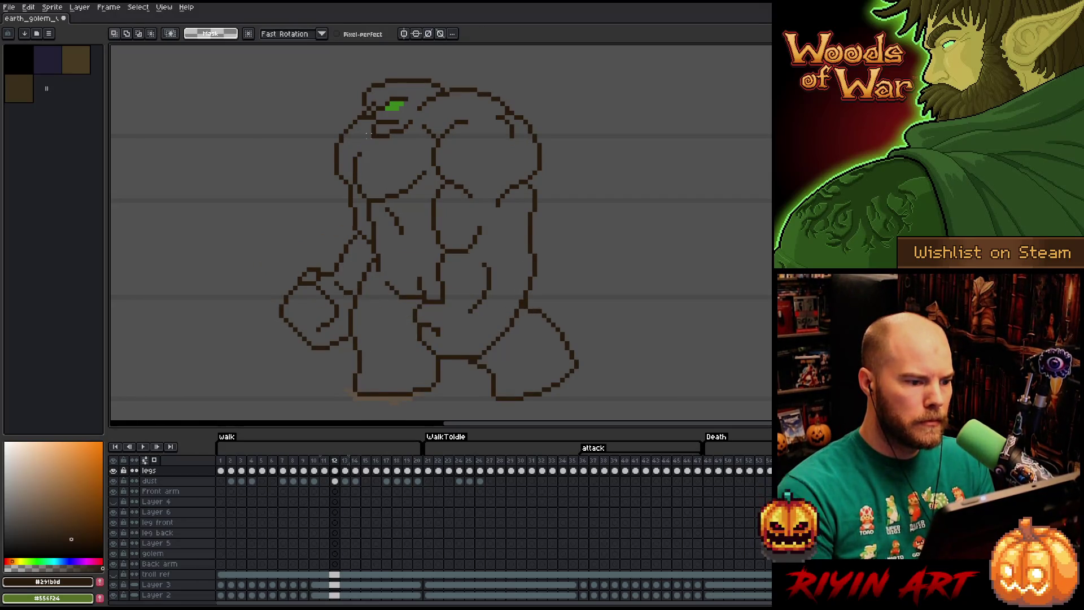
key(Right)
key(Right)
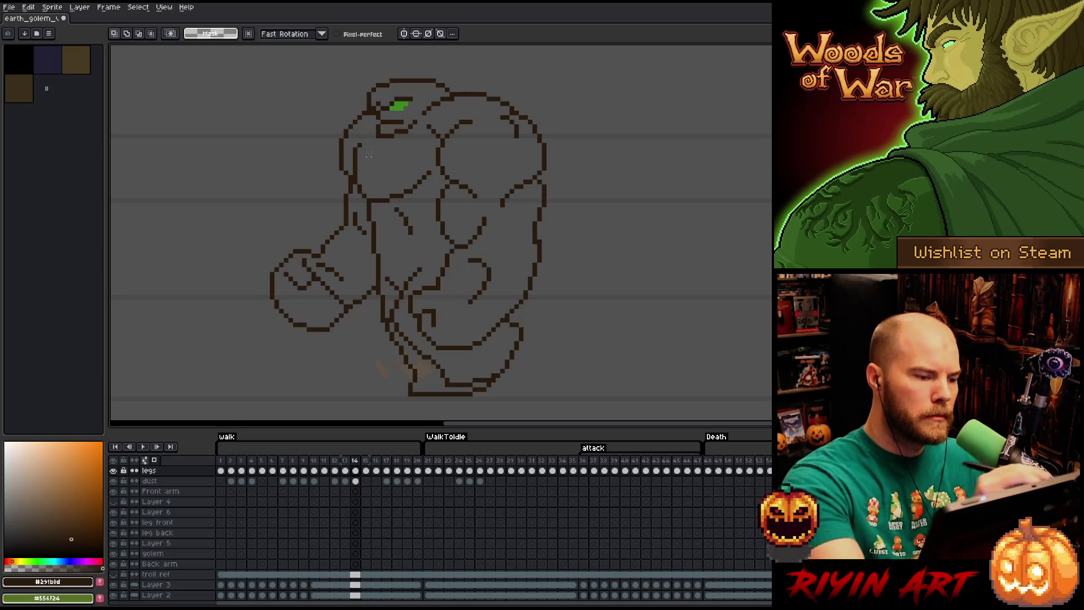
key(ctrl+v)
key(Down)
key(Down)
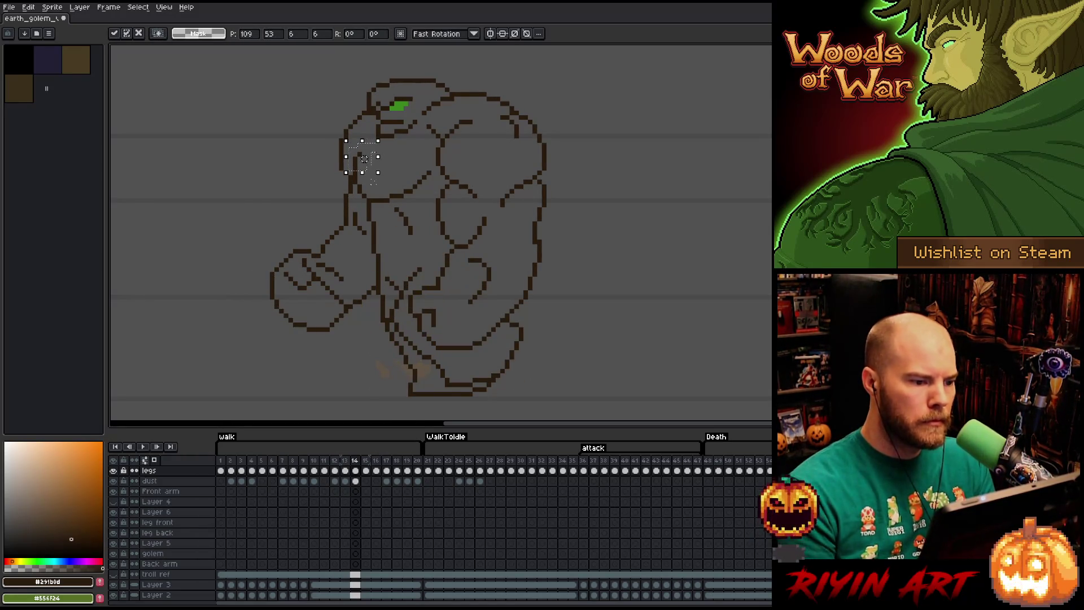
- Commit the pasted shoulder on frame 14 and flip through frames 13–15 to check the motion
key(Return)
key(Left)
key(Right)
key(Left)
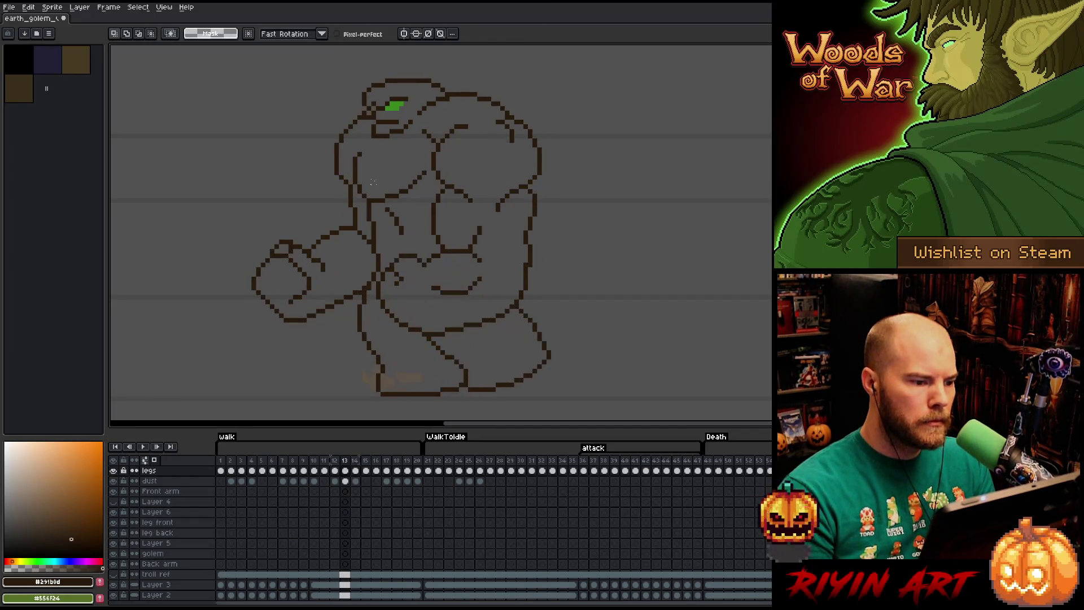
key(Right)
key(Right)
key(Left)
key(Right)
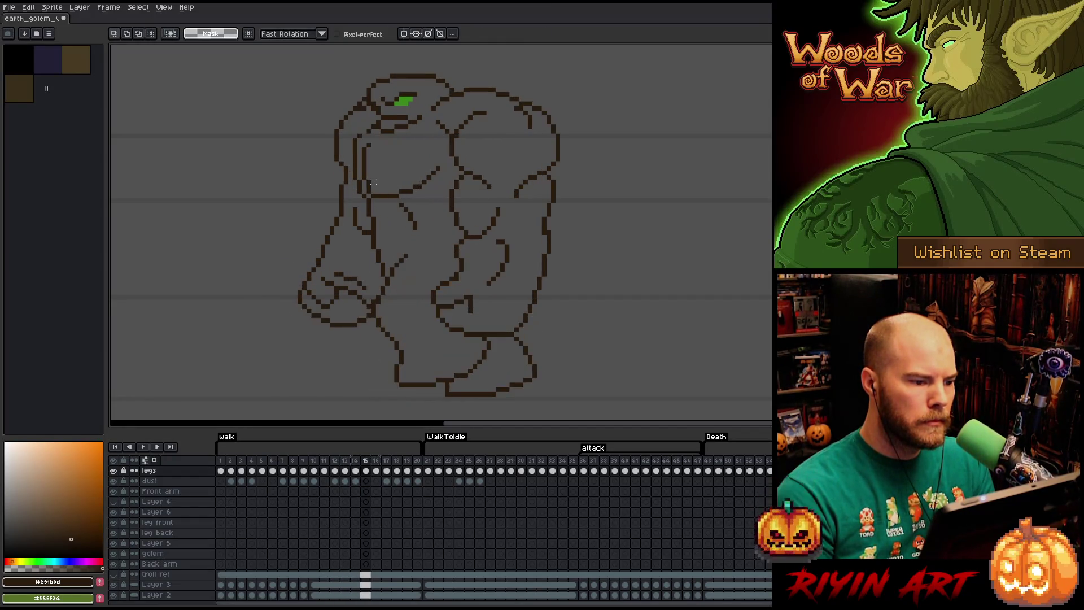
- Erase the short stray outline on the golem's upper-left body in frame 15
key(b)
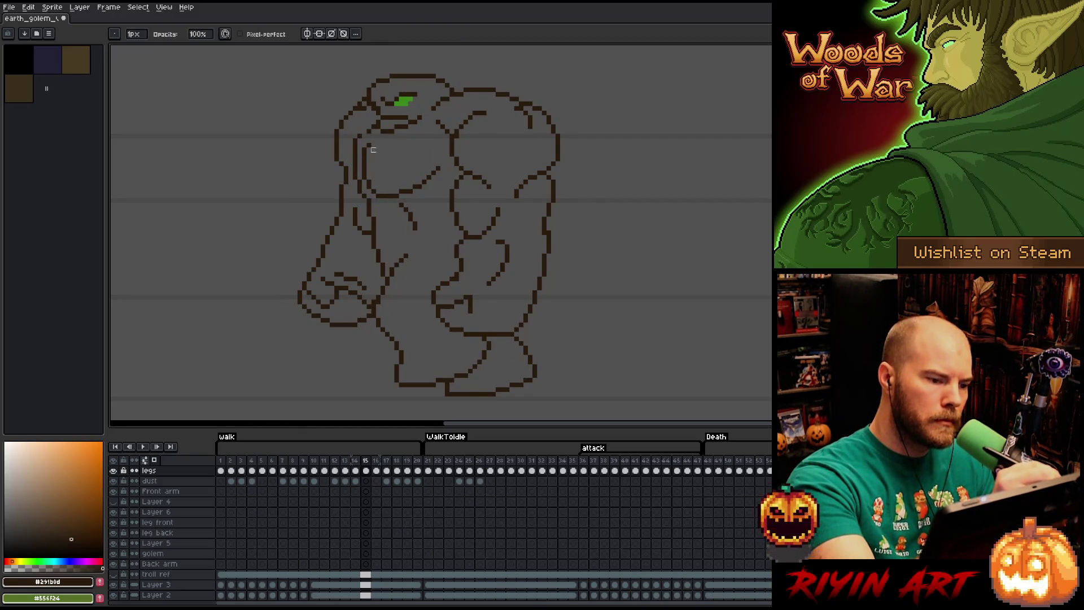
key(e)
key(b)
key(e)
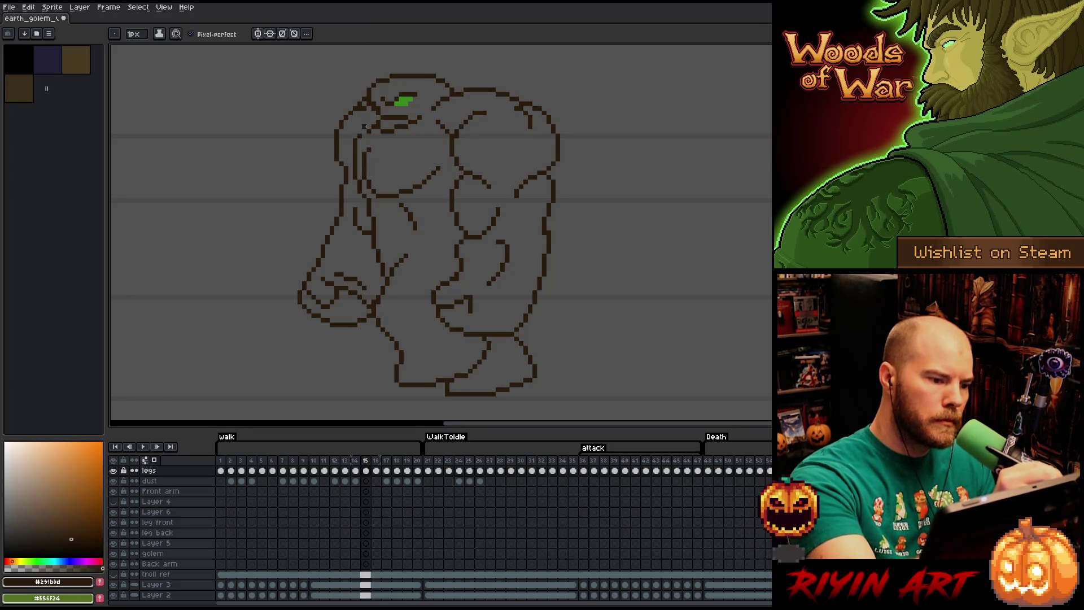
key(e)
drag(360, 130, 356, 150)
key(b)
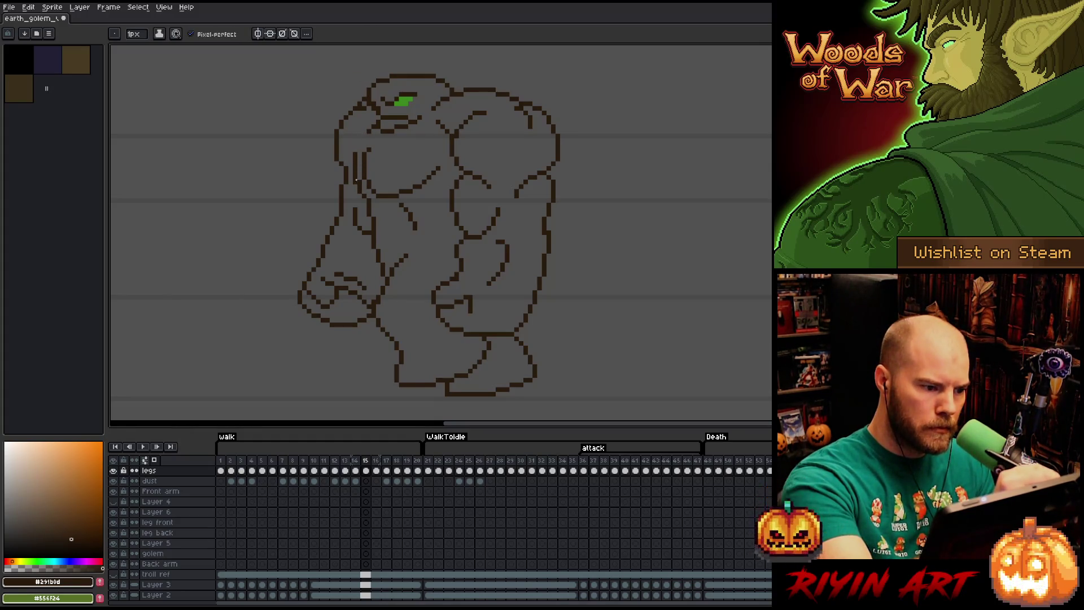
key(b)
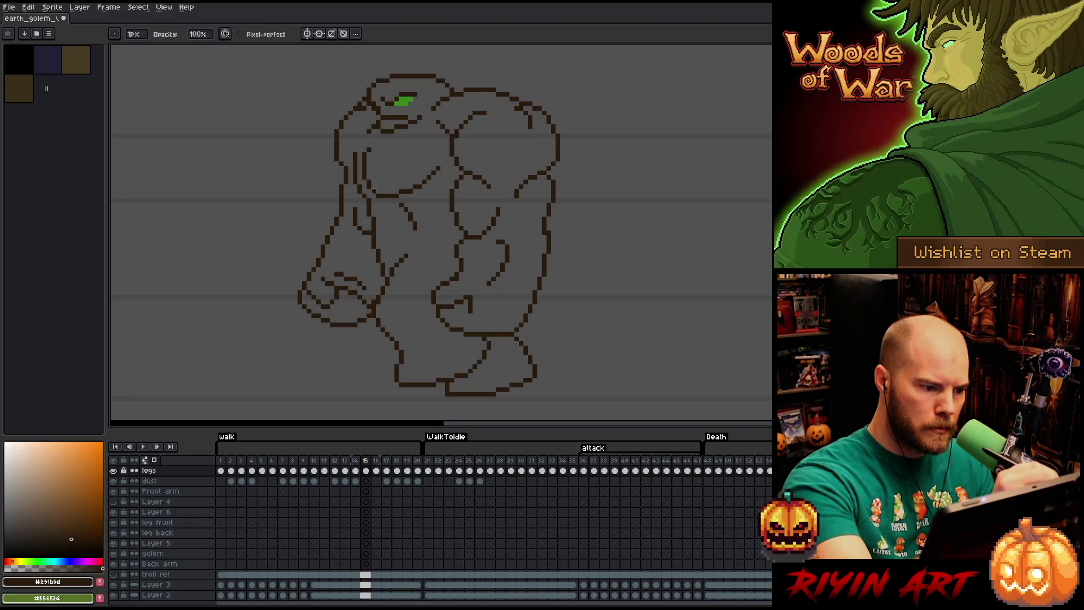
key(e)
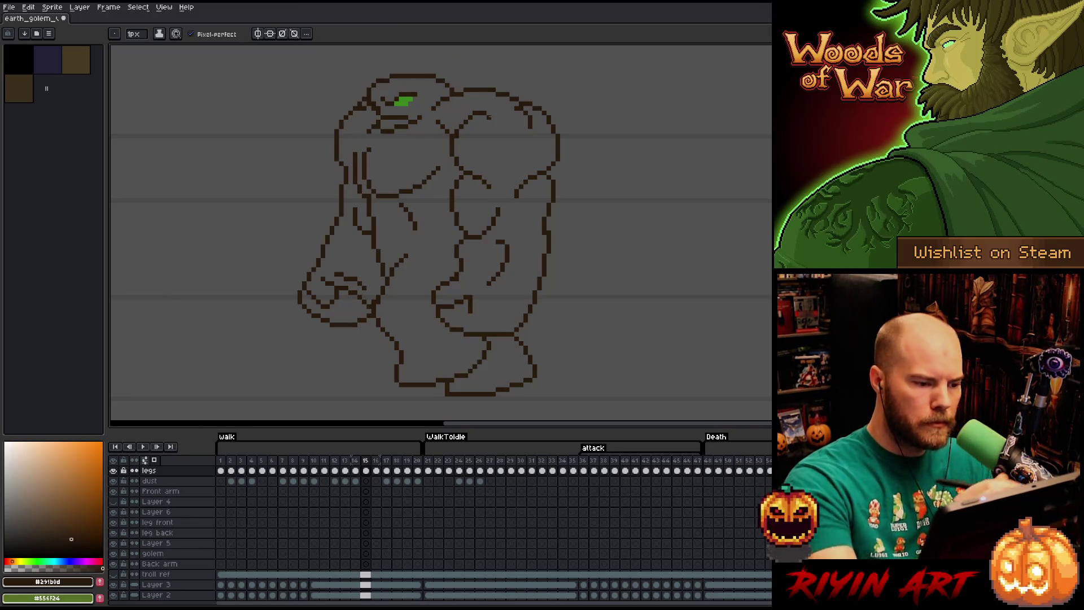
- Flip between frames 13 and 14 to compare the poses
key(Left)
key(Left)
key(Right)
key(Left)
key(Right)
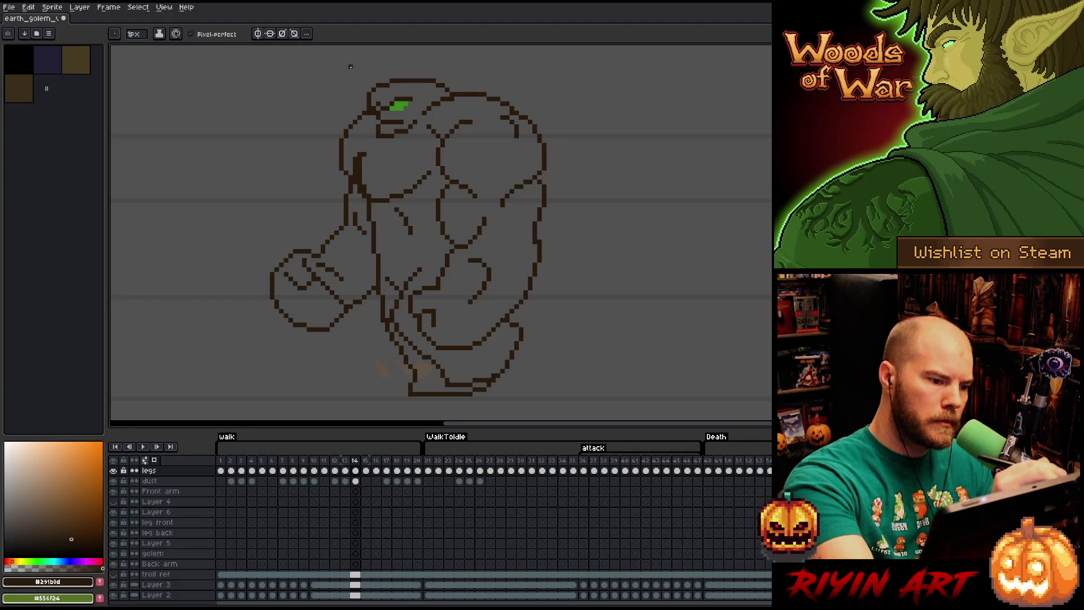
- Step through frames 13 to 16 to check the golem's walk
key(e)
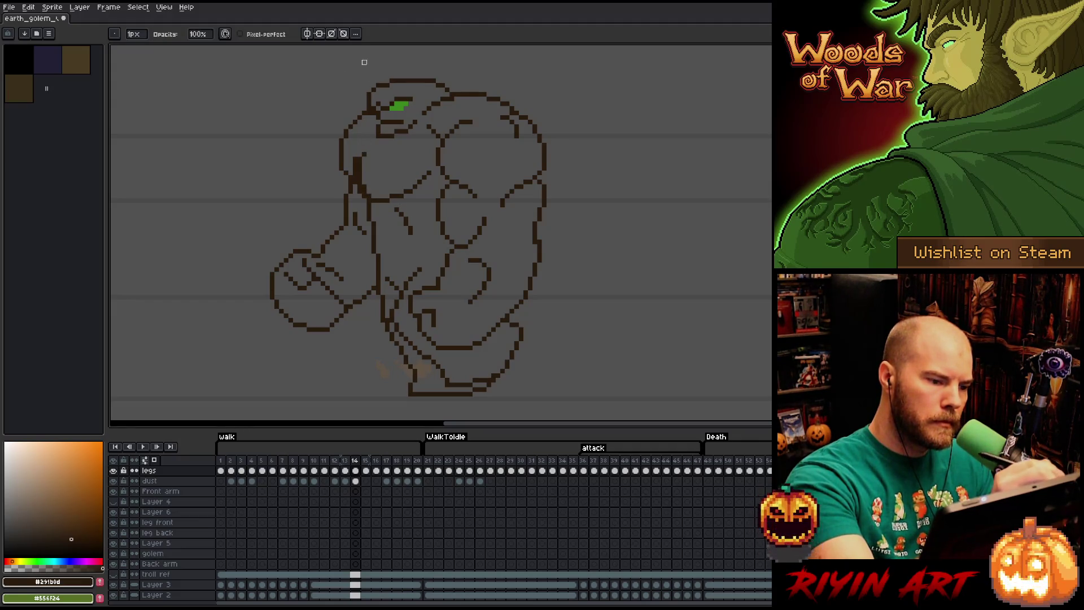
key(Left)
key(Right)
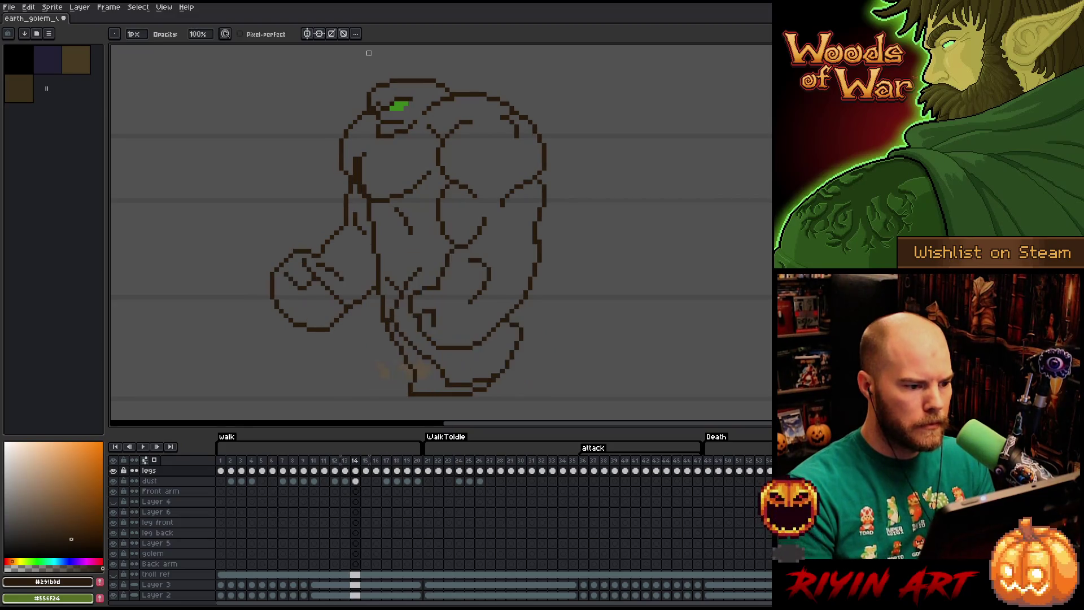
key(Right)
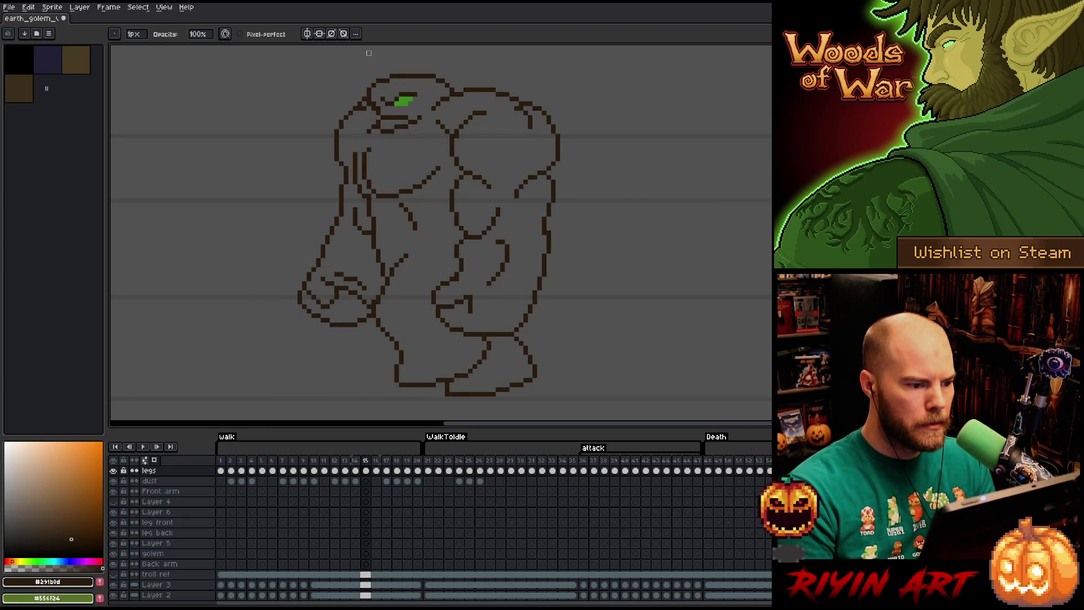
key(Left)
key(Left)
key(Right)
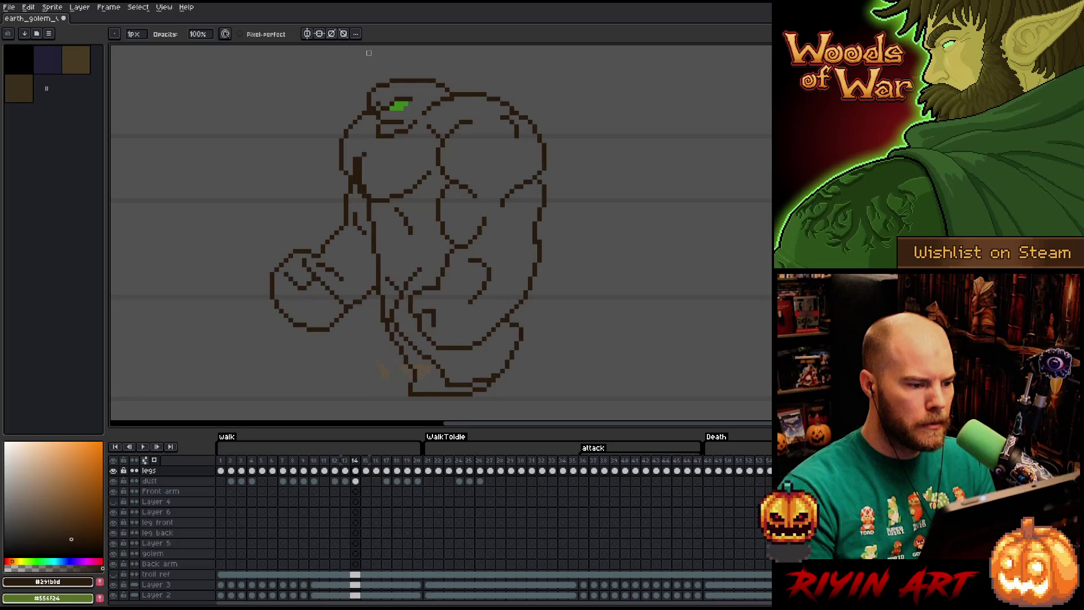
key(Right)
key(Right)
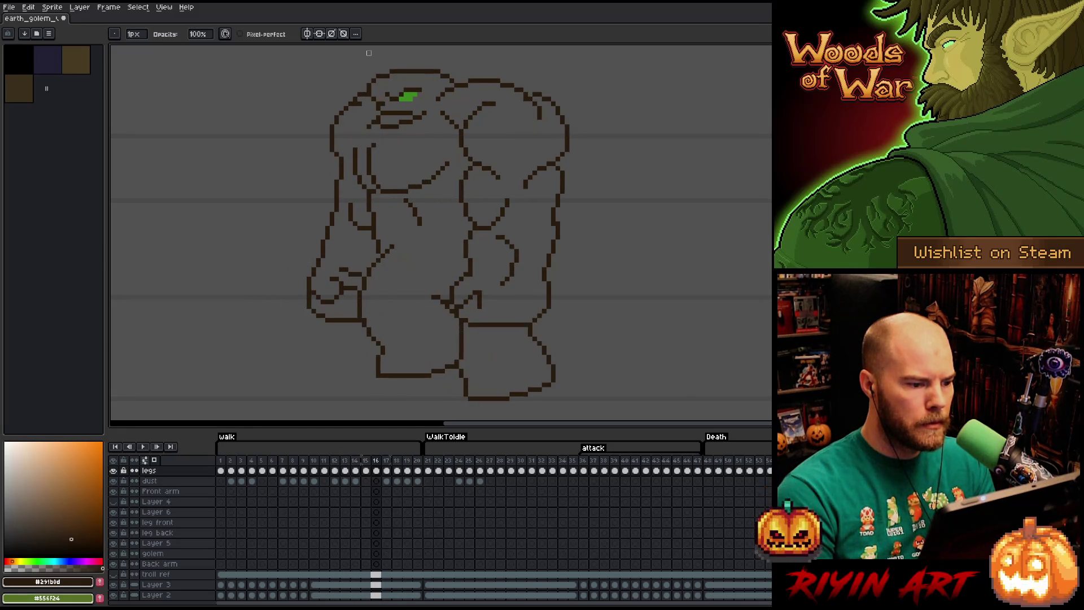
key(Left)
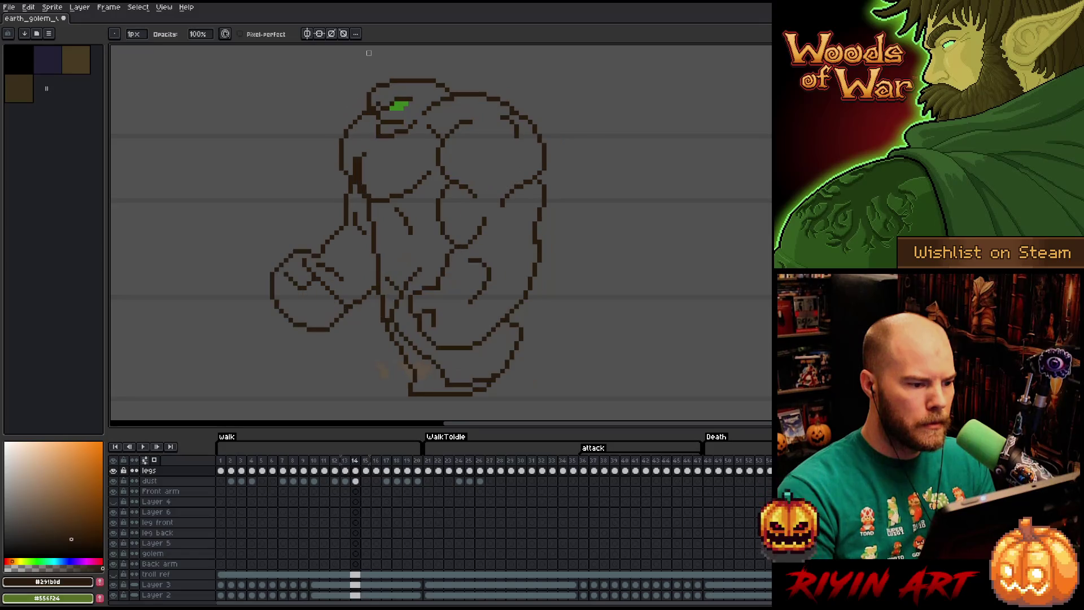
- Flip the frames around frame 15 back and forth to compare the walk motion
key(Left)
key(Right)
key(Right)
key(Left)
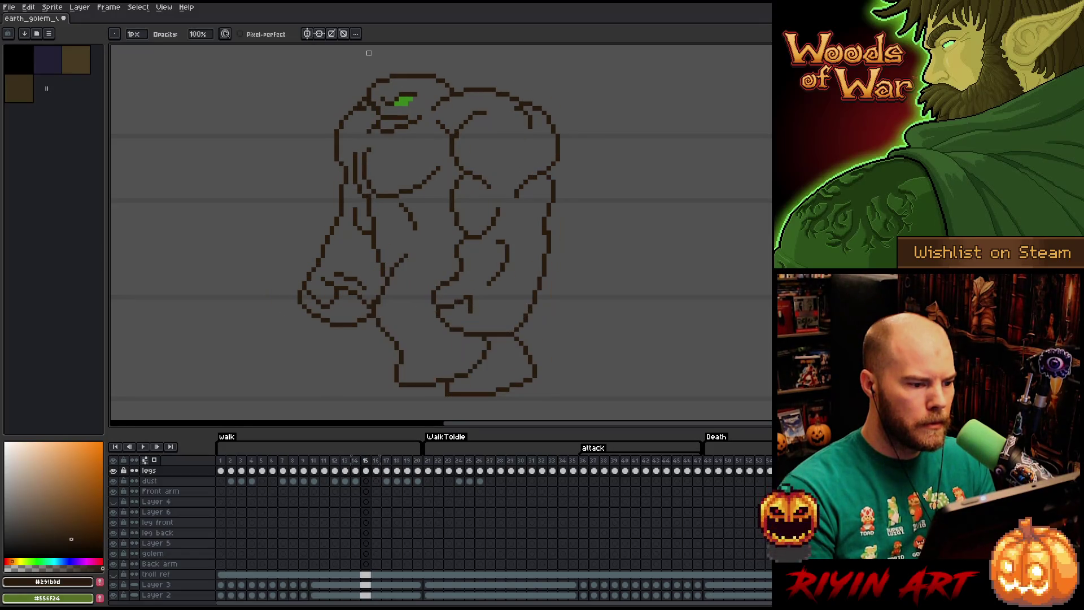
key(Left)
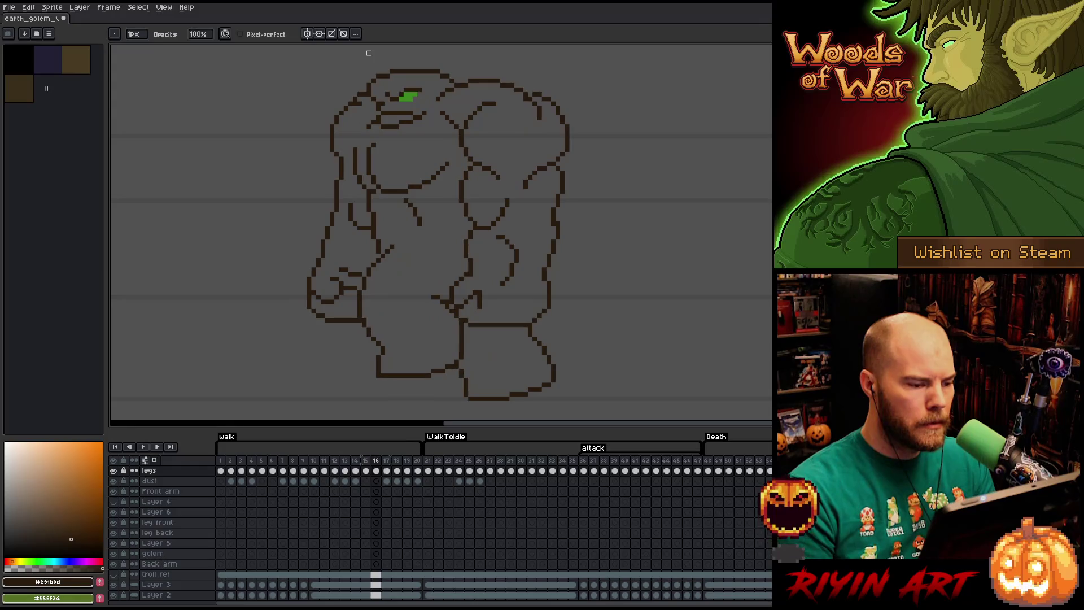
key(Right)
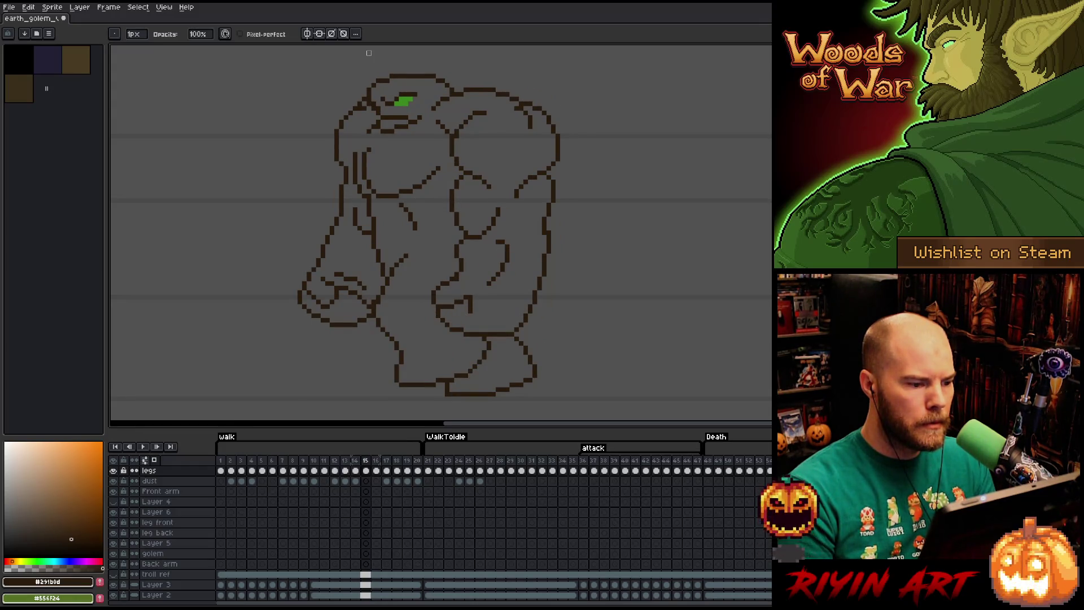
key(Left)
key(Left)
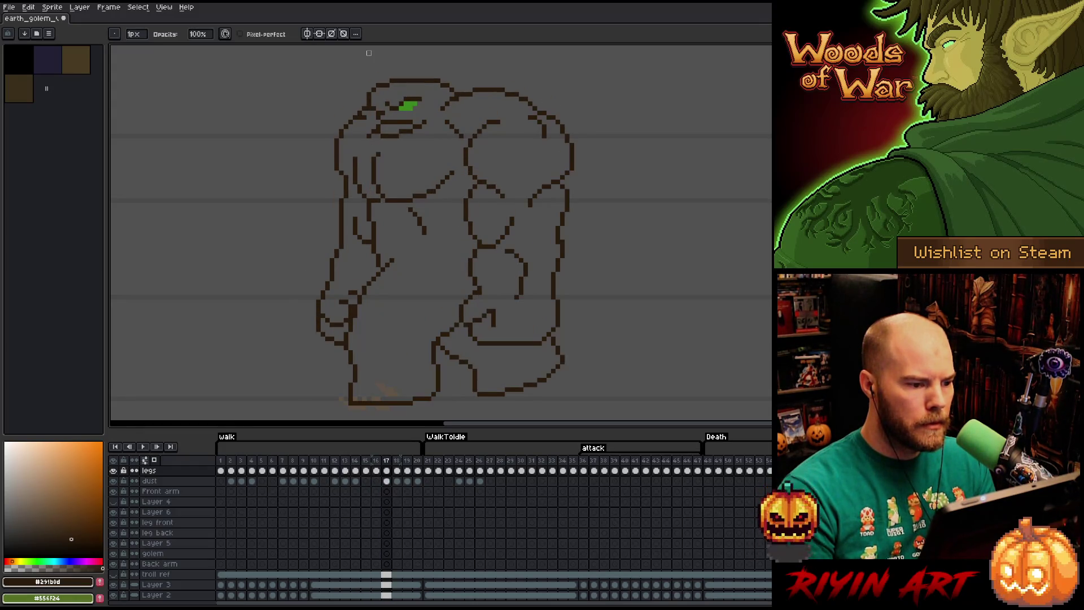
key(Right)
key(Right)
key(Left)
key(Right)
key(Right)
key(Left)
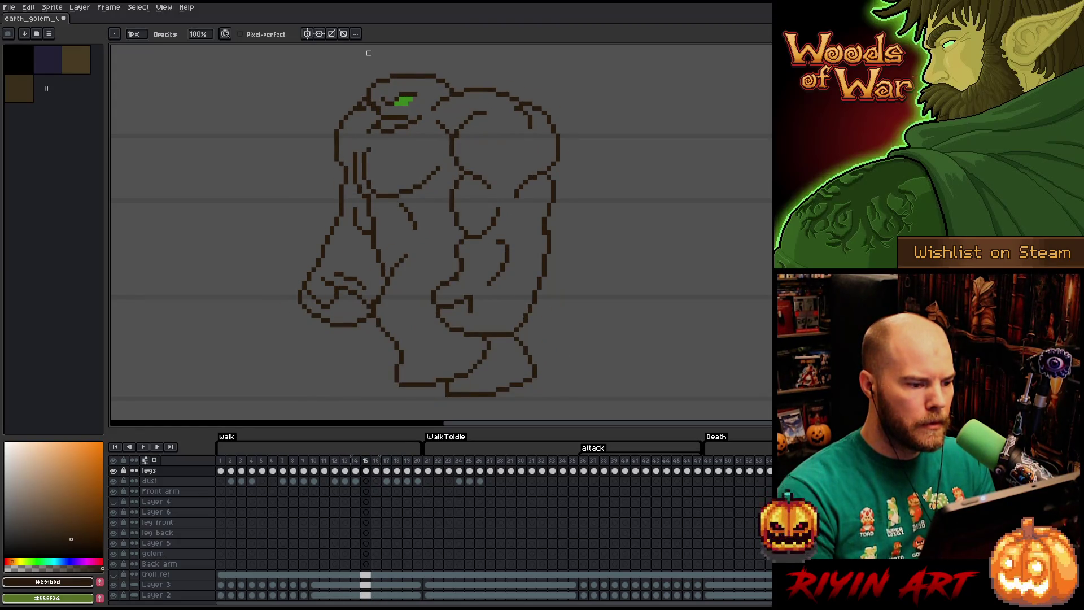
- Move to frame 16 and ready the eraser for outline cleanup
key(Right)
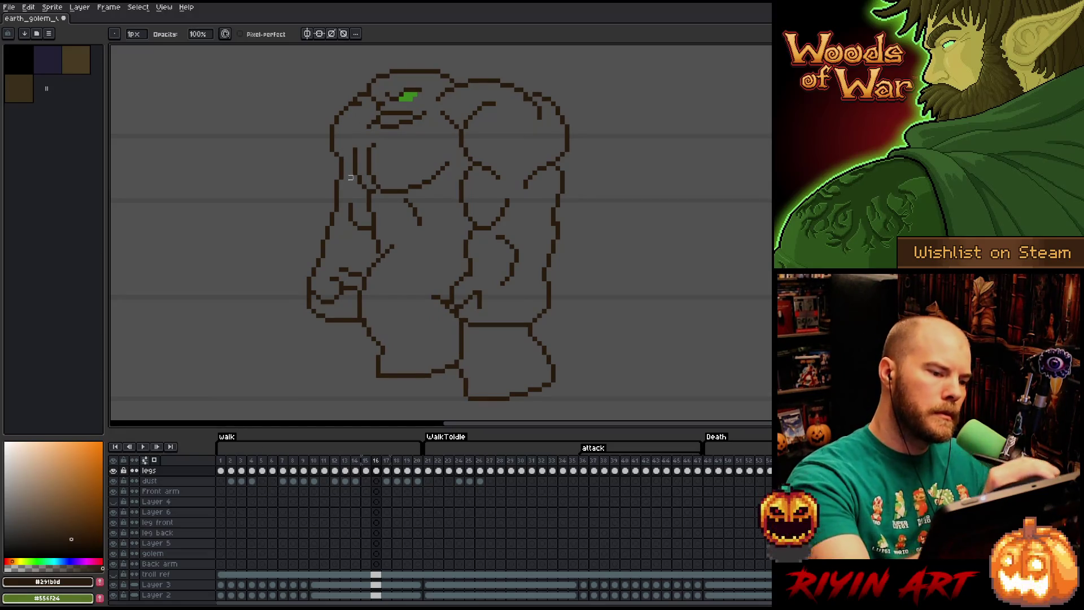
key(e)
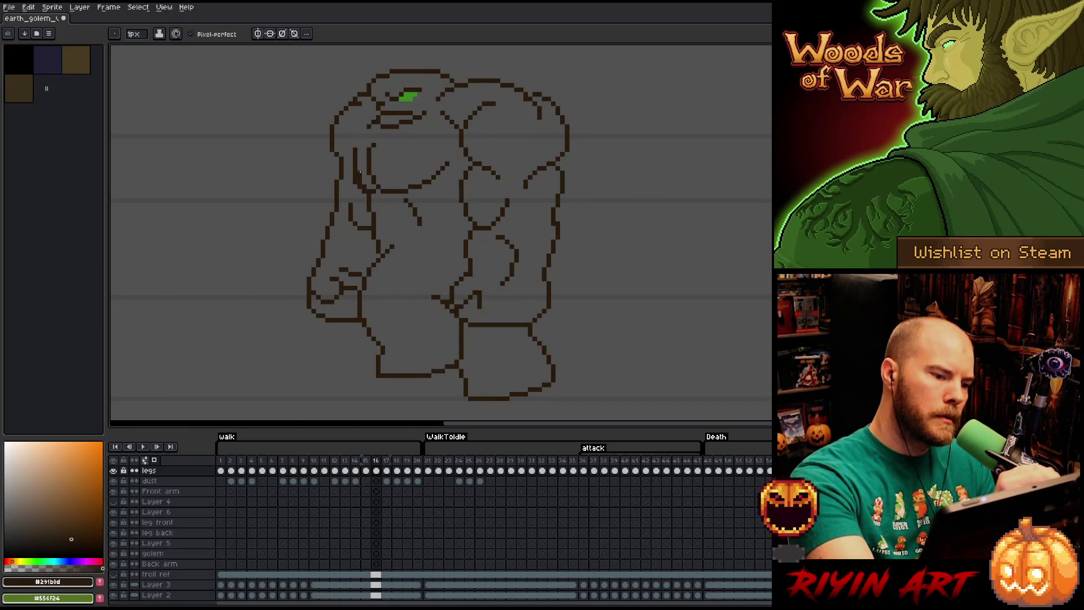
key(e)
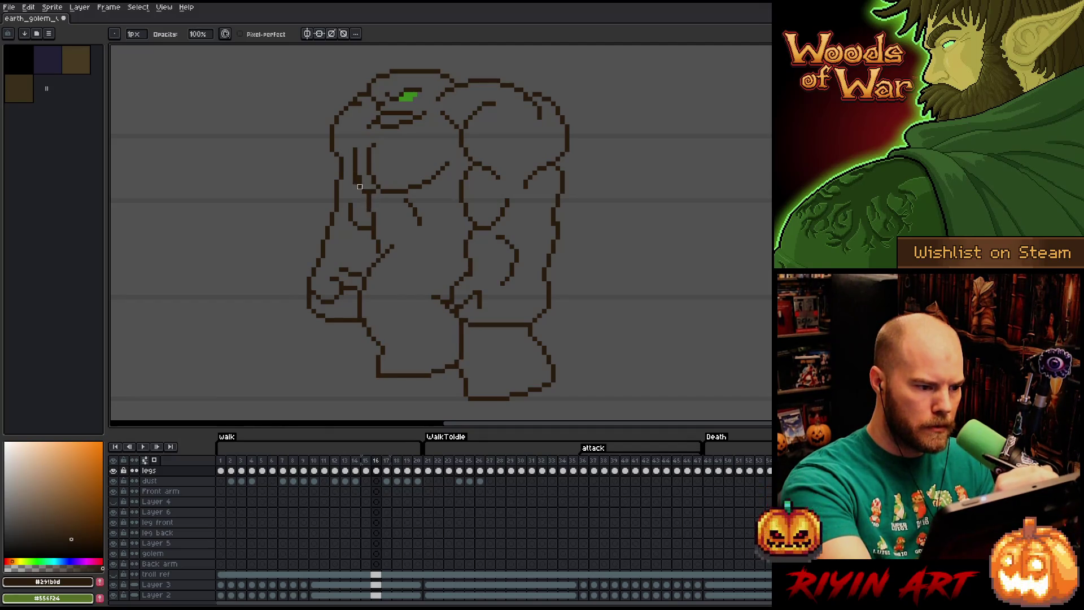
- Compare the neighbouring poses across frames 15–17, returning to frame 16
key(b)
key(e)
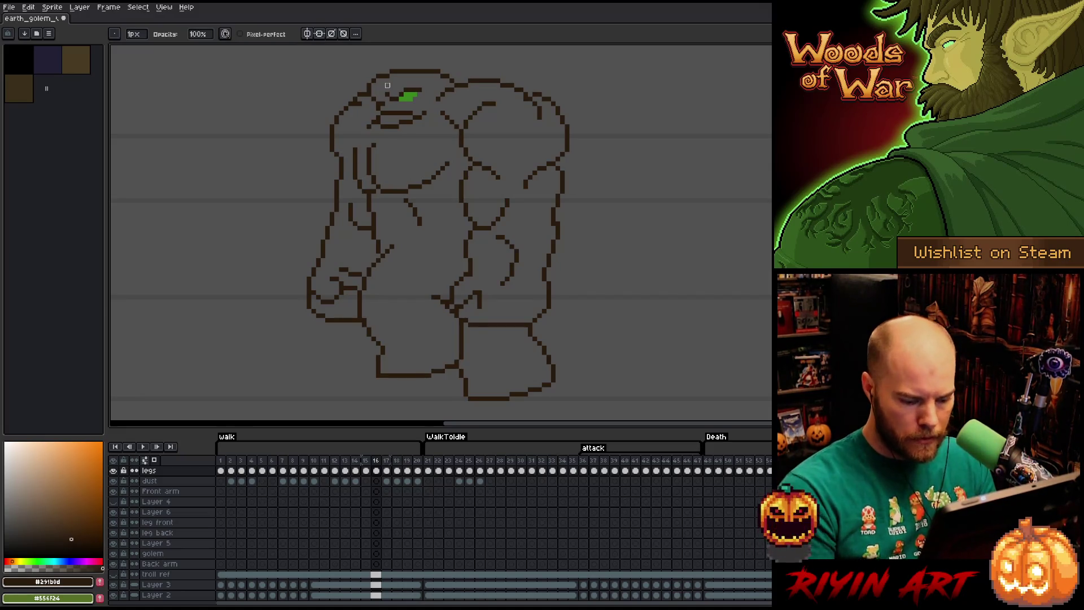
key(Left)
key(Right)
key(Left)
key(Right)
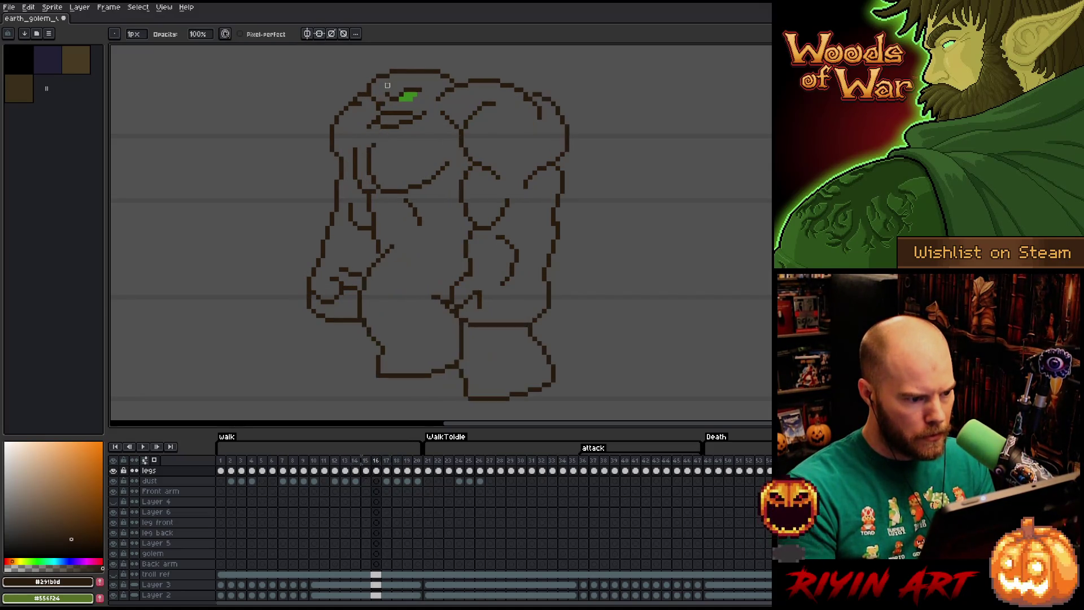
key(Left)
key(Right)
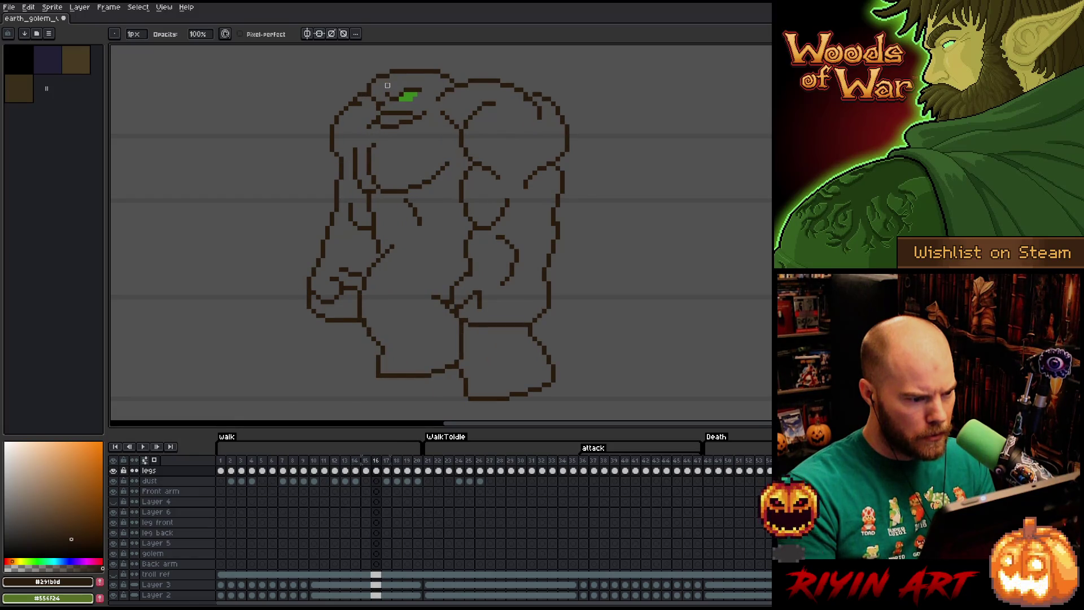
key(Right)
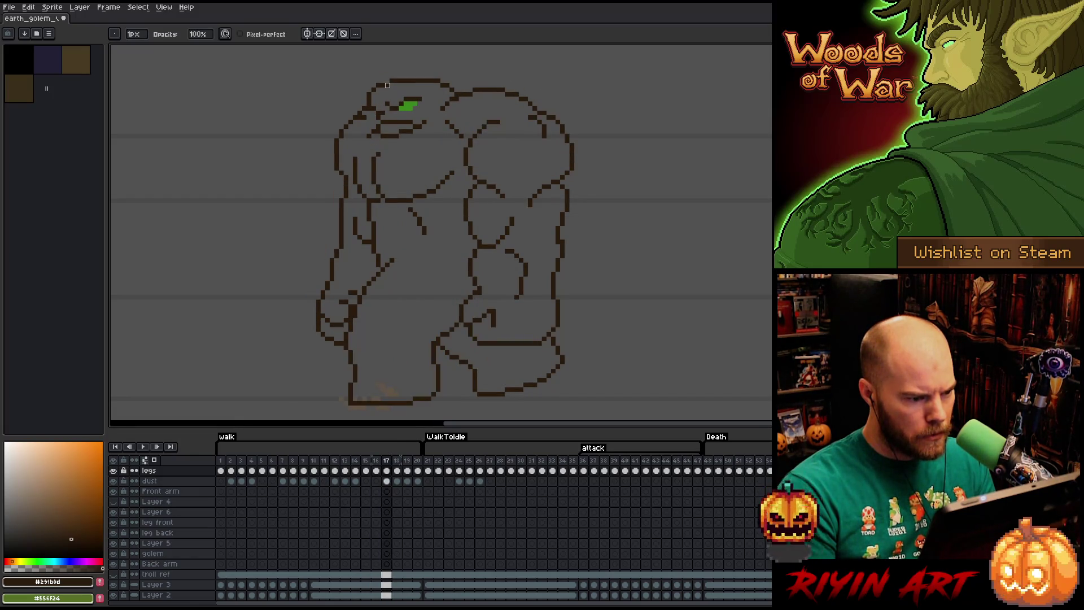
key(Left)
key(Right)
key(Left)
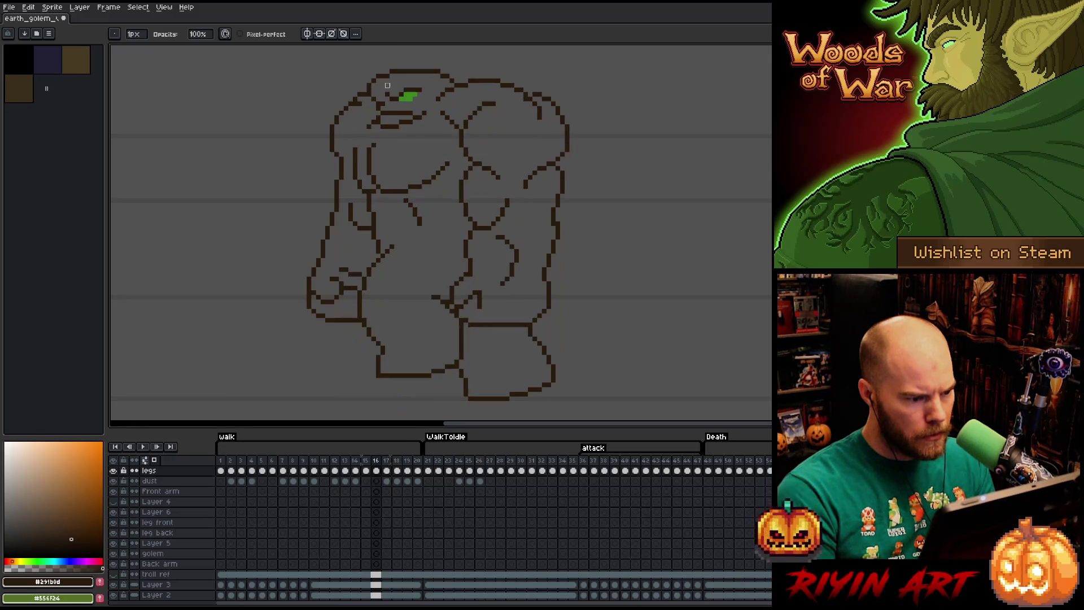
- Go back to frame 15, switching between the eraser and pencil
key(e)
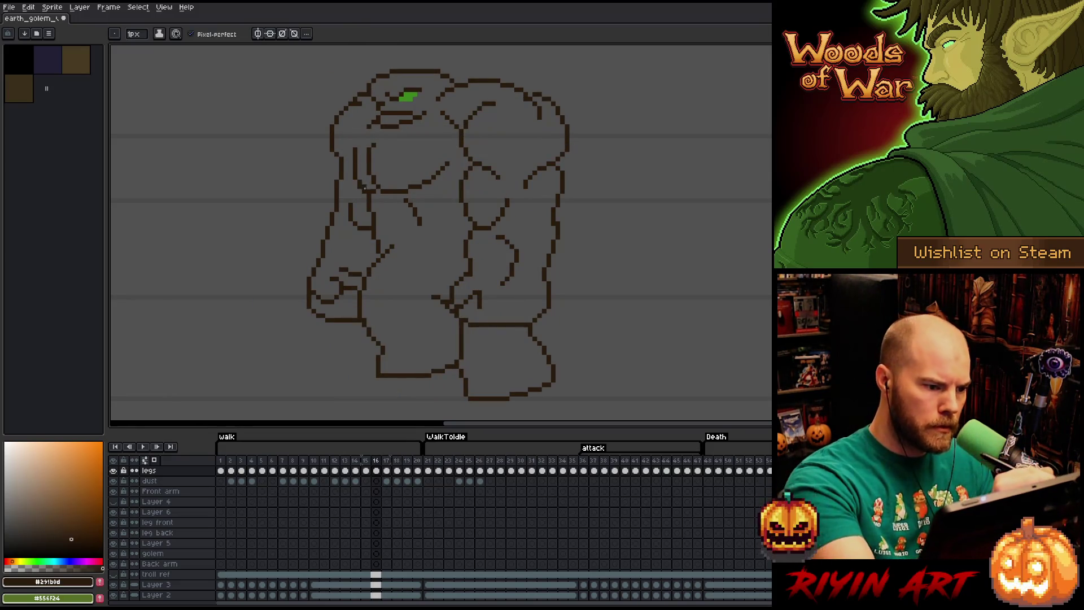
key(b)
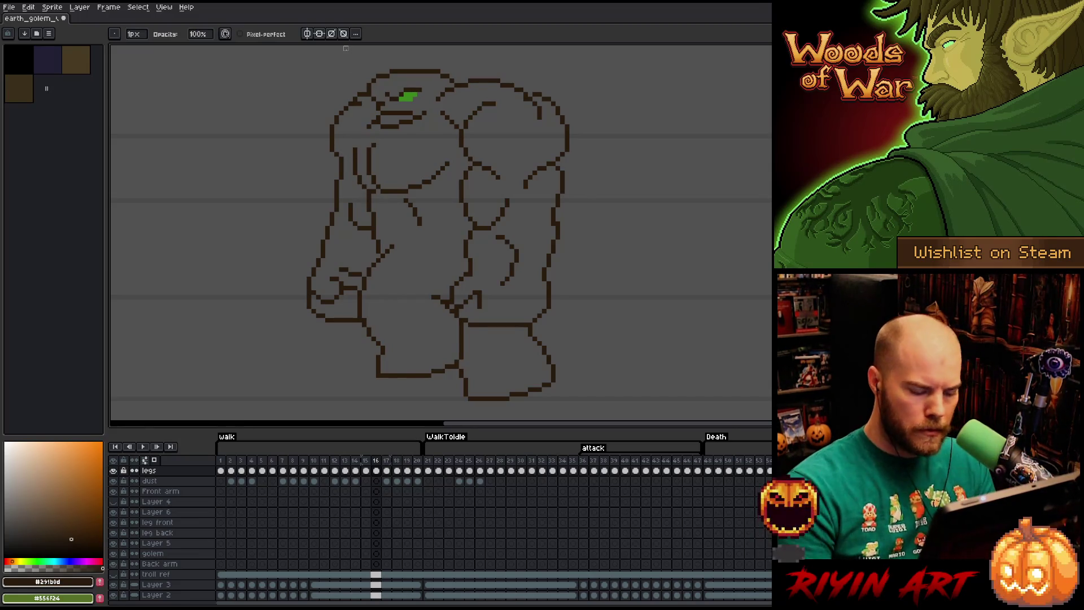
key(Left)
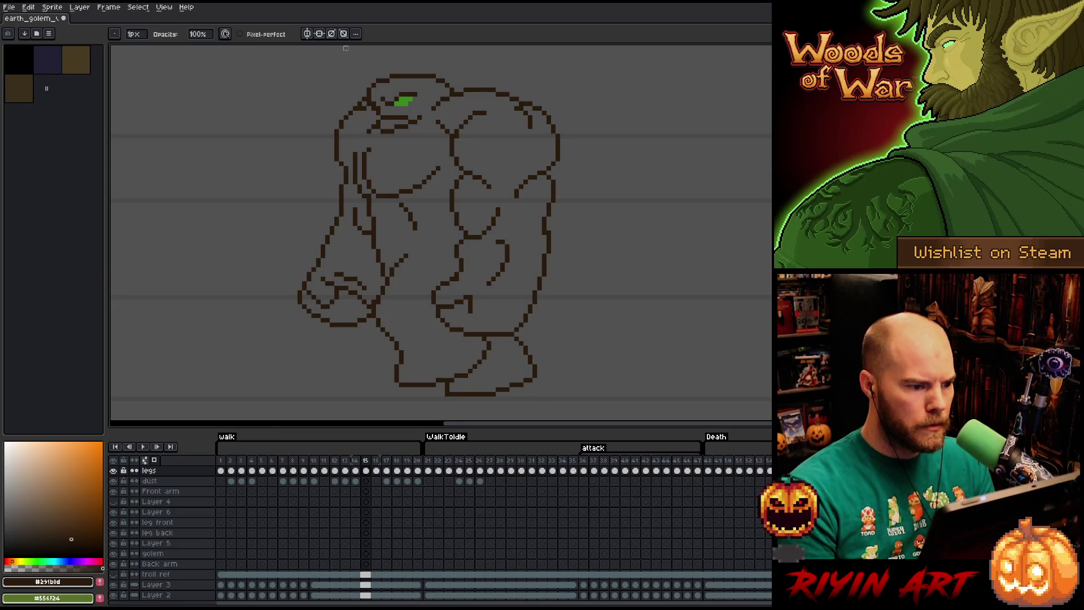
key(e)
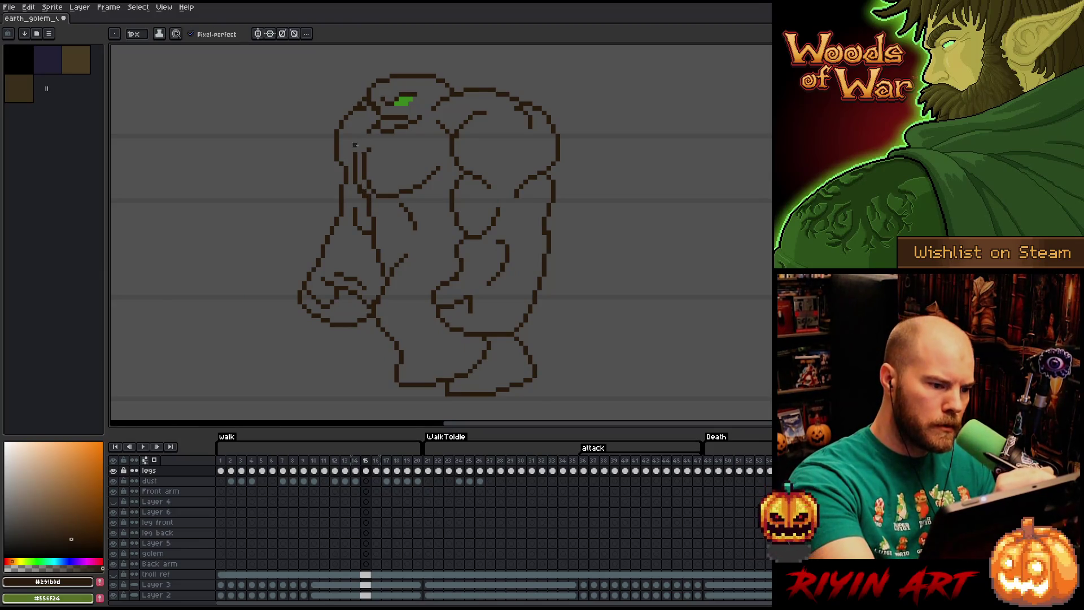
key(b)
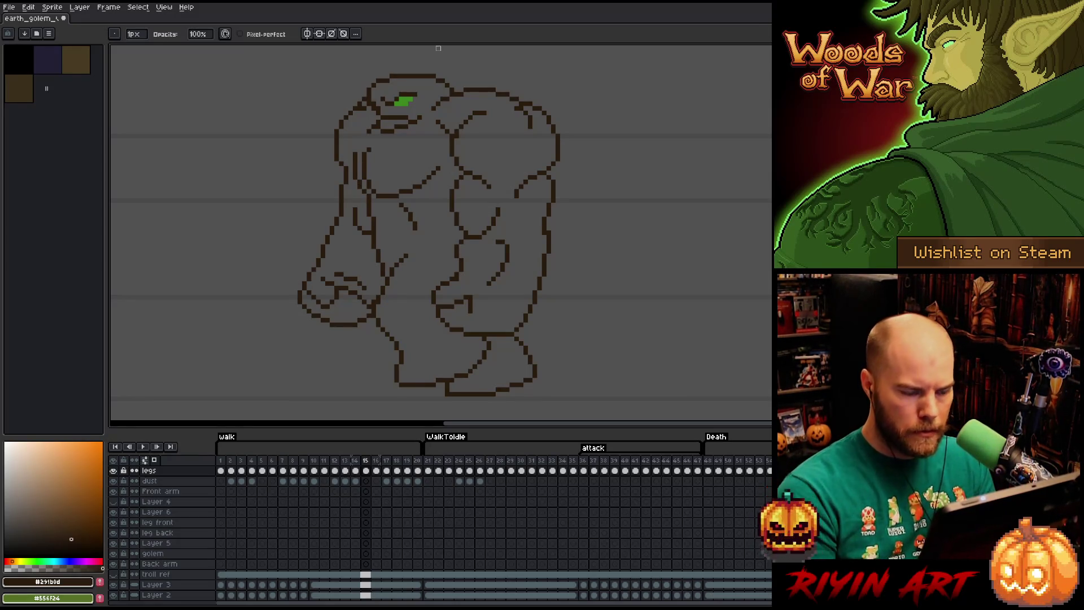
- Step through the walk between frames 13 and 20 to review the motion
key(period)
key(comma)
key(comma)
key(comma)
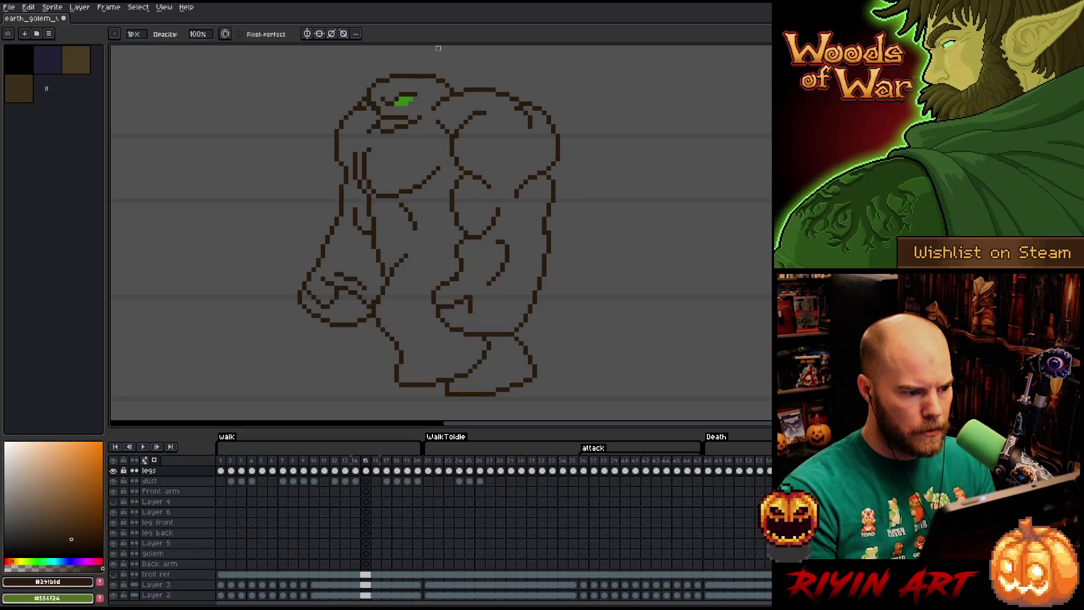
key(period)
key(period)
key(period)
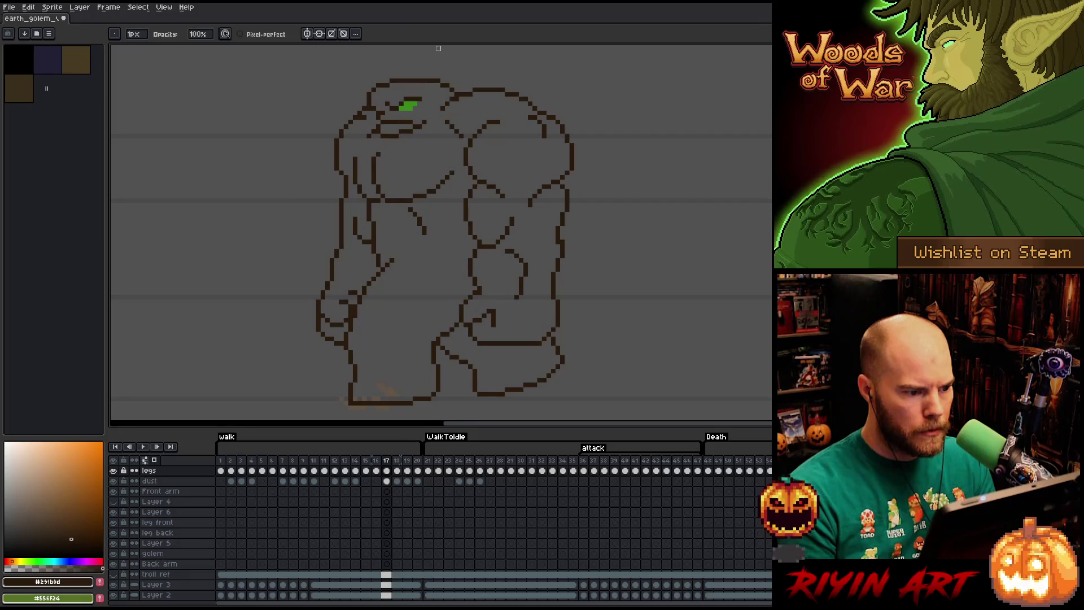
key(comma)
key(comma)
key(comma)
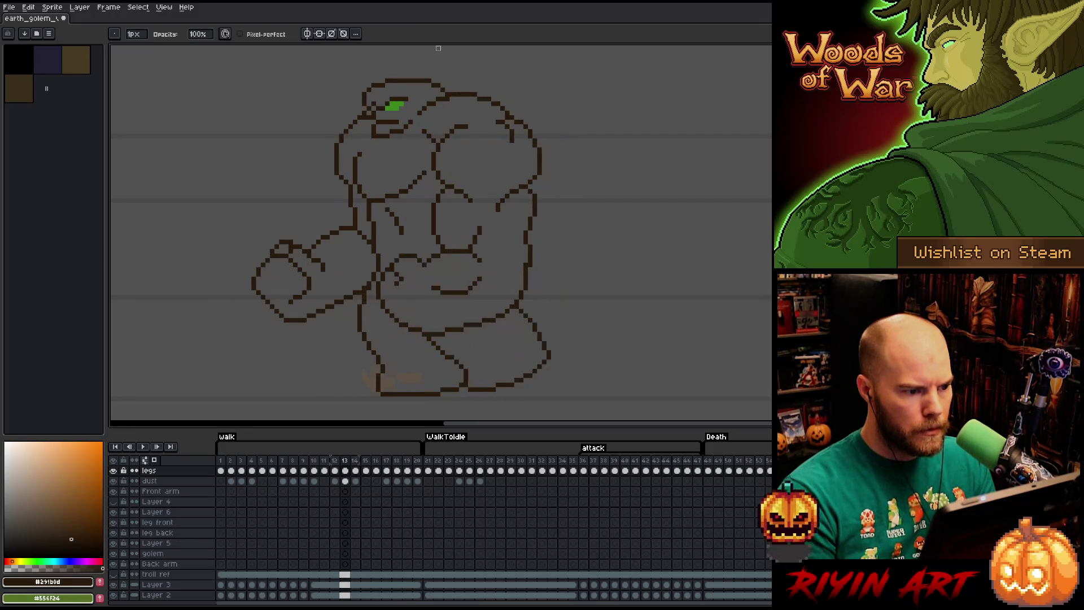
key(period)
key(period)
key(period)
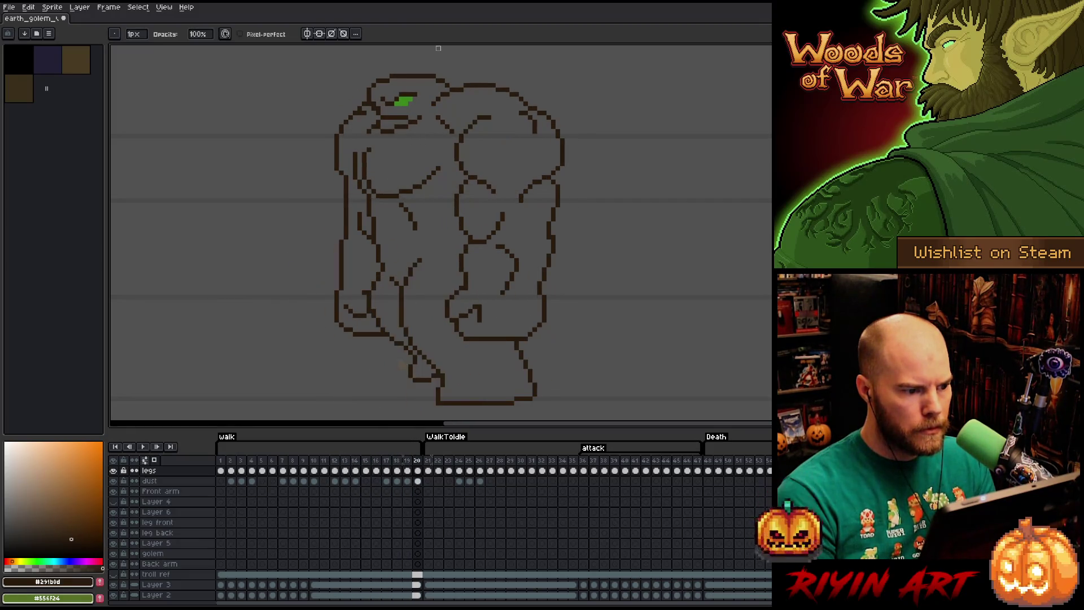
key(comma)
key(period)
- Undo the thick stroke near the golem's neck on frame 14
key(comma)
key(comma)
key(comma)
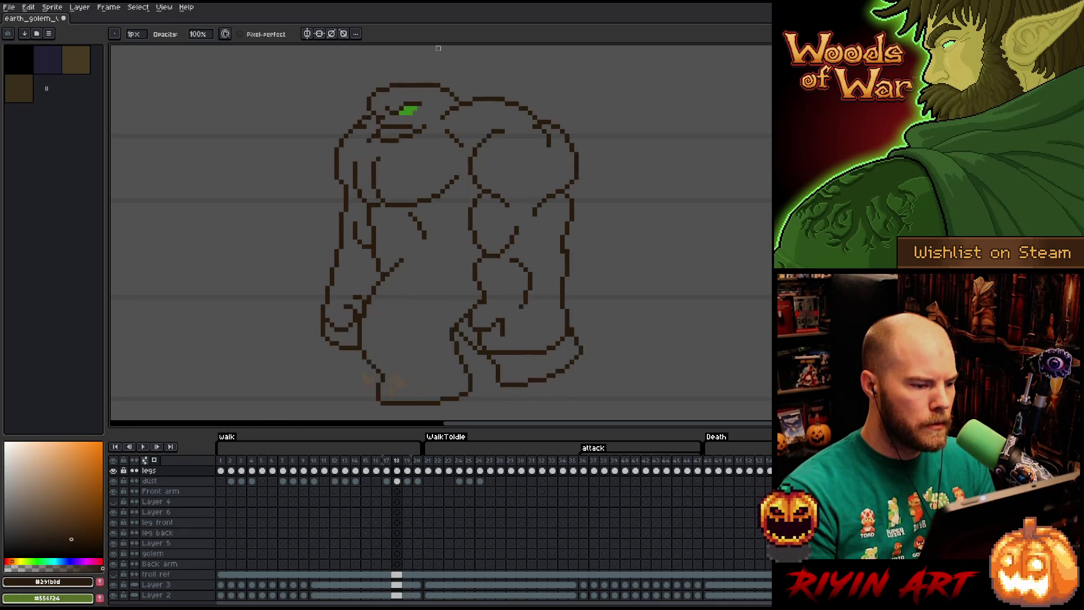
key(comma)
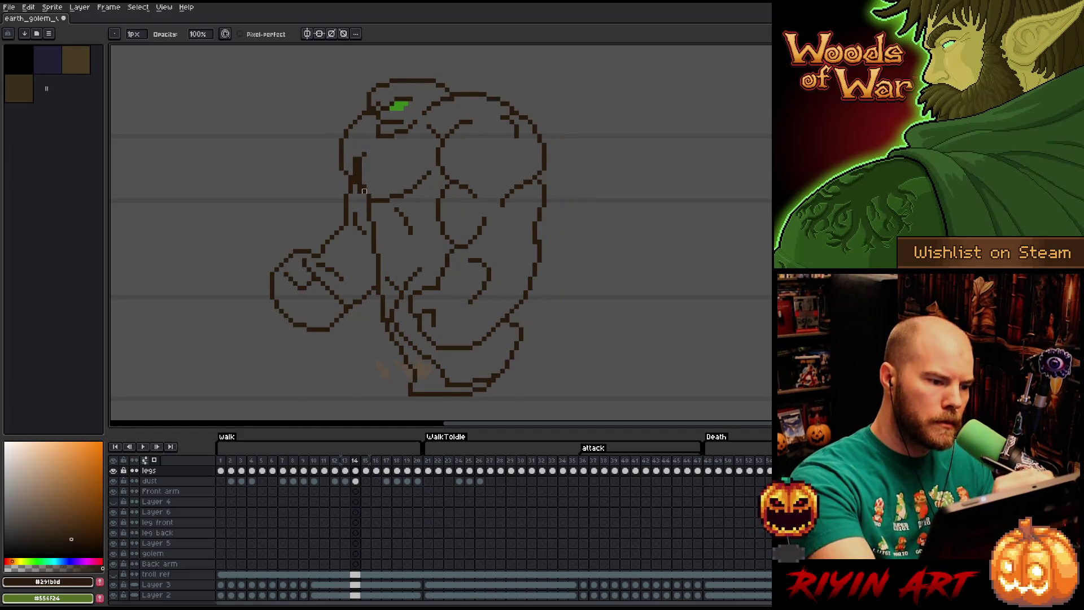
key(ctrl+z)
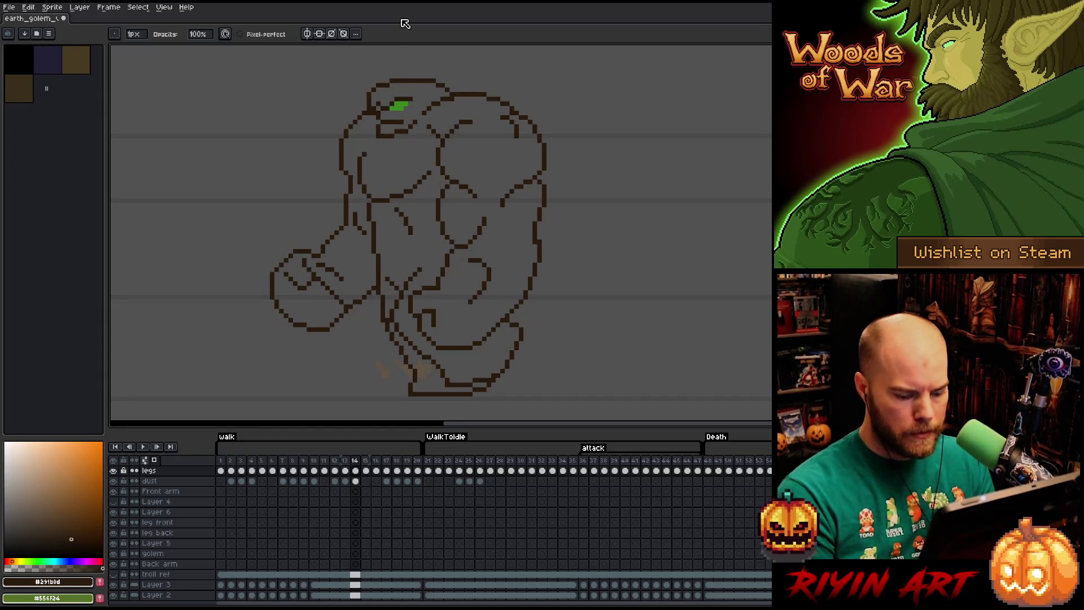
key(period)
key(comma)
key(comma)
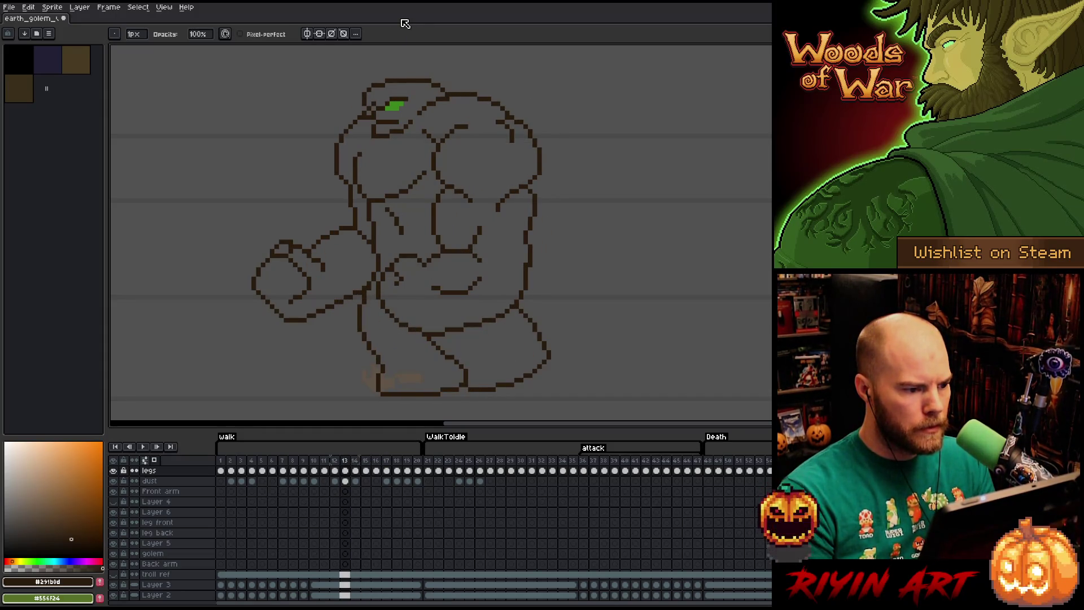
- Flip between frames 11 to 14 to compare the neighbouring poses
key(comma)
key(comma)
key(period)
key(comma)
key(period)
key(comma)
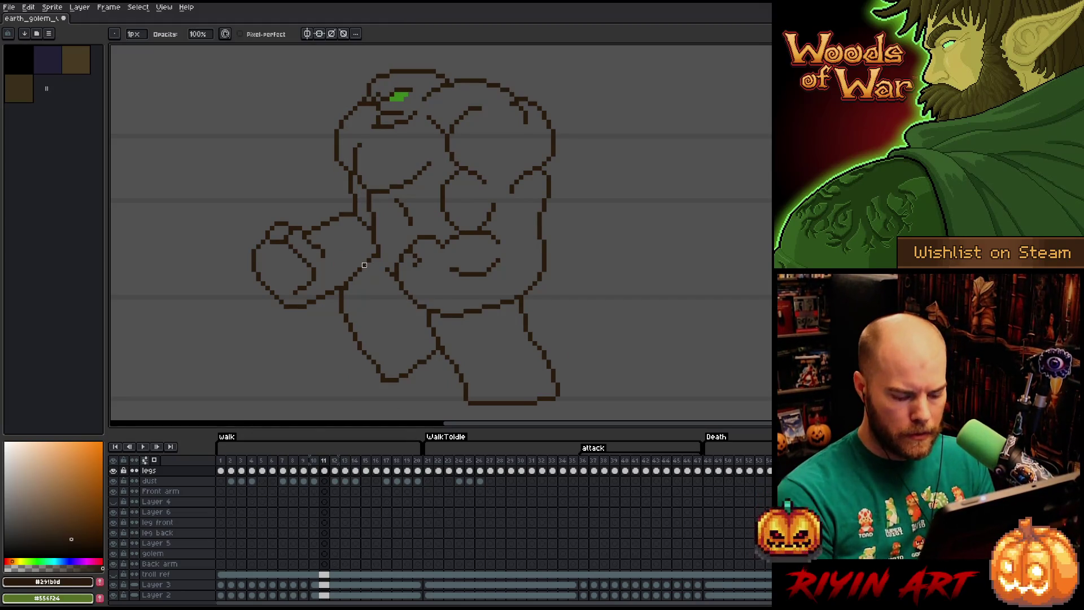
key(period)
key(period)
key(period)
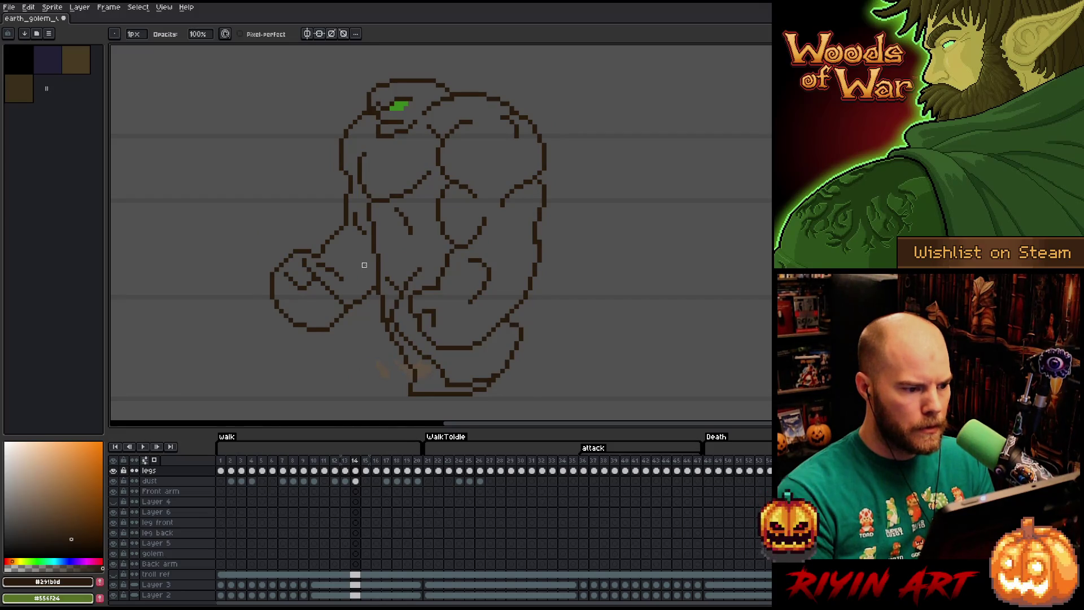
key(period)
key(period)
key(comma)
key(comma)
key(comma)
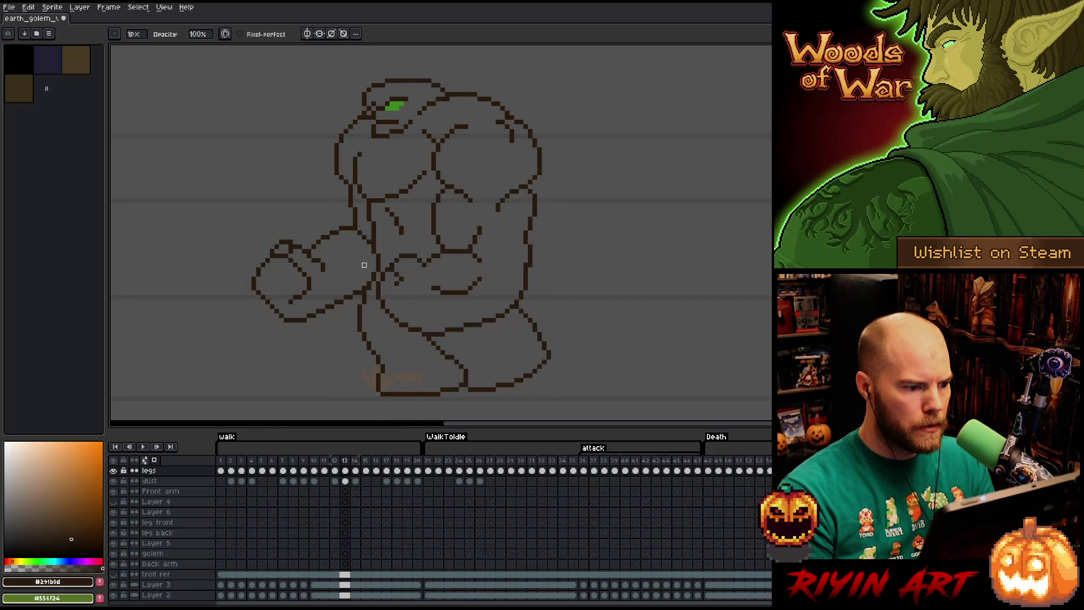
key(period)
key(comma)
key(period)
- On frame 15, marquee-select the forearm lines below the golem's shoulder
key(e)
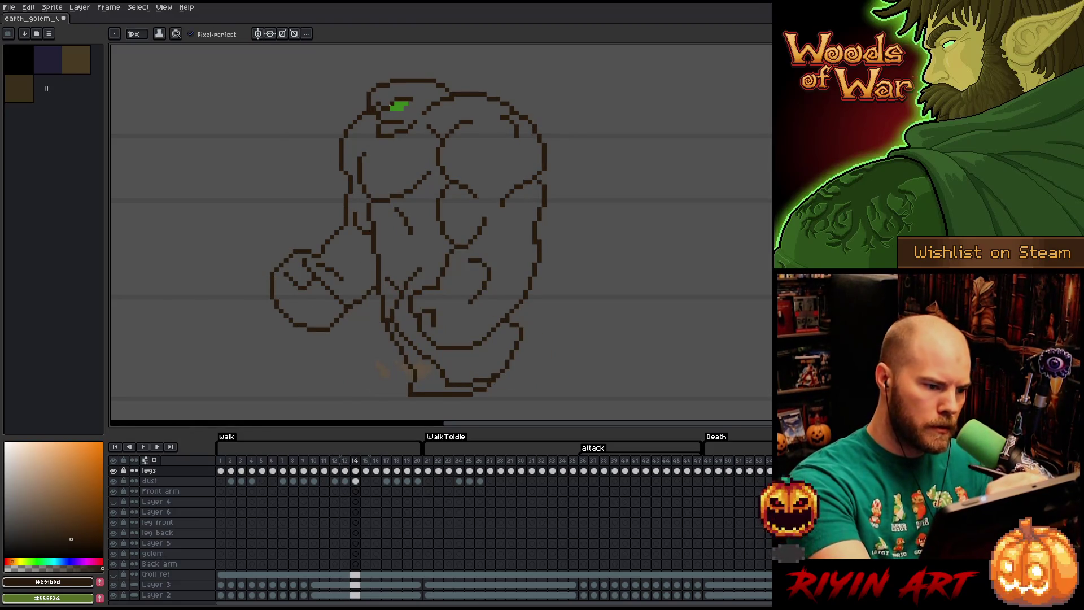
key(period)
key(comma)
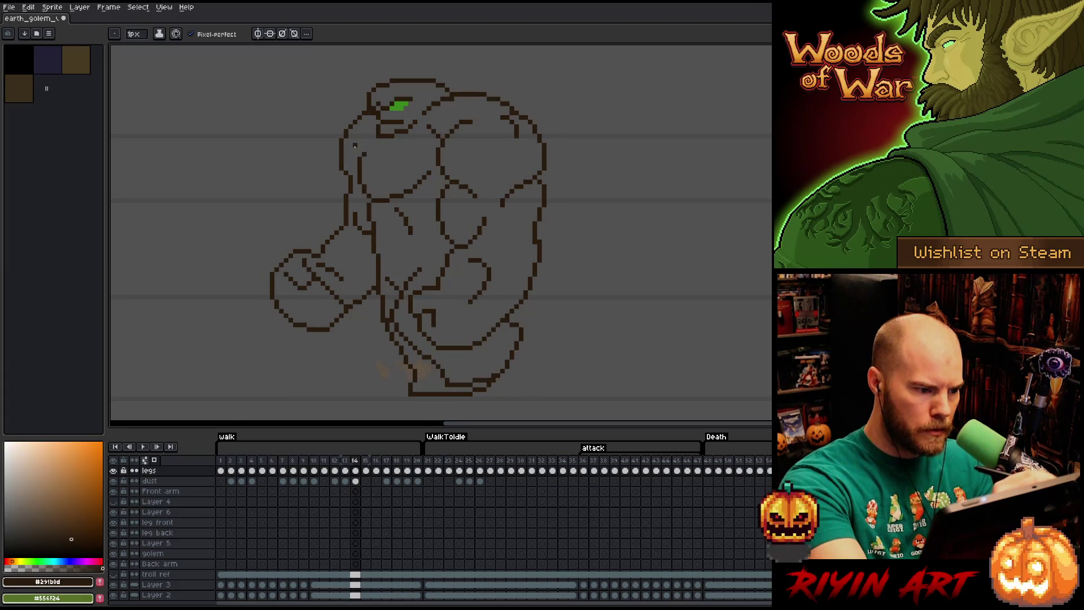
key(period)
key(m)
drag(374, 246, 351, 200)
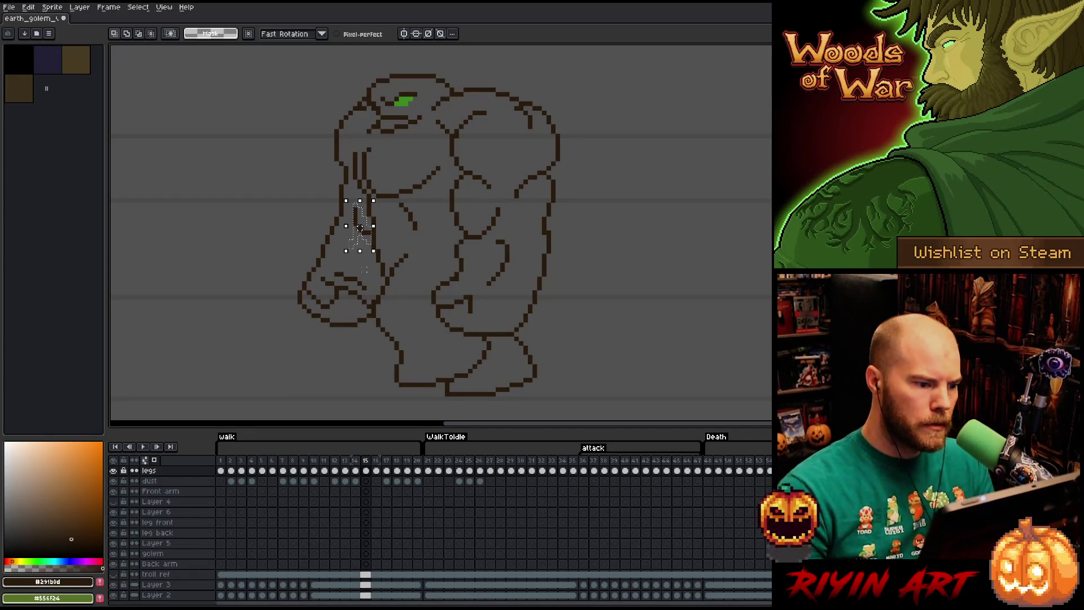
- Clear the arm selection and flip neighbouring frames to compare
key(ctrl+d)
key(Left)
key(Right)
key(Right)
key(Left)
key(Left)
key(Right)
key(Right)
key(Right)
key(Right)
key(Left)
key(Left)
- Play the walk animation to review it, then go back to frame 6
key(Return)
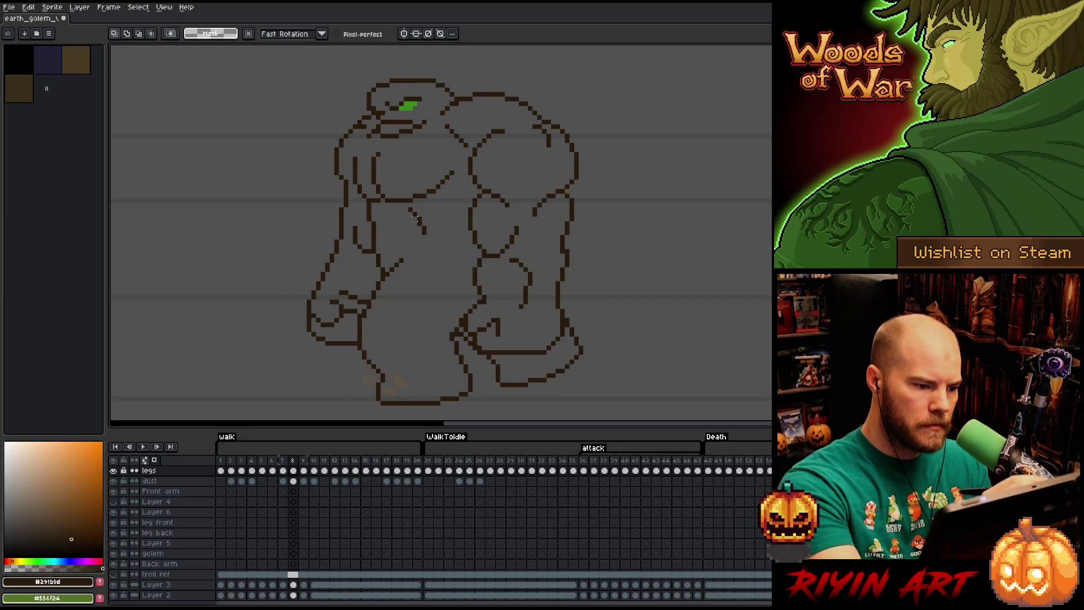
key(b)
key(e)
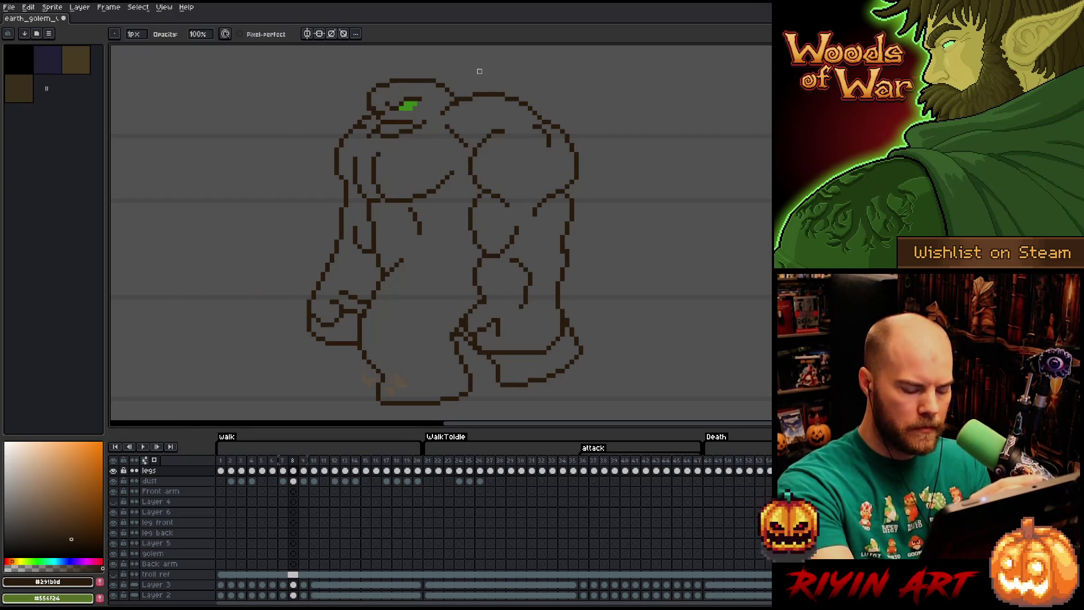
key(comma)
key(comma)
key(period)
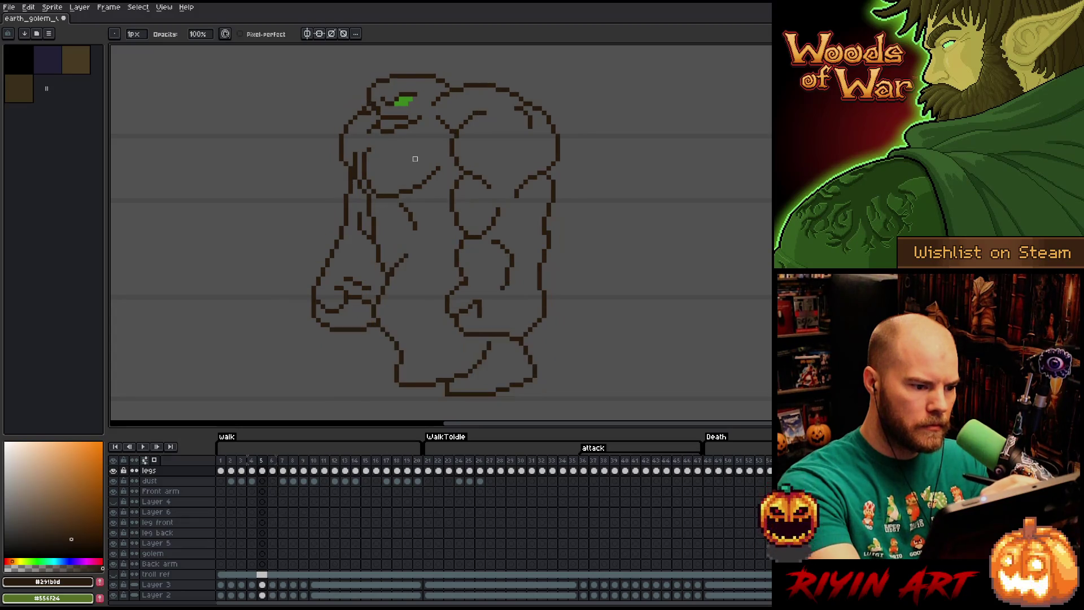
key(comma)
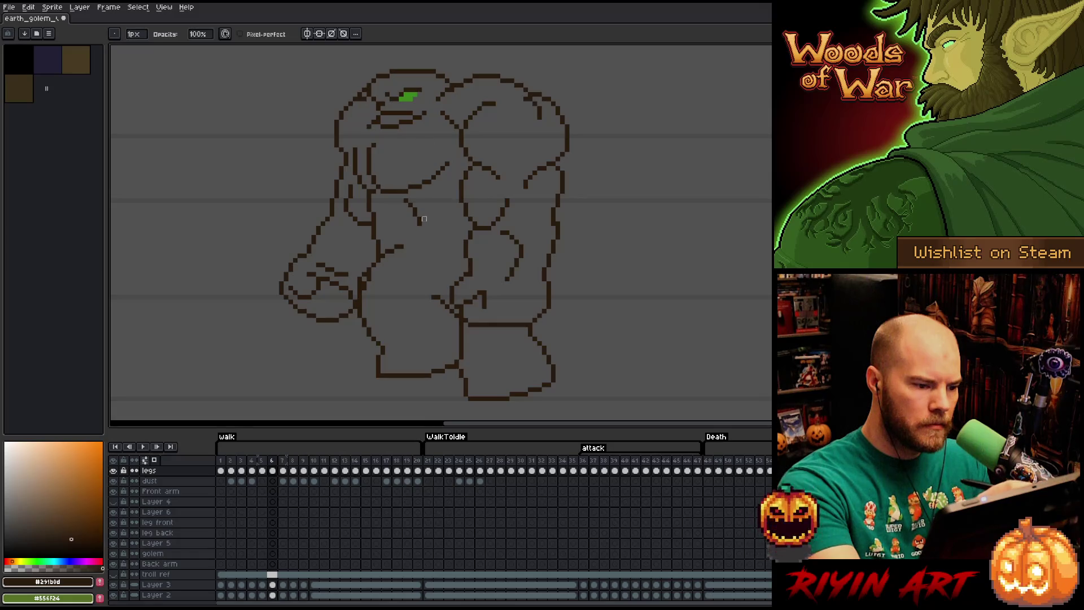
- Redraw the lower stroke as a thinner diagonal and compare against frames 5 and 6
key(e)
key(b)
drag(418, 208, 413, 213)
key(comma)
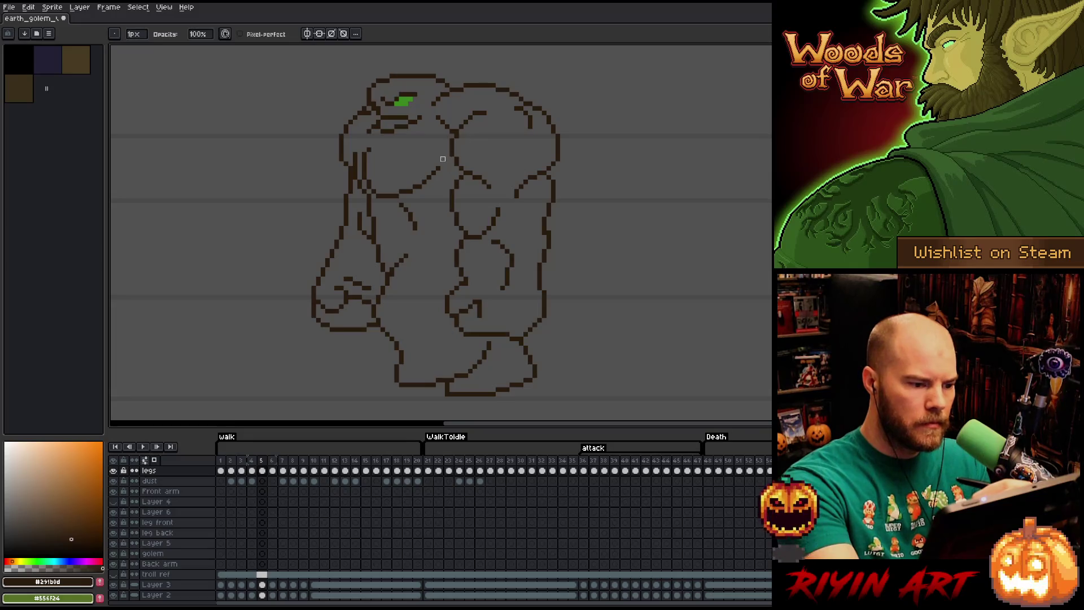
key(period)
key(comma)
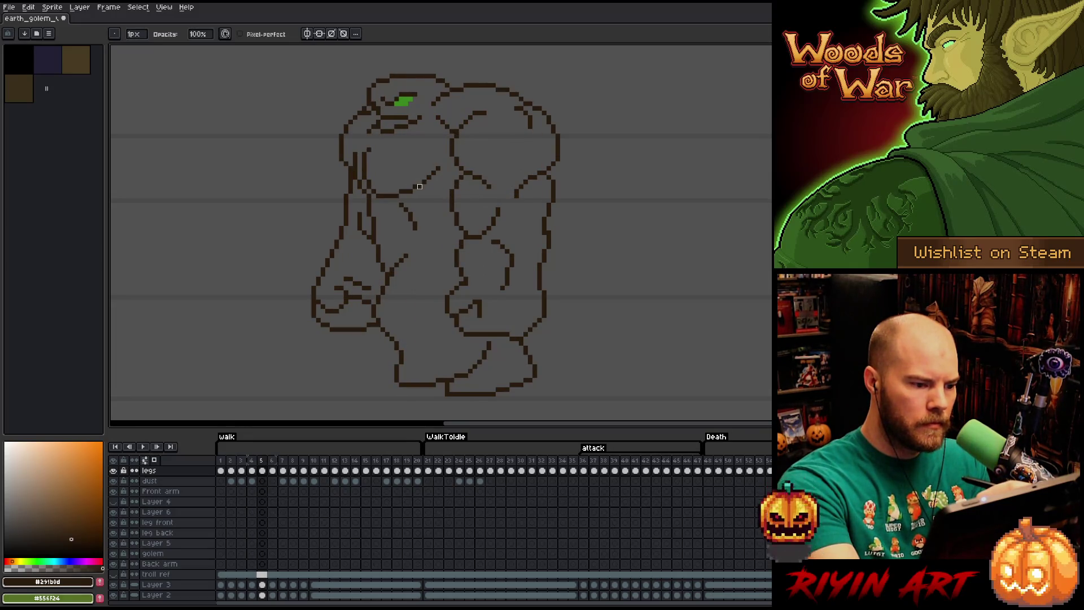
key(period)
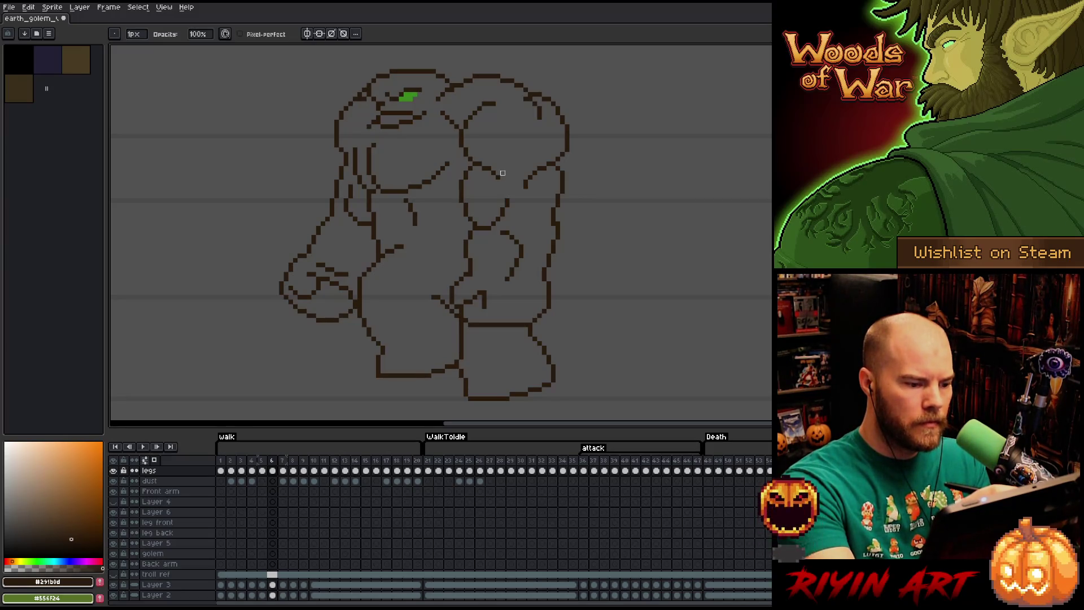
- On frame 7, undo the stray line pixels and draw a short line up the torso
key(e)
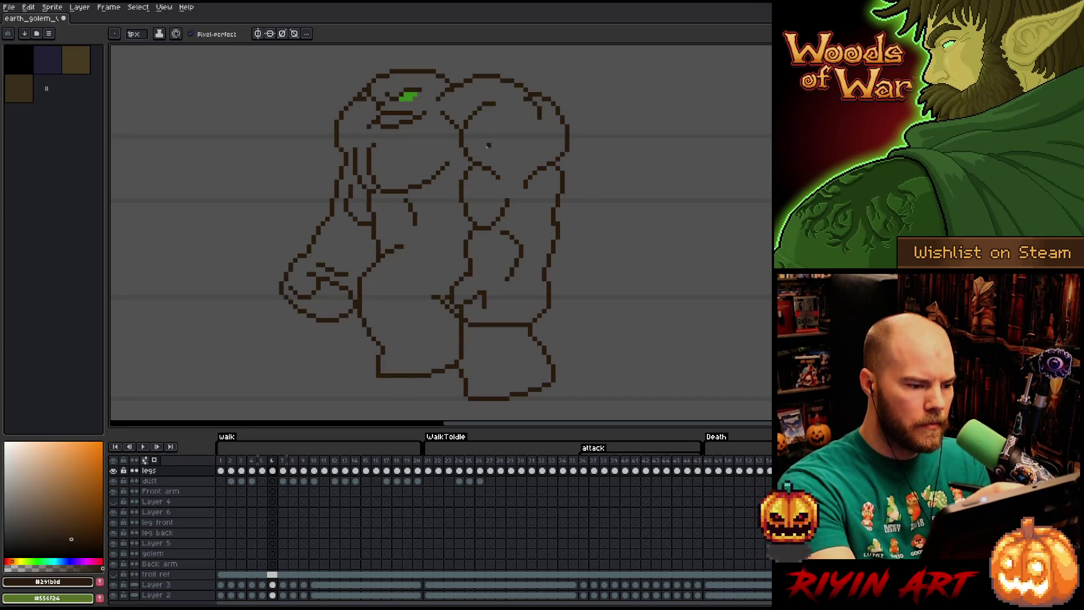
key(Right)
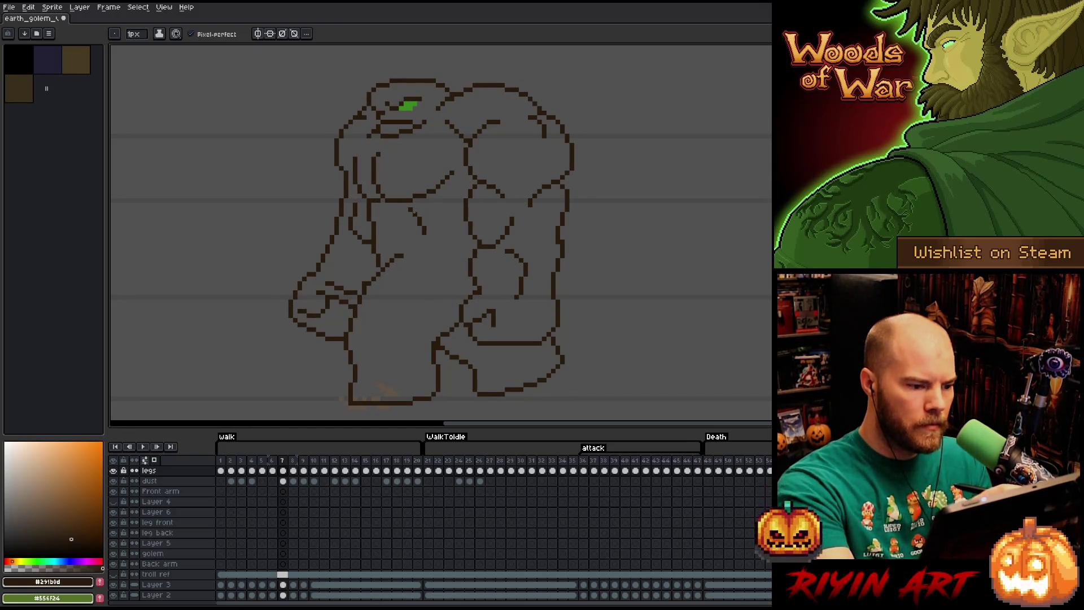
key(ctrl+z)
key(ctrl+z)
drag(418, 235, 420, 214)
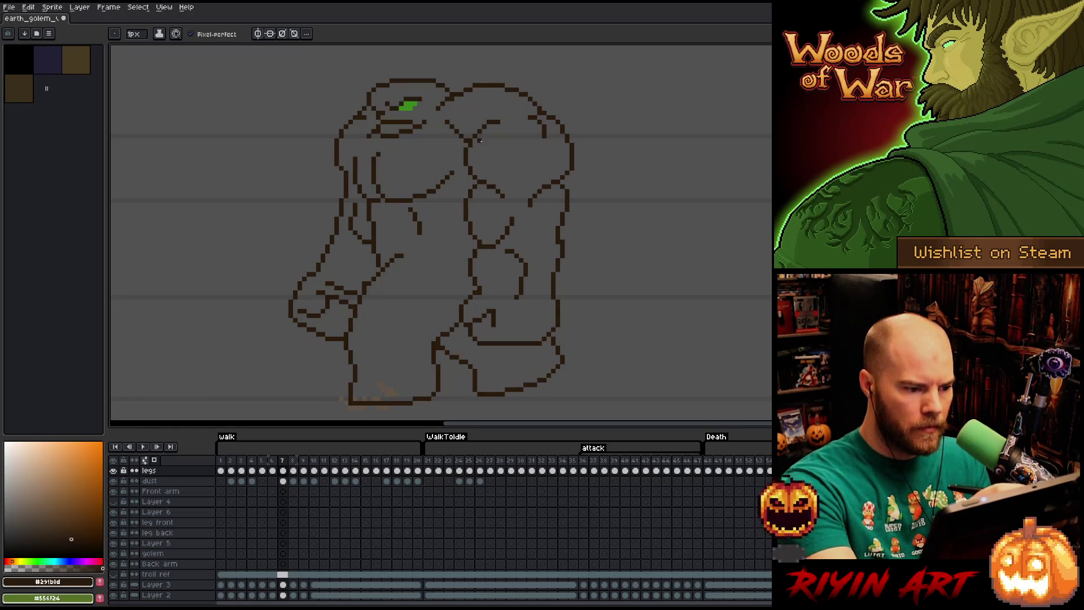
key(Left)
key(Right)
key(Left)
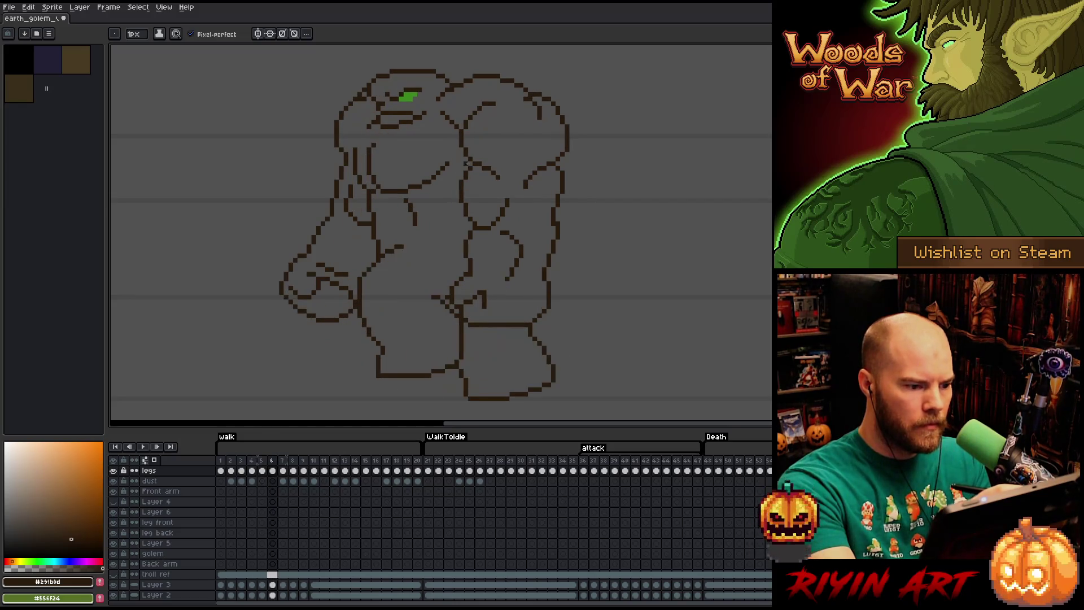
key(Right)
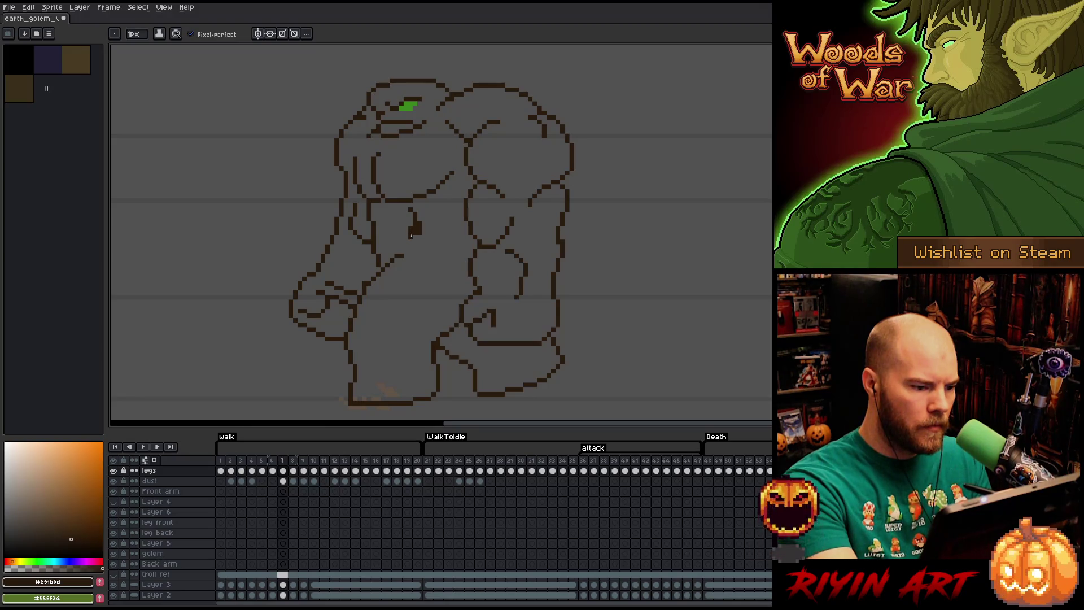
- Erase the dark blob on frame 7's torso, then compare it against frames 6 and 8
key(e)
drag(414, 229, 419, 241)
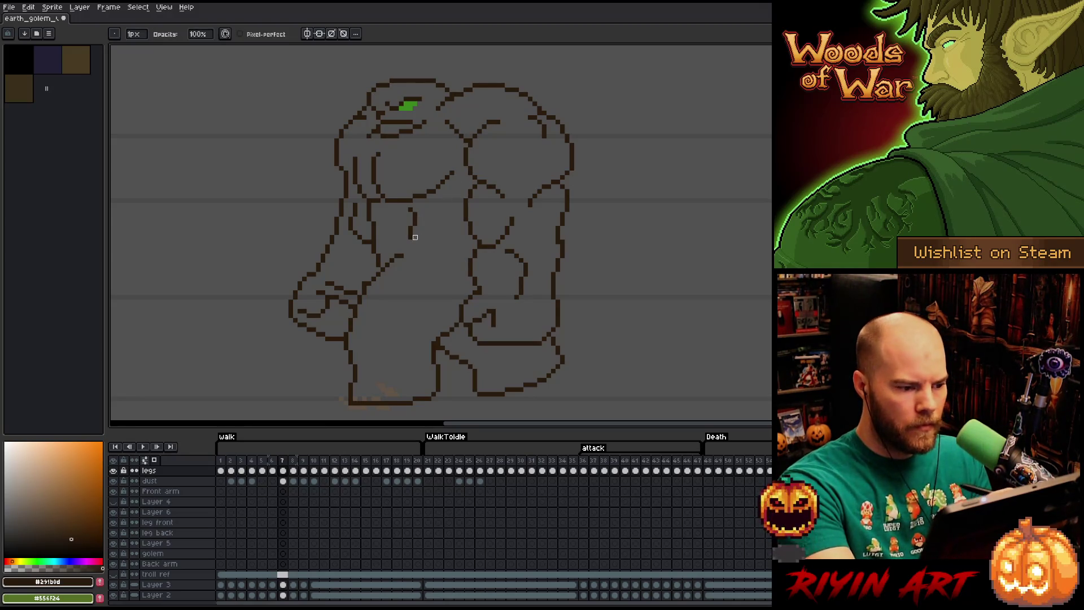
key(comma)
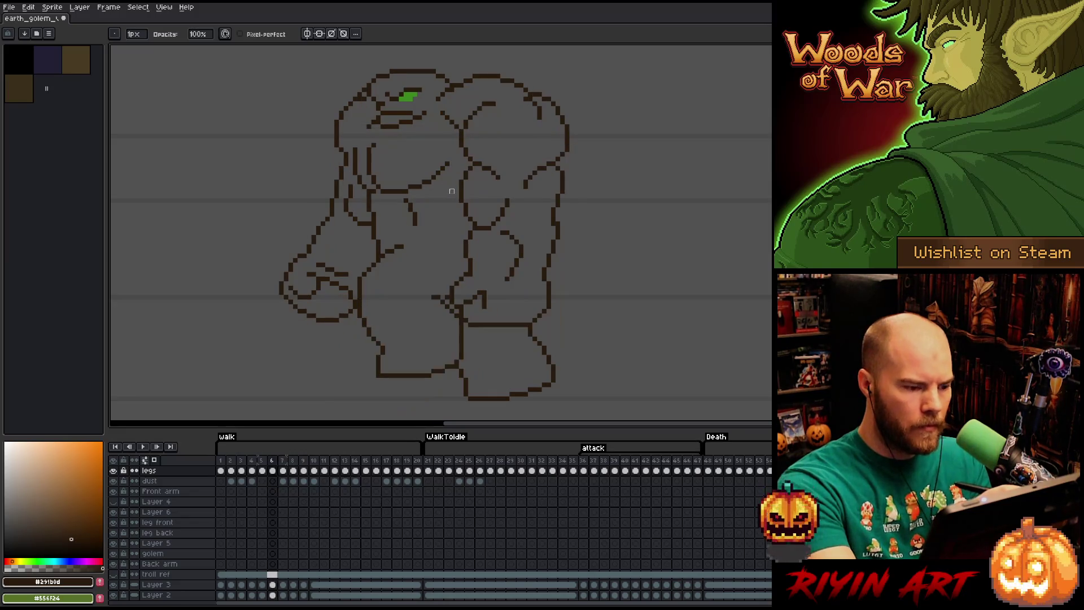
key(period)
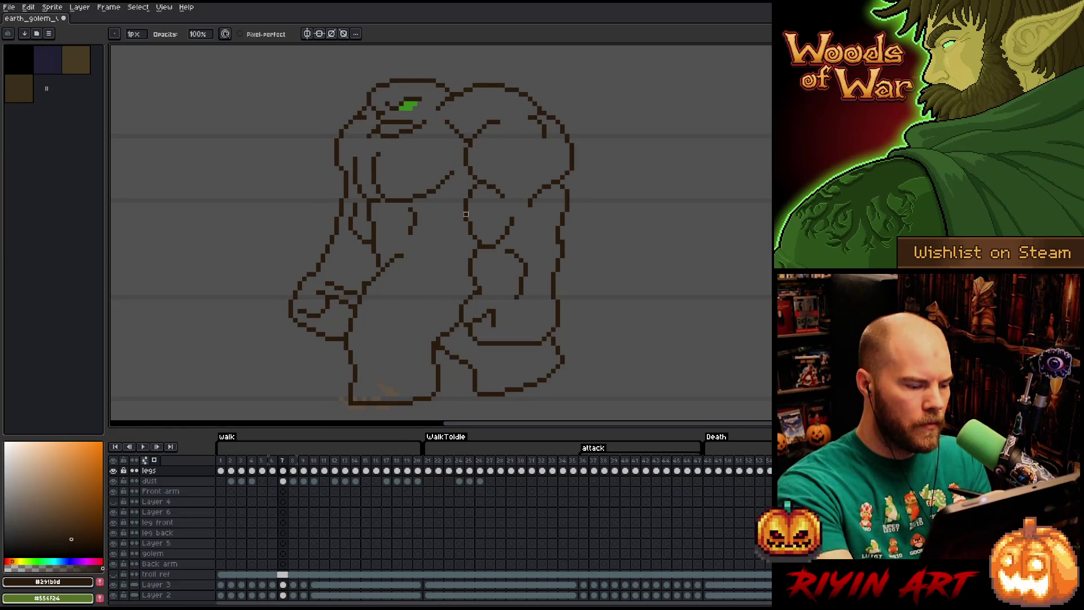
key(period)
key(comma)
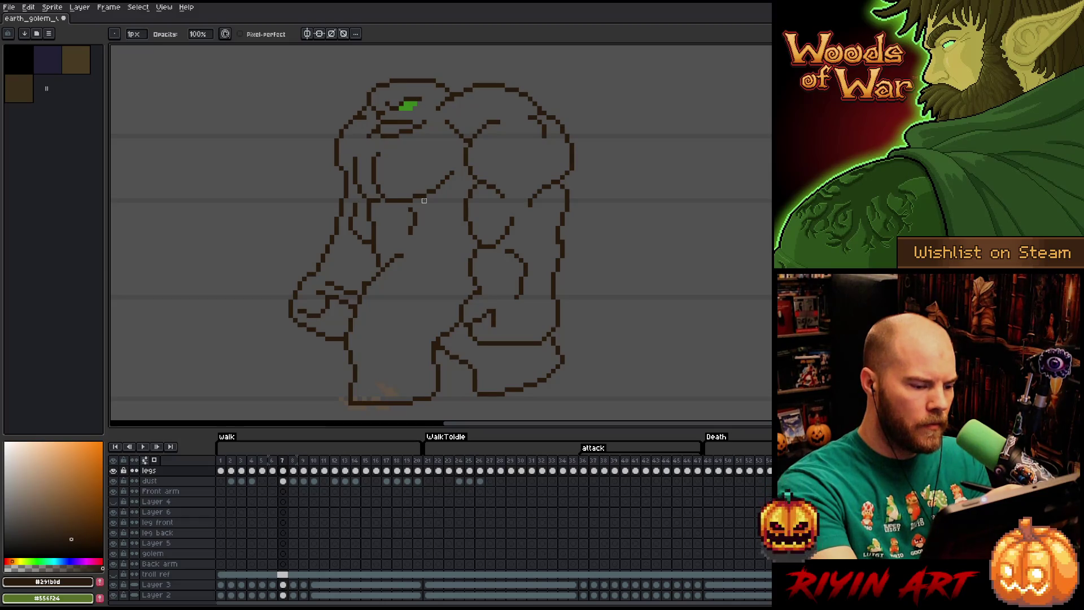
key(period)
- Add a short Pencil stroke to the torso on frame 8
key(e)
key(b)
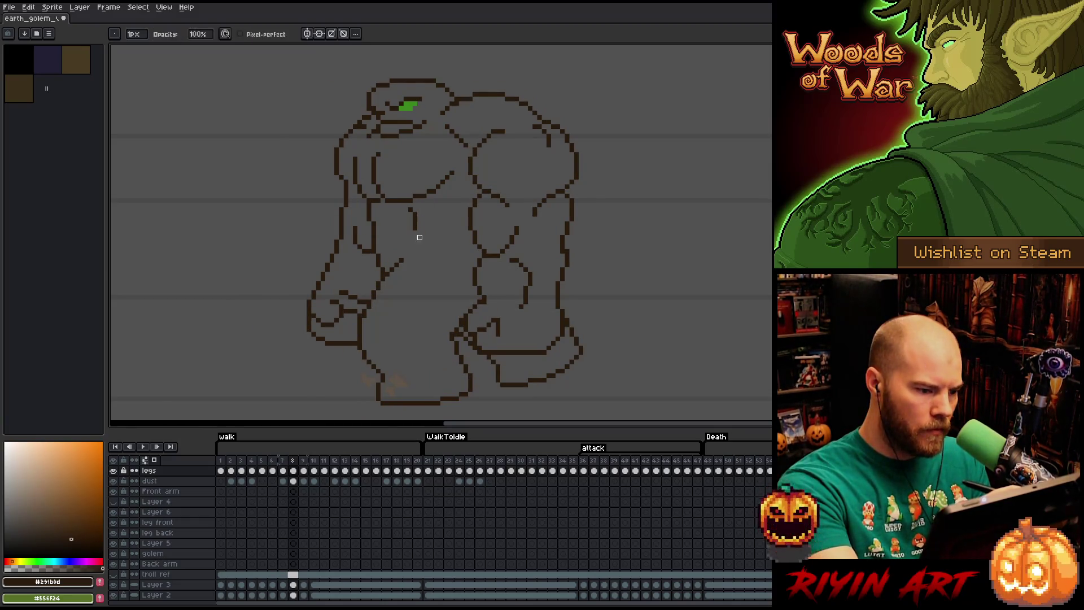
drag(416, 225, 411, 238)
key(e)
- Flip back and forth between frames 7 and 8 to check the torso motion
key(comma)
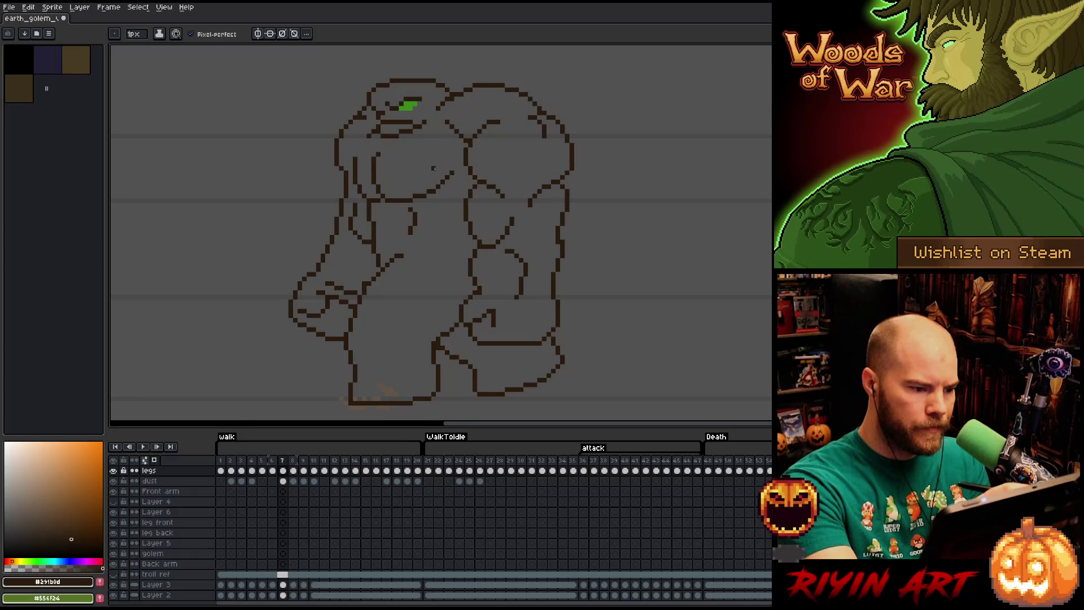
key(period)
key(b)
key(comma)
key(period)
key(comma)
key(period)
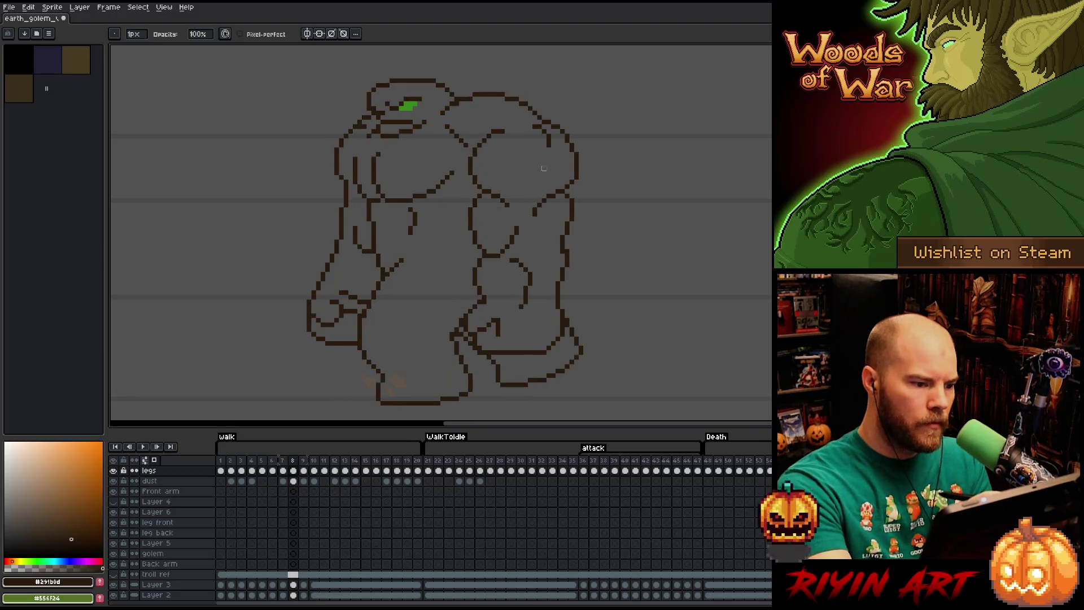
key(comma)
key(period)
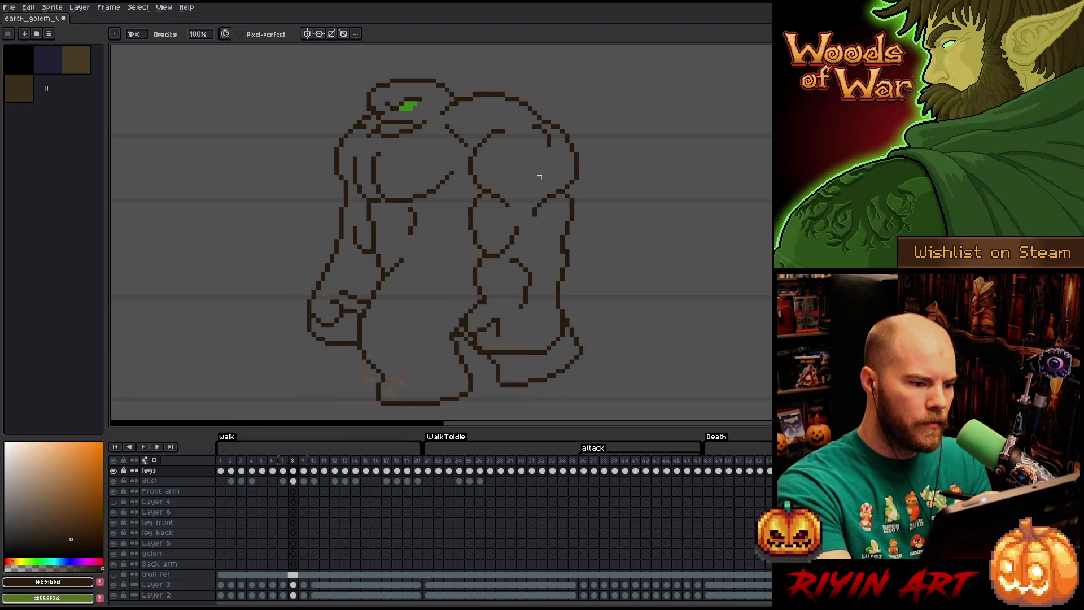
key(comma)
key(period)
key(comma)
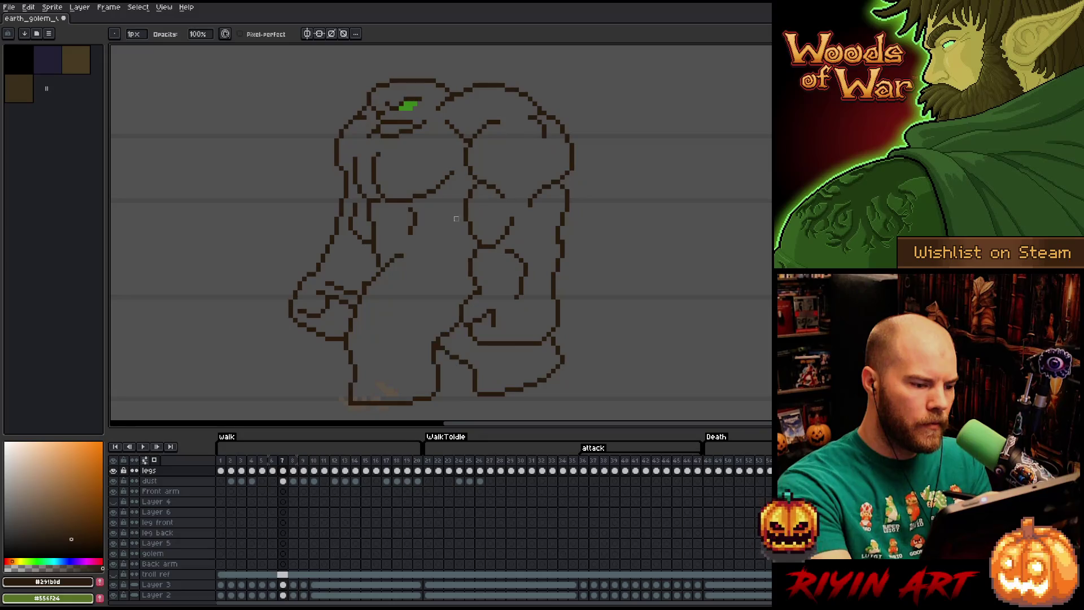
key(period)
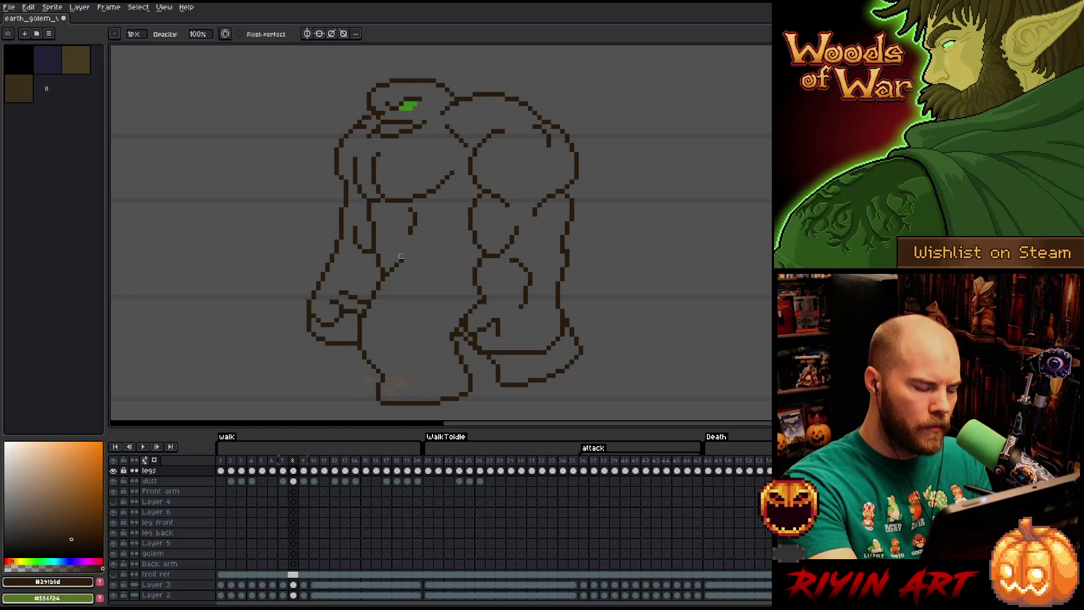
key(comma)
key(period)
key(comma)
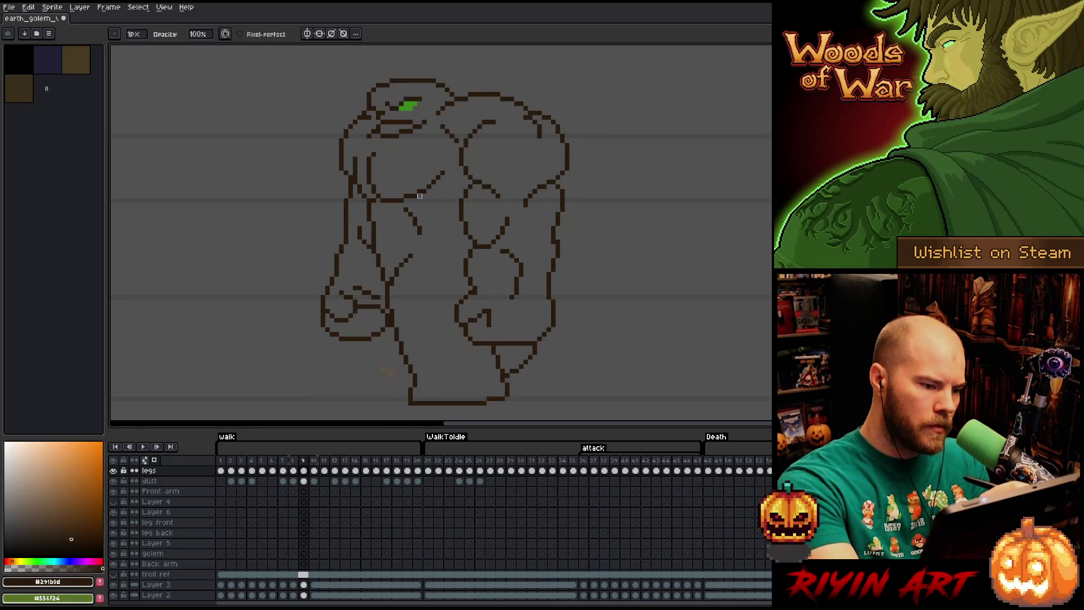
key(period)
key(period)
- Compare frames 8 and 9, then advance to frame 10
key(e)
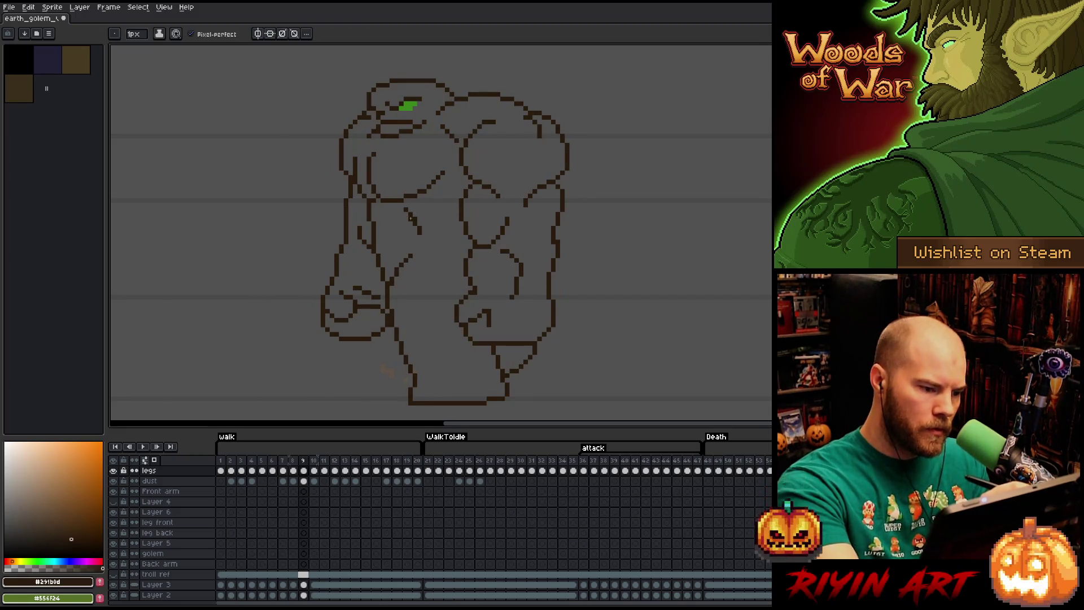
key(e)
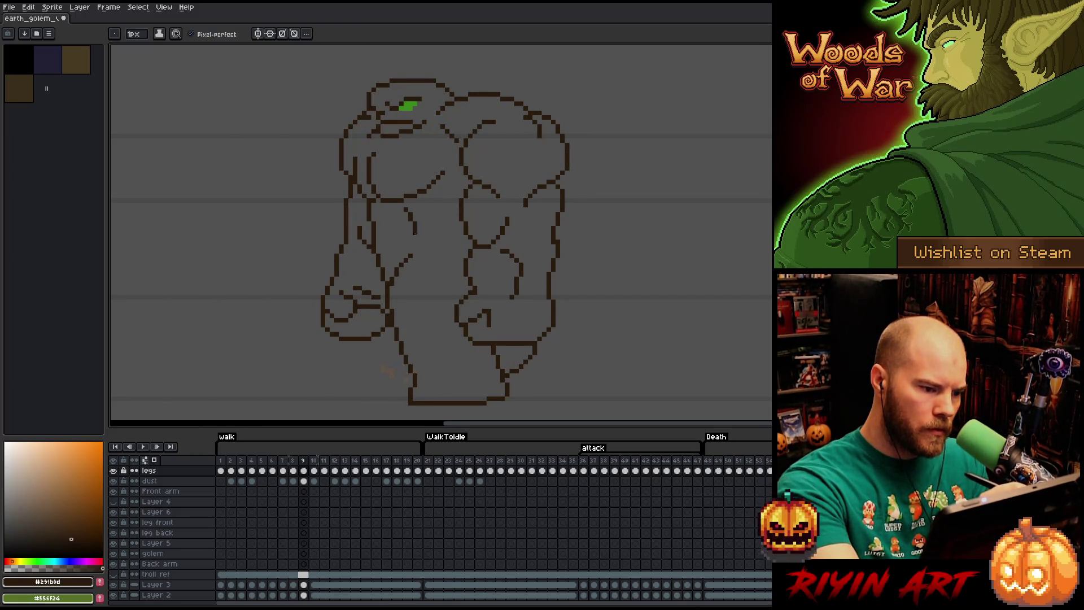
key(Left)
key(Right)
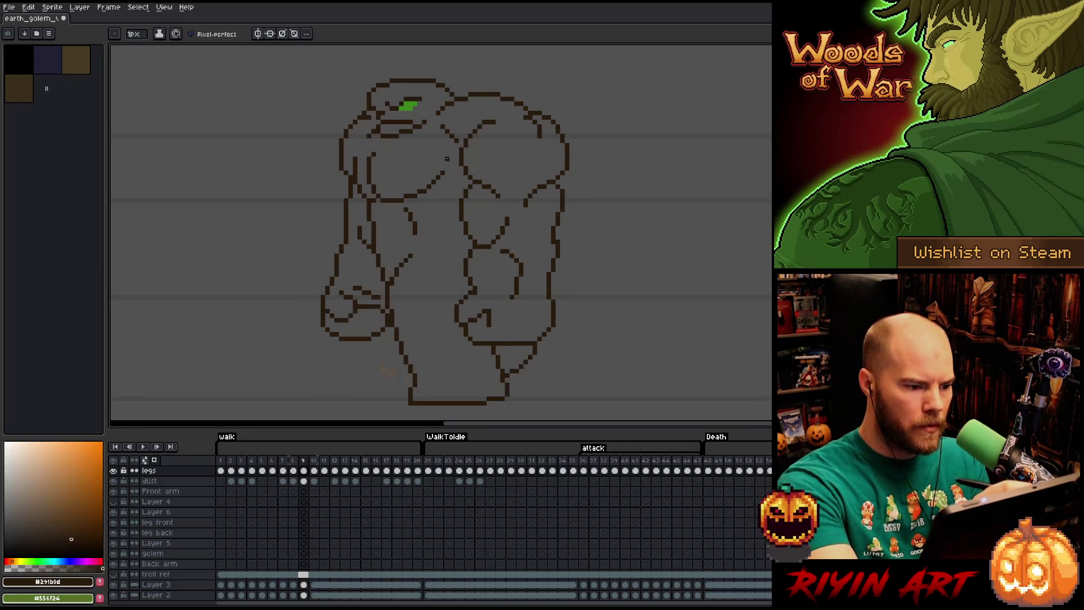
key(Left)
key(Right)
key(Right)
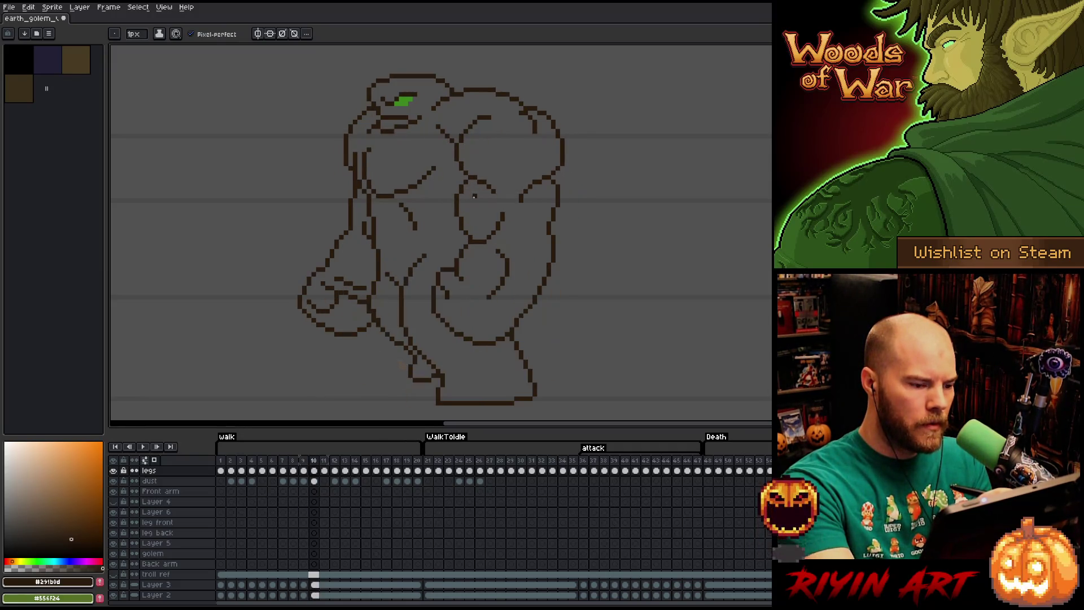
- Advance to frame 12 and toggle between the Eraser and Pencil
key(Right)
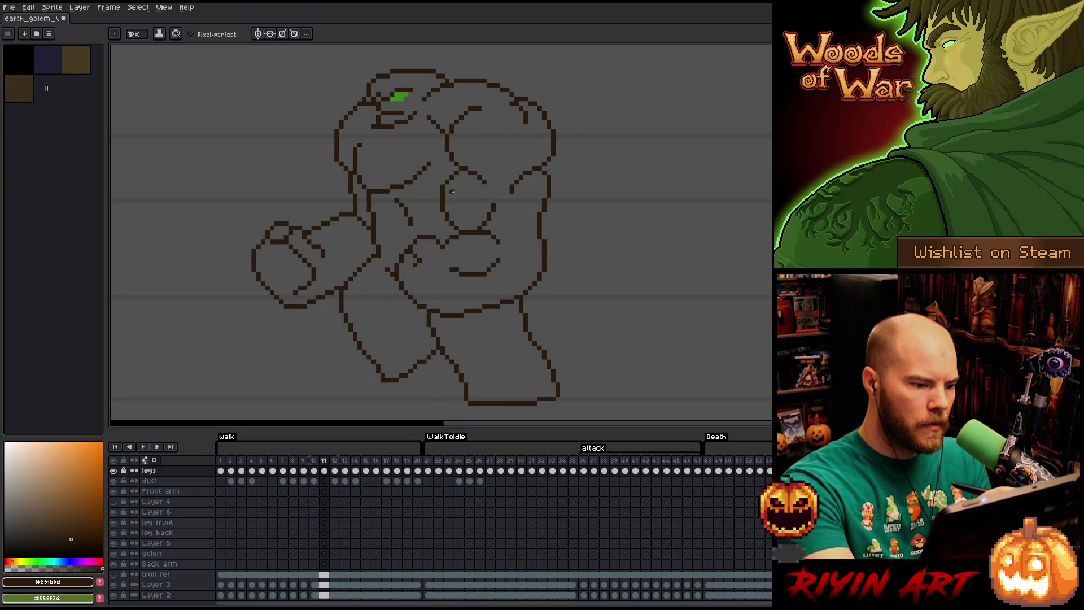
key(Right)
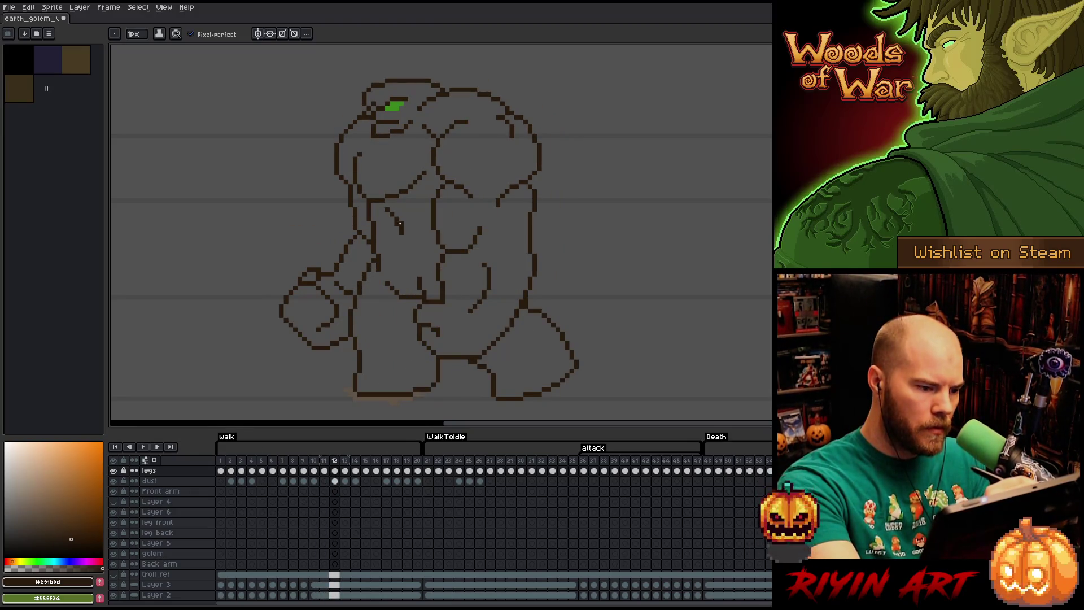
key(e)
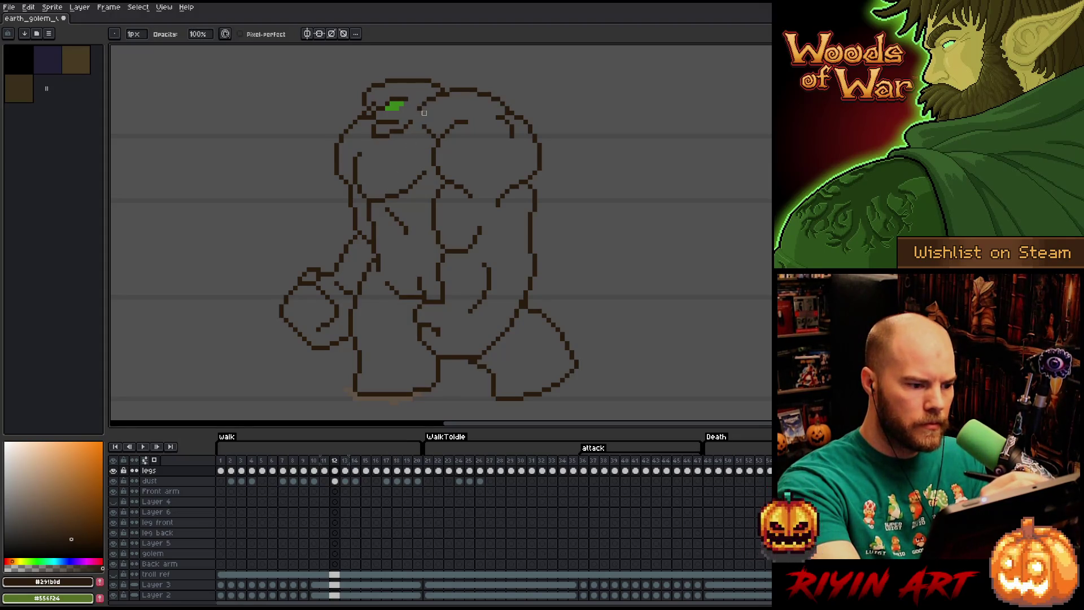
key(b)
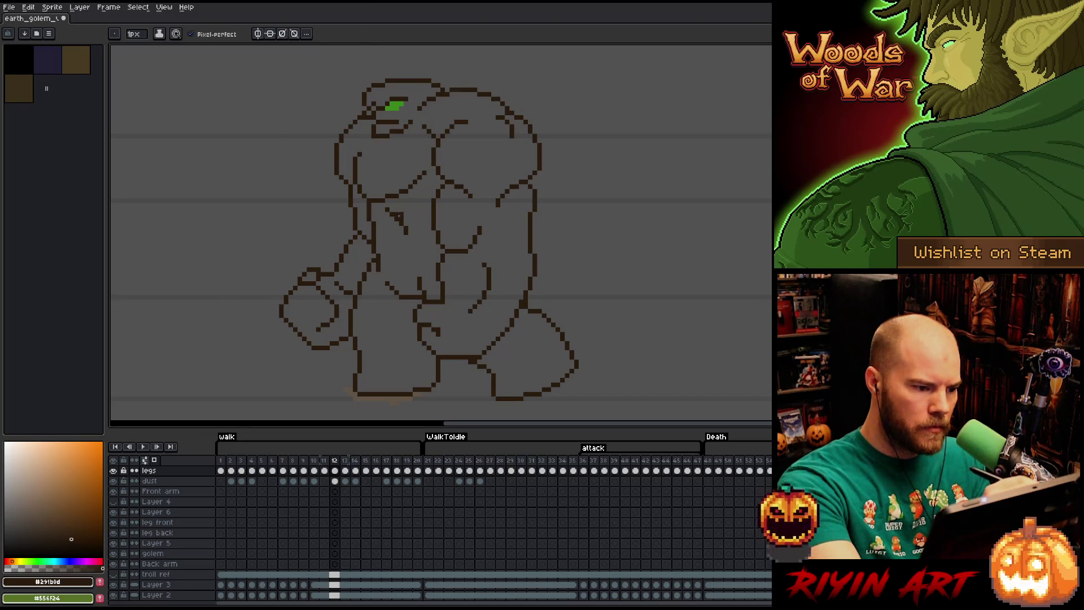
key(e)
key(b)
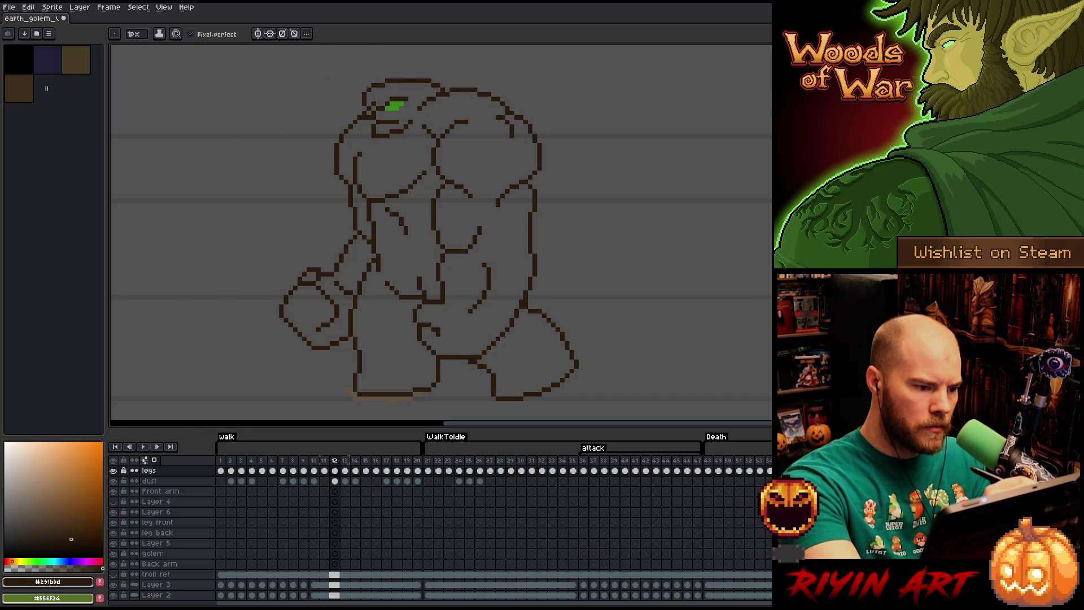
- Flip between frames 10 to 13 to compare the golem's poses
key(e)
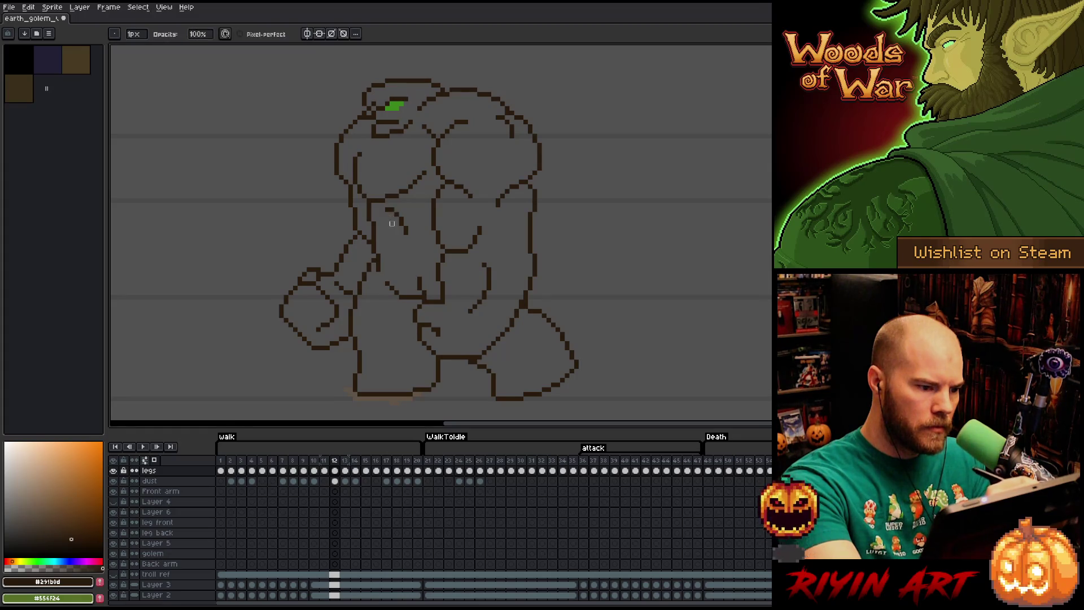
key(comma)
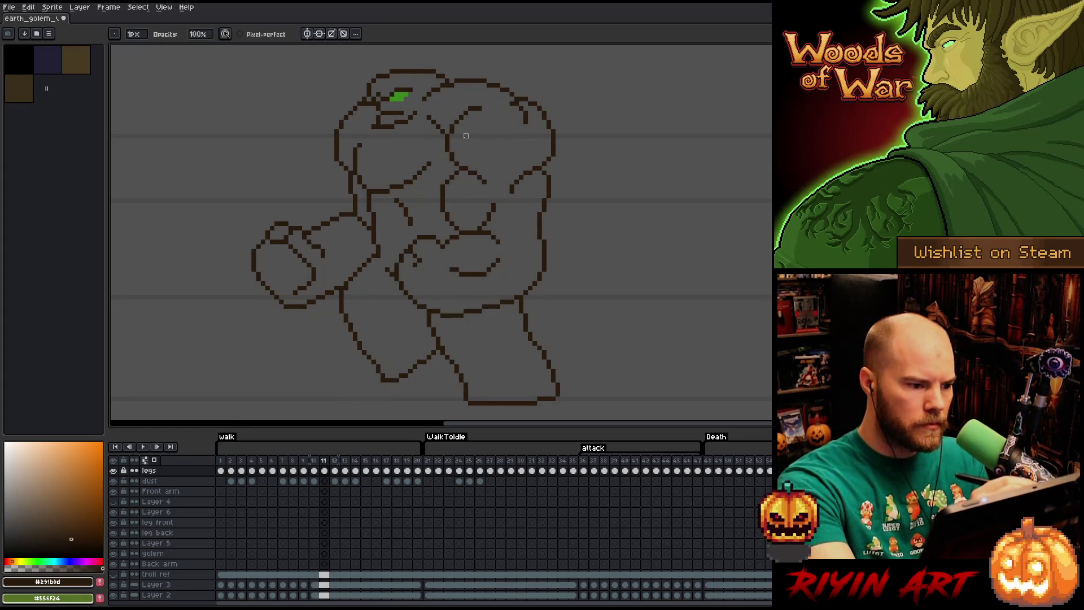
key(period)
key(comma)
key(period)
key(comma)
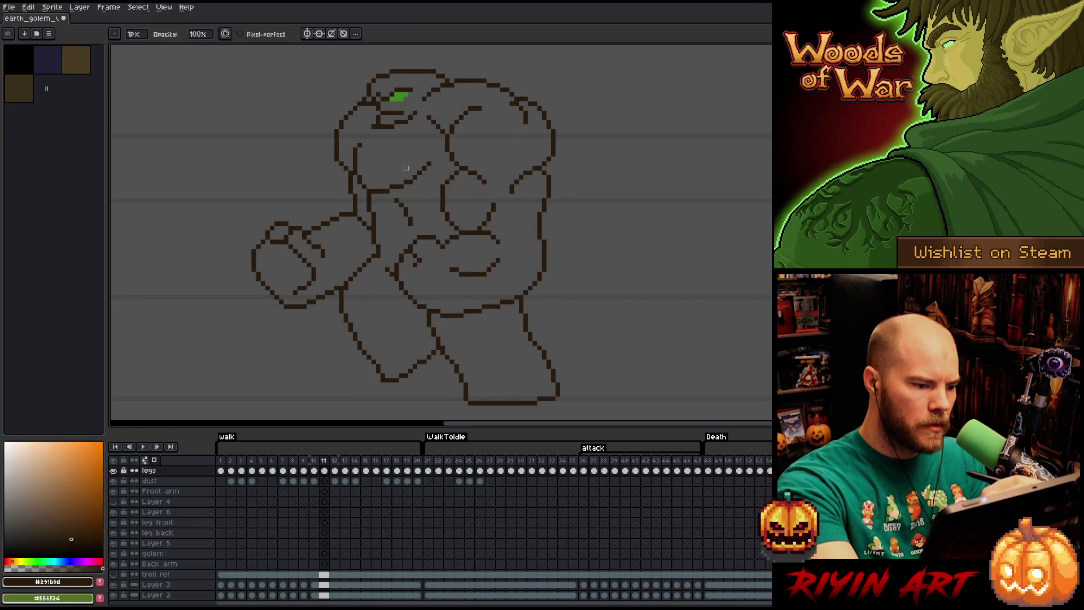
key(period)
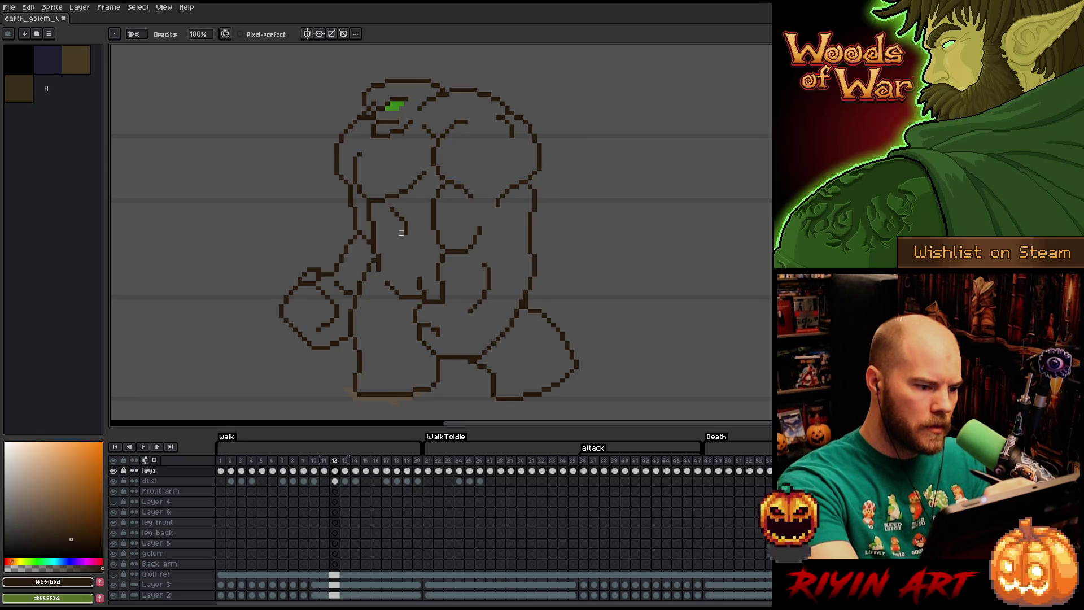
key(comma)
key(comma)
key(period)
key(period)
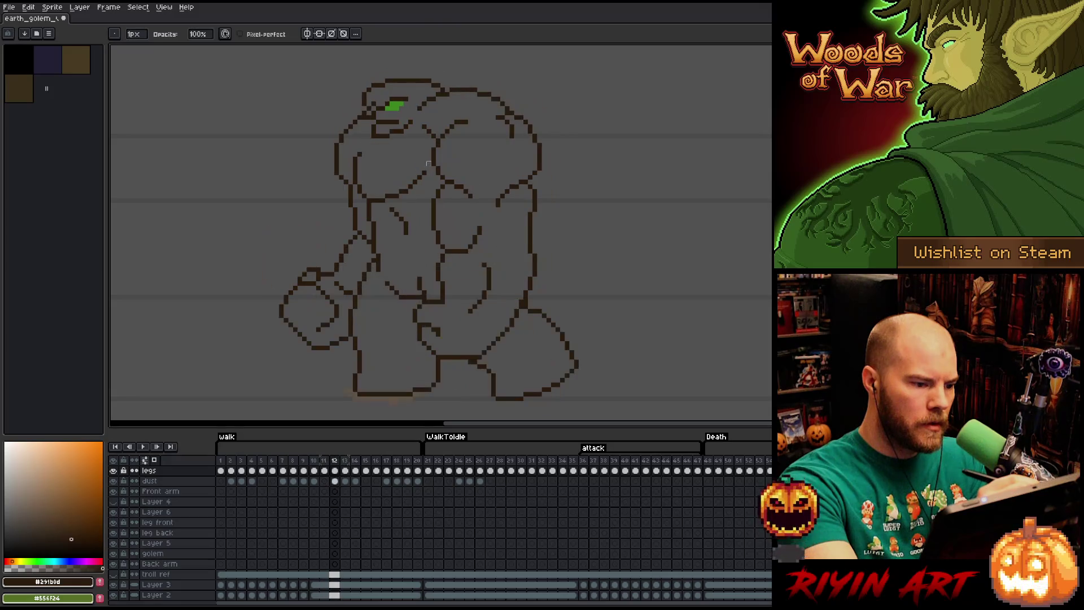
key(period)
key(comma)
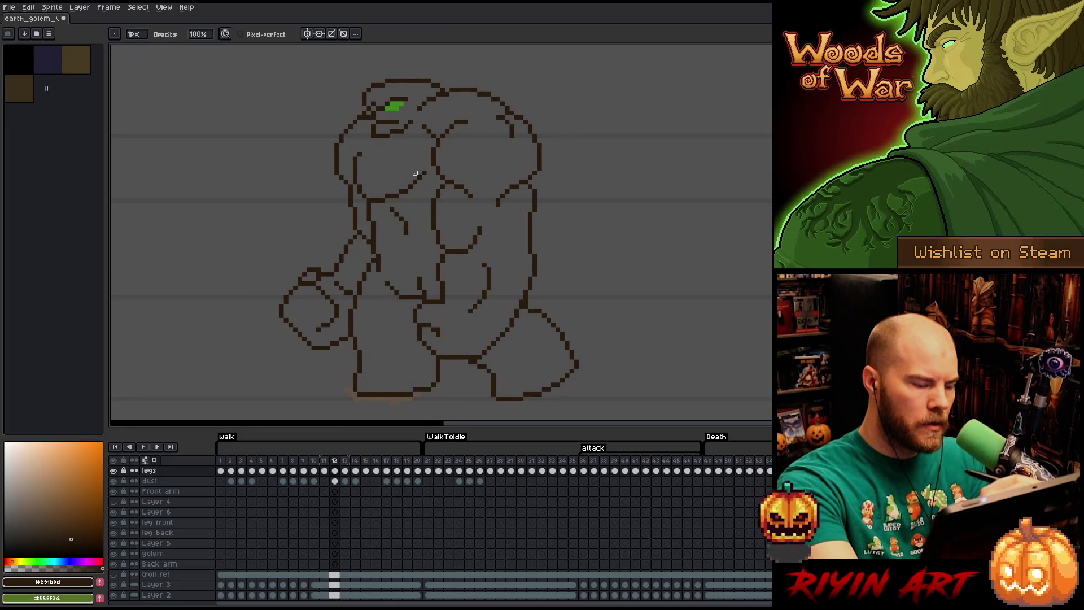
- Select the chest lines on frame 13 with the Rectangular Marquee and move them into place
key(period)
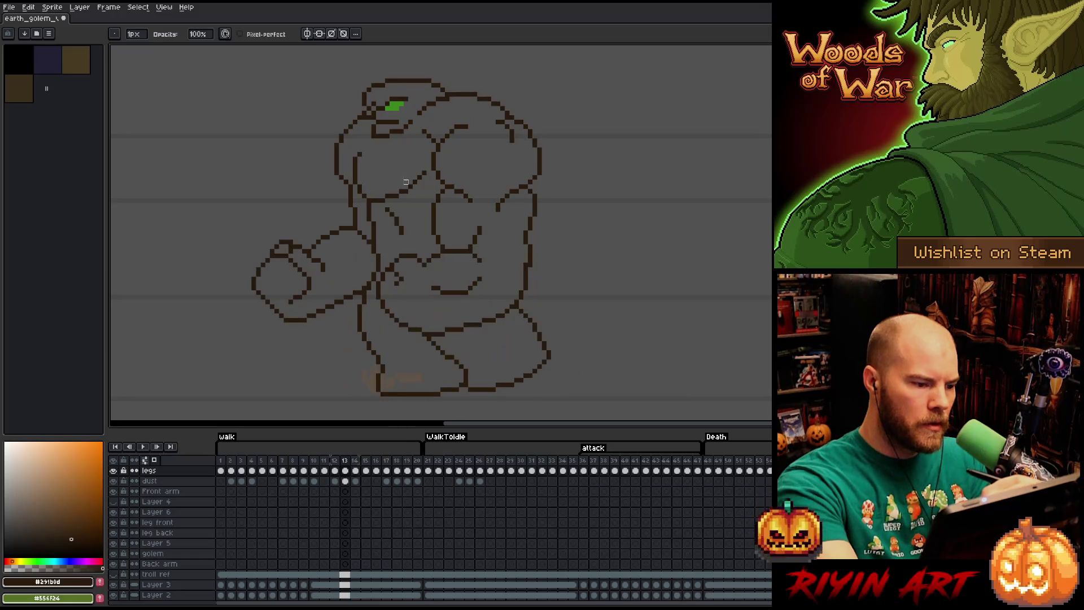
key(m)
drag(415, 247, 383, 200)
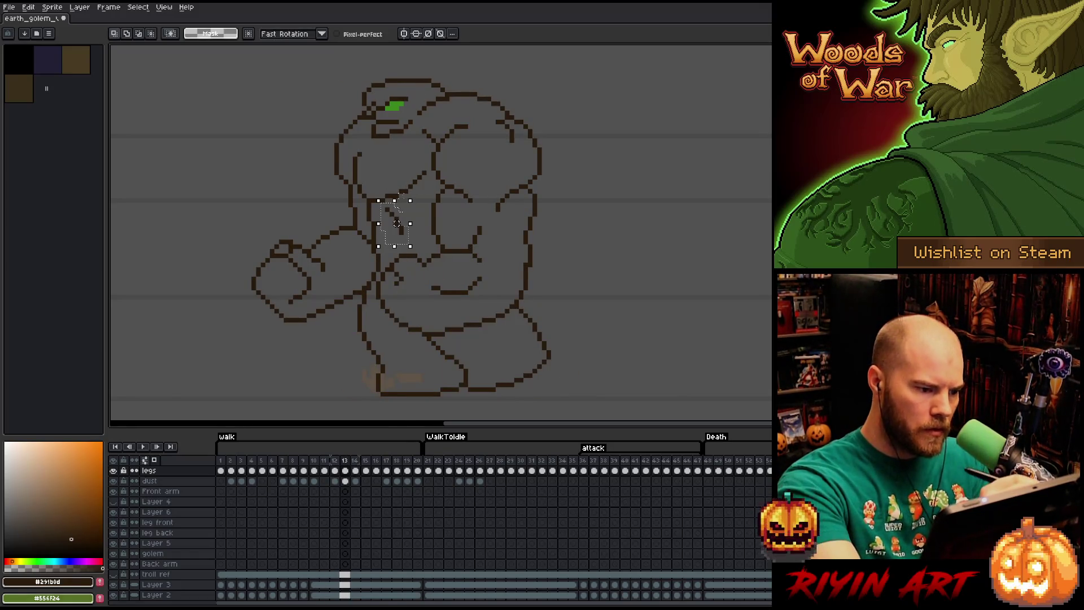
click(401, 223)
key(Return)
key(ctrl+d)
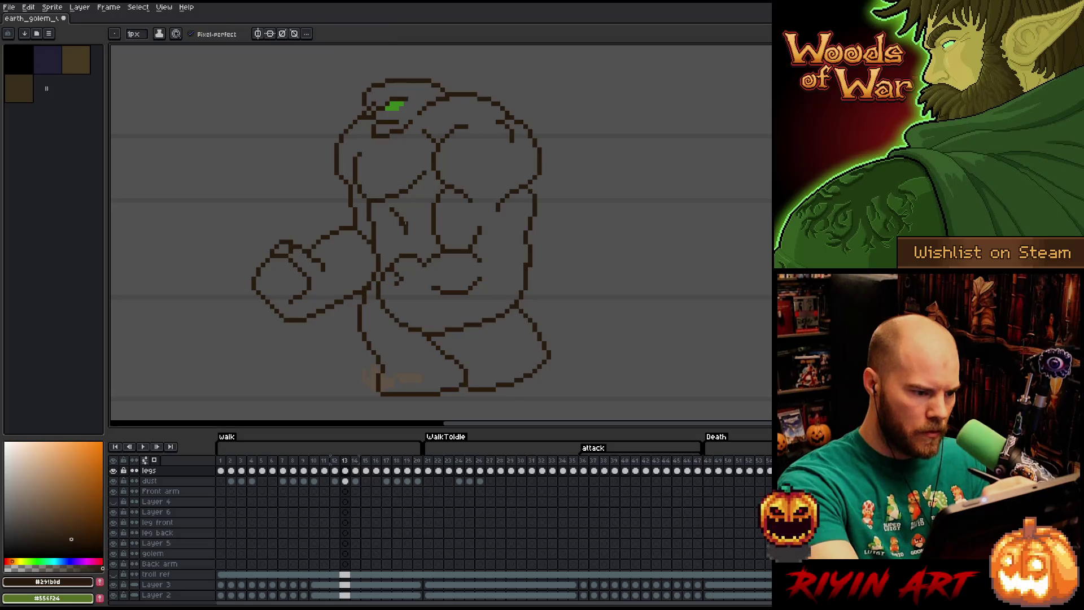
key(b)
- Review frame 14 against its neighbouring frames, toggling Eraser and Pencil
key(e)
key(comma)
key(period)
key(period)
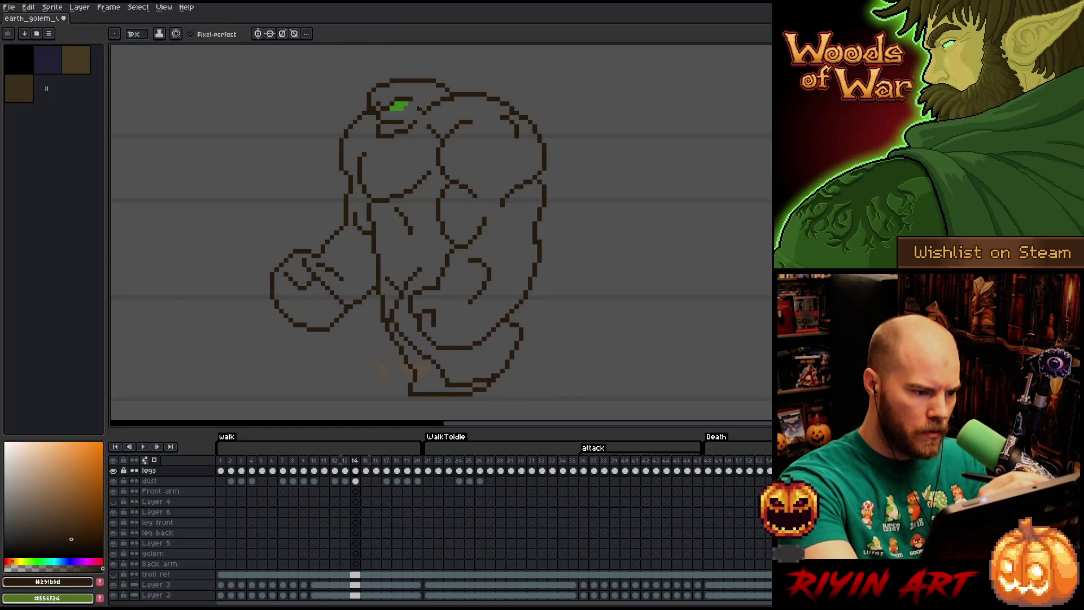
key(comma)
key(period)
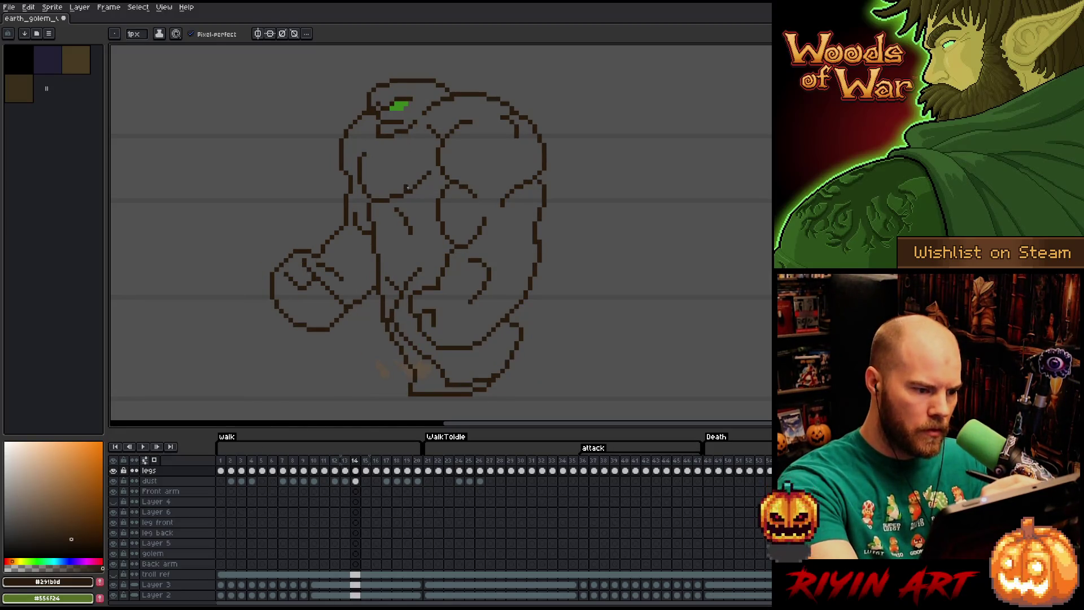
key(b)
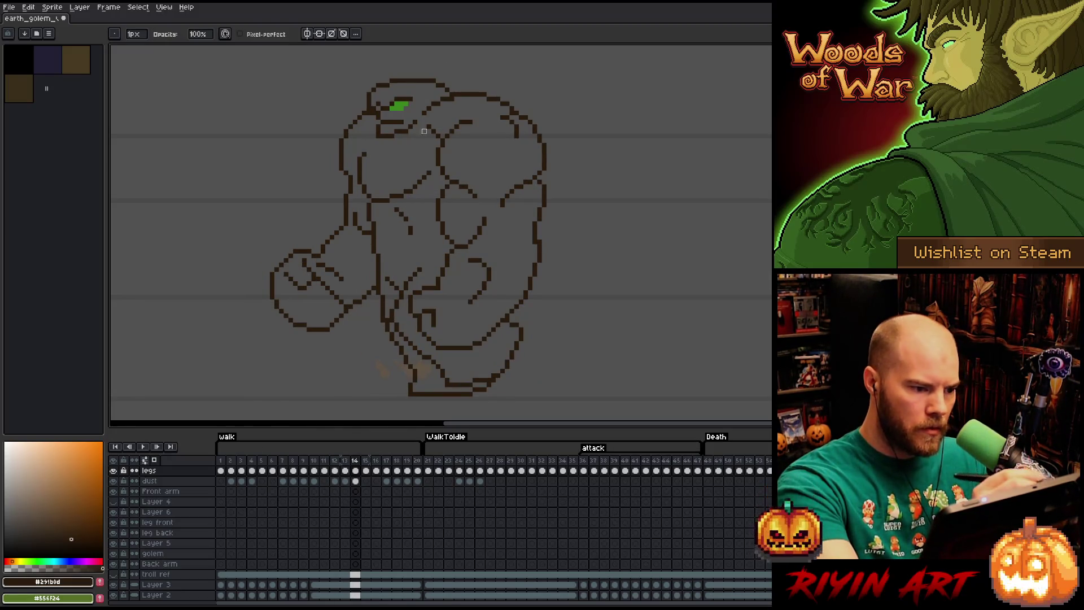
key(e)
key(comma)
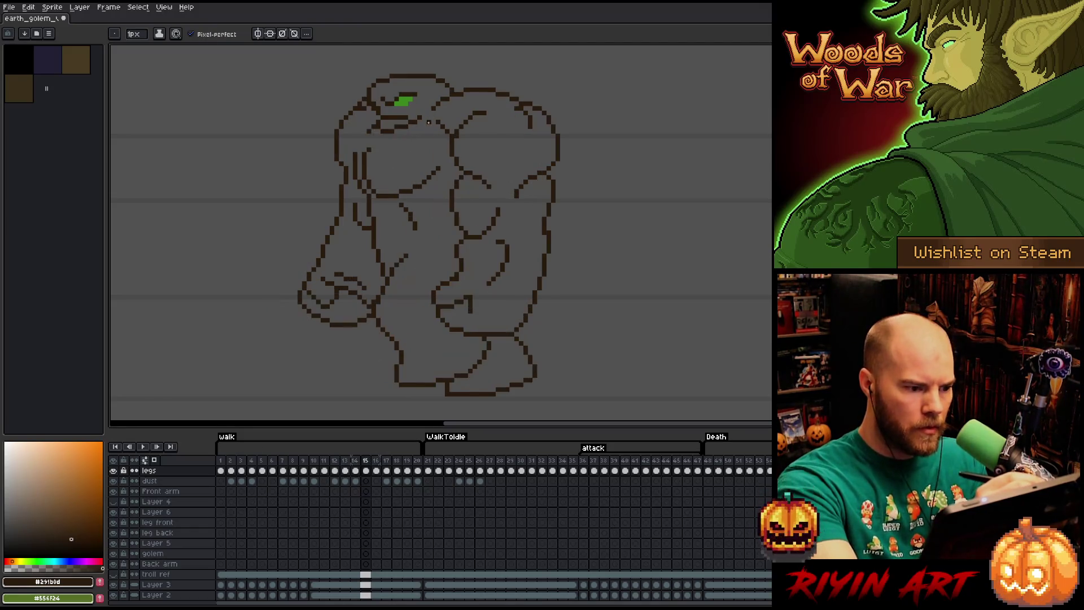
key(period)
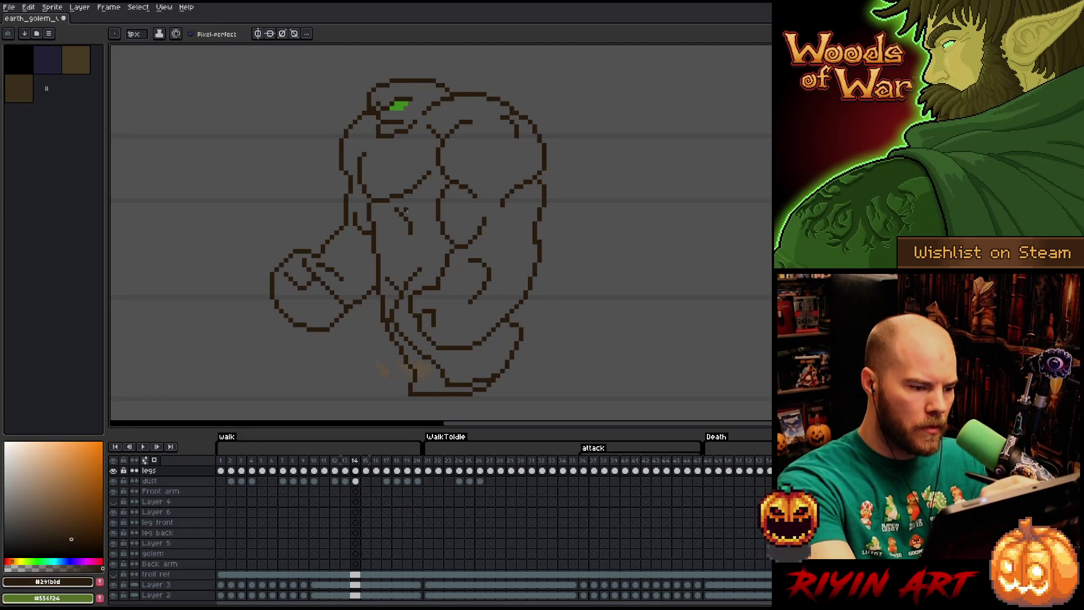
- Step on to frames 15 and 16, comparing poses along the way
key(b)
key(period)
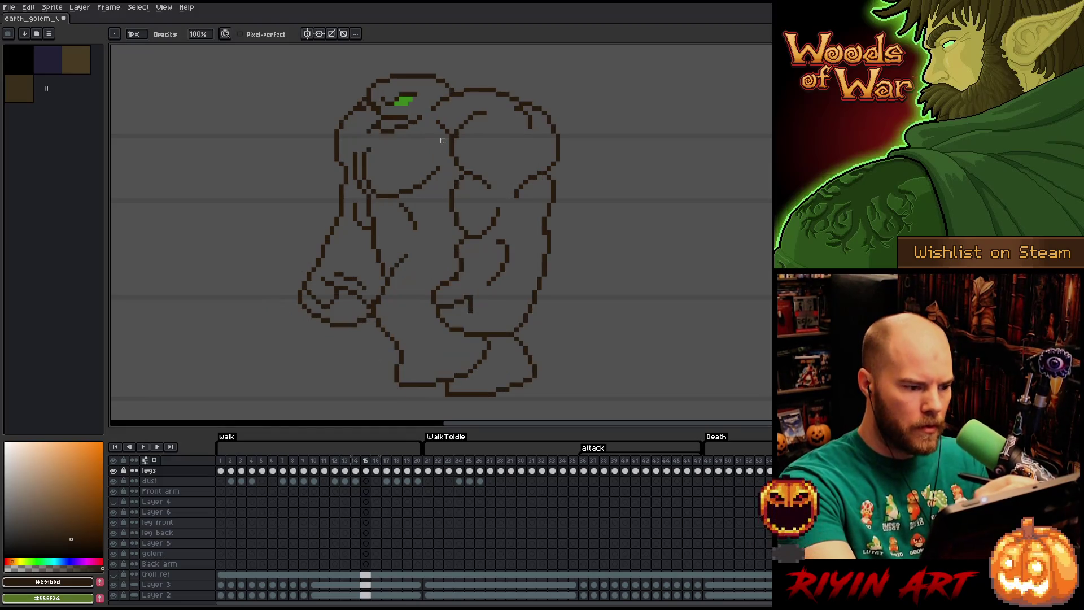
key(period)
key(comma)
key(comma)
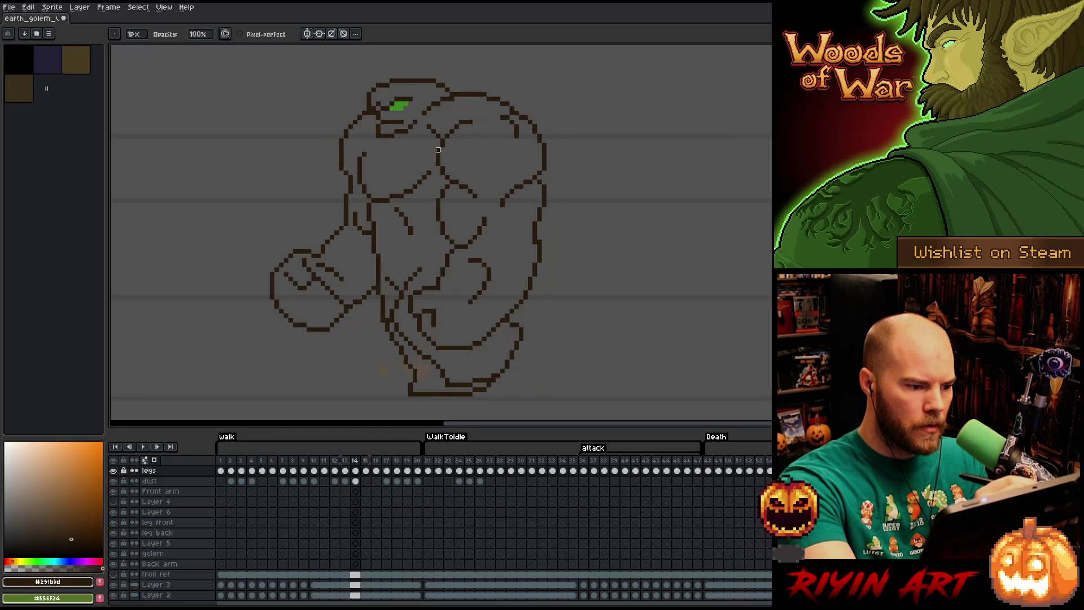
key(period)
key(e)
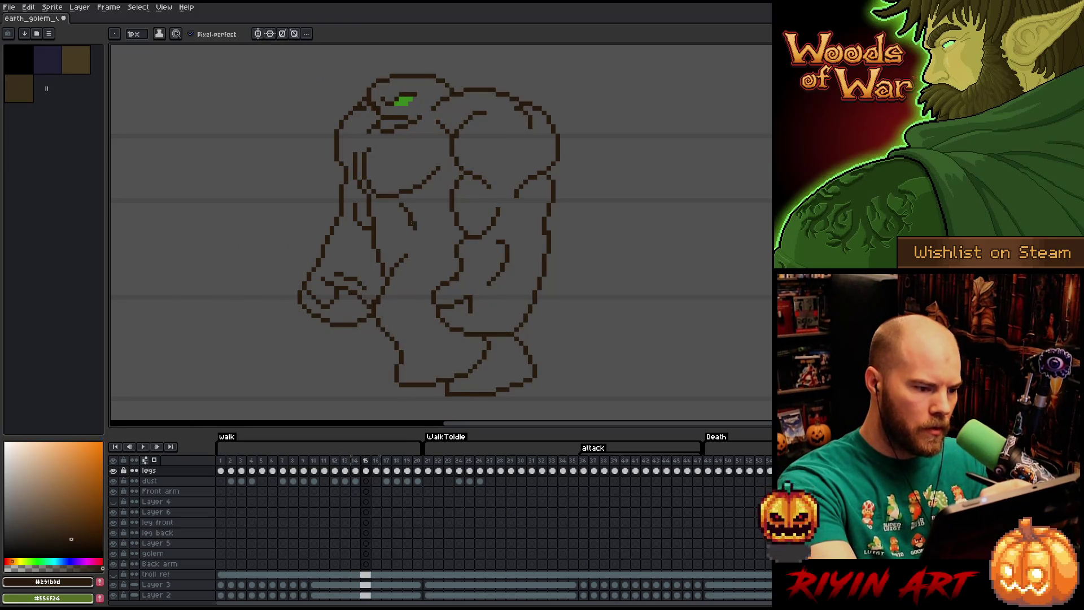
key(b)
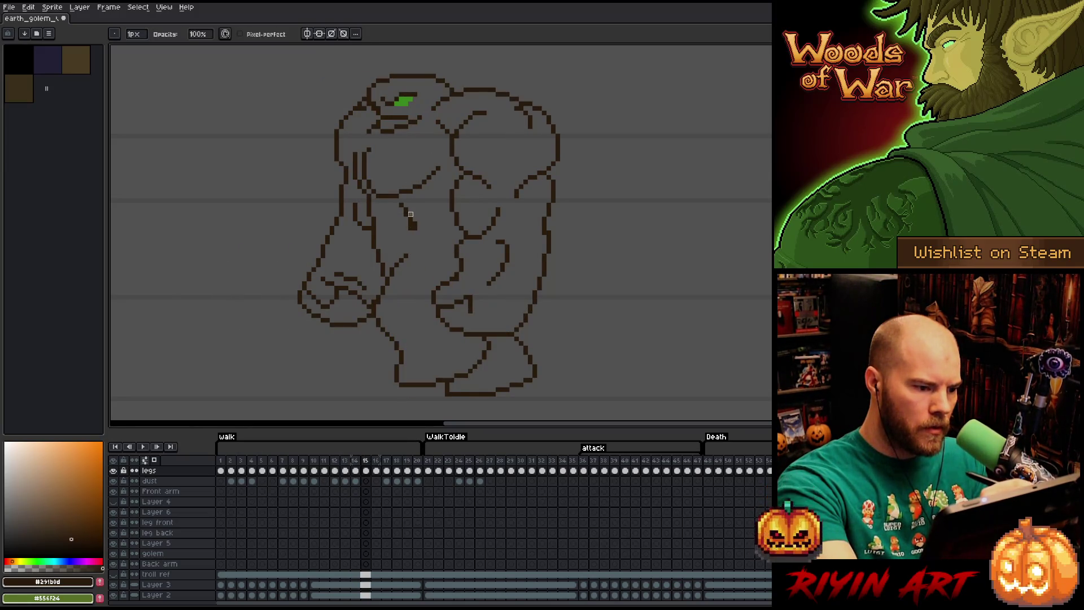
key(period)
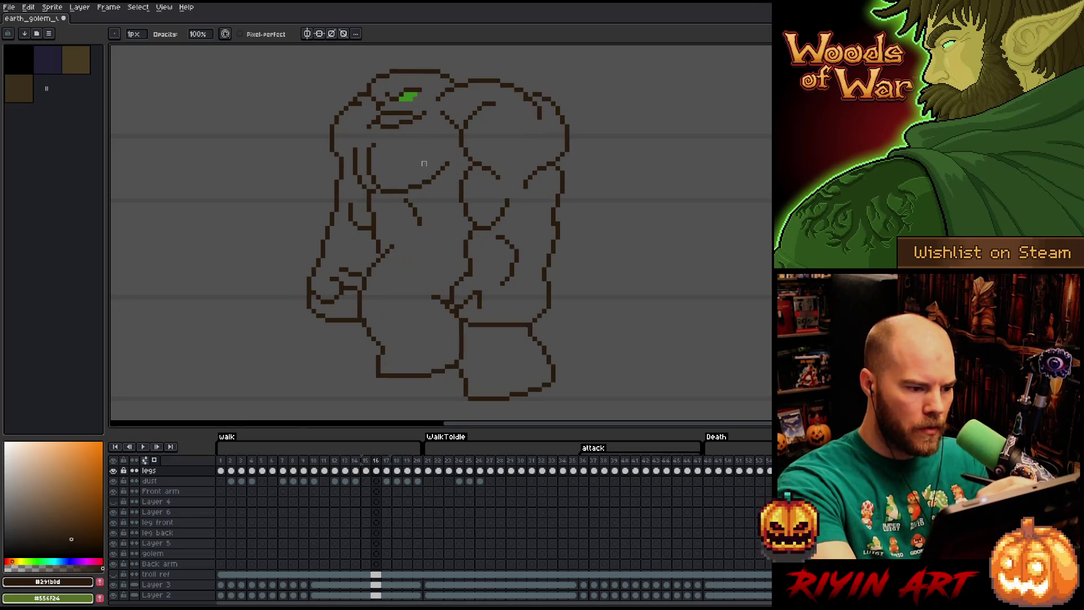
- Erase the short diagonal chest stroke on frame 16
key(e)
mouse_move(413, 201)
mouse_down()
mouse_move(418, 224)
mouse_move(406, 223)
mouse_up()
key(b)
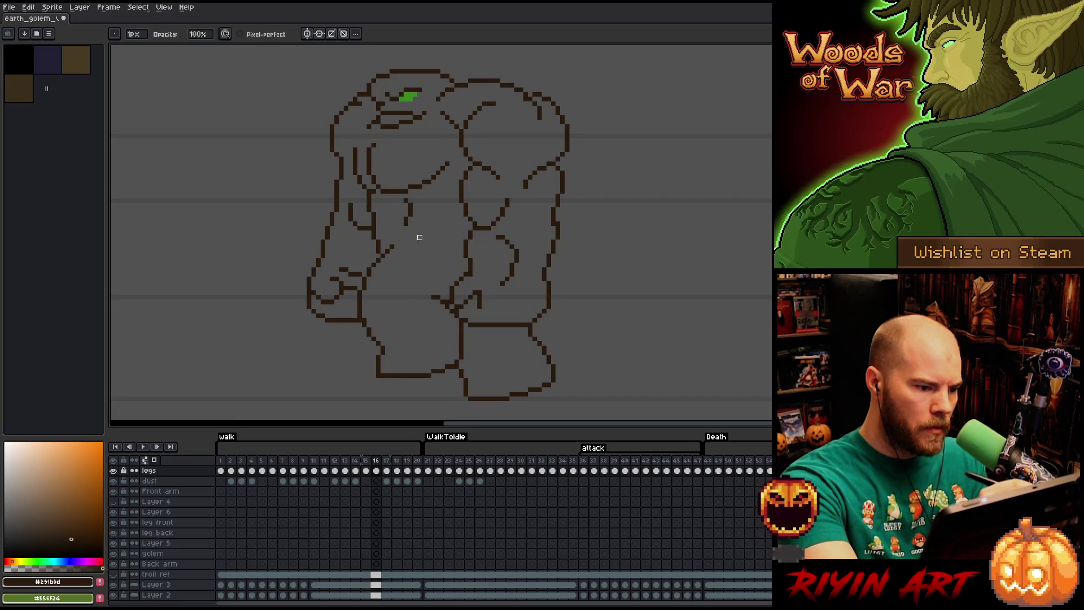
key(comma)
key(comma)
key(comma)
- Compare frames 14 through 16 and advance to frame 17
key(period)
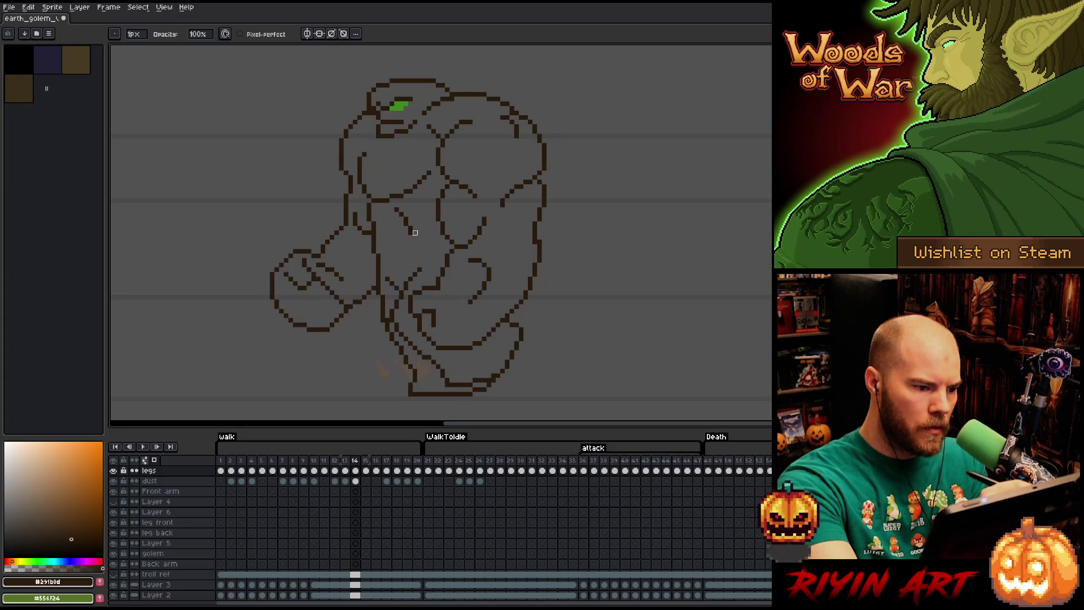
key(comma)
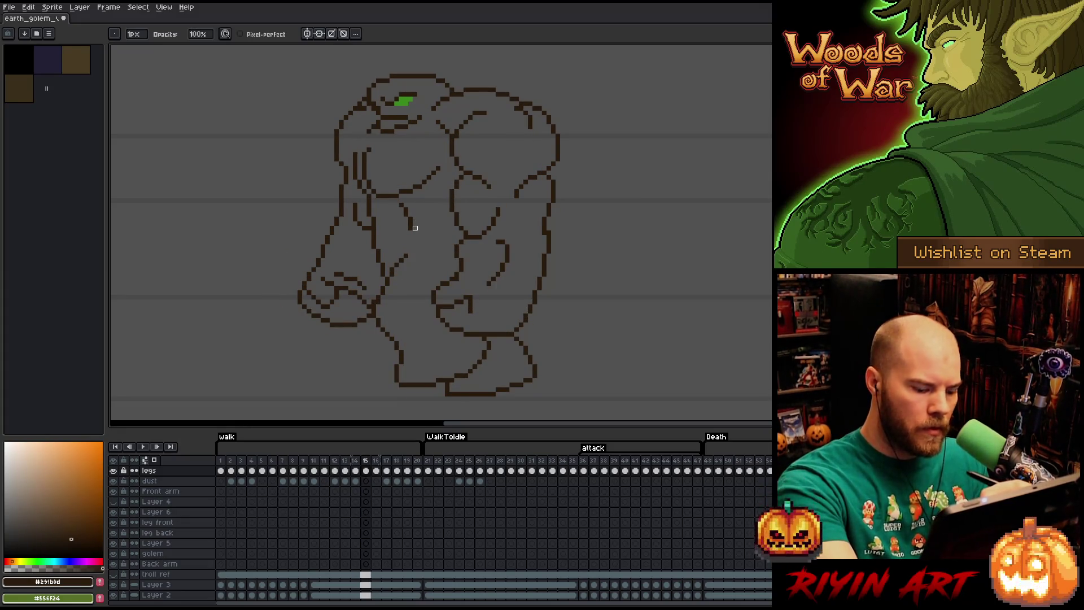
key(period)
key(period)
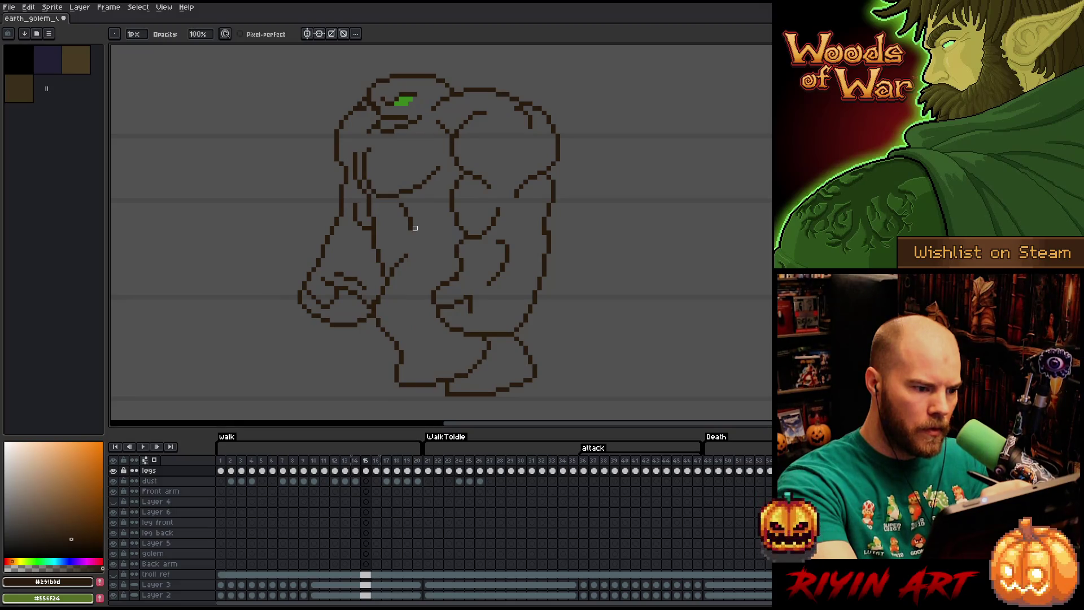
key(period)
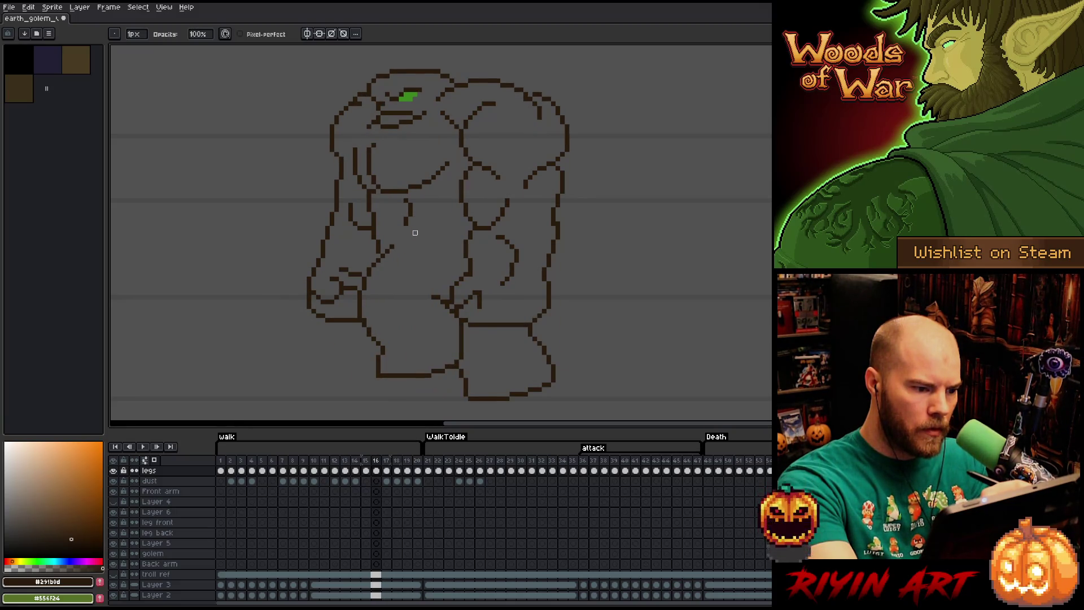
key(period)
key(comma)
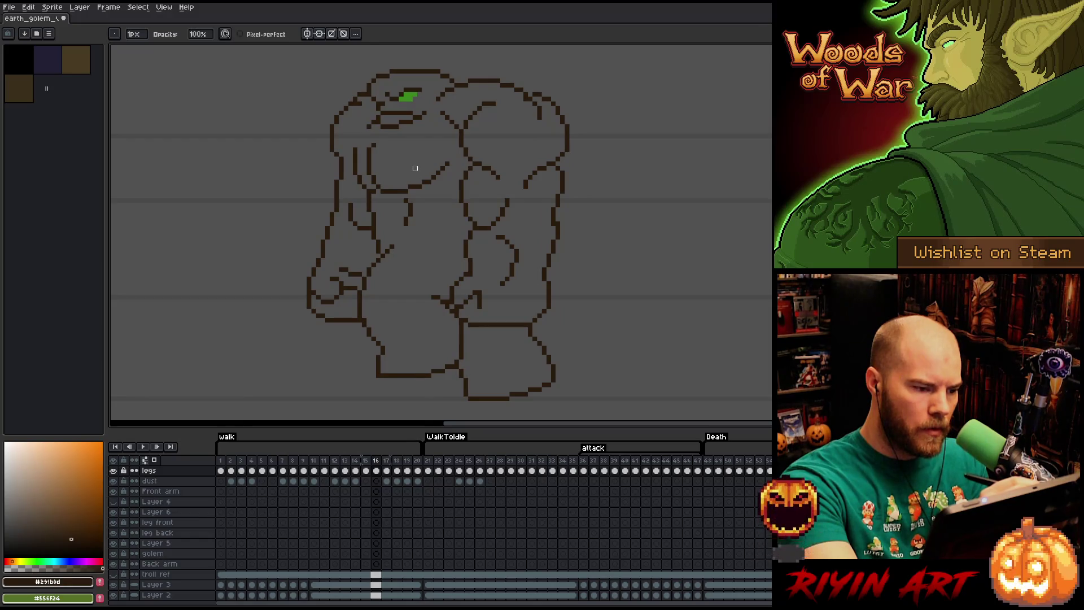
key(period)
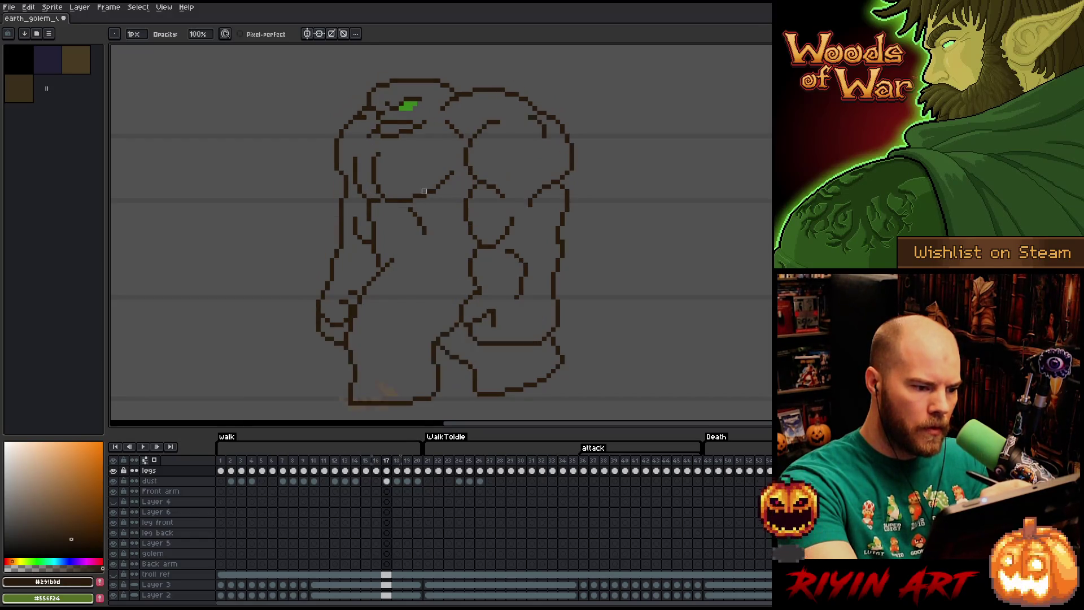
- Erase part of the small chest stroke on frame 17, then move to frame 18
key(e)
drag(416, 227, 410, 228)
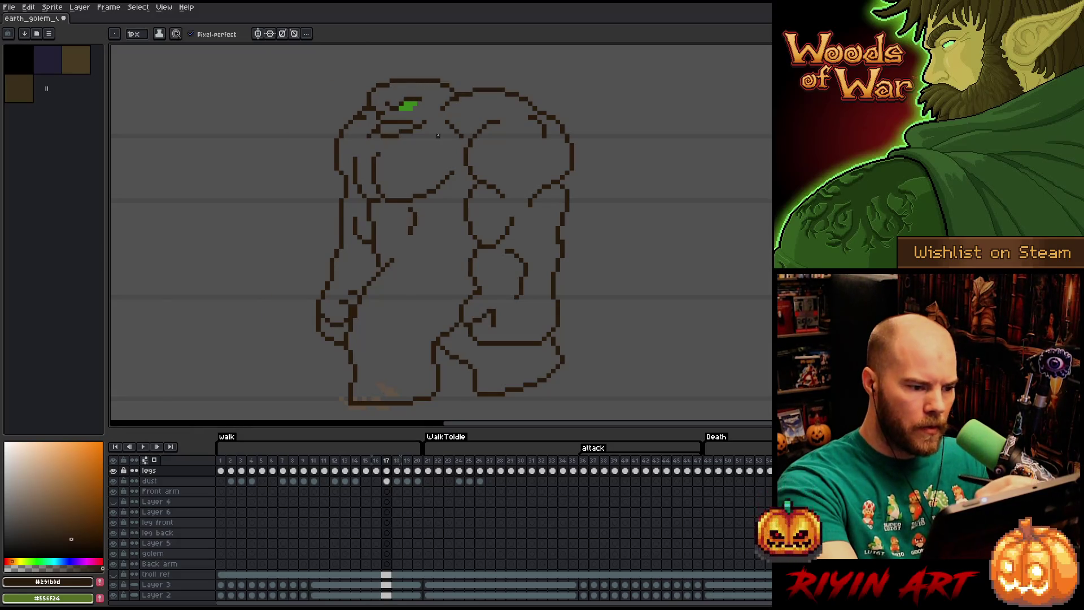
key(comma)
key(period)
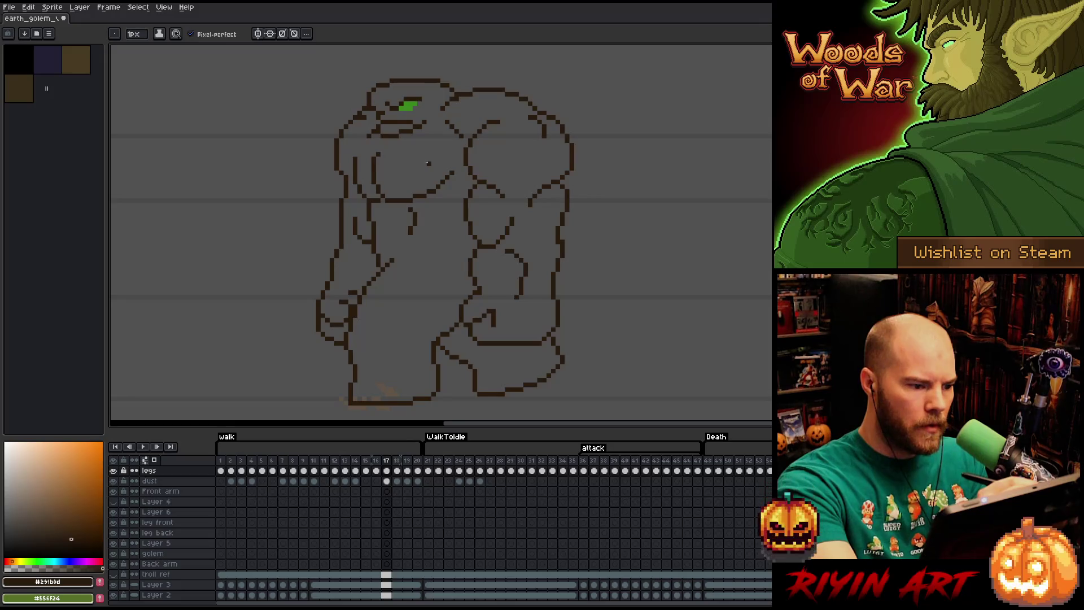
key(period)
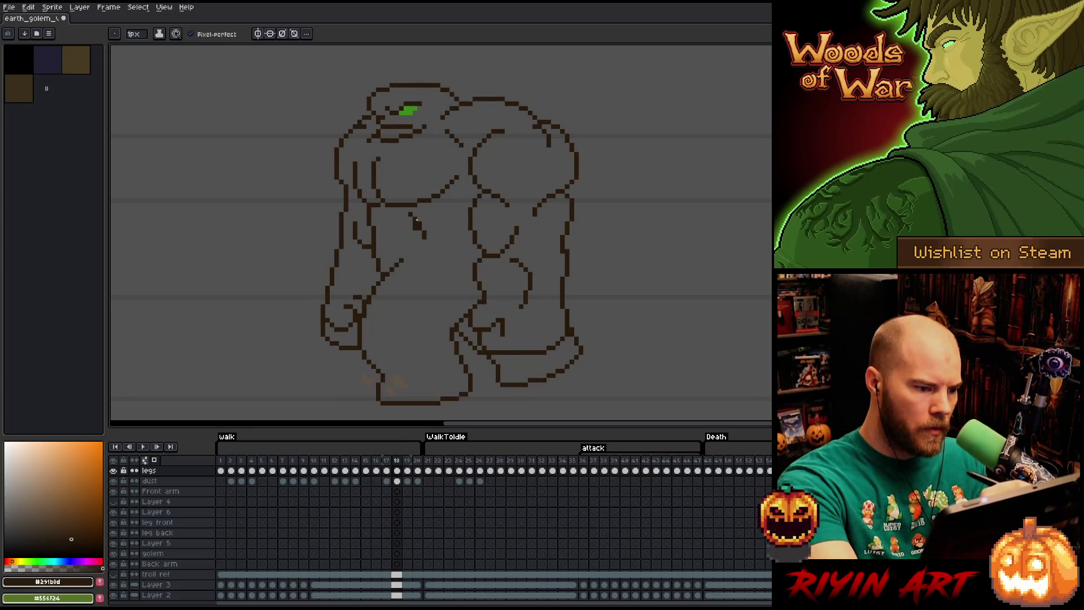
- Check frames 18 to 20 with Pencil and Eraser toggles, then return to frame 1
key(e)
key(b)
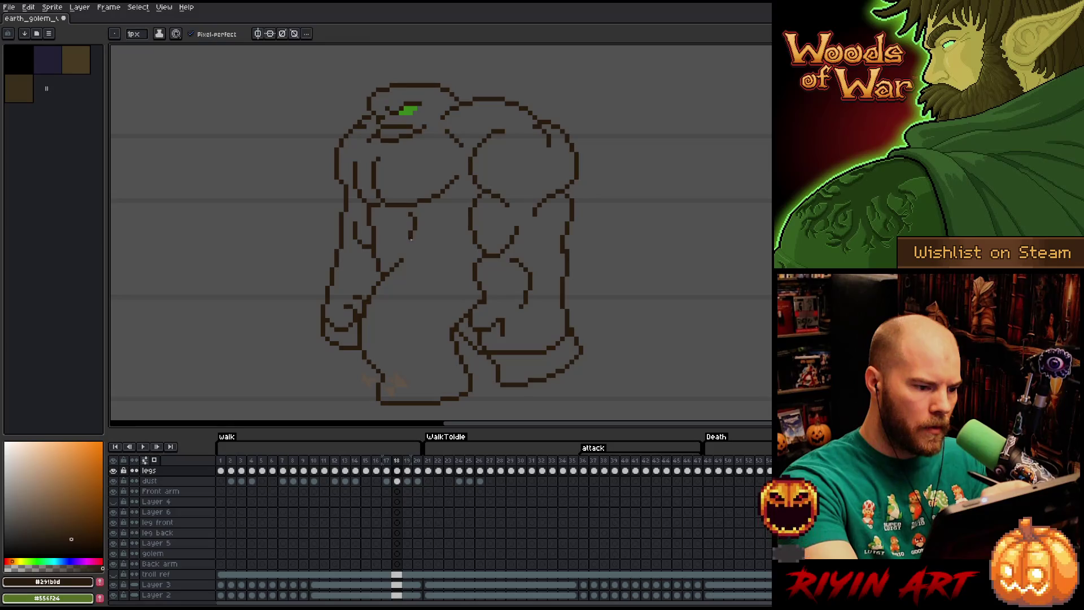
key(e)
key(Right)
key(Right)
key(Left)
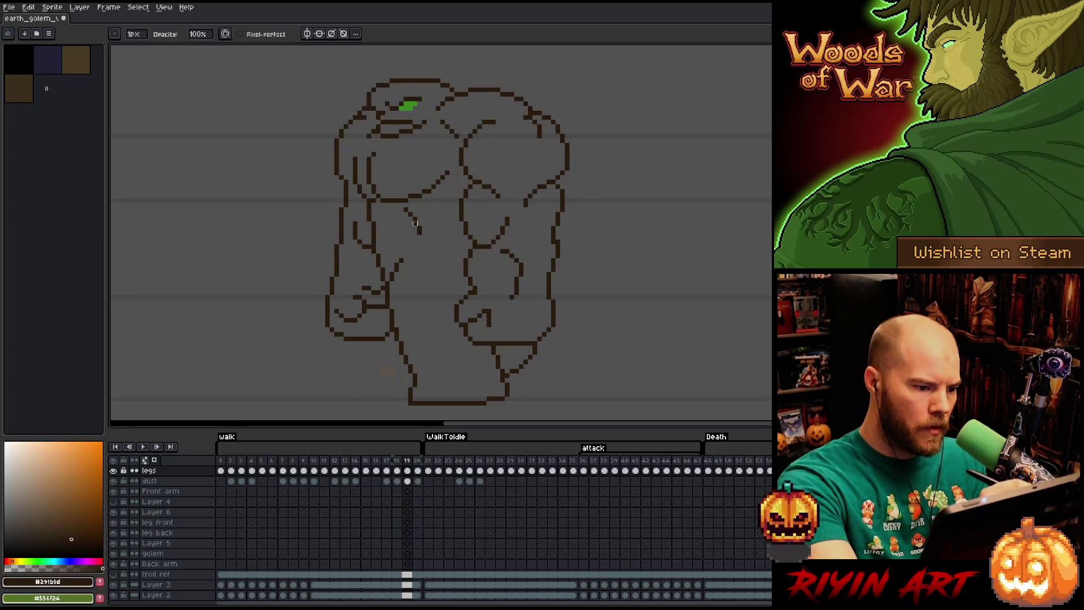
key(b)
key(e)
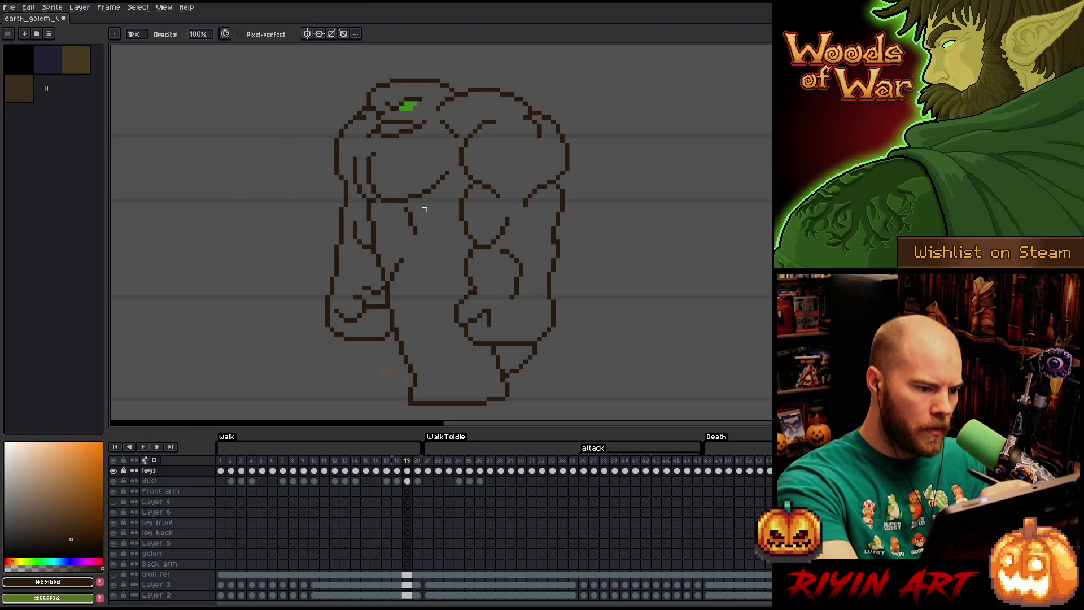
key(Left)
key(Right)
key(Right)
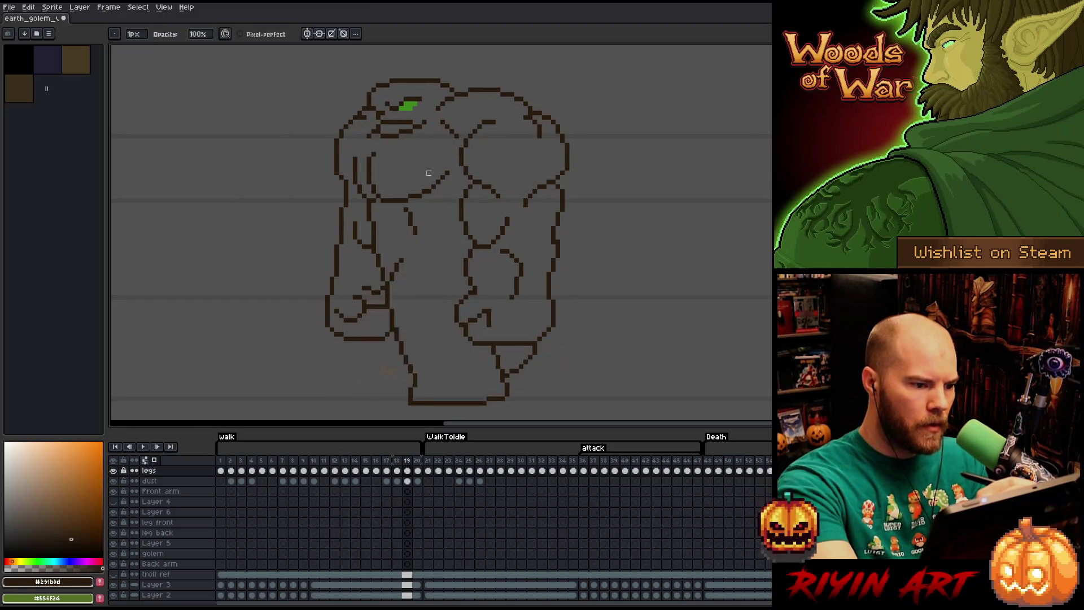
key(Right)
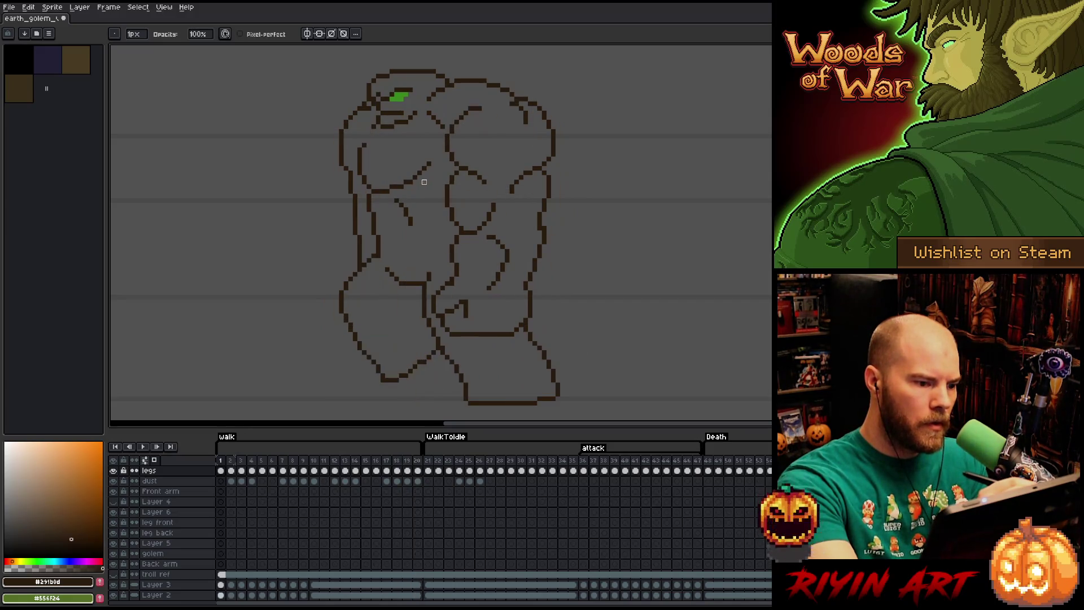
- Step one at a time through walk frames 2 to 6, then play the animation
key(Right)
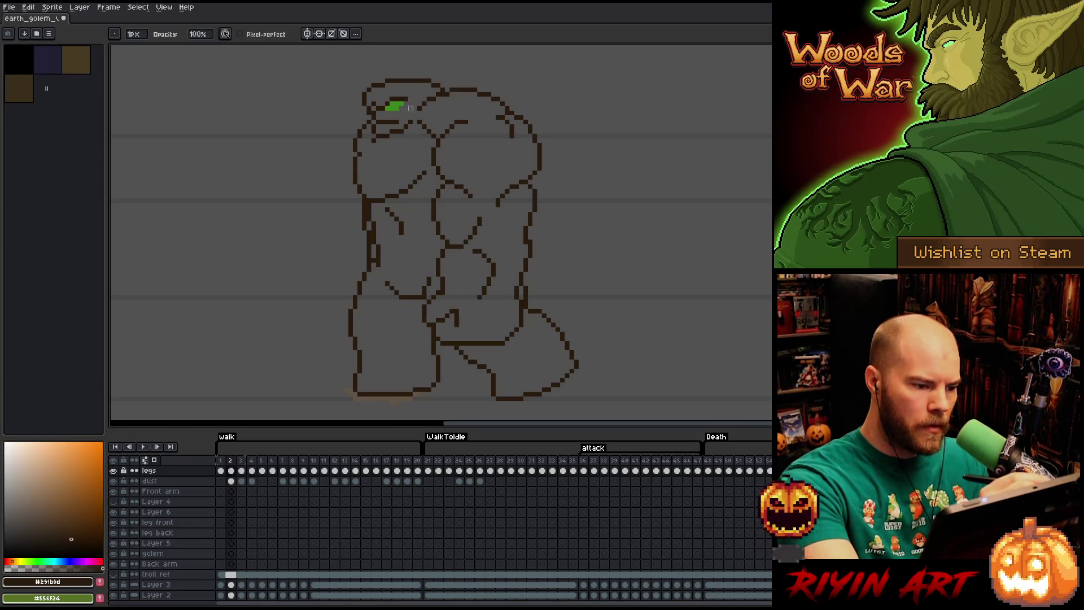
key(Right)
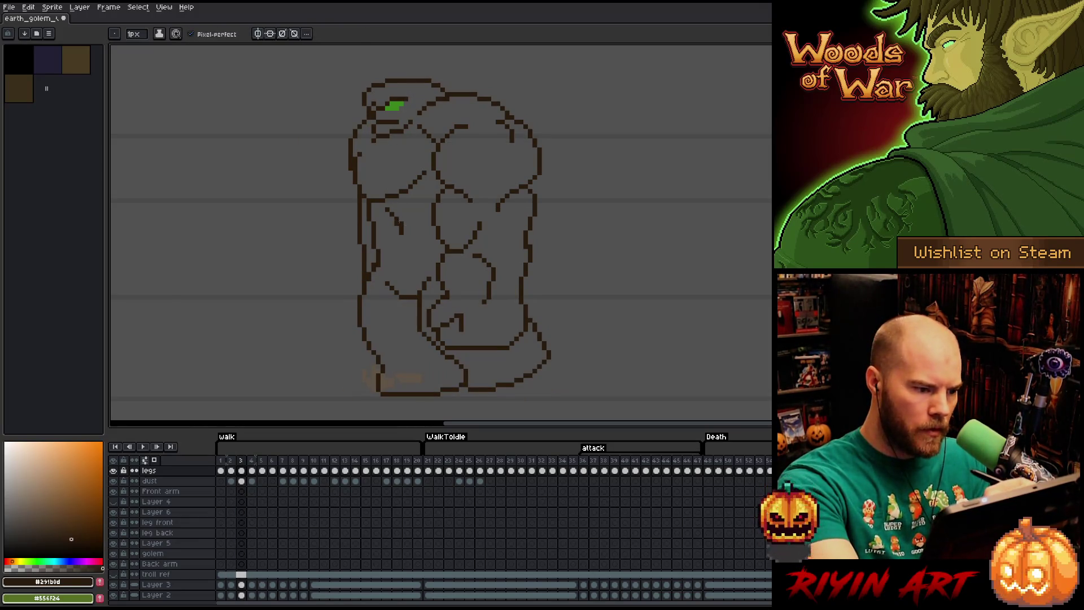
key(Right)
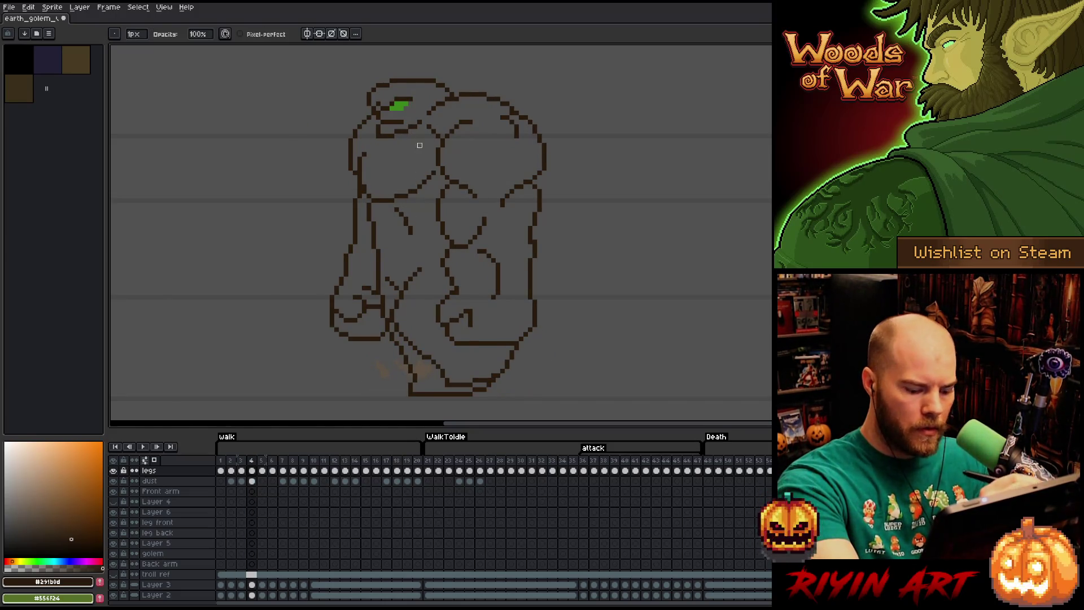
key(Right)
key(Right)
key(Left)
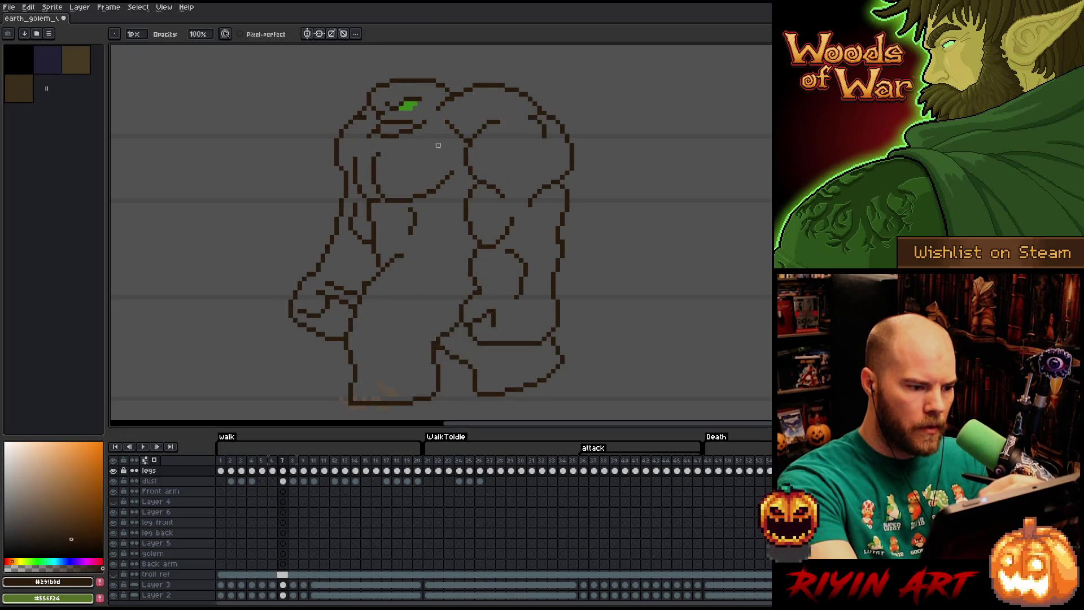
key(Right)
key(Return)
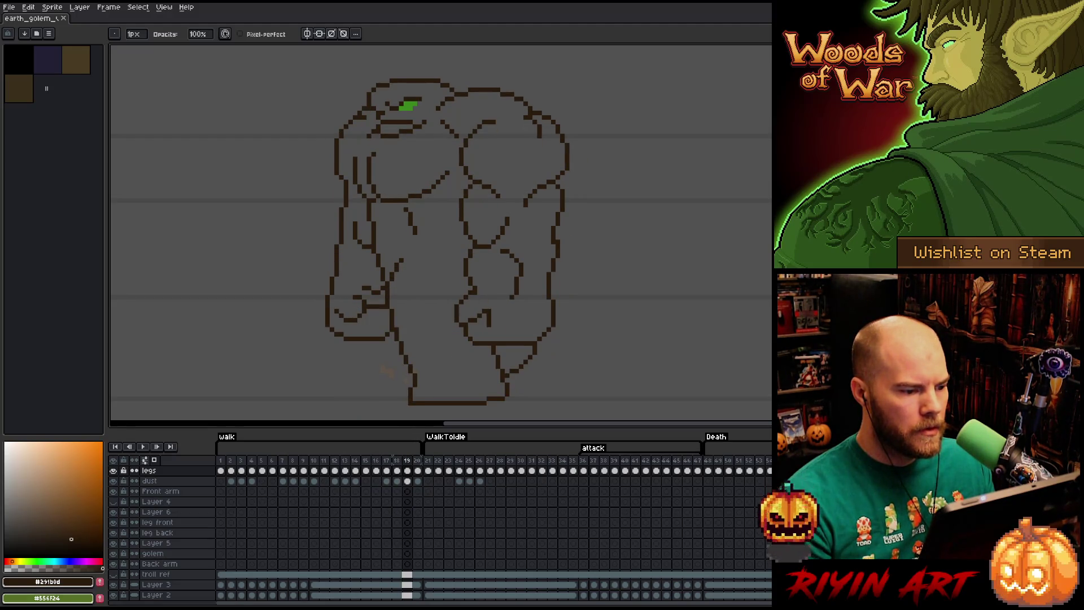
- Touch up the golem's torso line on frame 19, comparing it against frame 18
key(Left)
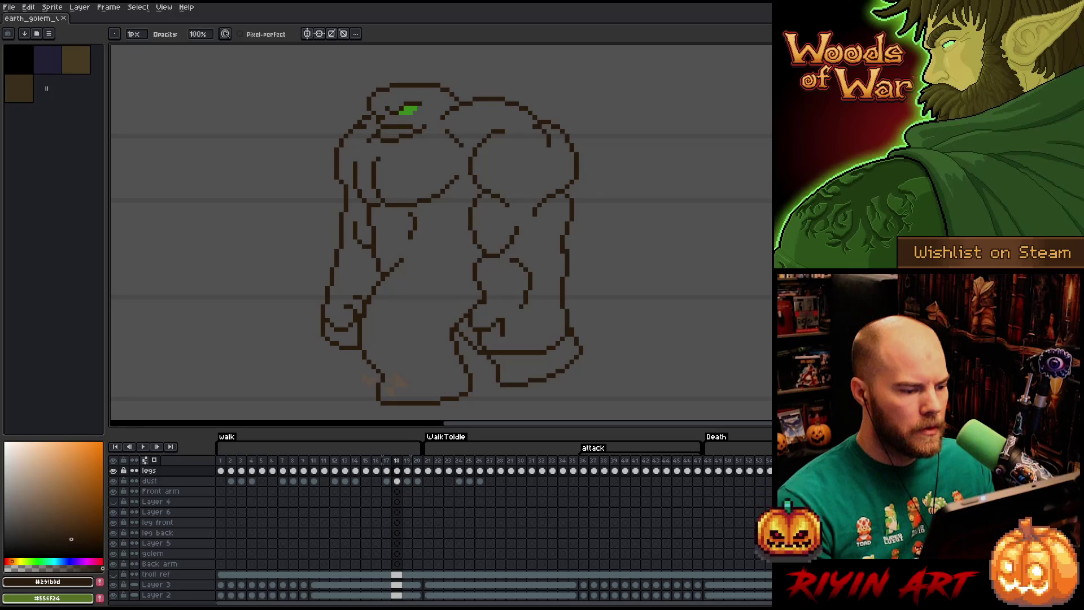
key(Right)
key(Left)
key(Right)
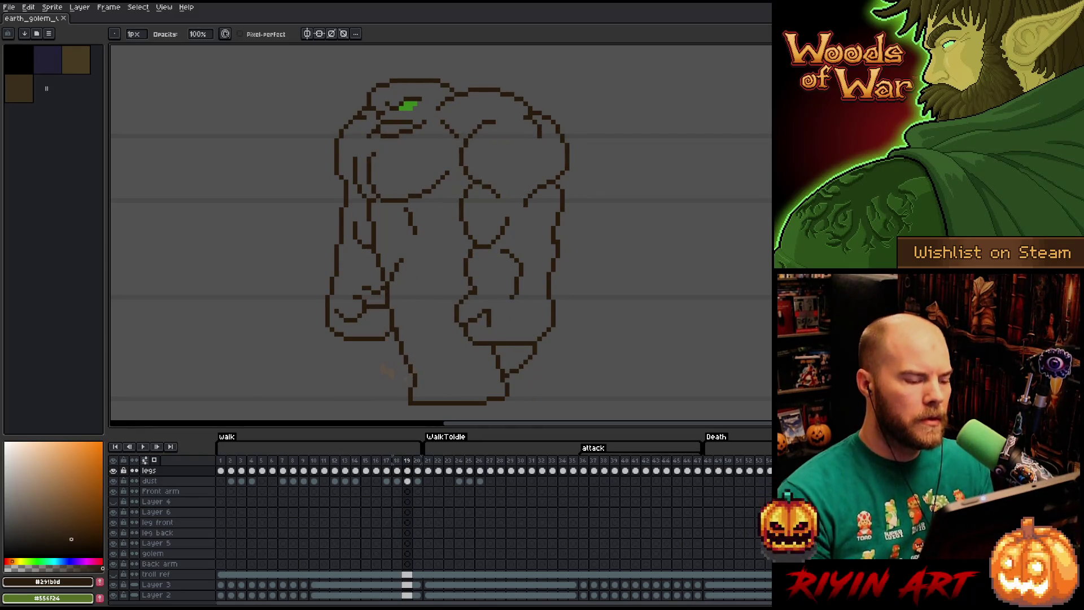
drag(414, 226, 410, 233)
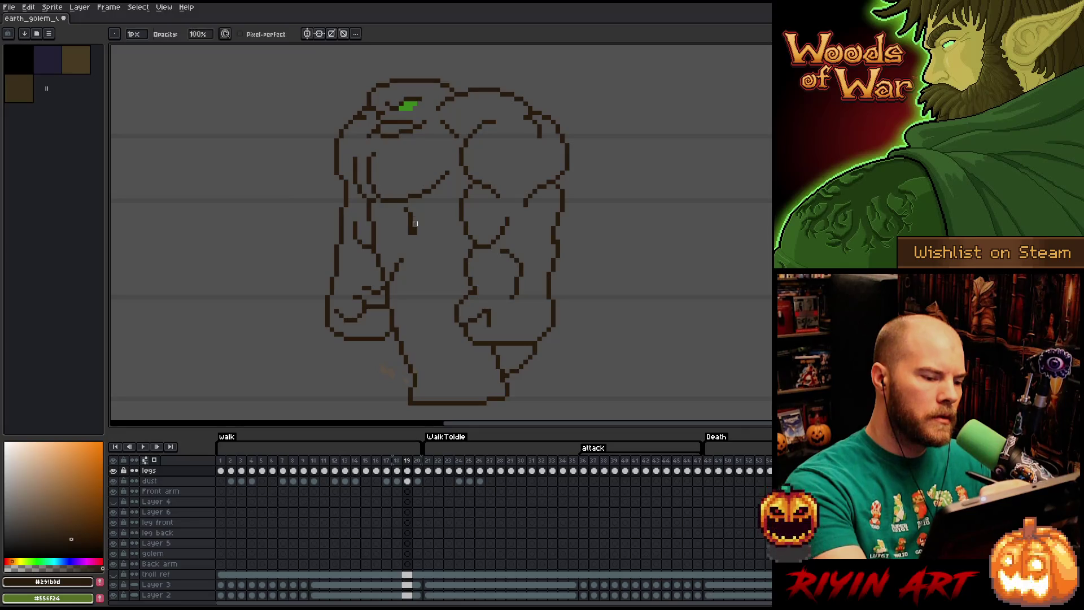
key(Left)
key(Right)
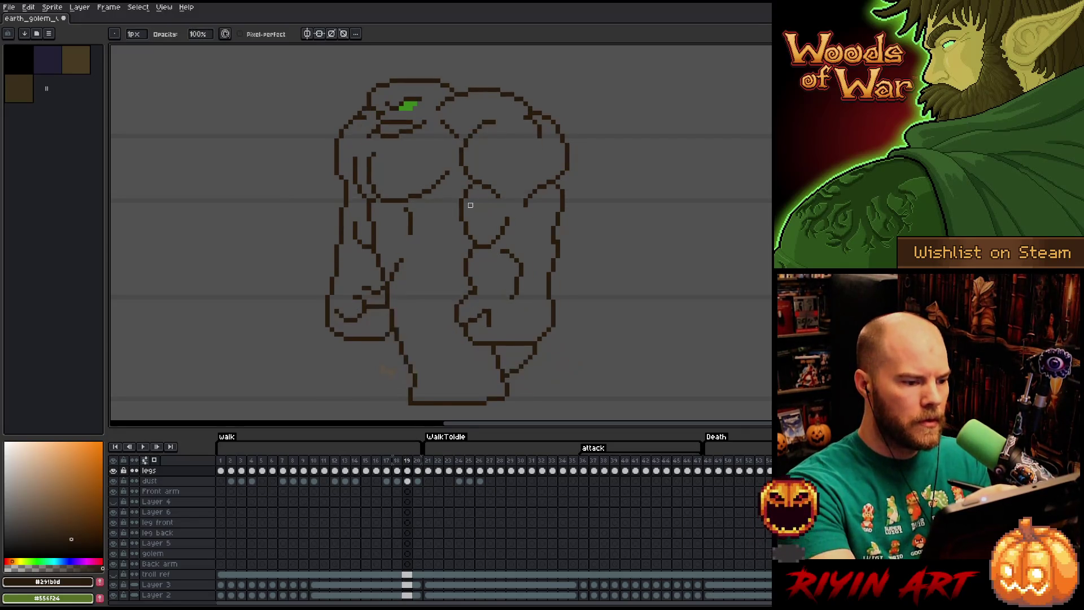
key(Left)
key(Right)
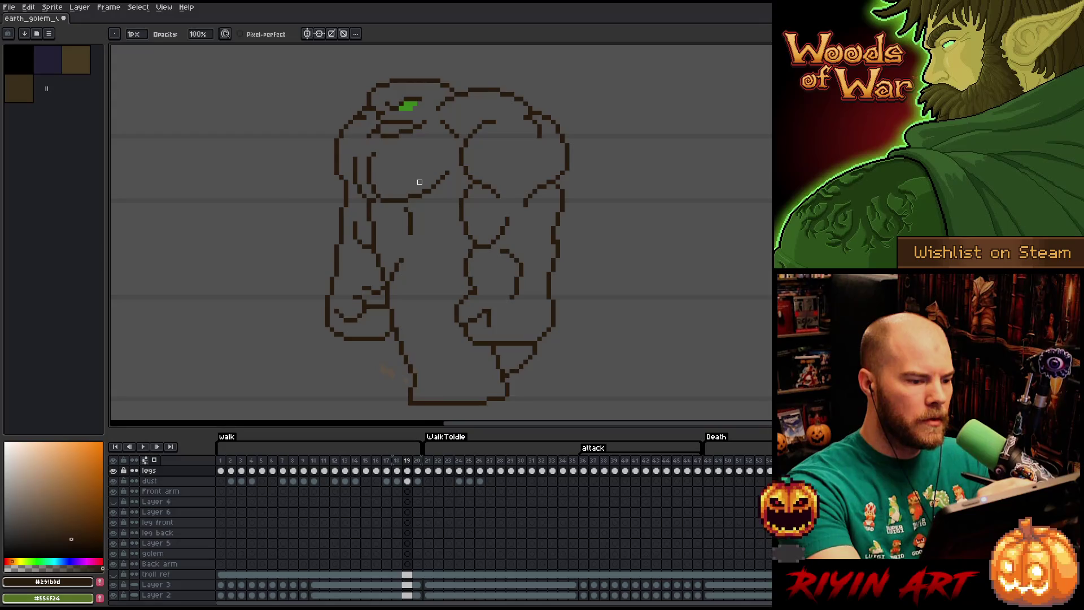
- On frame 20, erase a stray torso stroke down to a thin line
key(Right)
key(Left)
key(Right)
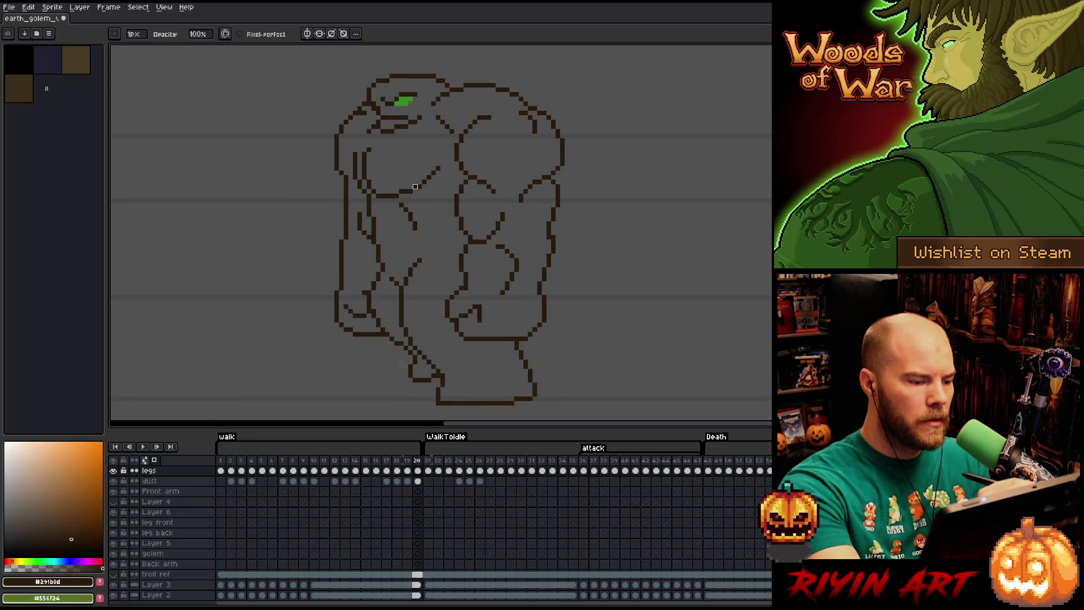
key(Left)
key(Right)
key(e)
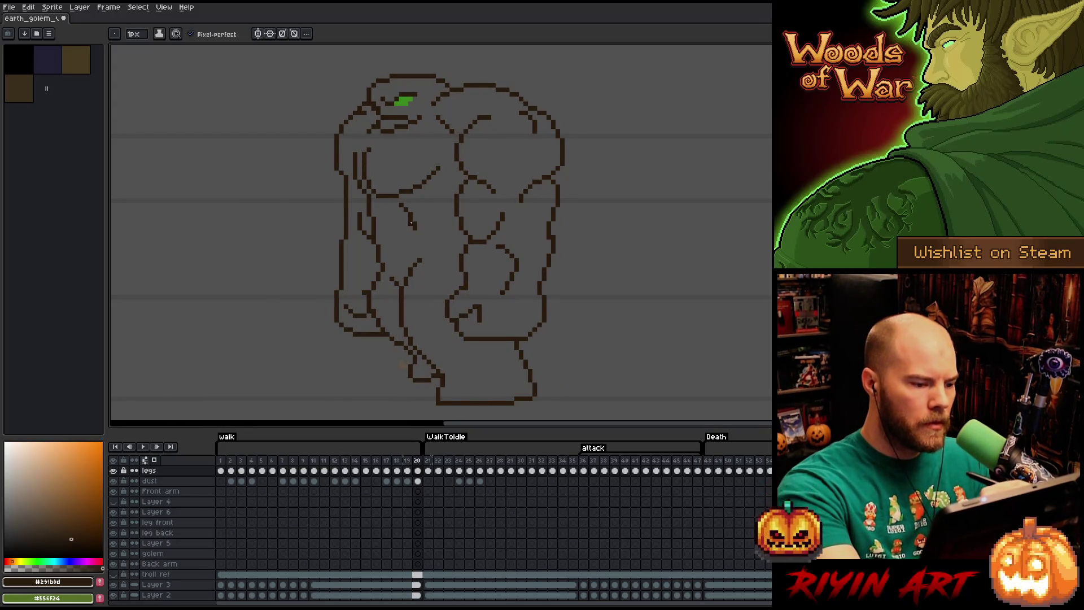
drag(409, 210, 412, 228)
key(b)
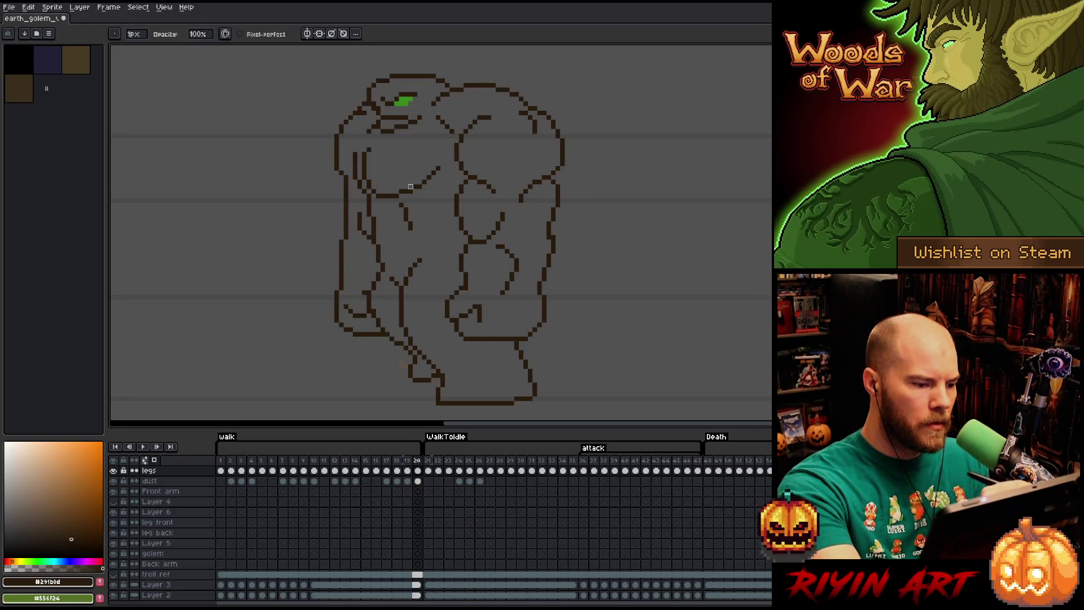
- Return to the start of the walk and step forward through frames 4, 6 and 10
key(Left)
key(Right)
key(Right)
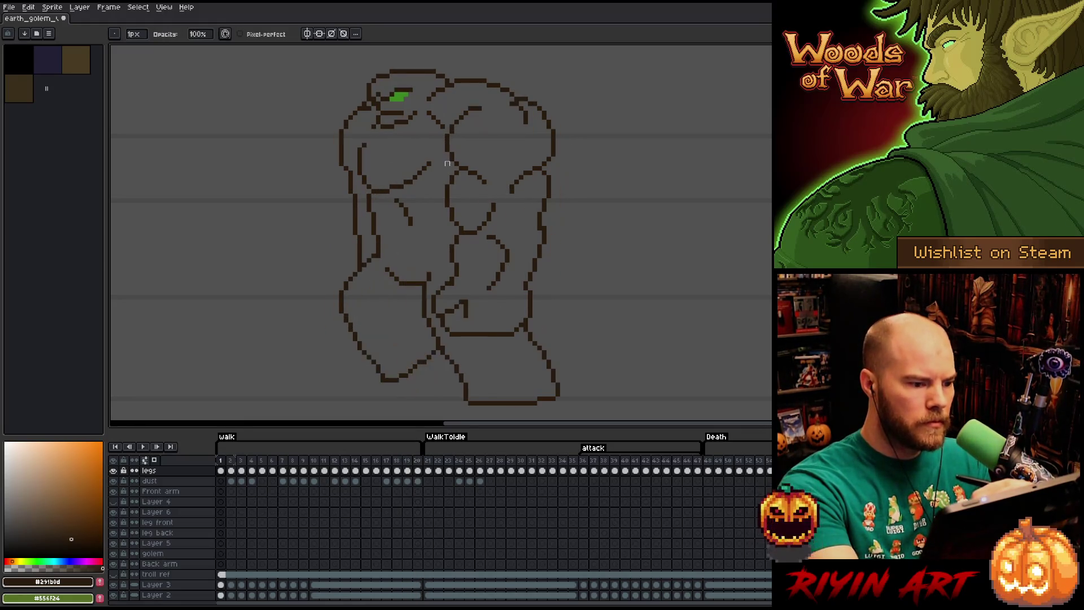
key(Right)
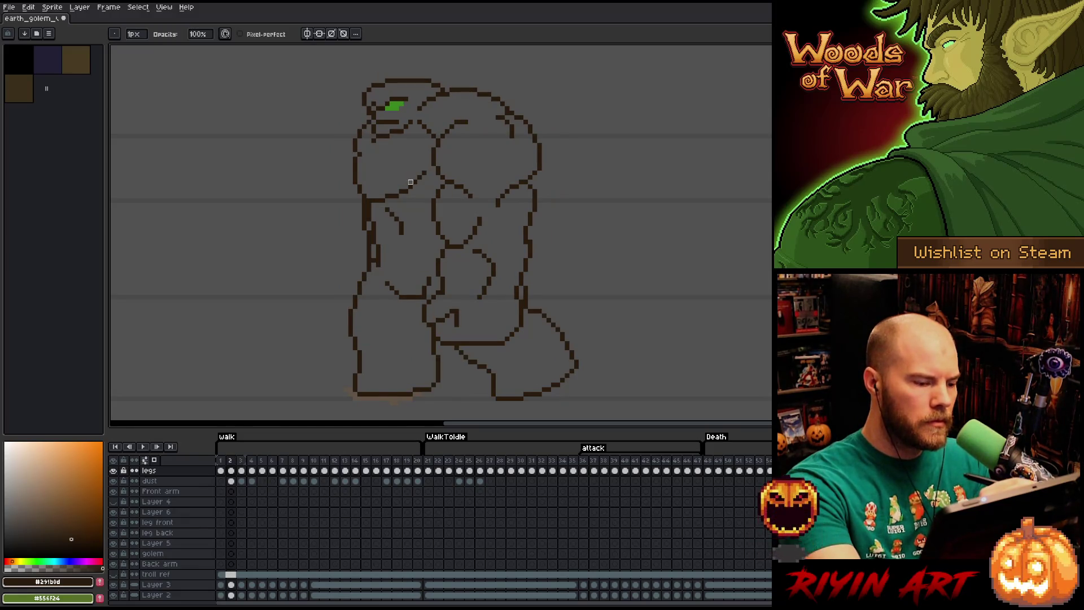
key(Right)
key(Right)
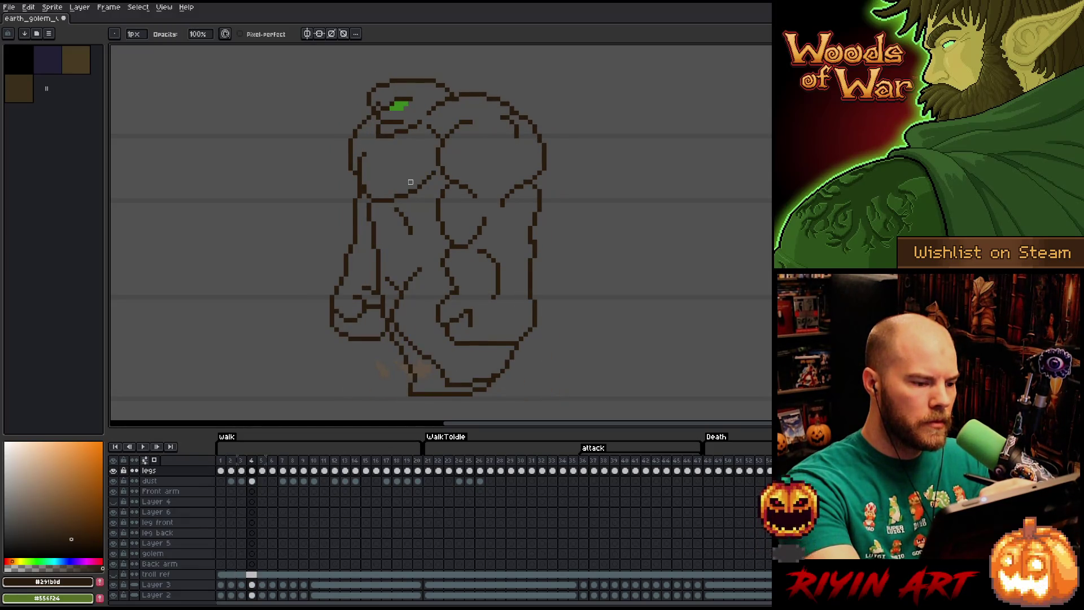
key(Right)
key(Right)
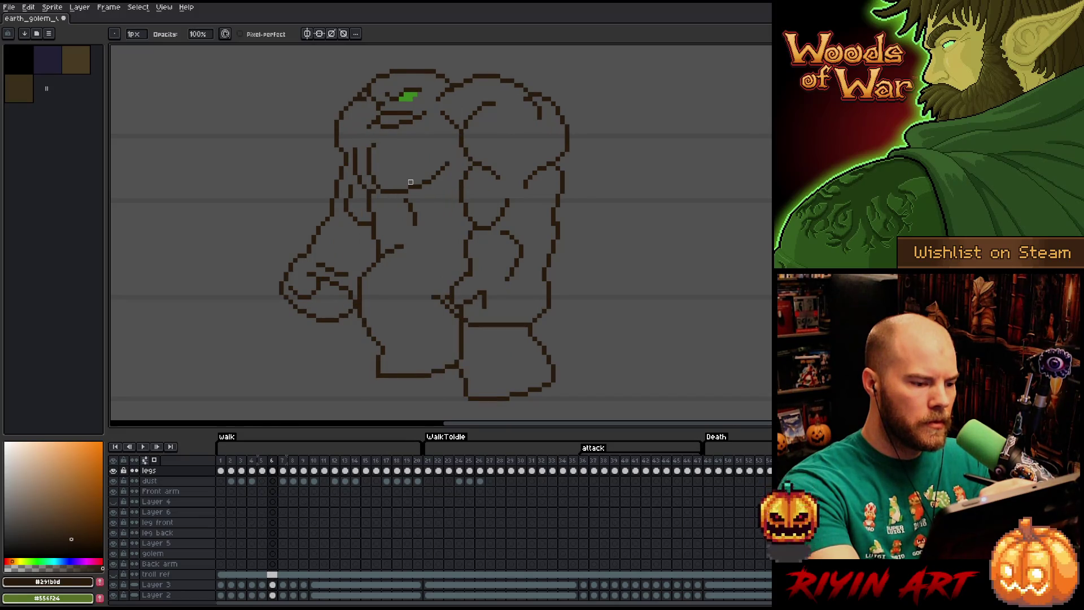
key(Right)
key(Right)
key(Right)
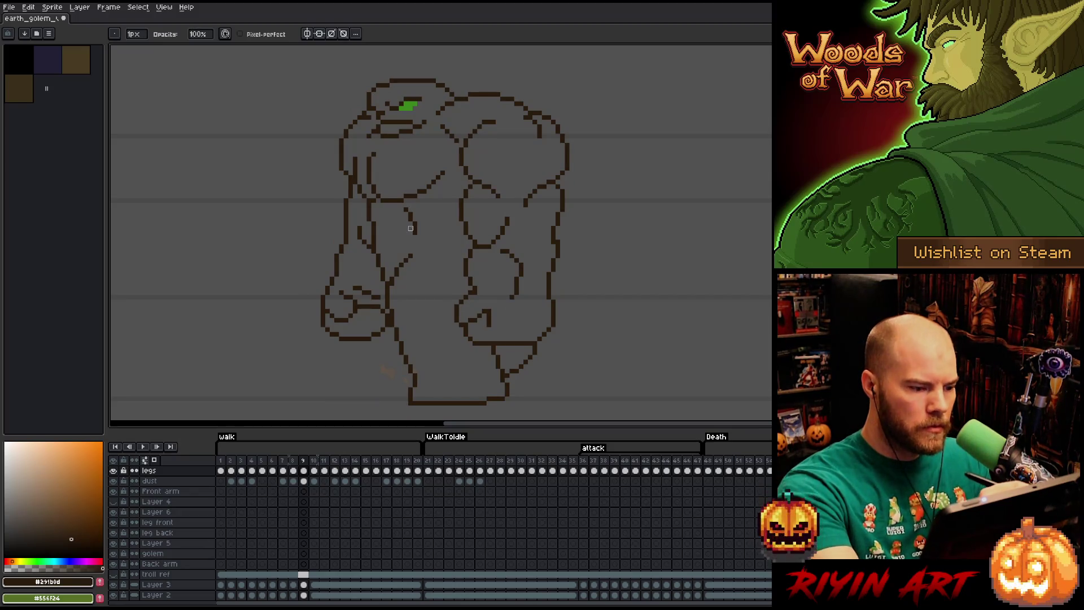
key(Right)
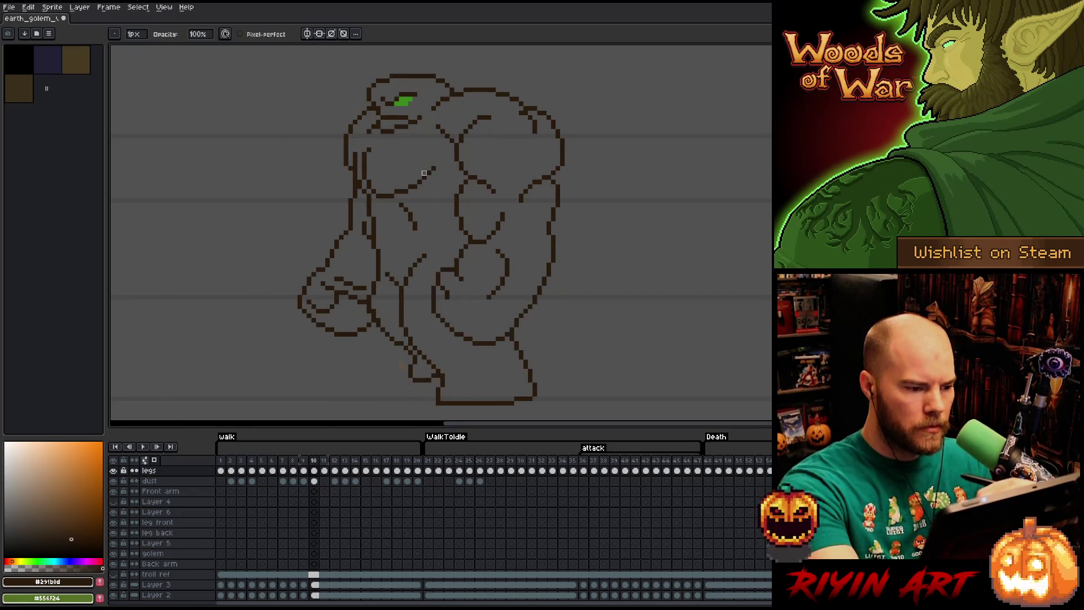
- Check frames 10 to 12, with the eraser and pencil ready for touch-ups
key(e)
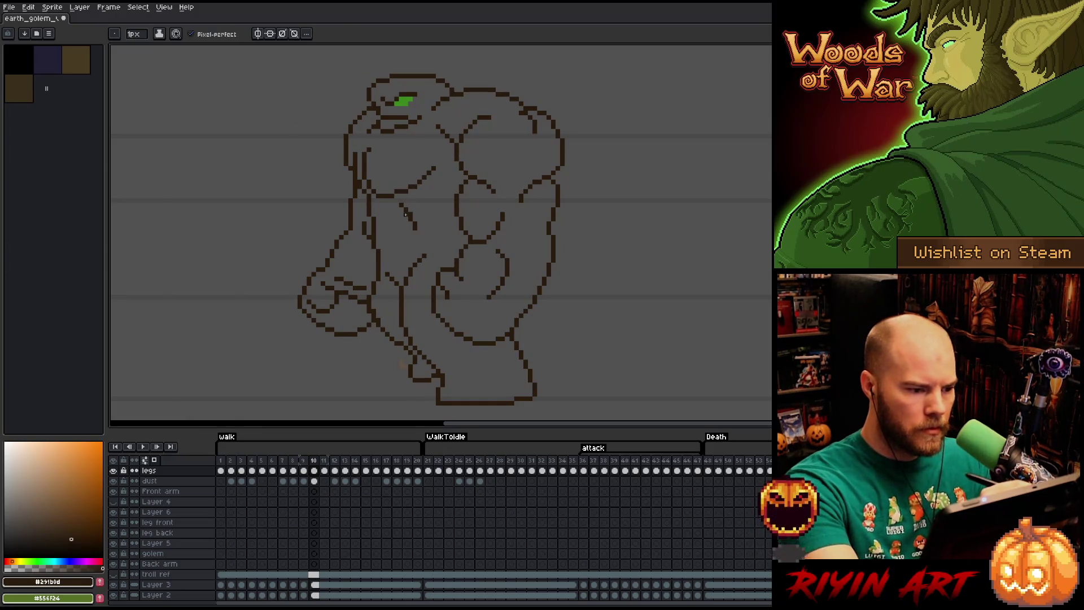
key(b)
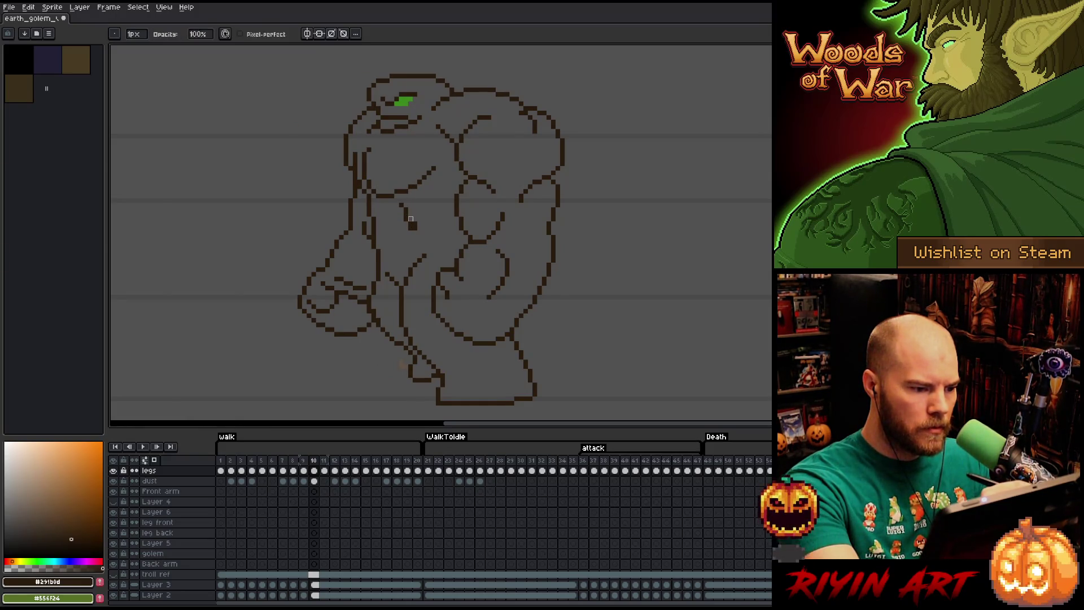
key(period)
key(period)
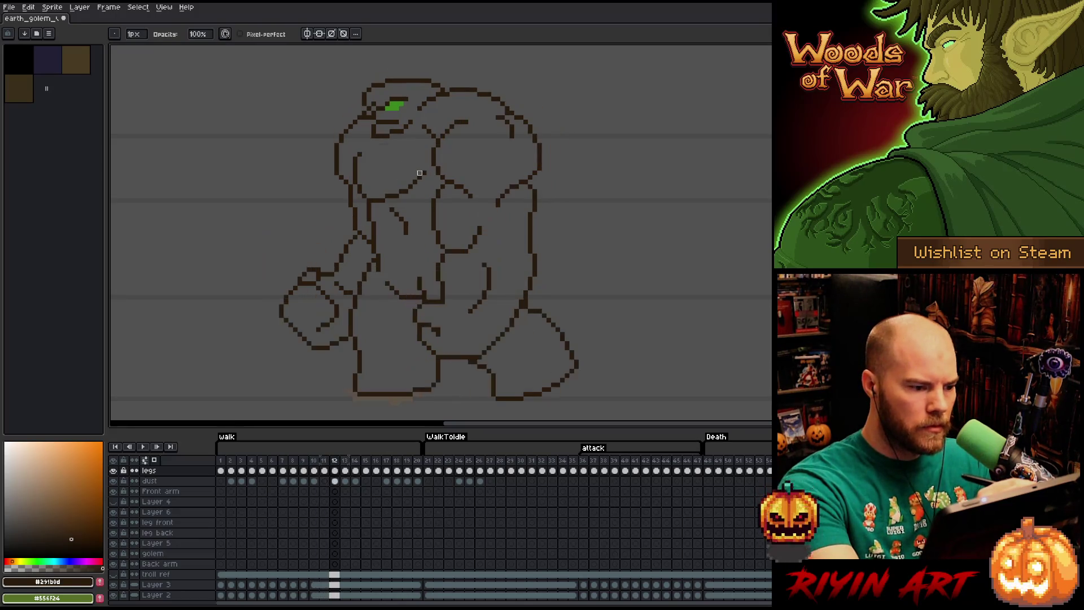
key(period)
key(period)
key(period)
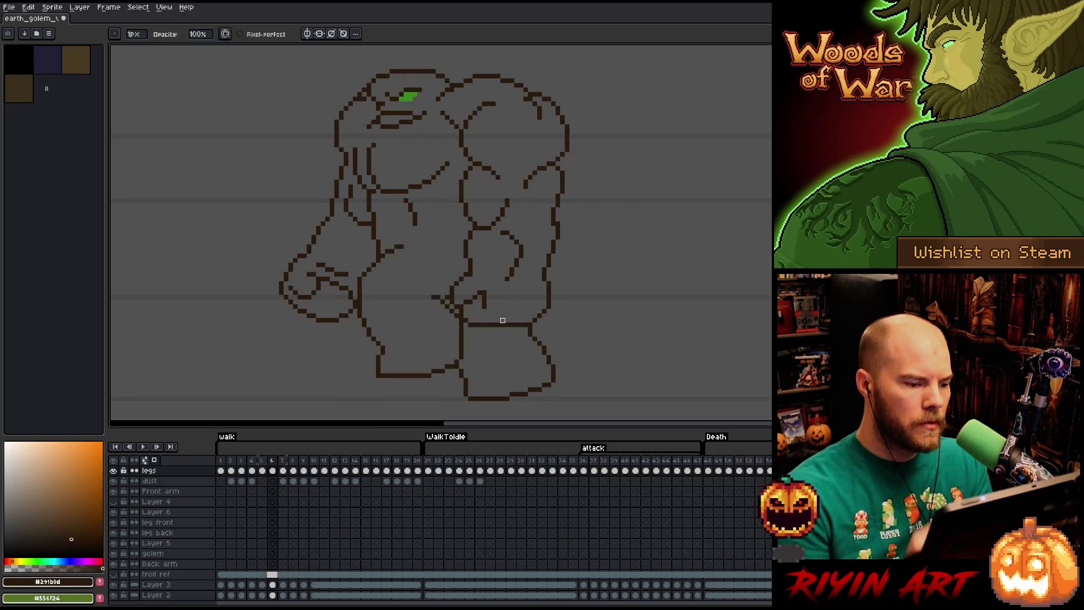
key(e)
key(b)
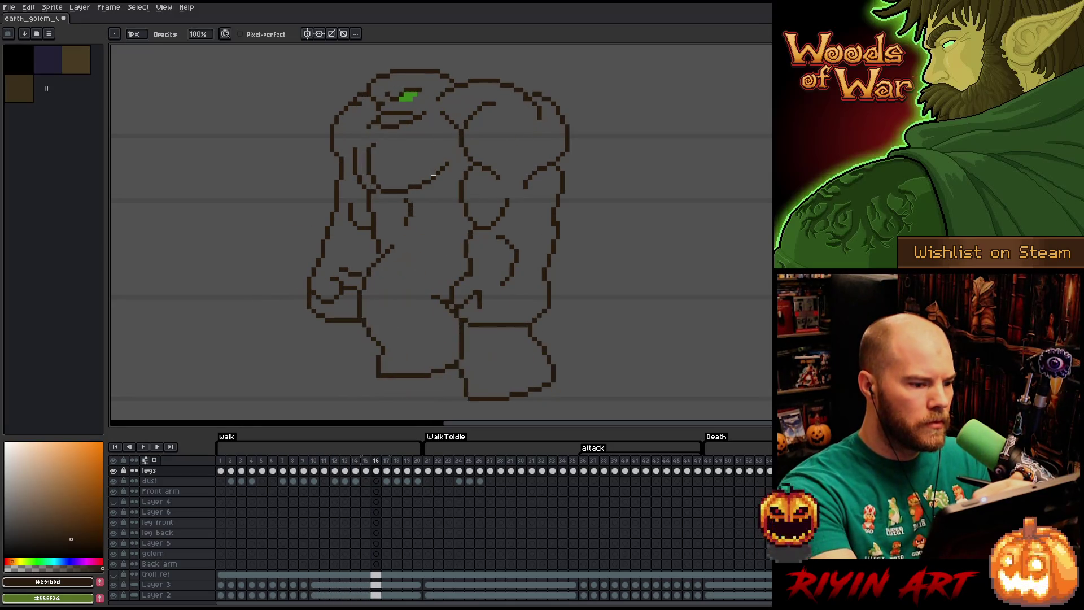
- Stop playback and compare the golem's poses on frames 14 and 15
key(Left)
key(e)
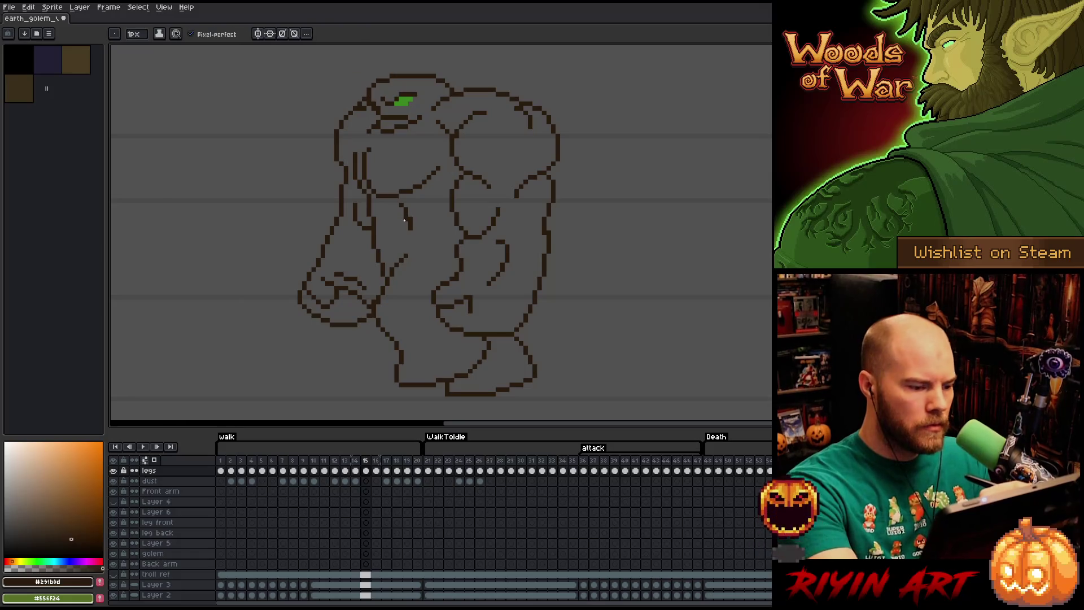
key(b)
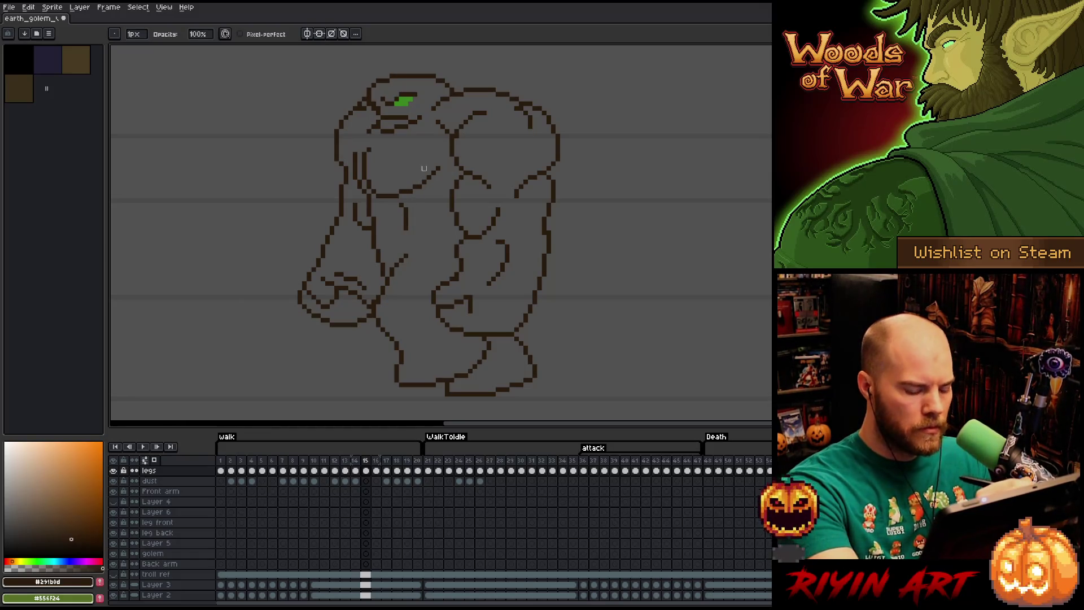
key(Left)
key(Right)
key(Left)
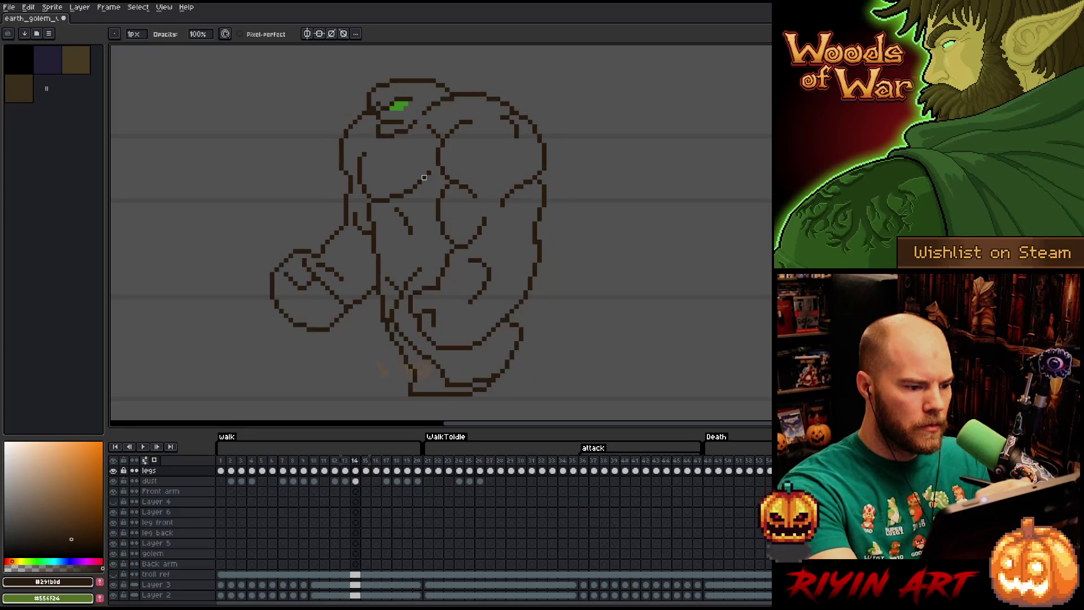
key(Right)
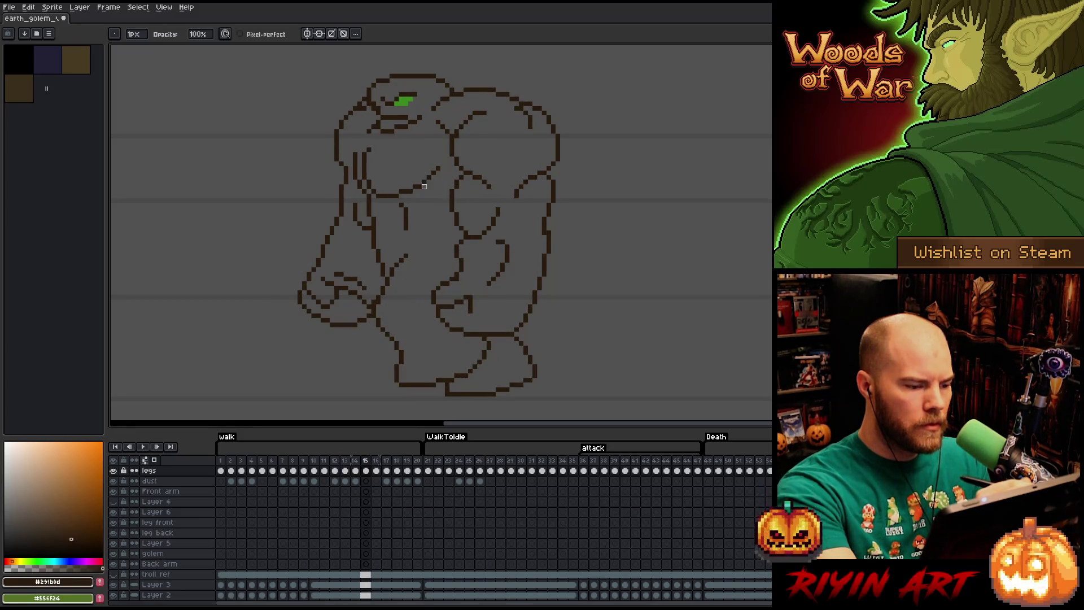
- Review frames 15 through 19, with the move, eraser and pencil tools at hand
key(v)
key(b)
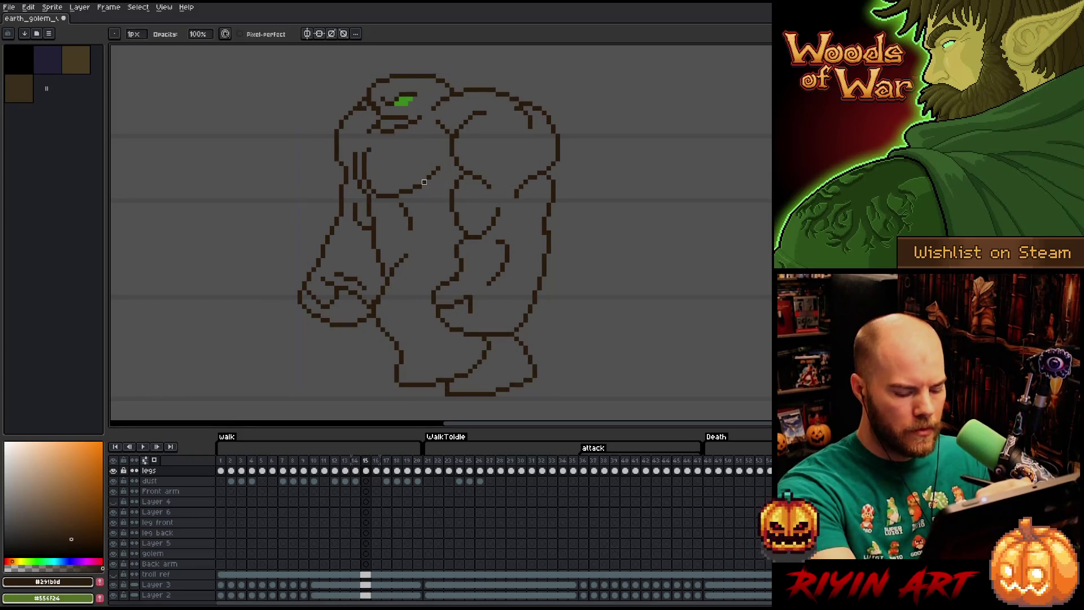
key(Right)
key(Right)
key(Right)
key(Right)
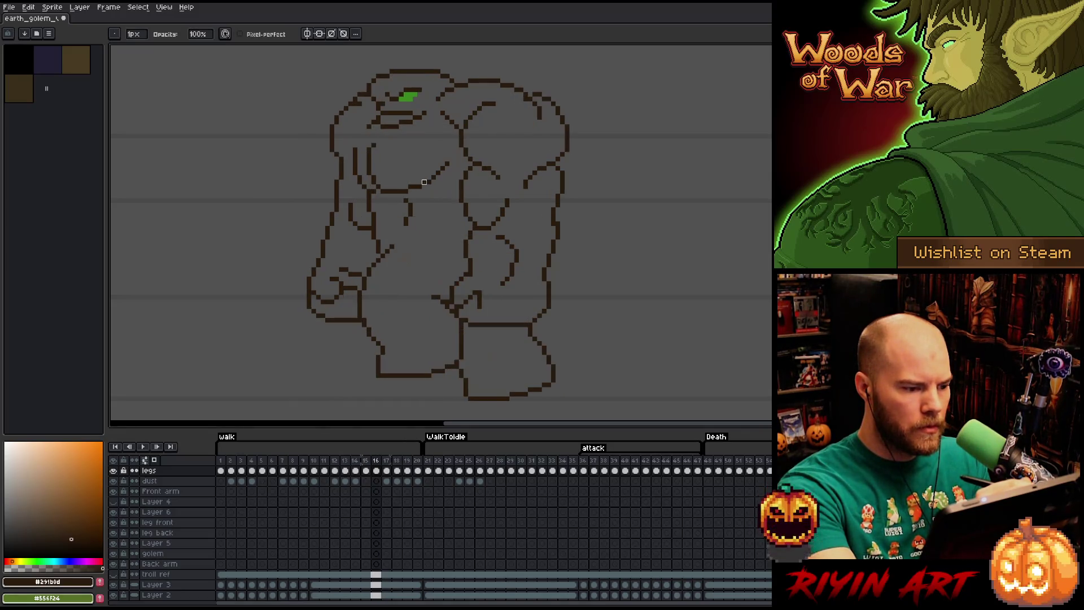
key(Left)
key(Left)
key(Left)
key(e)
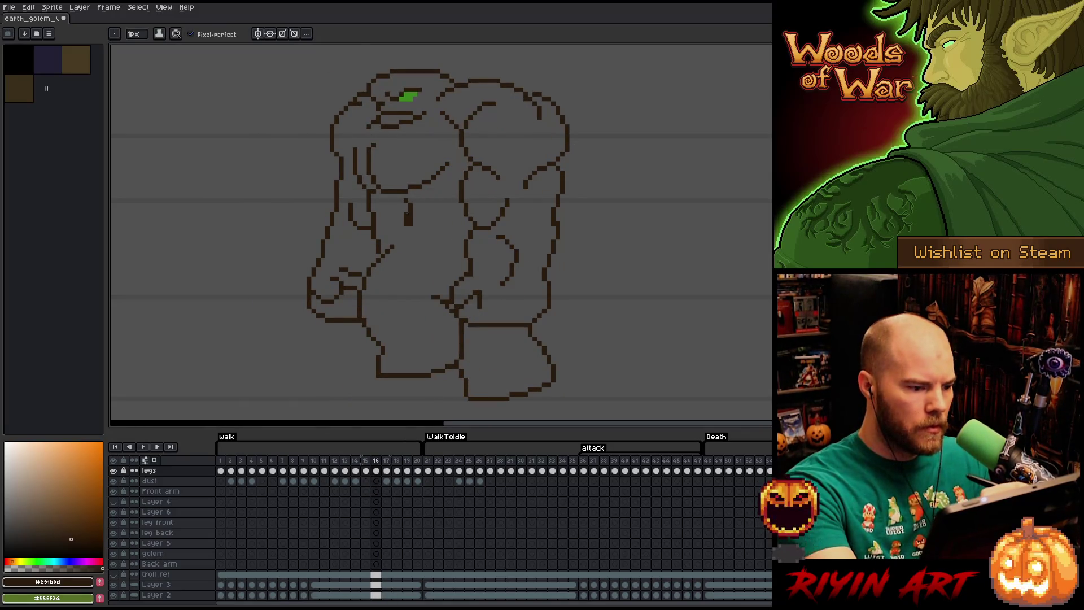
key(b)
key(Right)
key(Right)
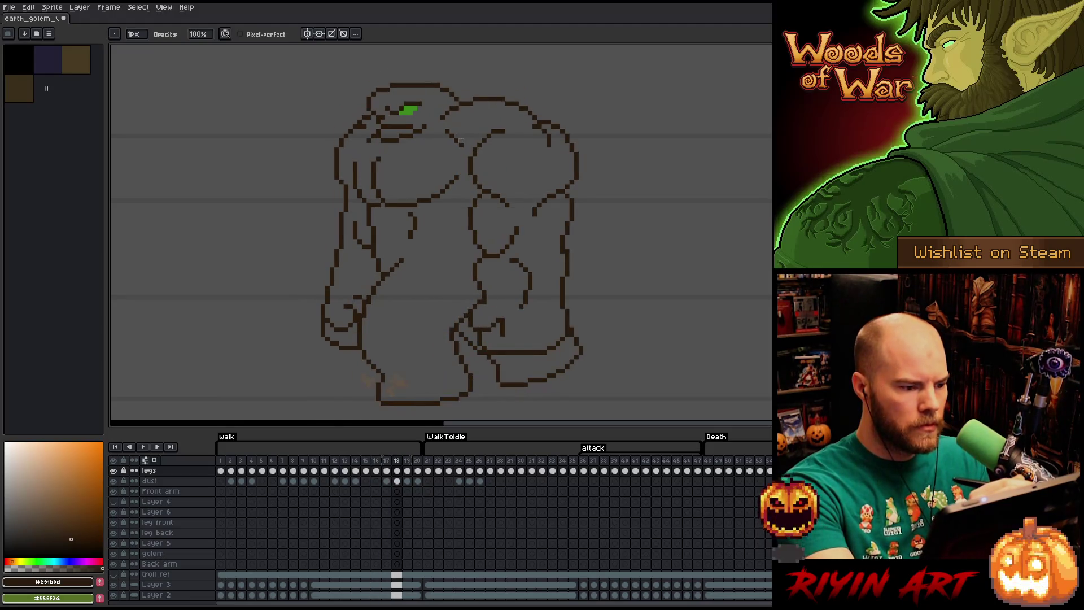
key(Right)
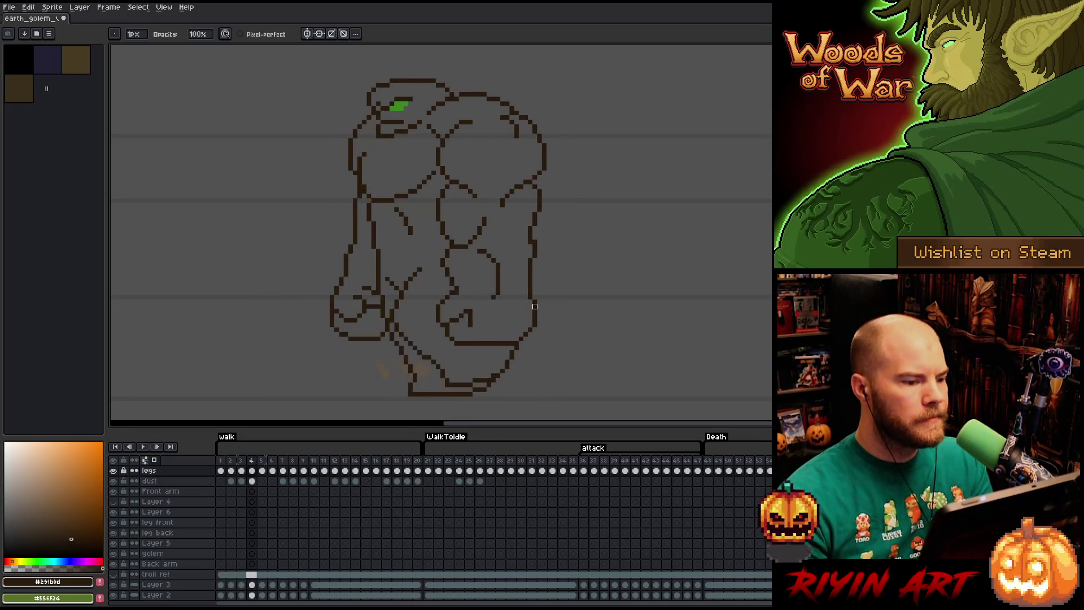
- Play the walk cycle, stop on frame 8, and compare it with frames 7 and 9
key(v)
key(b)
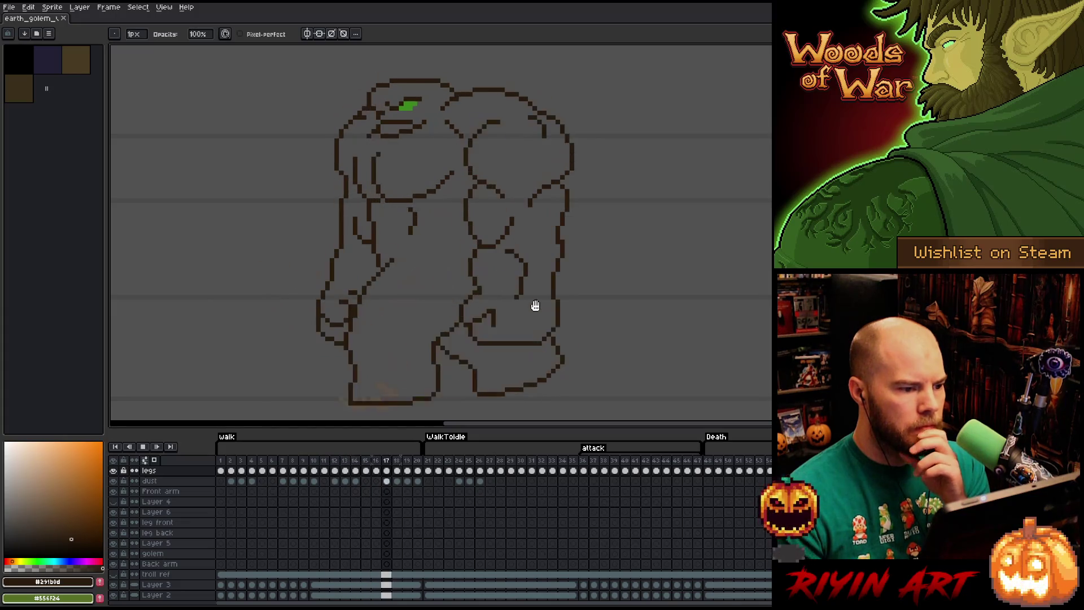
key(Return)
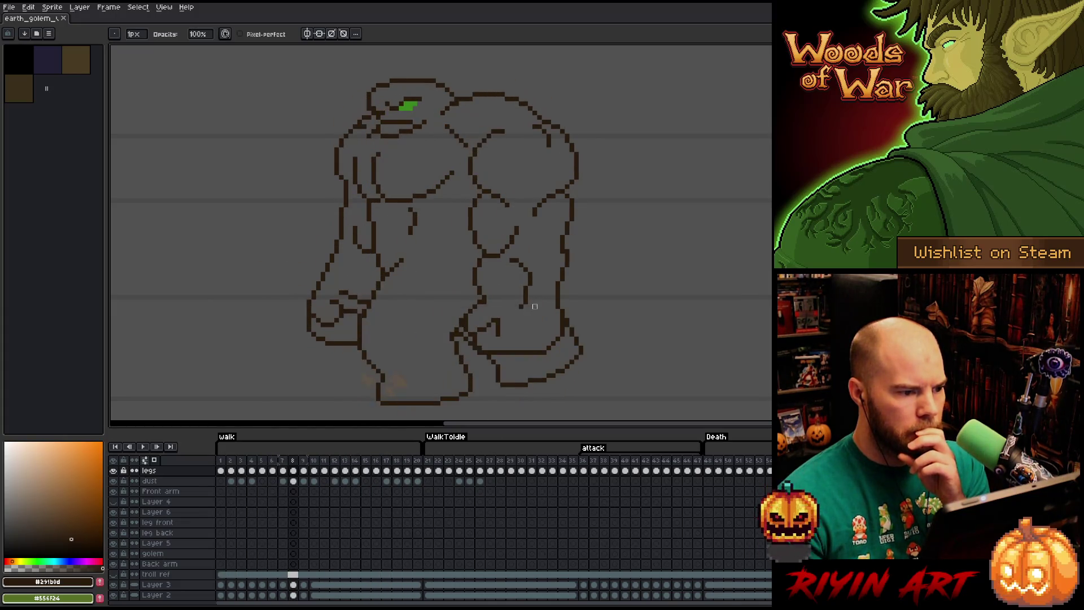
key(Left)
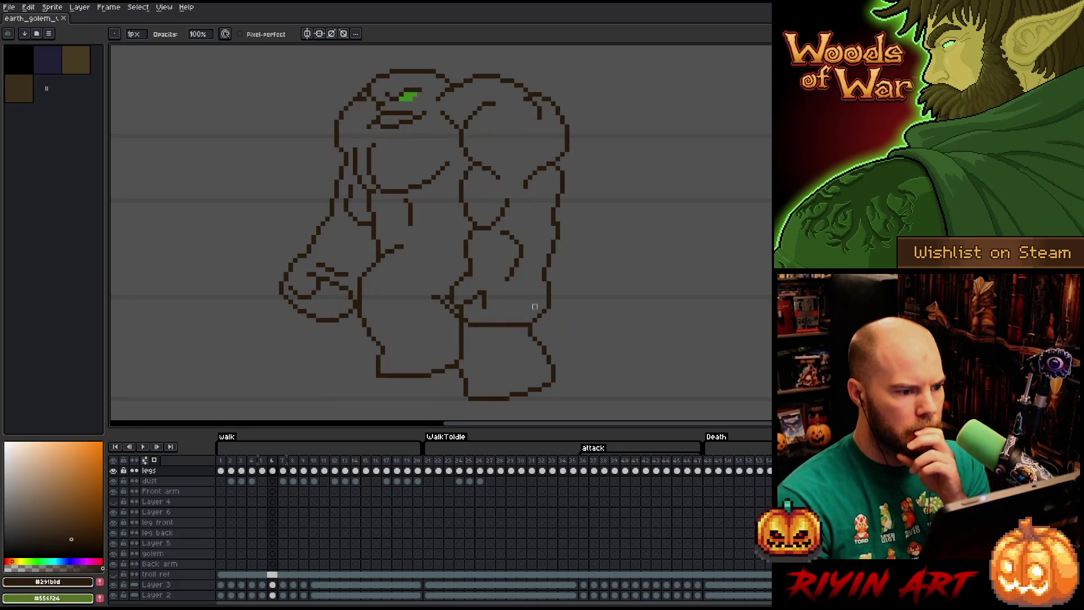
key(Right)
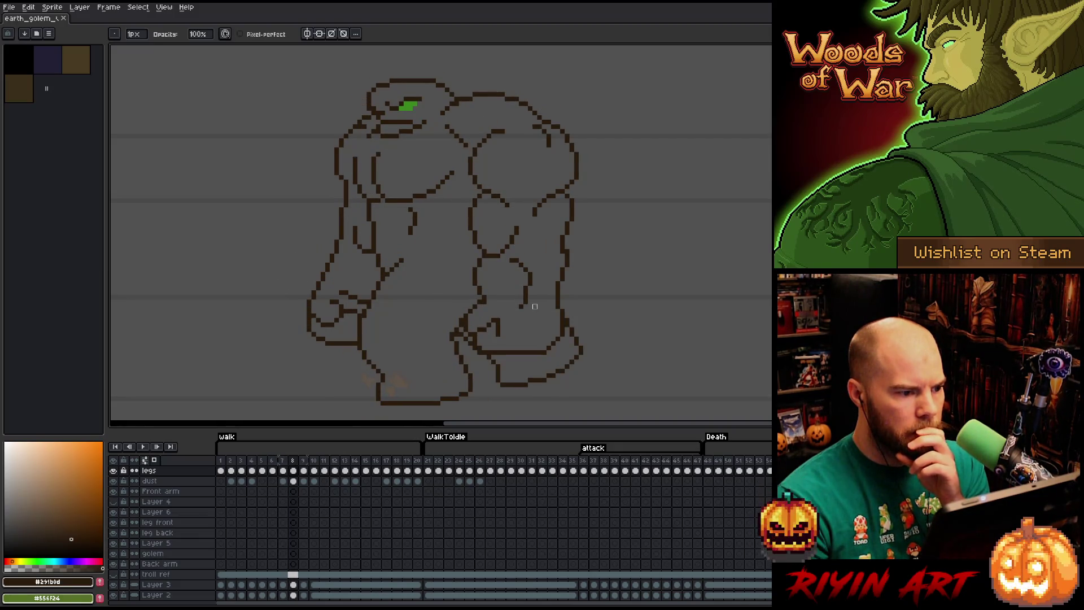
key(Right)
key(Left)
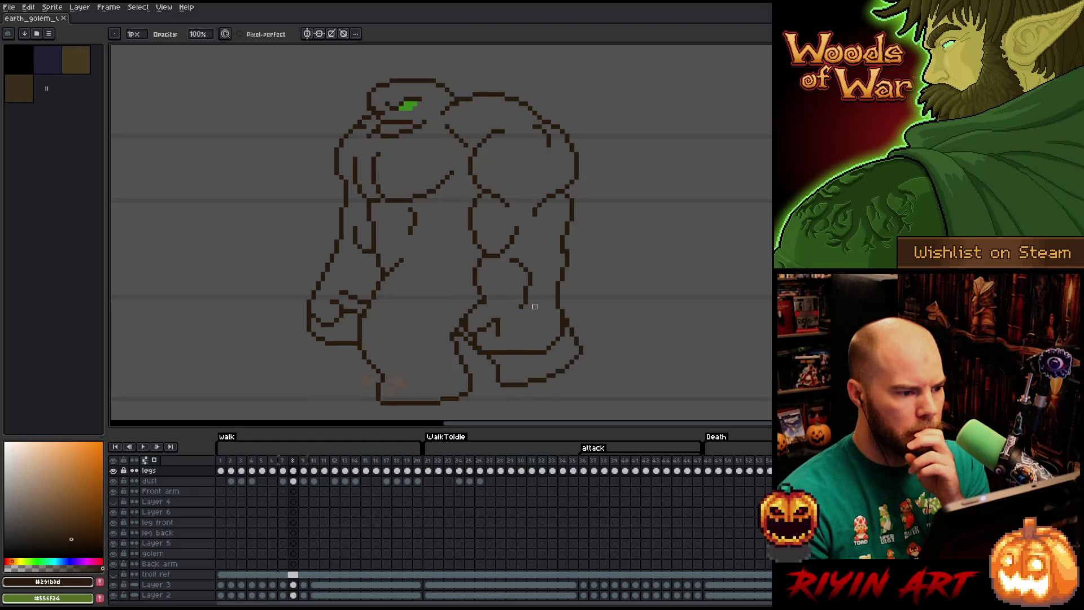
key(Right)
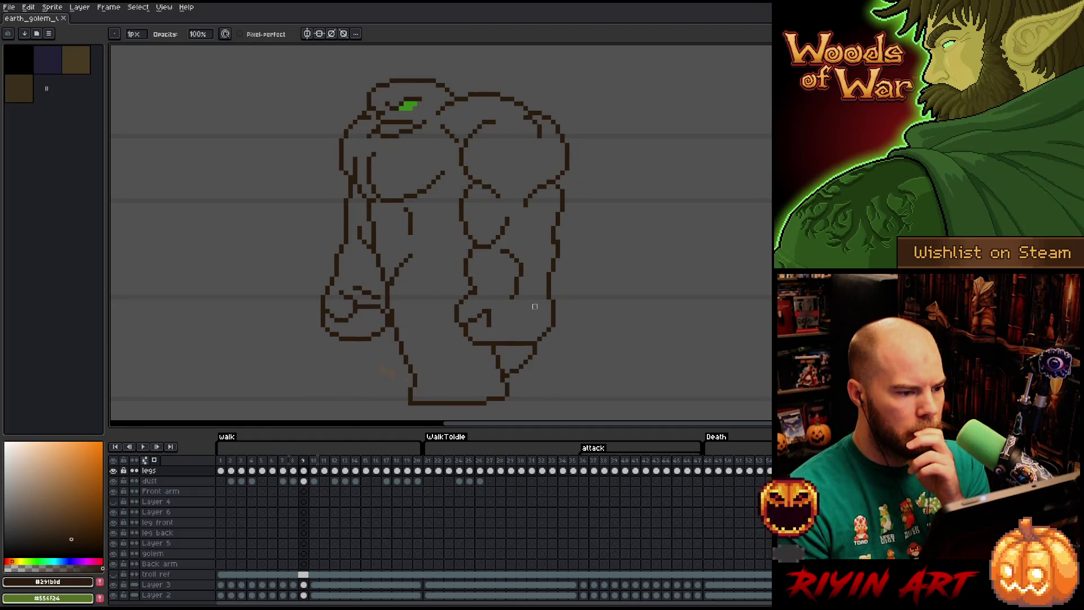
key(Left)
key(Right)
key(Left)
key(Right)
key(Left)
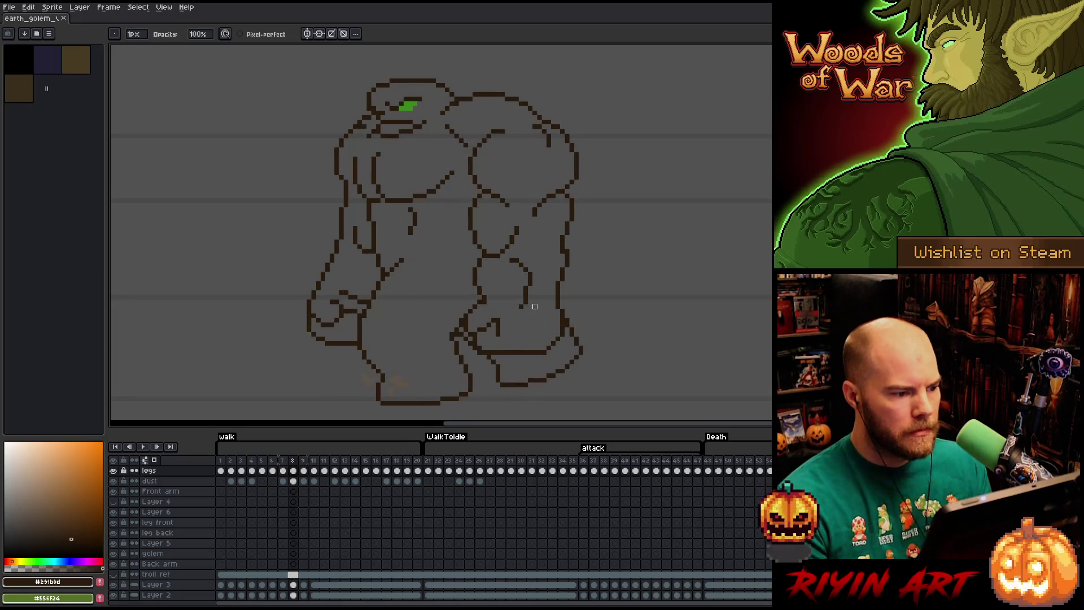
- Select the lines beside the golem's head and nudge them up and right on frames 9 and 10
key(m)
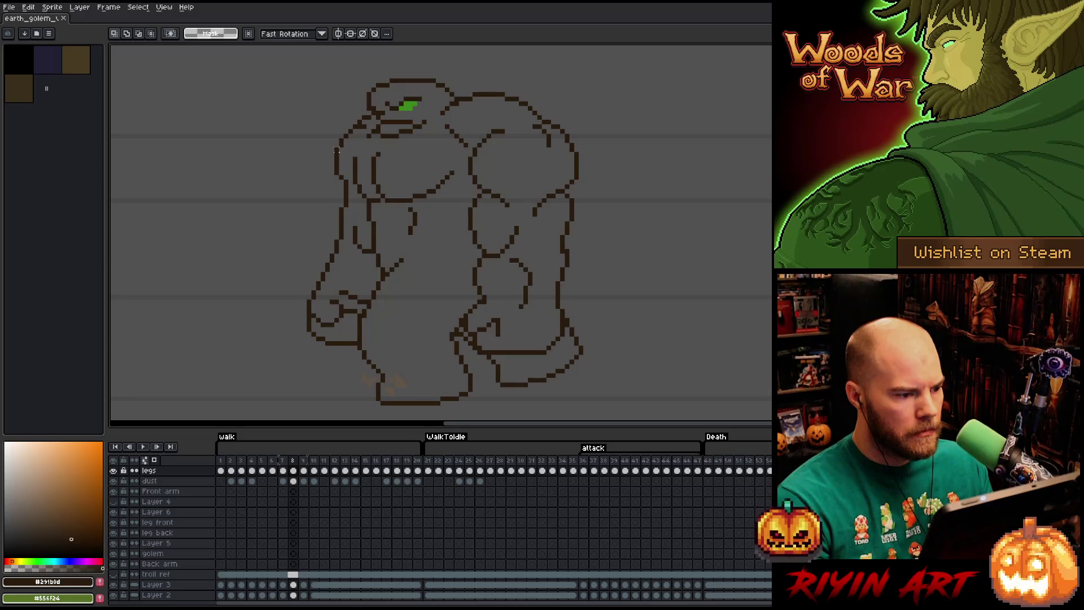
drag(339, 141, 378, 176)
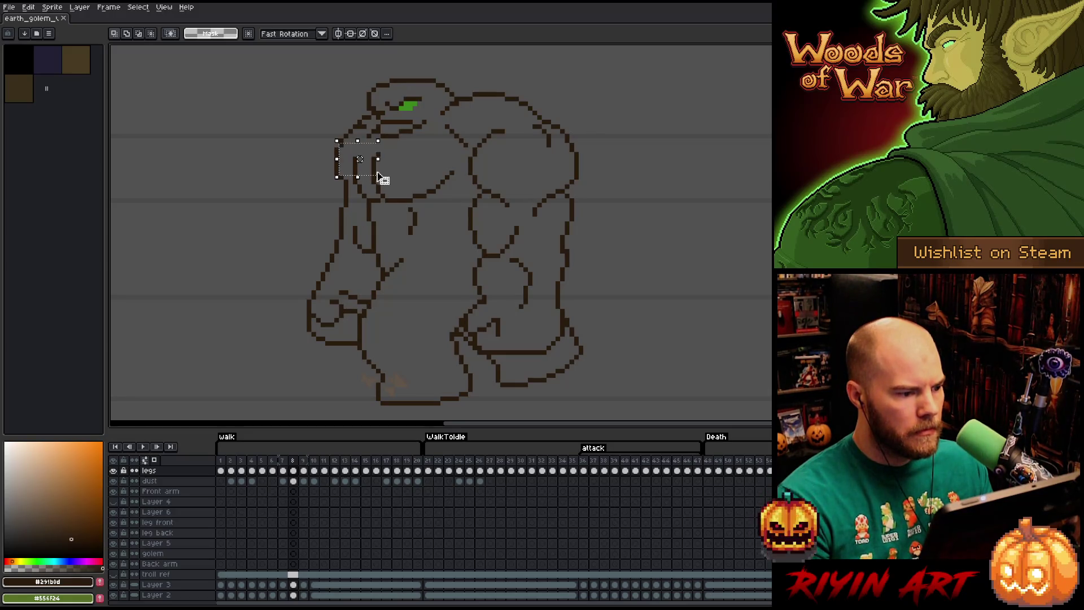
key(Right)
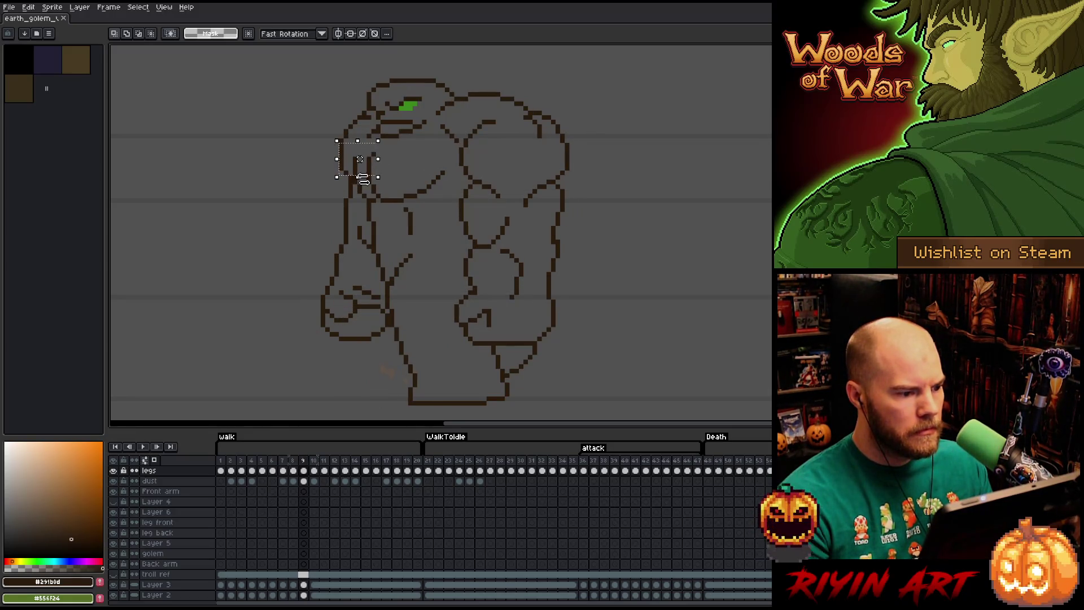
drag(373, 179, 380, 175)
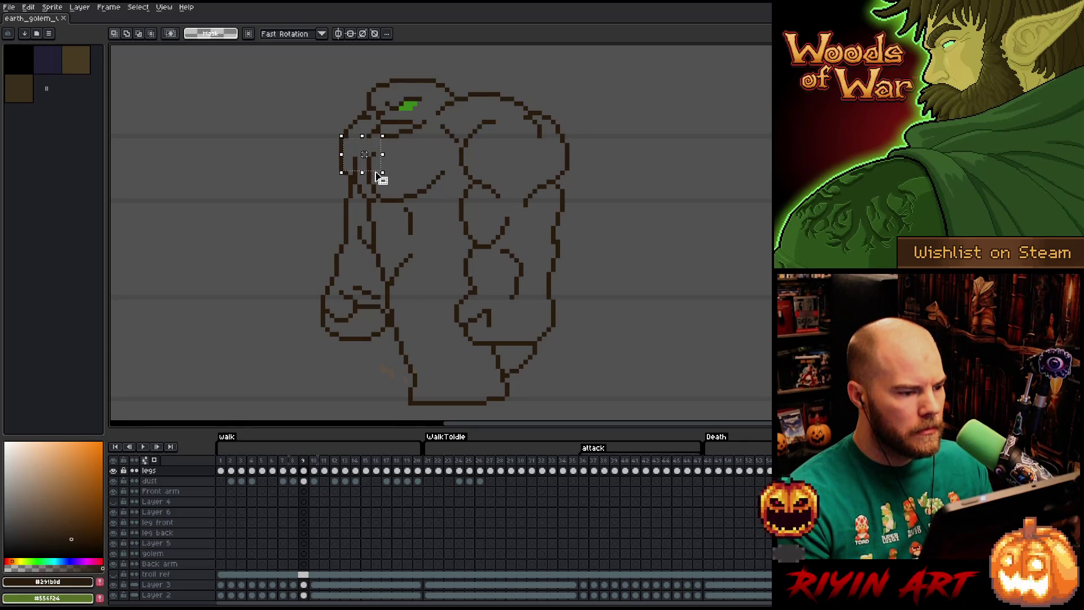
key(Right)
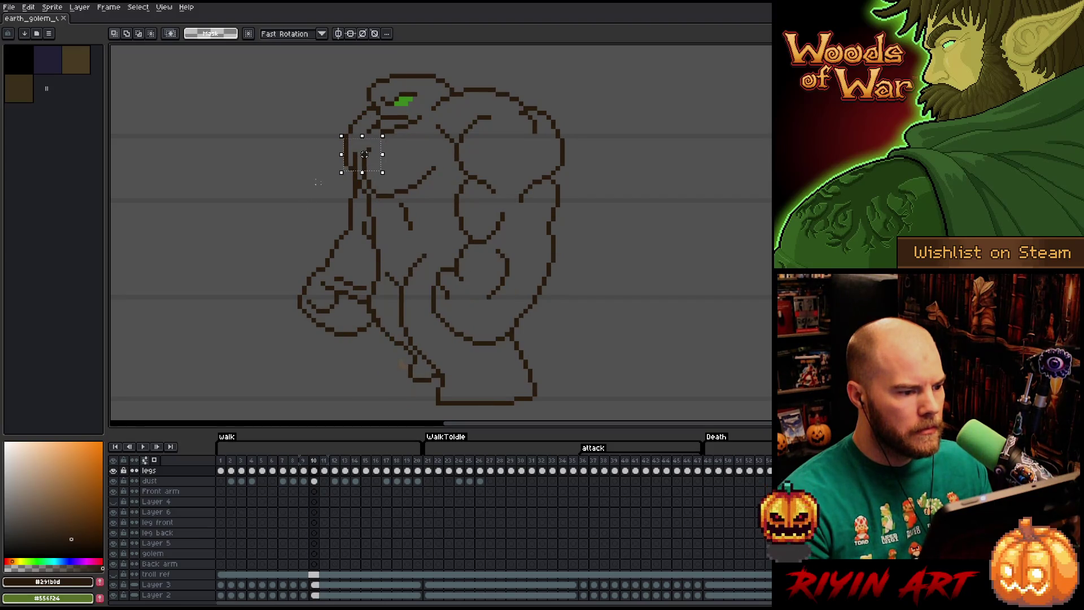
drag(374, 175, 376, 173)
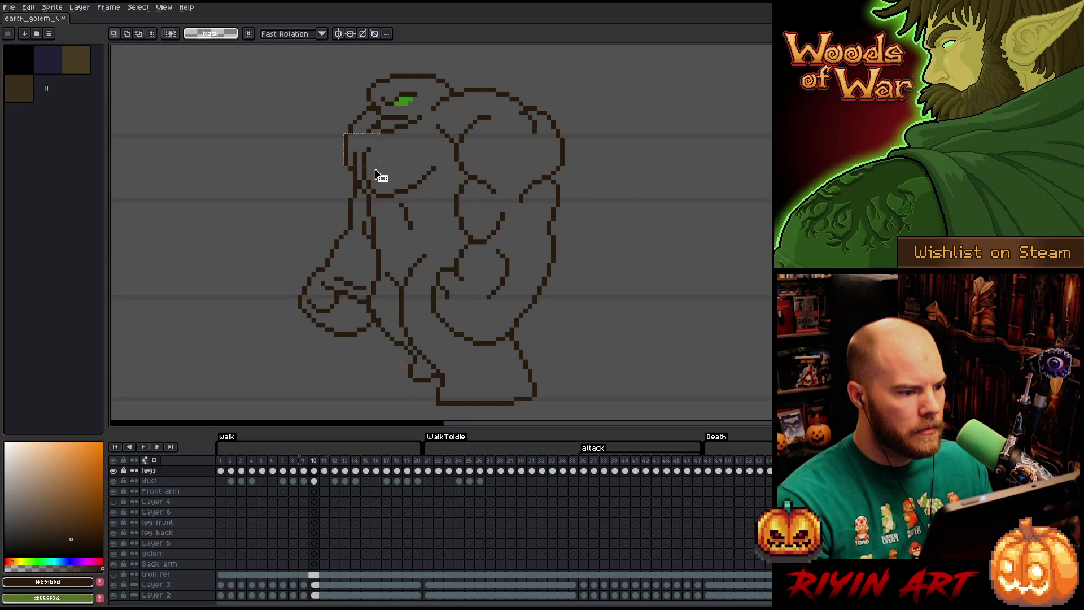
- Review frames 5–8, then shift the head-side lines on frames 8 and 9 and drop the selection
key(Left)
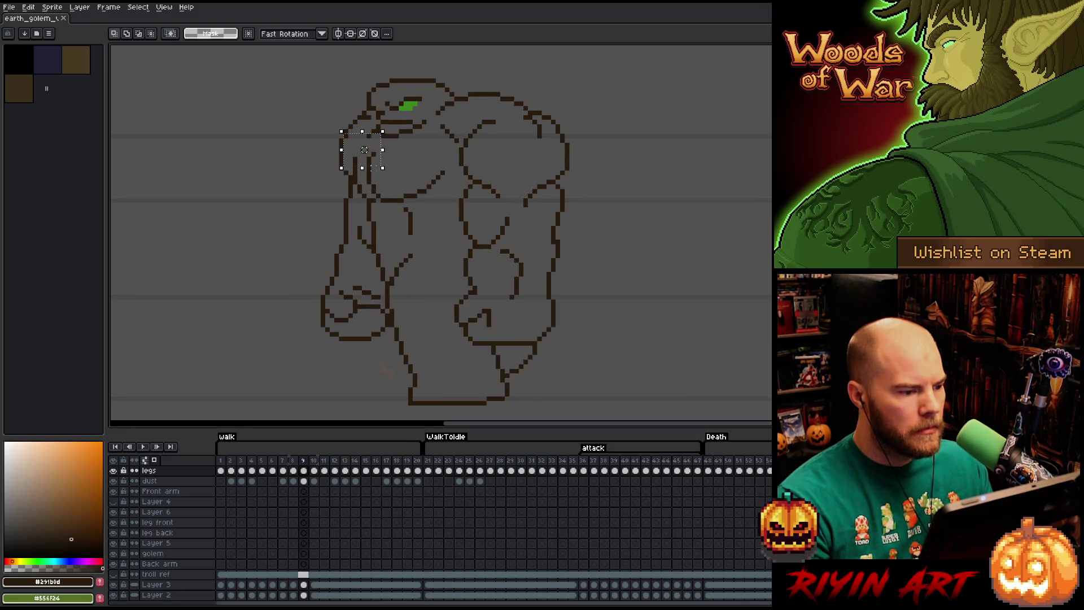
key(Left)
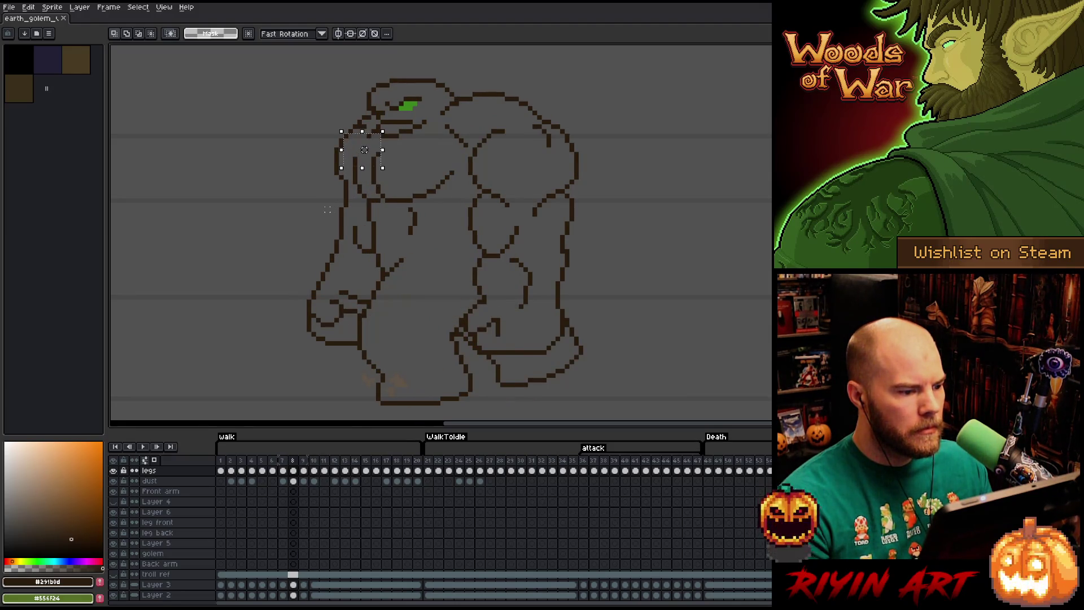
key(Left)
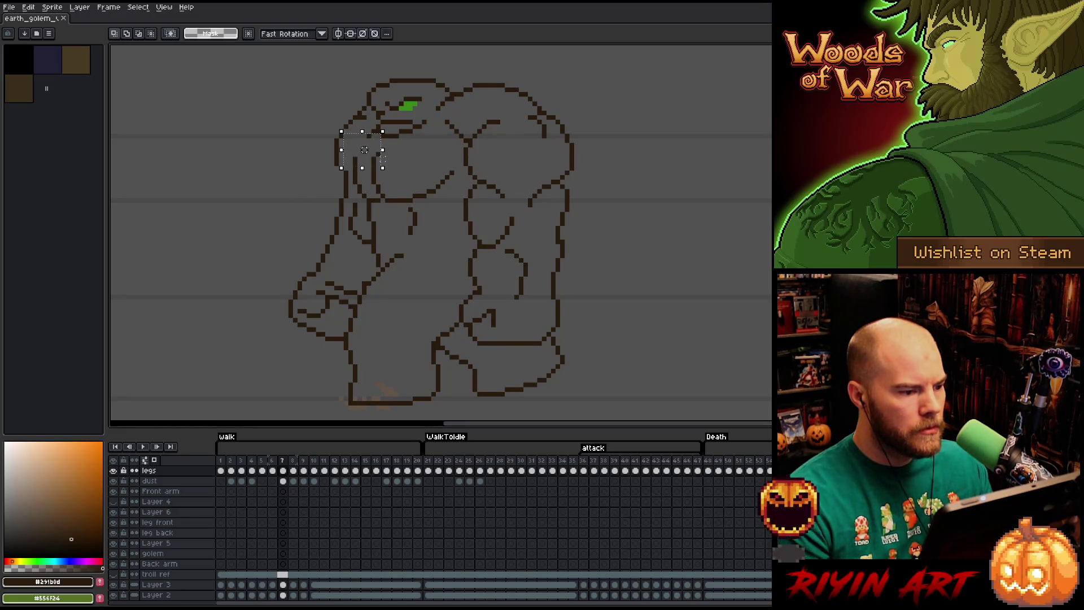
key(Left)
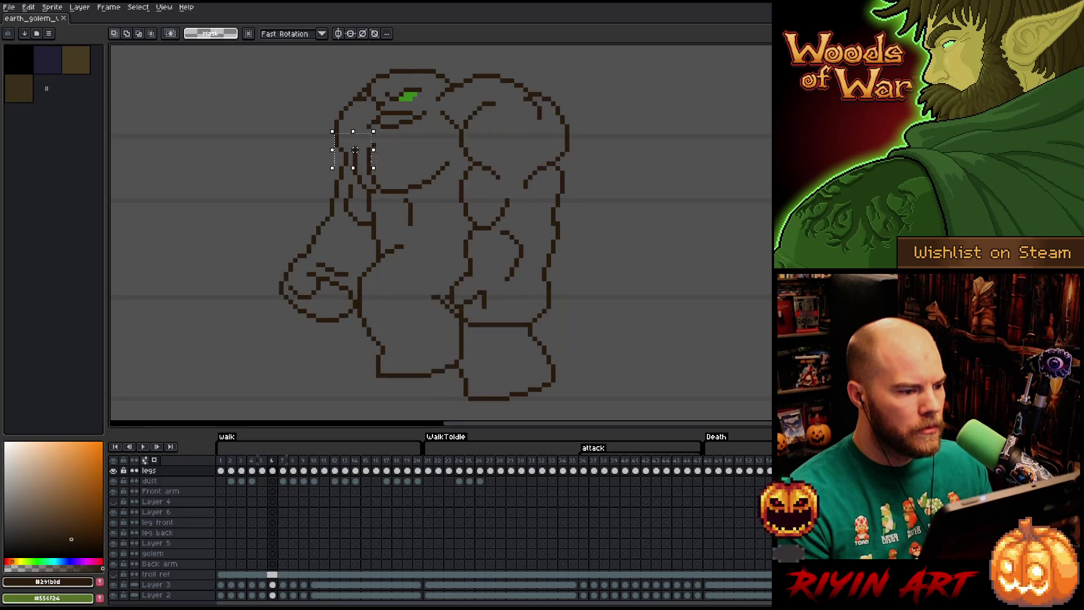
key(Left)
key(Right)
key(Right)
key(Right)
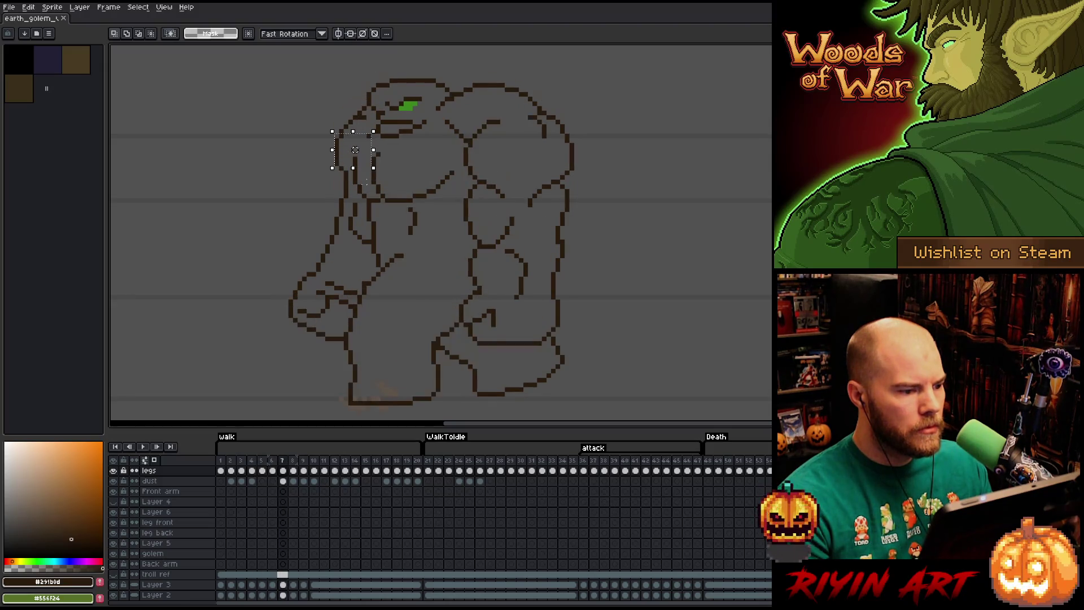
drag(364, 172, 365, 181)
key(Right)
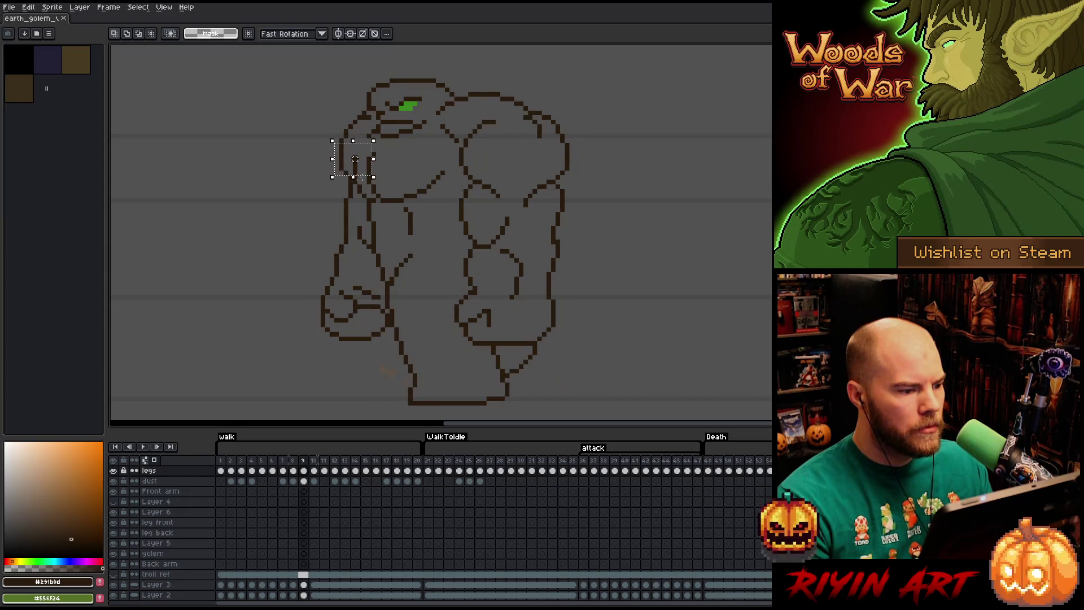
key(Up)
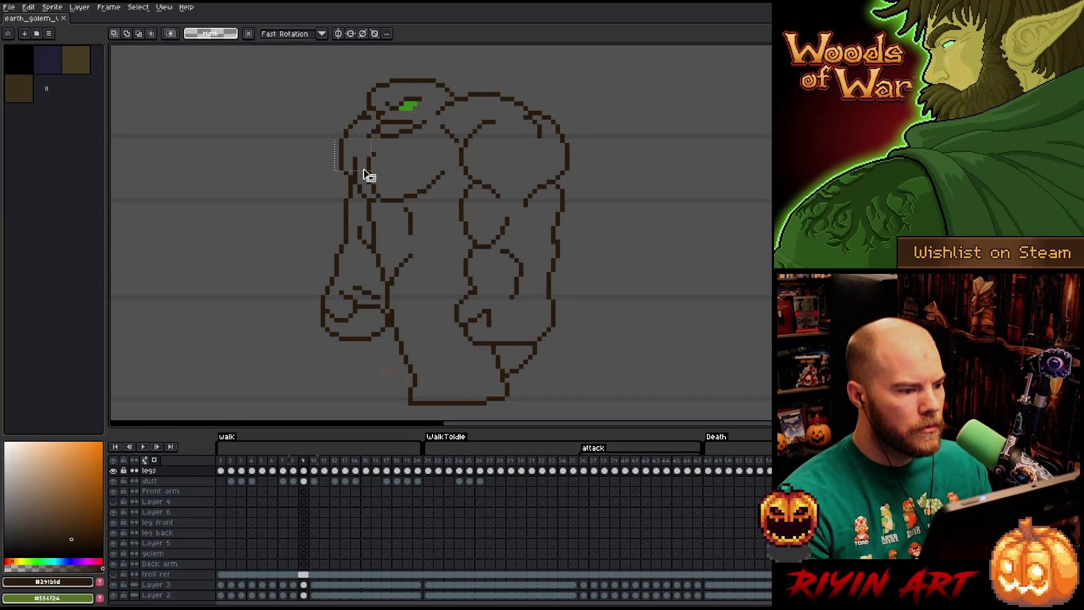
click(276, 154)
- Lasso and commit the lines left of the golem's head, then check the neighbouring frames
key(b)
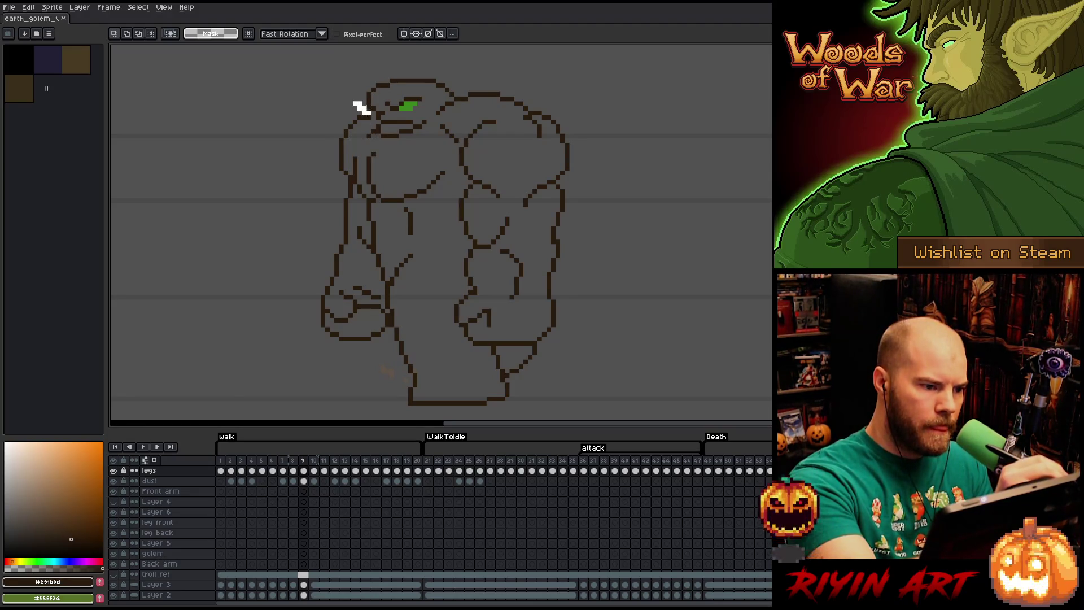
mouse_move(361, 111)
mouse_down()
mouse_move(342, 158)
mouse_move(341, 102)
mouse_move(361, 133)
mouse_up()
key(Return)
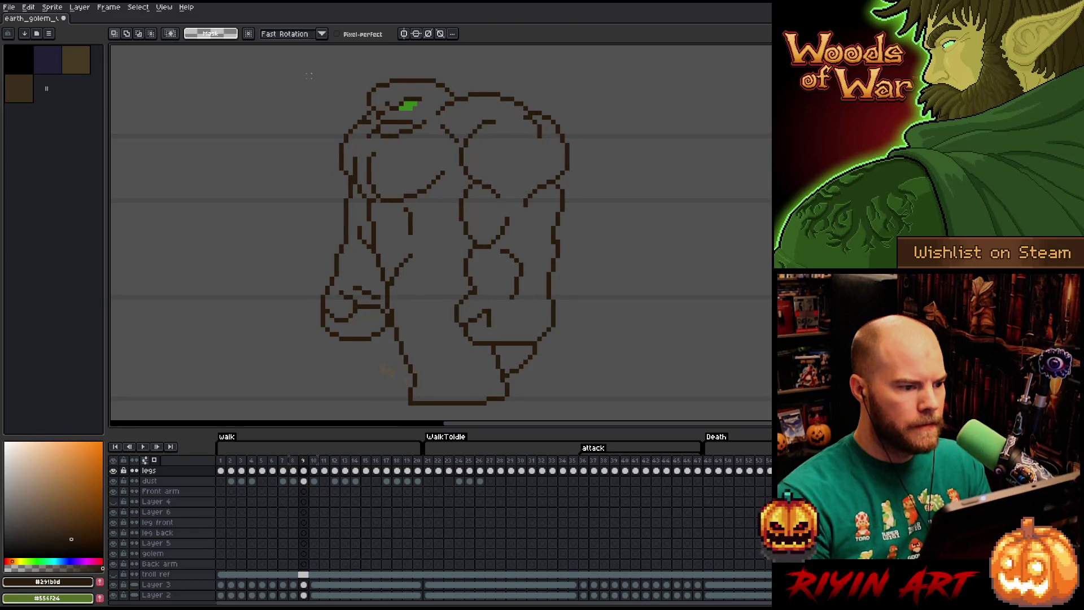
key(Left)
key(Left)
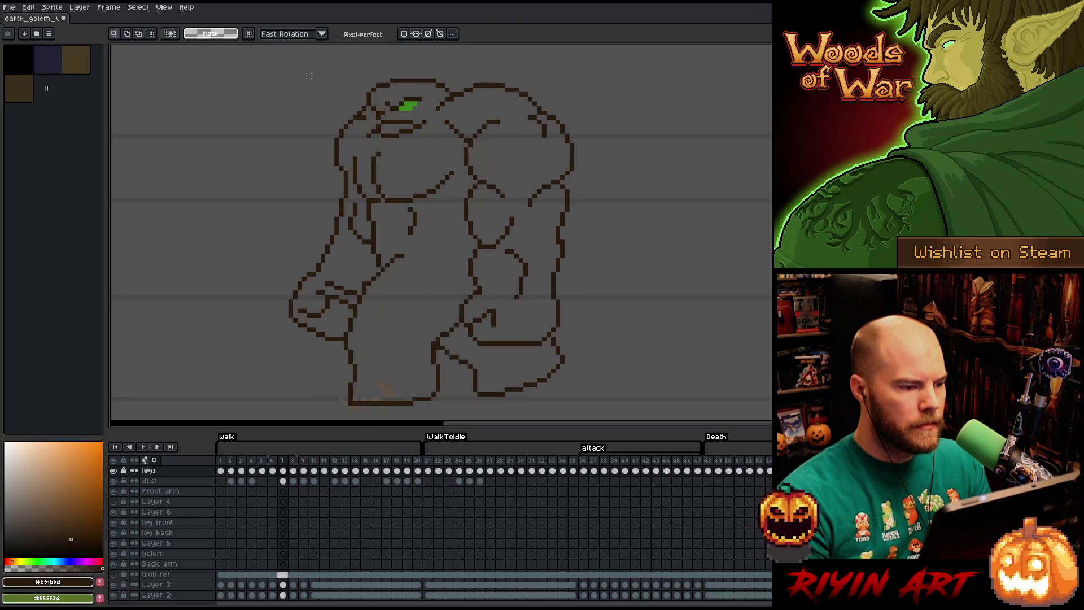
key(Right)
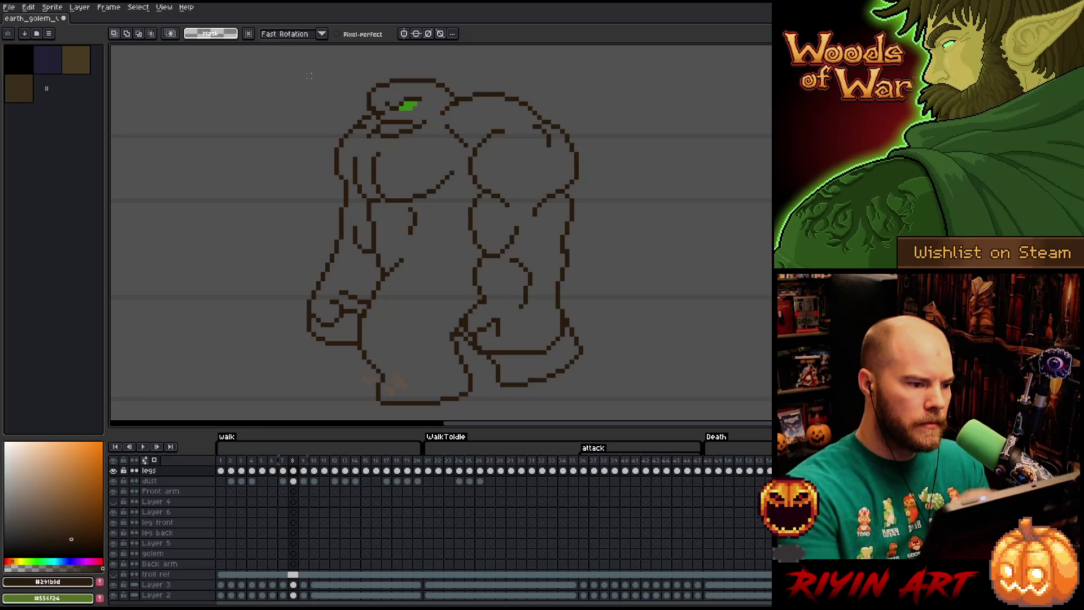
- Compare frames 8 and 9, then add a short dark stroke near the golem's eye on frame 9
key(b)
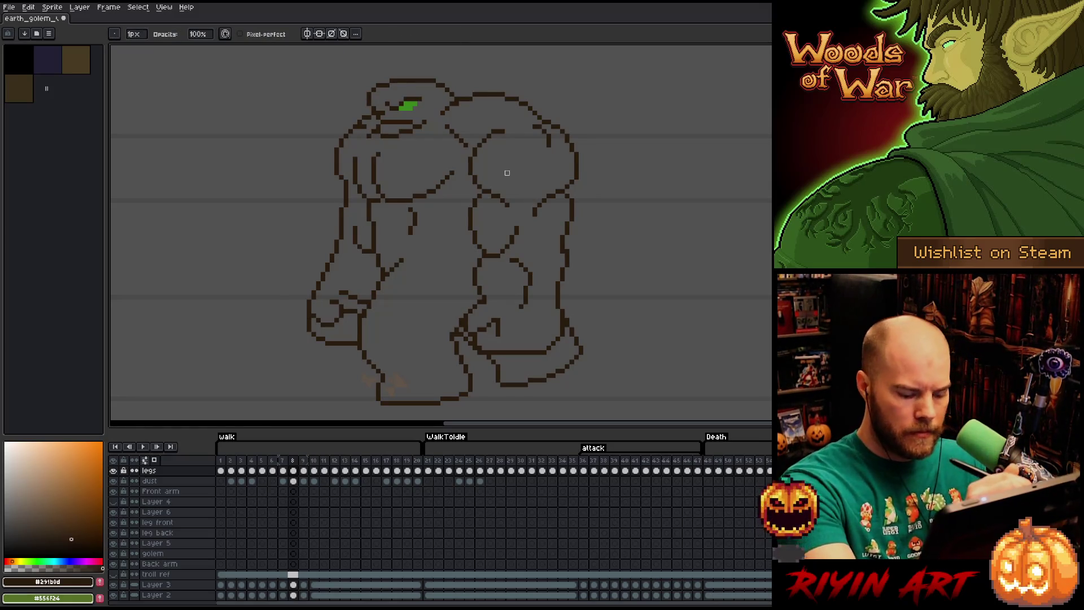
key(Left)
key(Right)
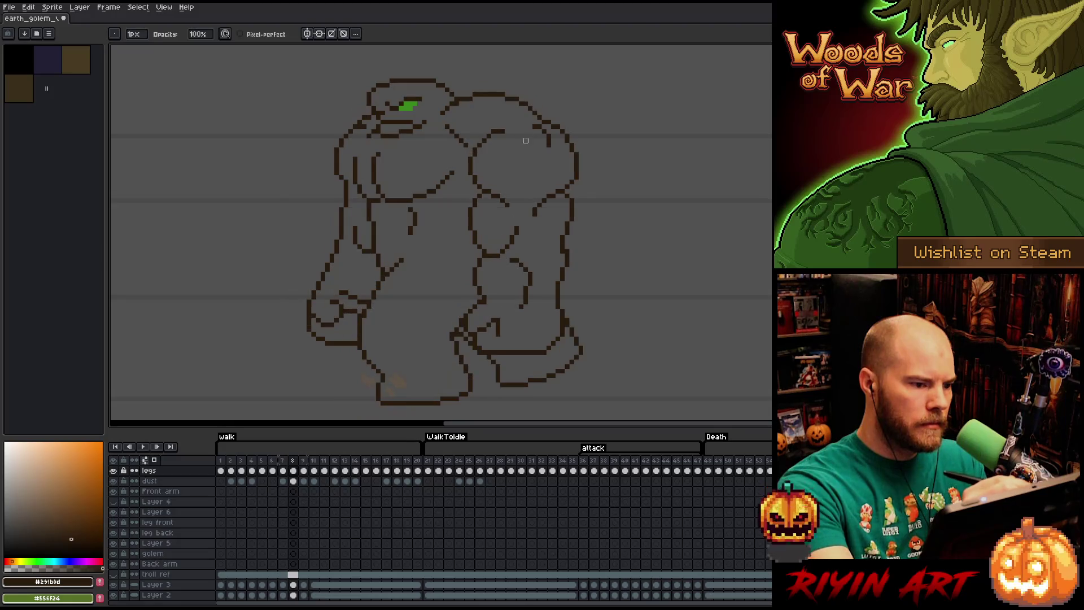
key(Right)
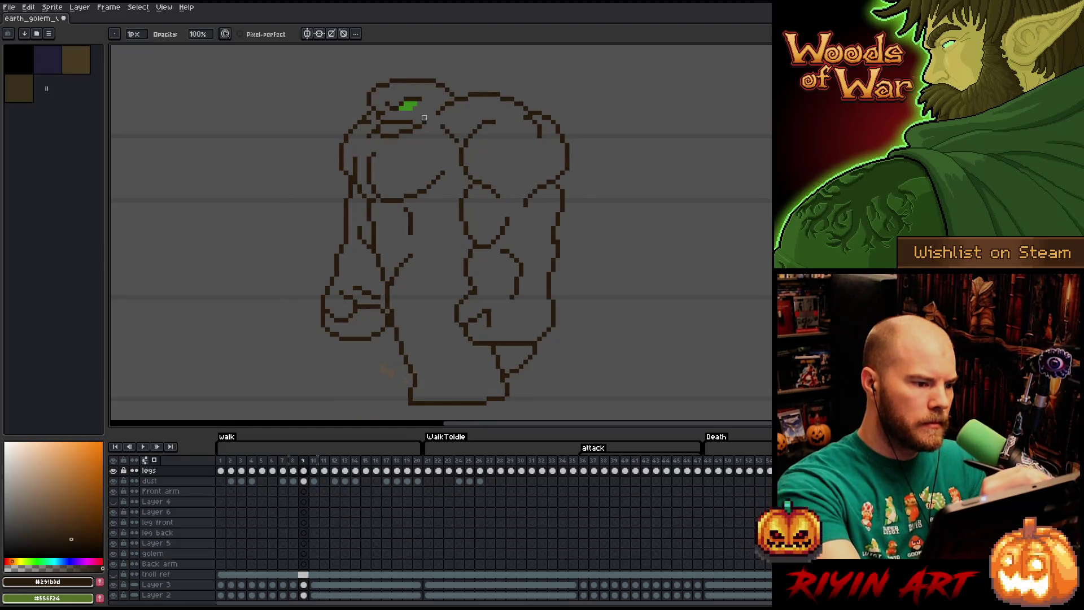
key(Left)
key(Right)
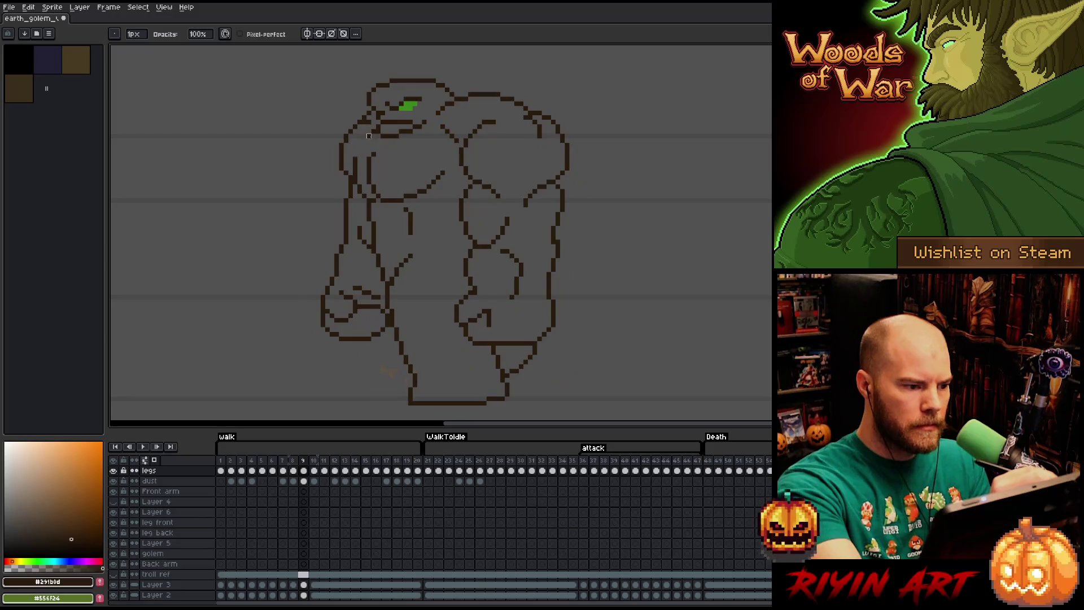
key(Left)
key(Right)
key(Right)
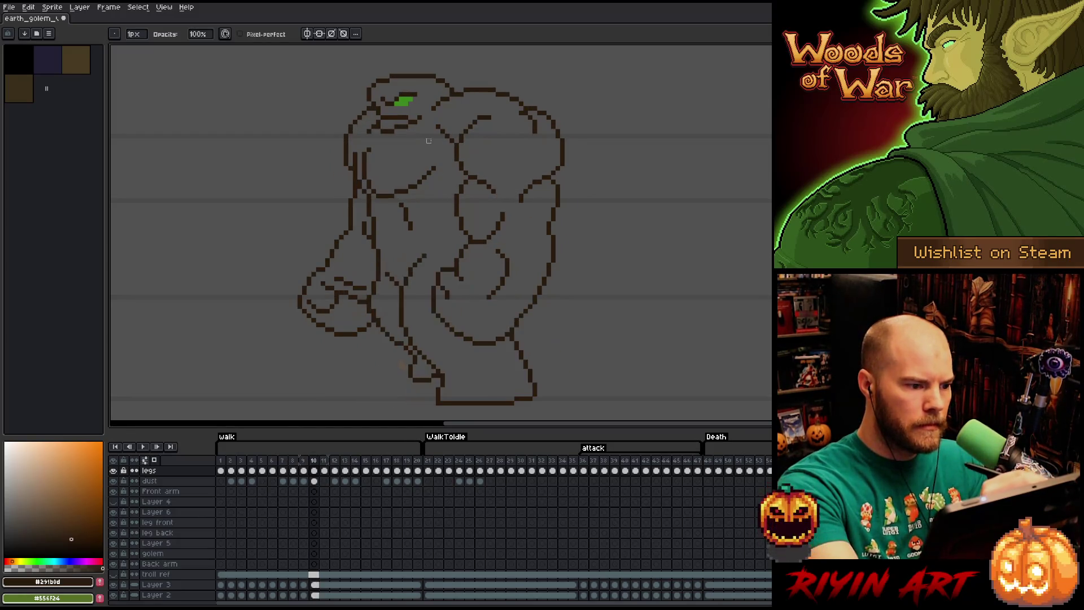
key(Left)
key(Right)
drag(415, 122, 418, 117)
- Select the shoulder outline sections on frames 9 and 10 and move them down slightly
key(m)
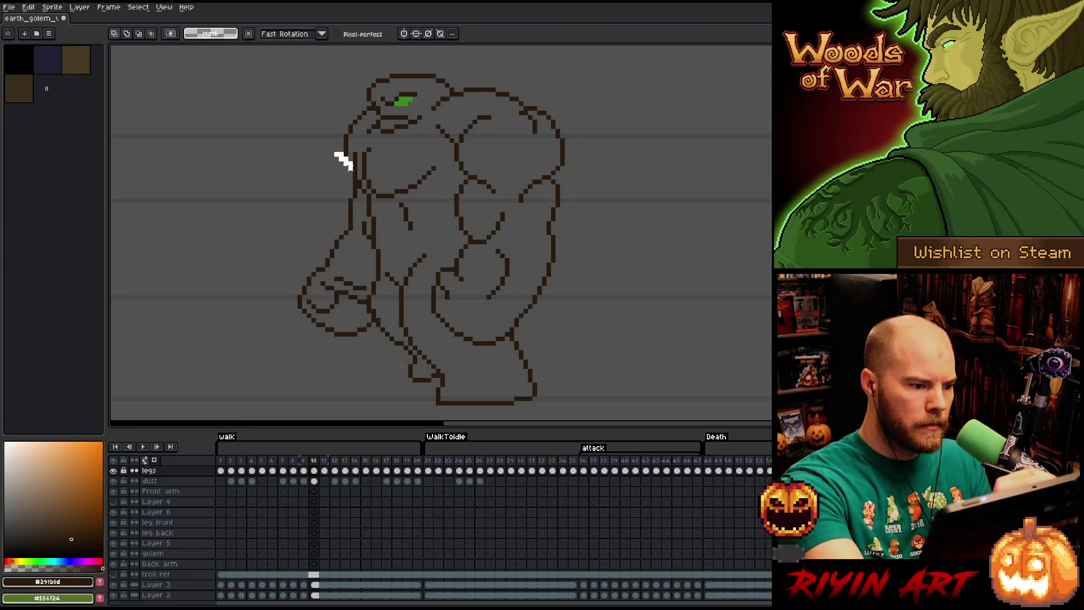
drag(331, 150, 355, 191)
key(ctrl+d)
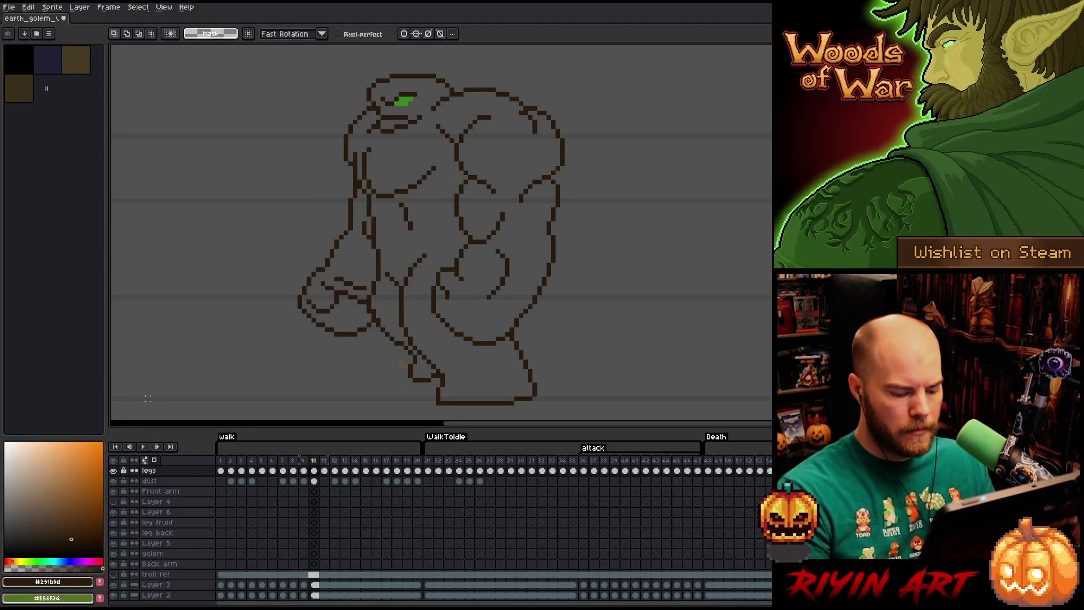
key(m)
drag(350, 136, 300, 164)
key(comma)
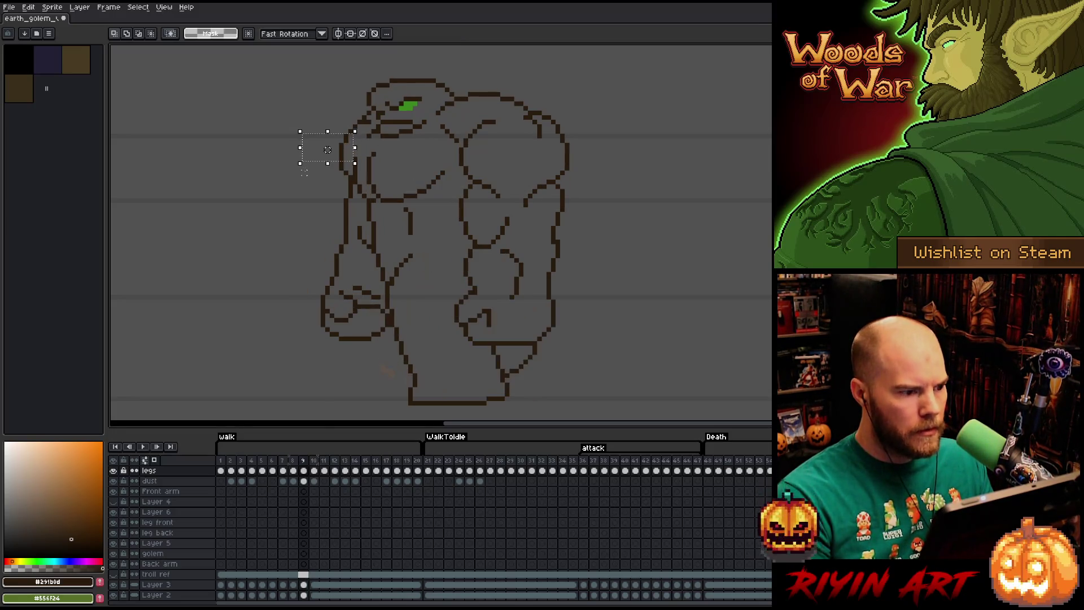
click(350, 174)
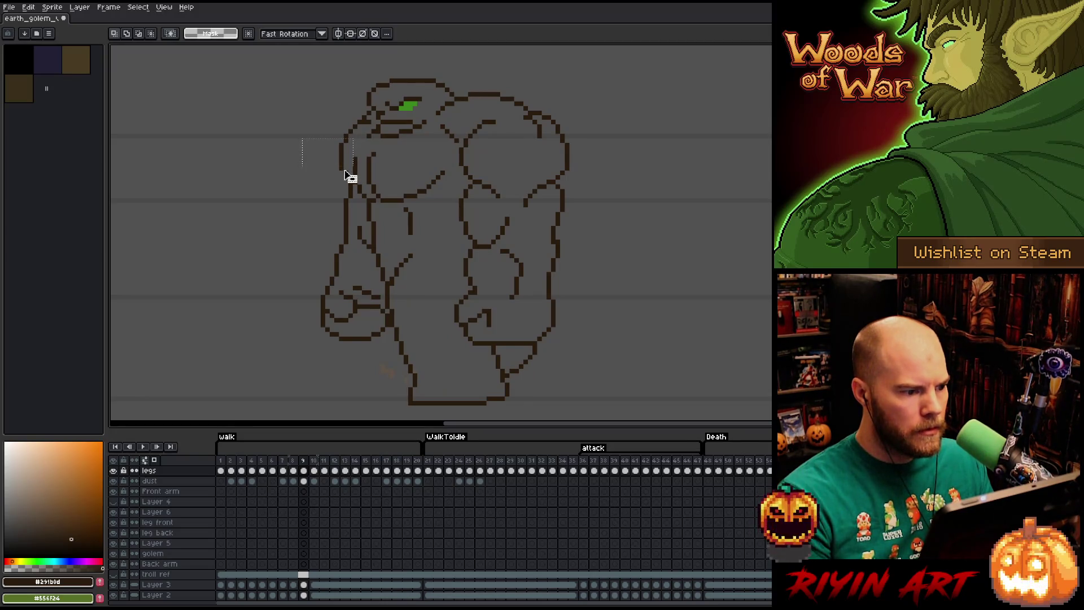
drag(354, 175, 354, 179)
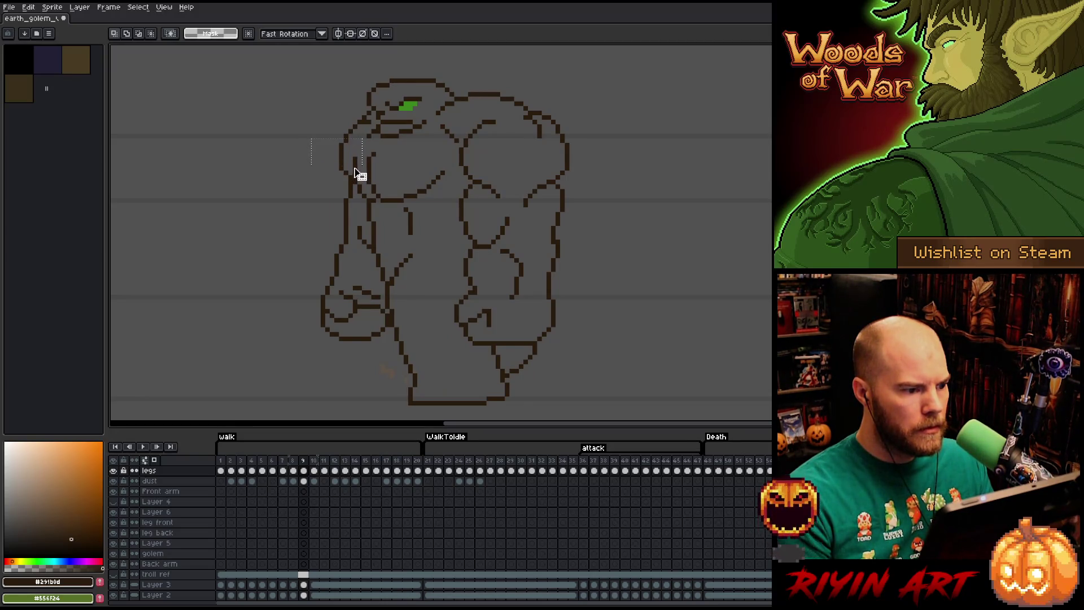
key(period)
key(period)
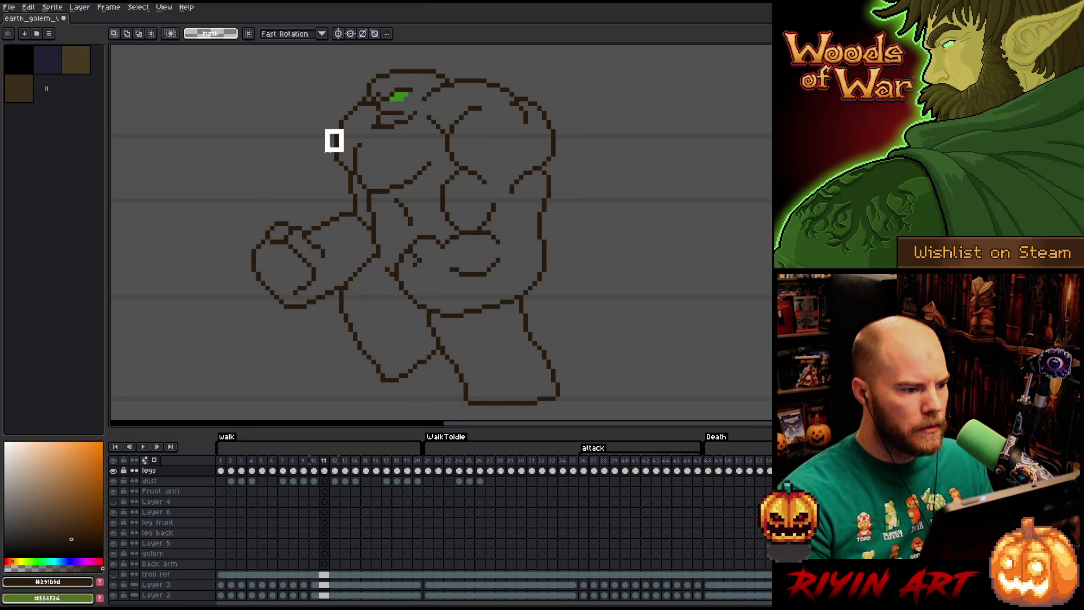
key(comma)
click(324, 153)
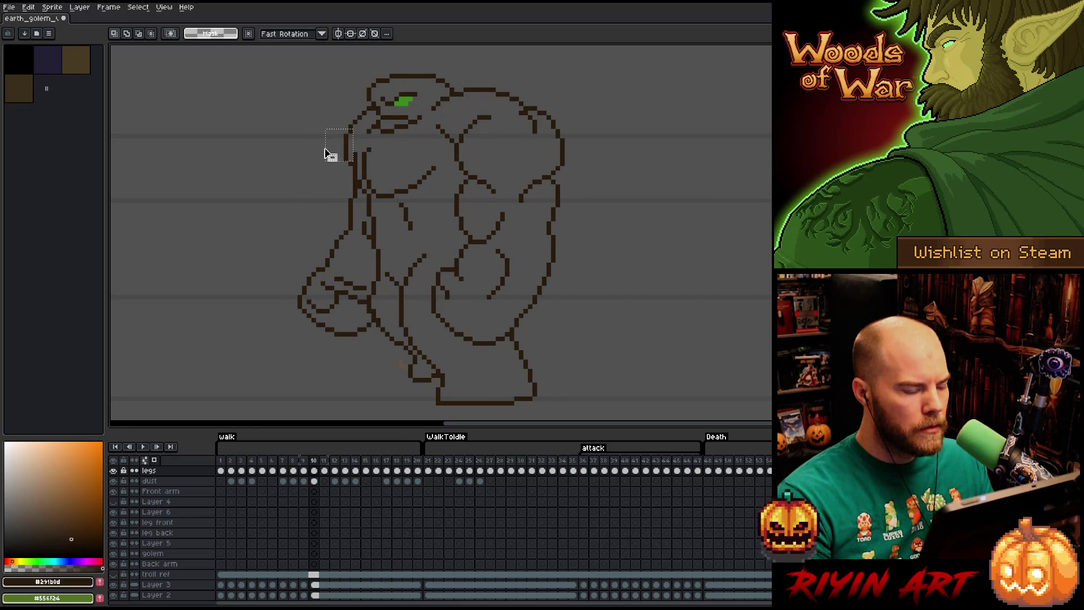
- On frame 11, shift the outline piece left of the golem's head upward and deselect
key(period)
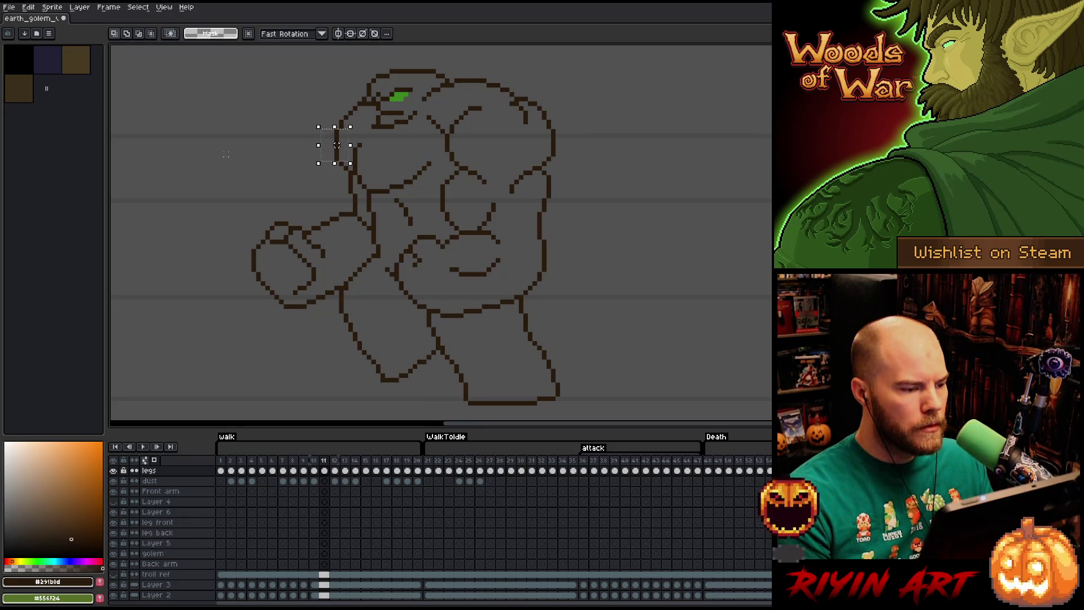
drag(229, 125, 346, 182)
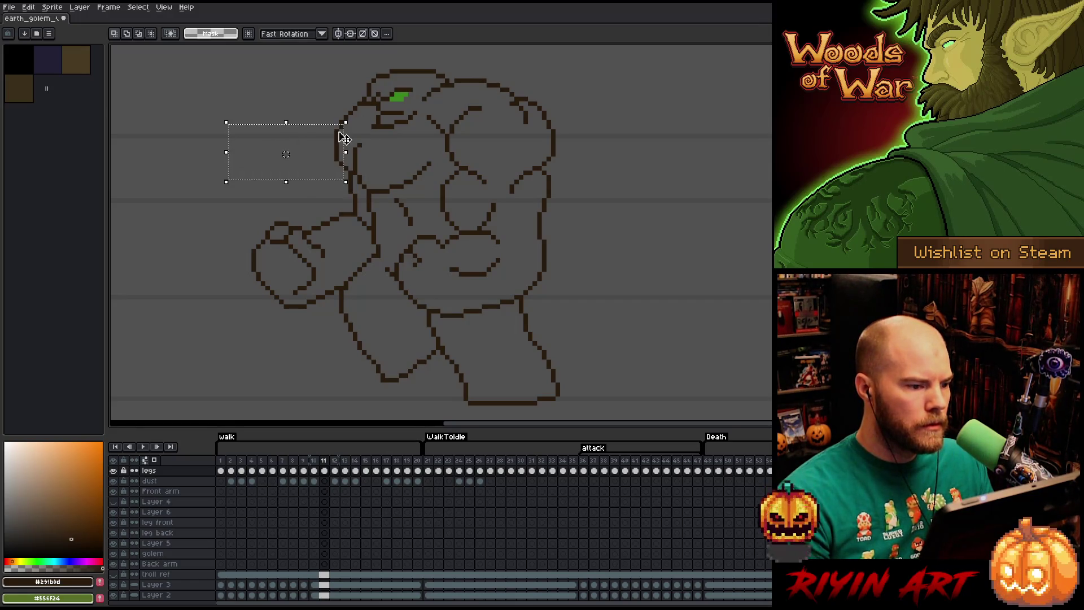
mouse_move(371, 87)
mouse_down()
mouse_move(356, 111)
mouse_move(290, 141)
mouse_up()
key(Up)
click(212, 172)
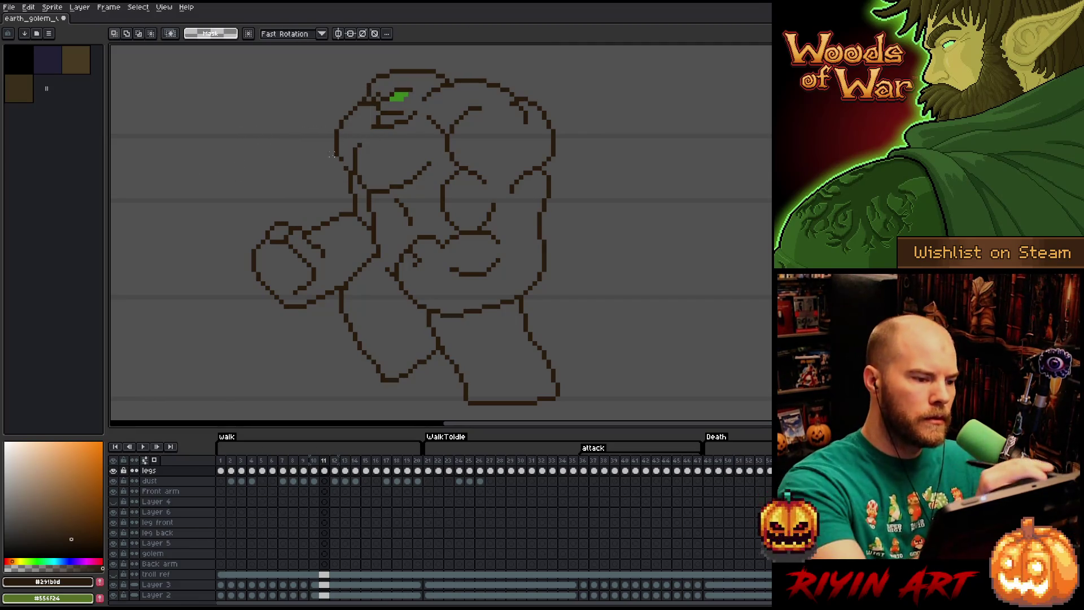
key(b)
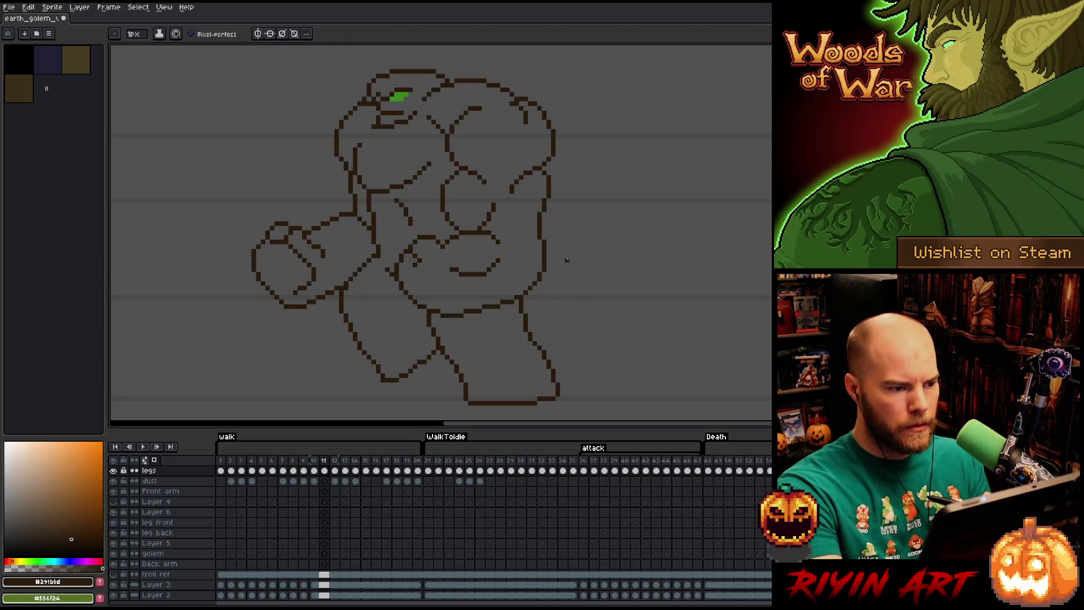
- On frame 12, lasso the stray outline left of the shoulder and nudge it up one pixel
key(Right)
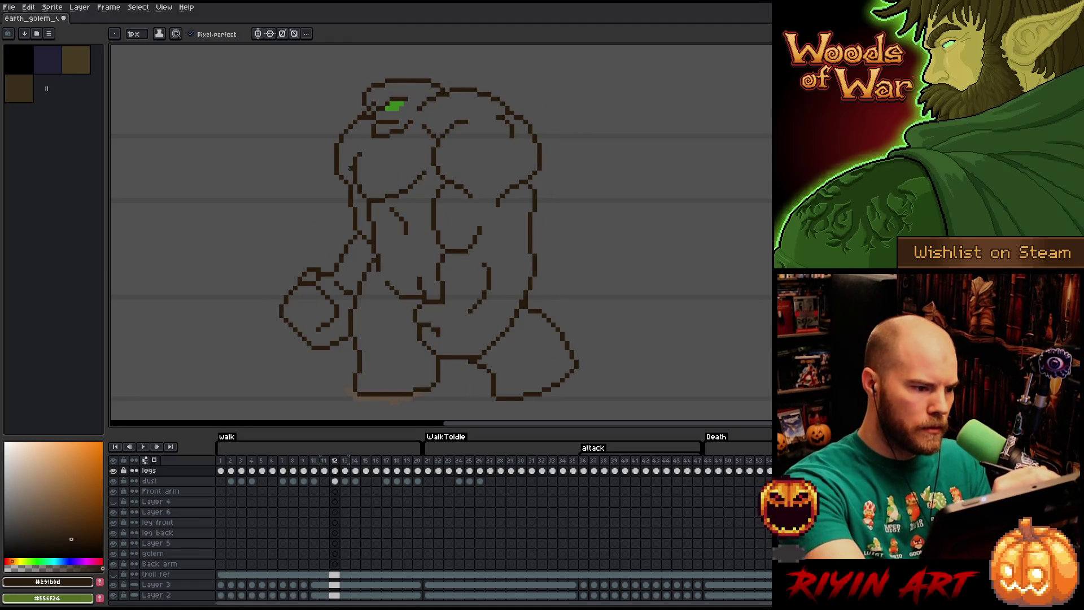
key(q)
mouse_move(327, 157)
mouse_down()
mouse_move(342, 185)
mouse_move(324, 200)
mouse_up()
key(Up)
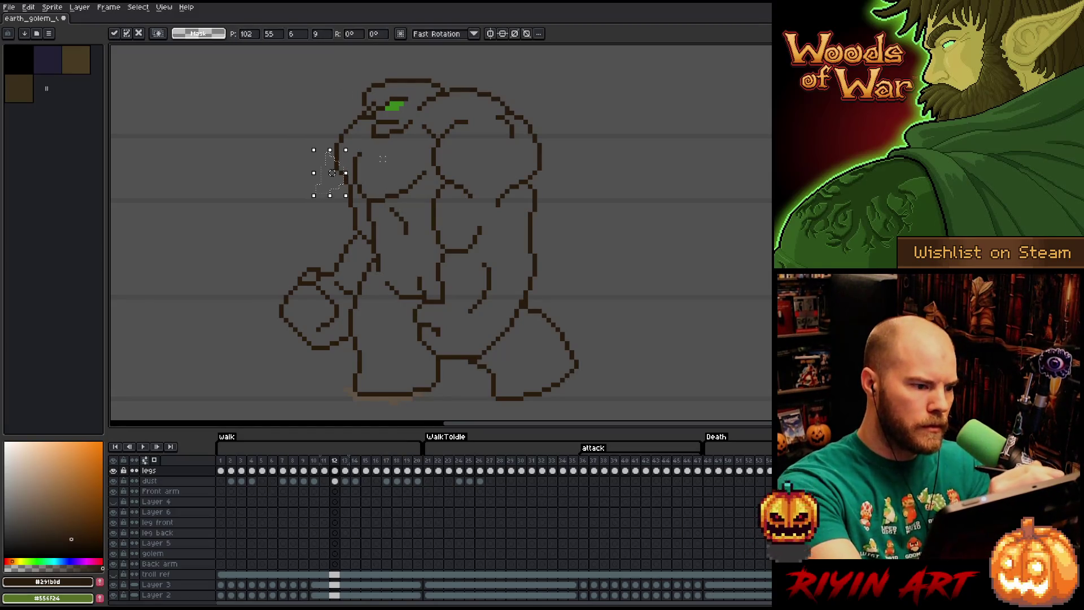
key(ctrl+d)
key(Left)
key(Right)
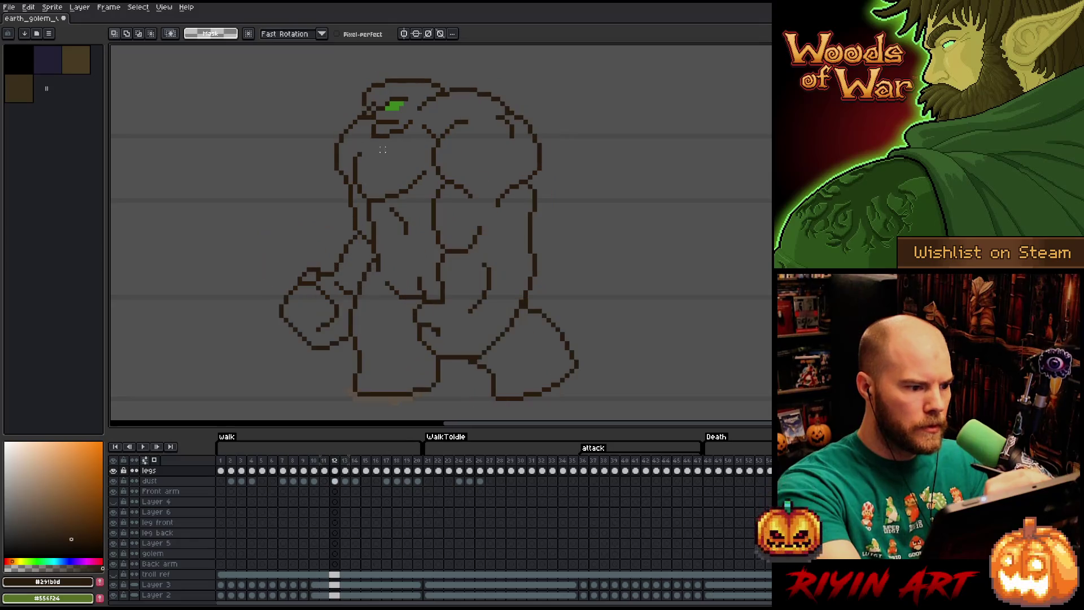
- Step through walk frames 13 and 14, comparing the golem's poses
key(Right)
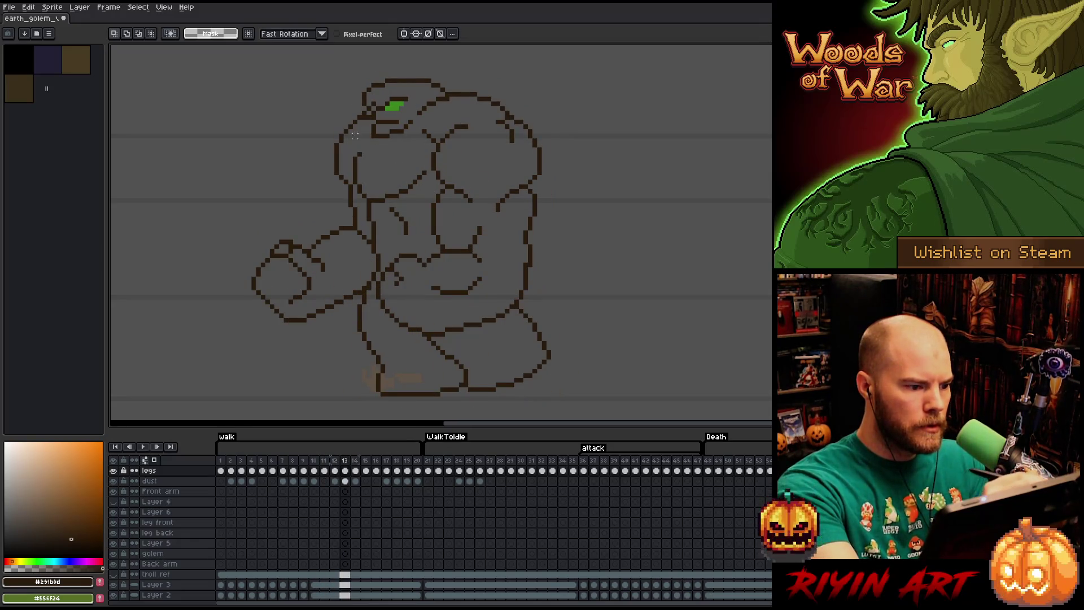
key(b)
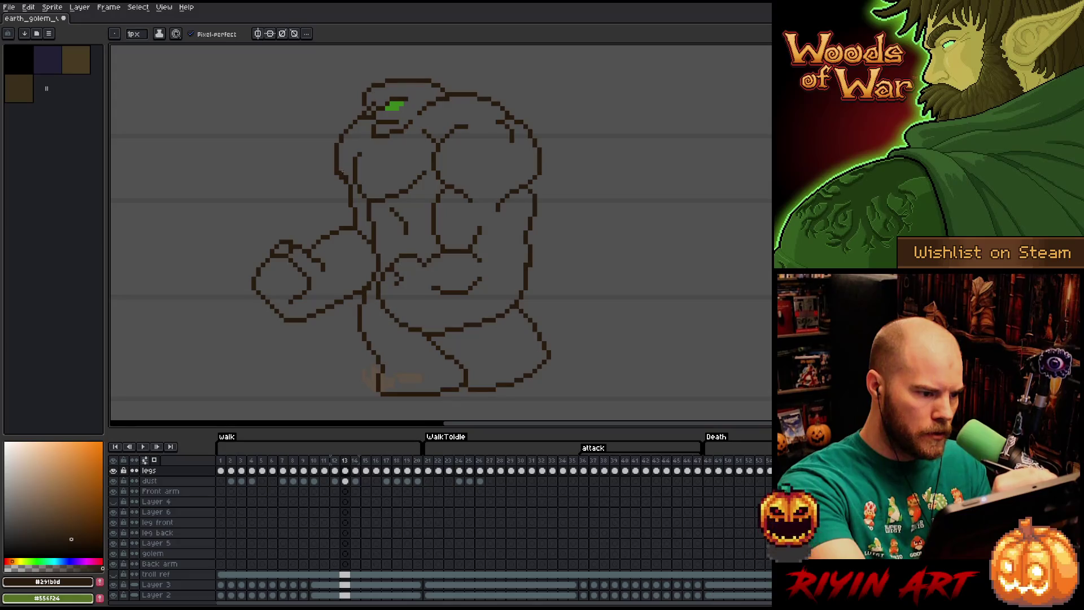
key(e)
key(Left)
key(Right)
key(Right)
key(Left)
key(Right)
key(Left)
key(Right)
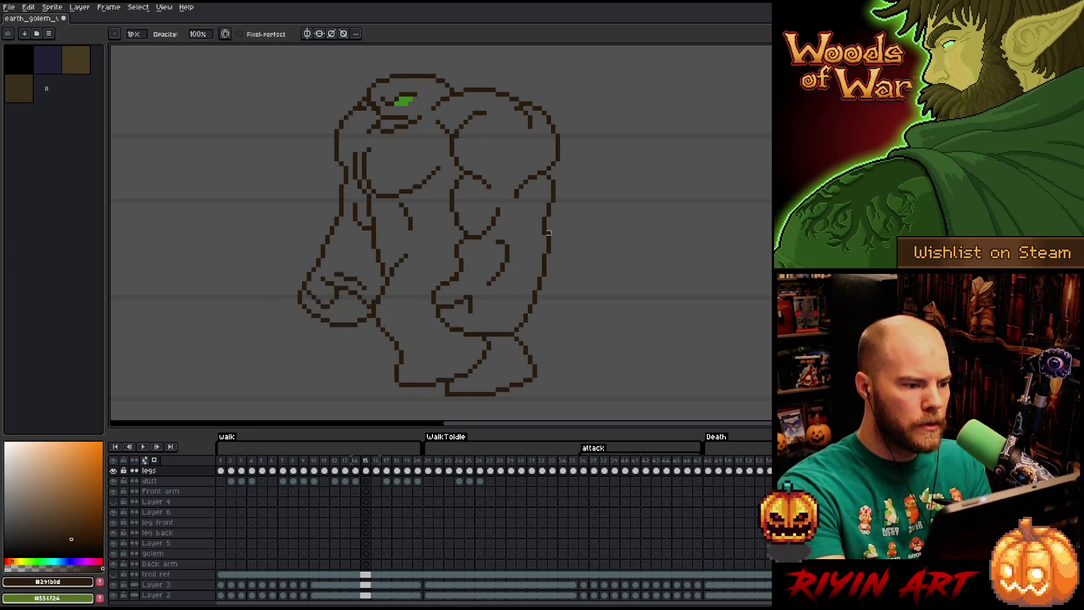
- Flip back and forth through walk frames 13 to 19 to compare the poses
key(Left)
key(Right)
key(Left)
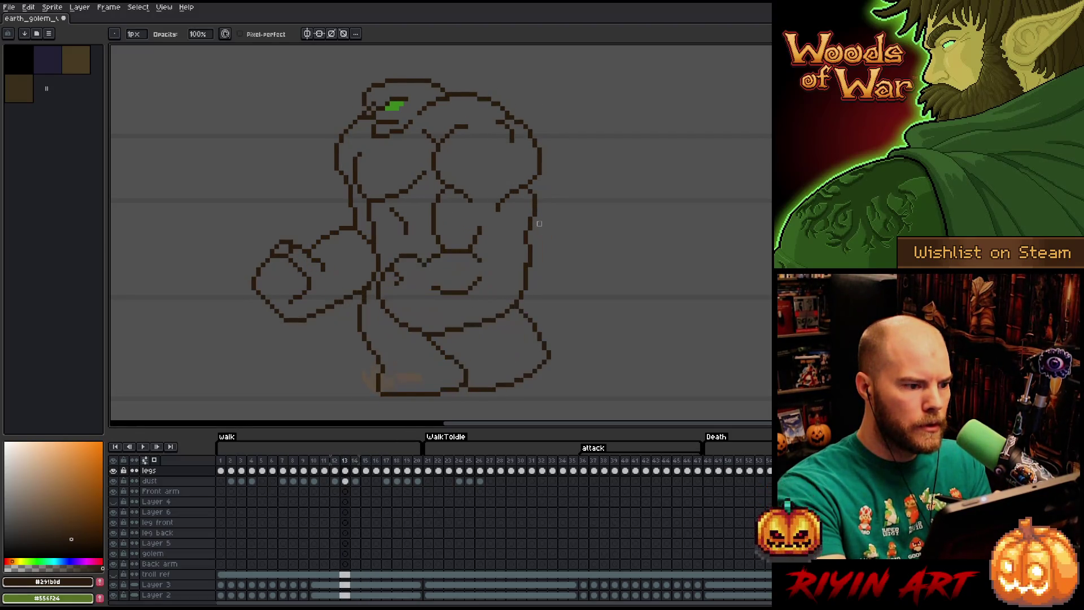
key(Right)
key(Right)
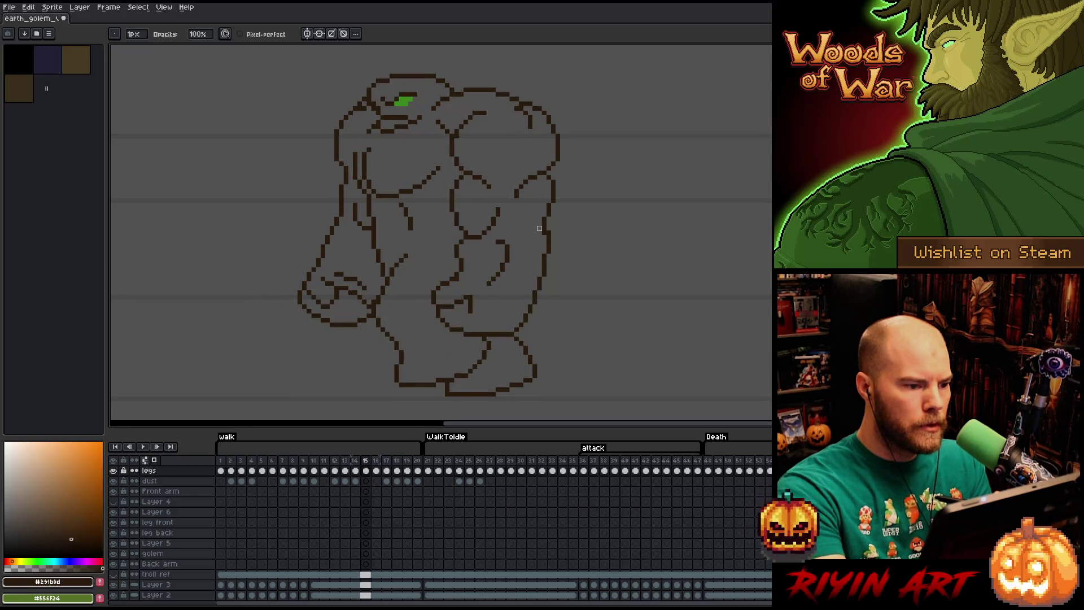
key(Right)
key(Right)
key(Right)
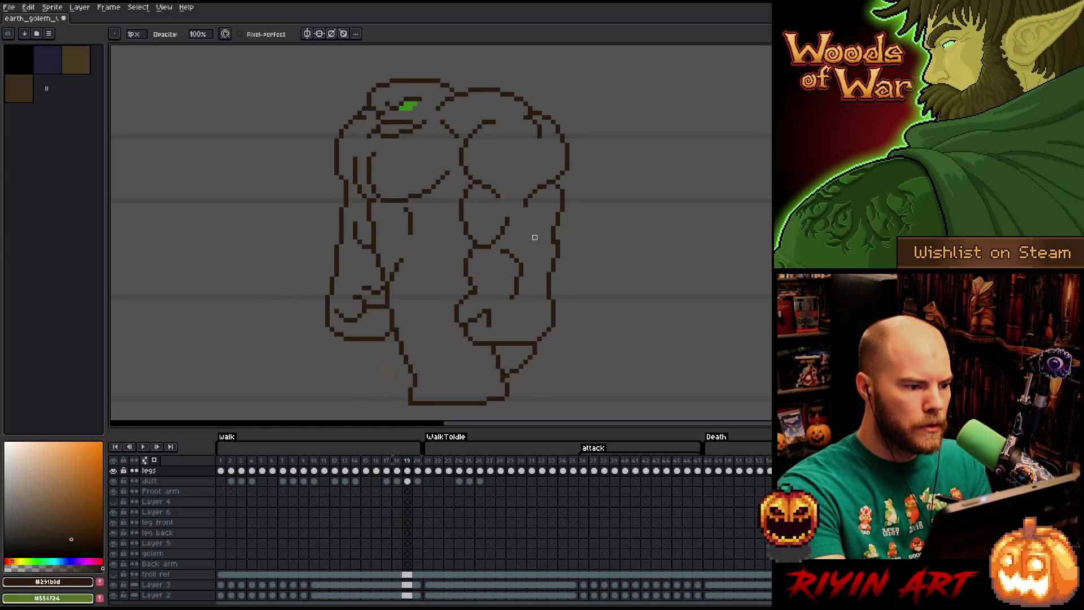
key(Right)
key(Left)
key(Left)
key(Left)
key(Right)
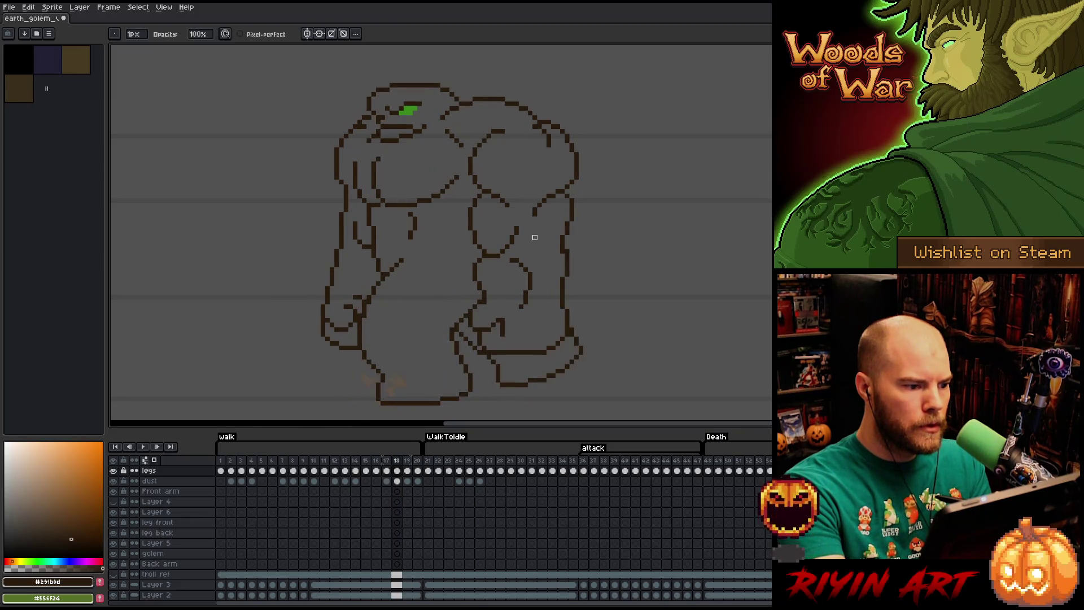
key(Right)
- Lasso the golem's left shoulder and arm, deselect, then compare frames up to frame 20
key(m)
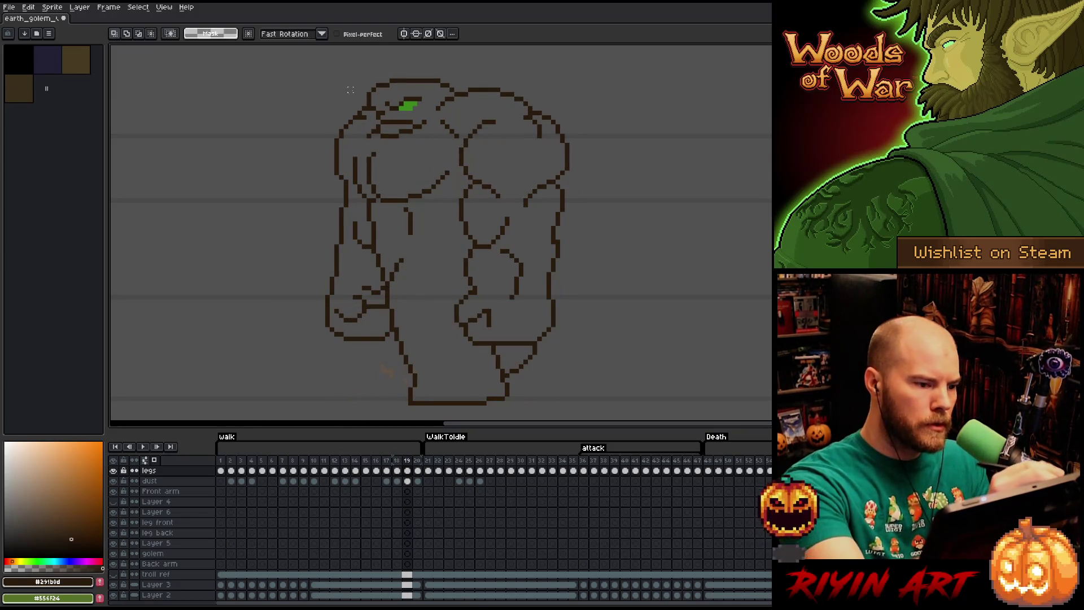
mouse_move(361, 106)
mouse_down()
mouse_move(356, 127)
mouse_move(350, 102)
mouse_up()
key(ctrl+d)
key(Right)
key(Left)
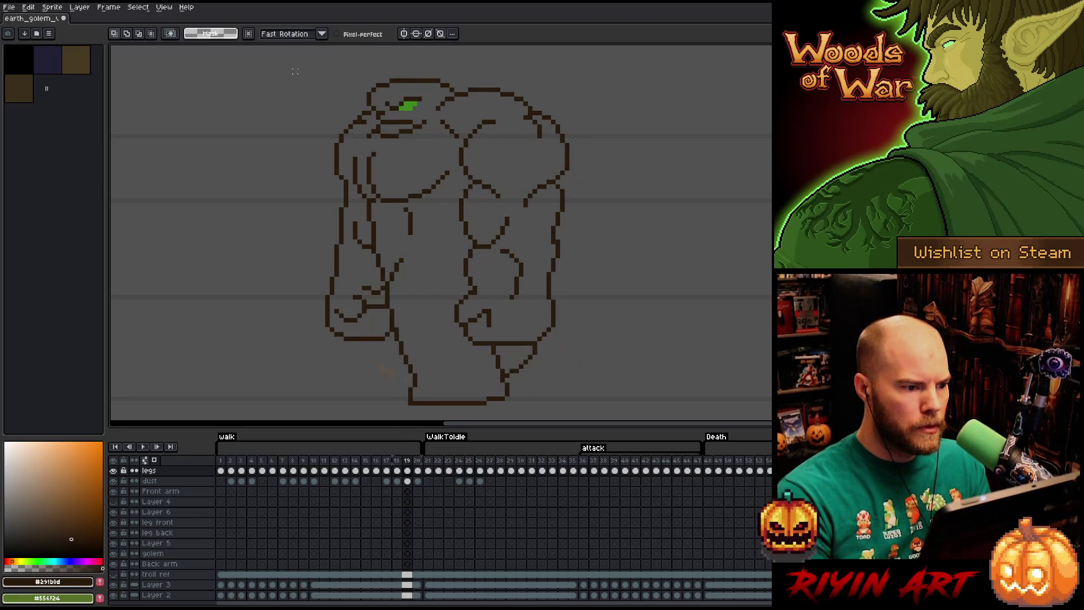
key(Right)
key(Left)
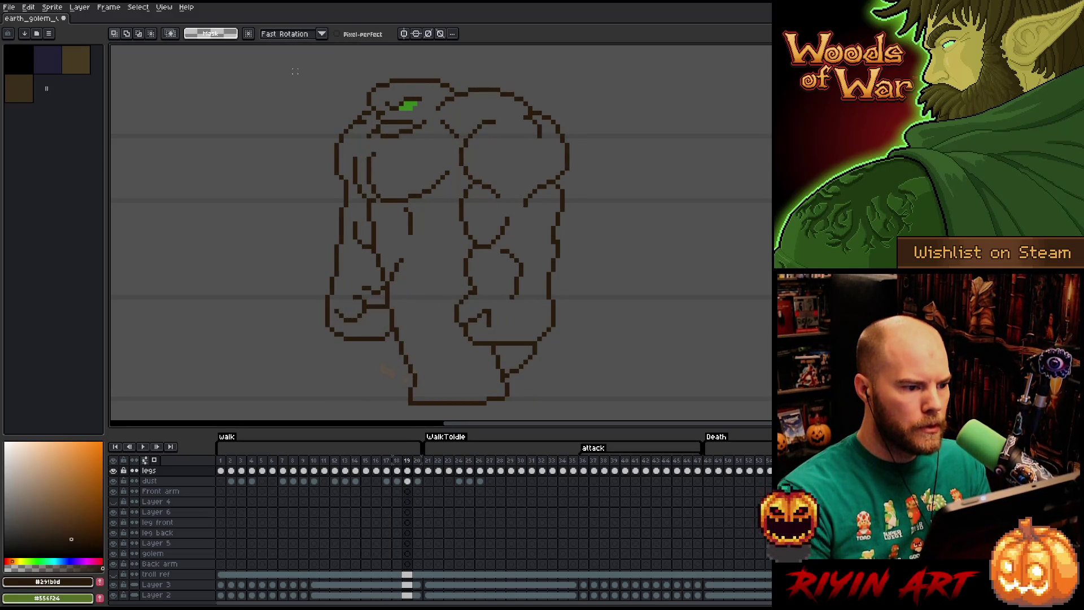
key(Right)
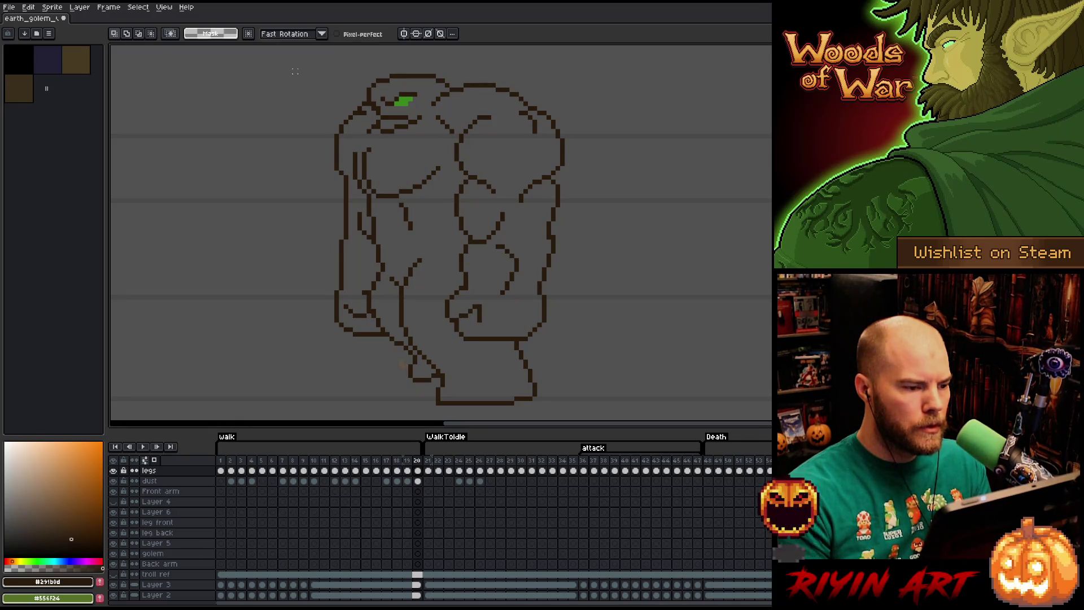
mouse_move(355, 100)
mouse_down()
mouse_move(370, 111)
mouse_move(346, 146)
mouse_up()
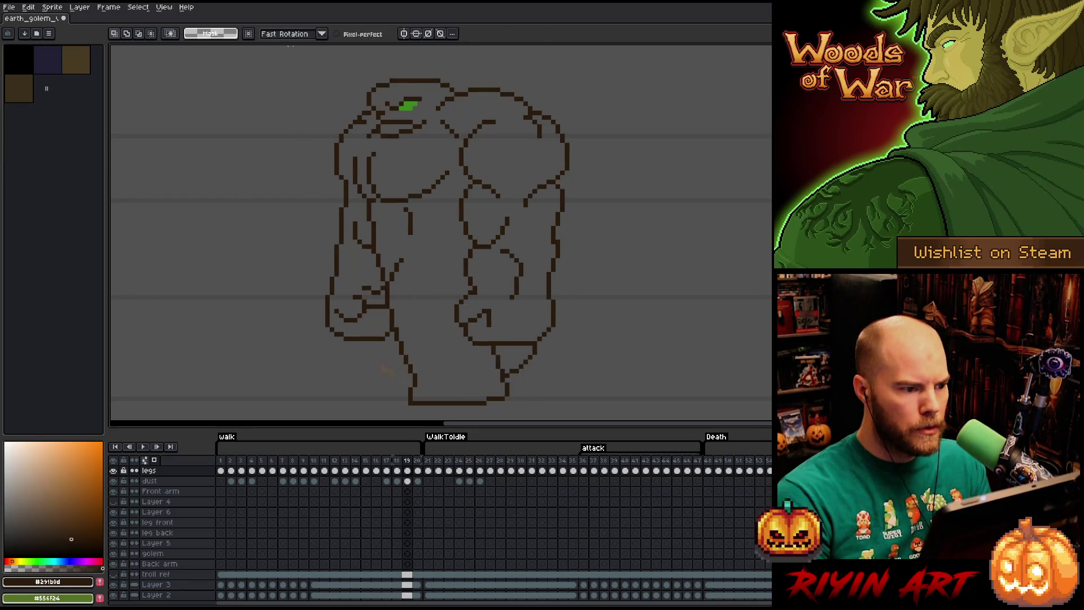
- Play the walk animation to check the area left of the head, then settle on frame 1
key(Return)
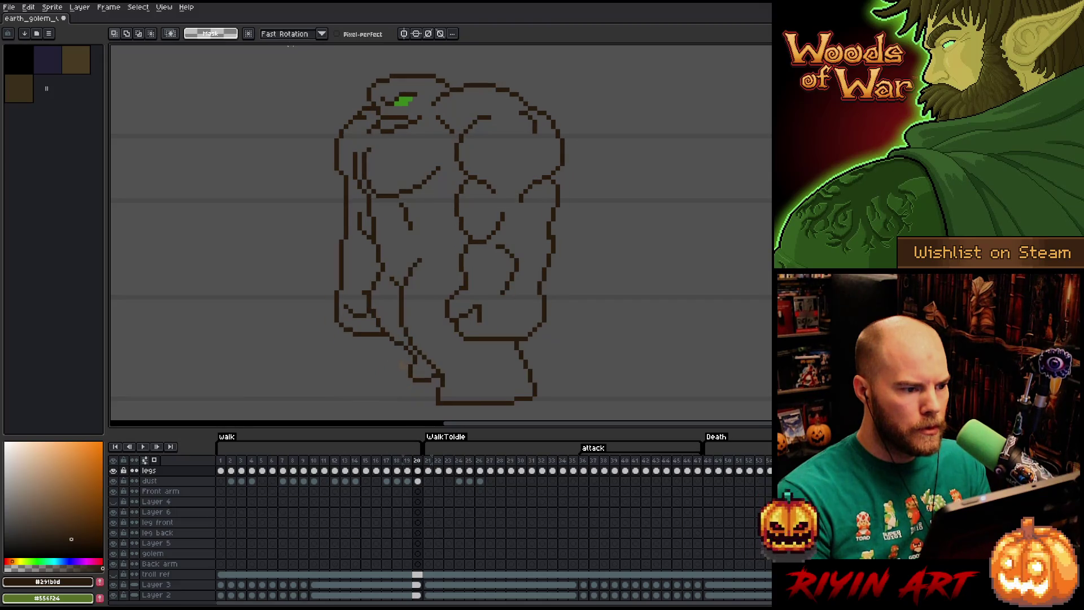
key(Return)
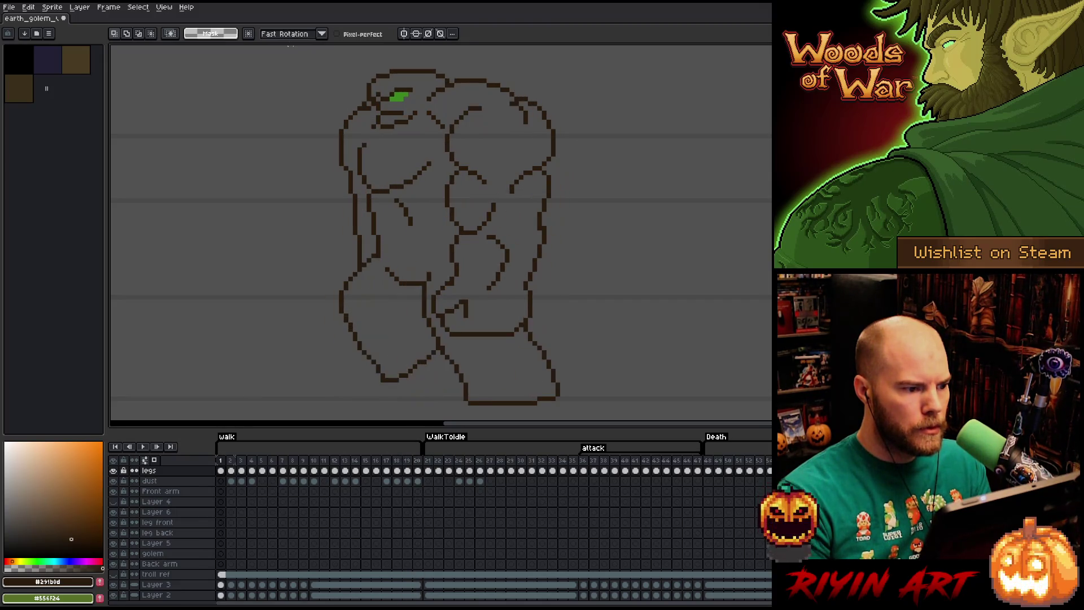
mouse_move(349, 98)
mouse_down()
mouse_move(369, 111)
mouse_move(317, 140)
mouse_move(342, 167)
mouse_up()
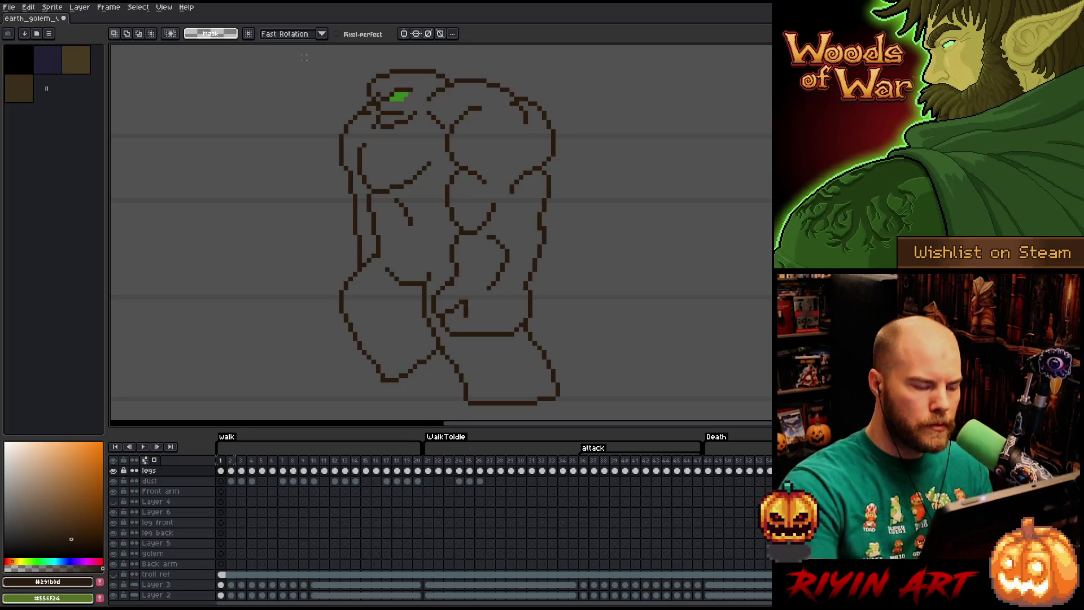
key(Return)
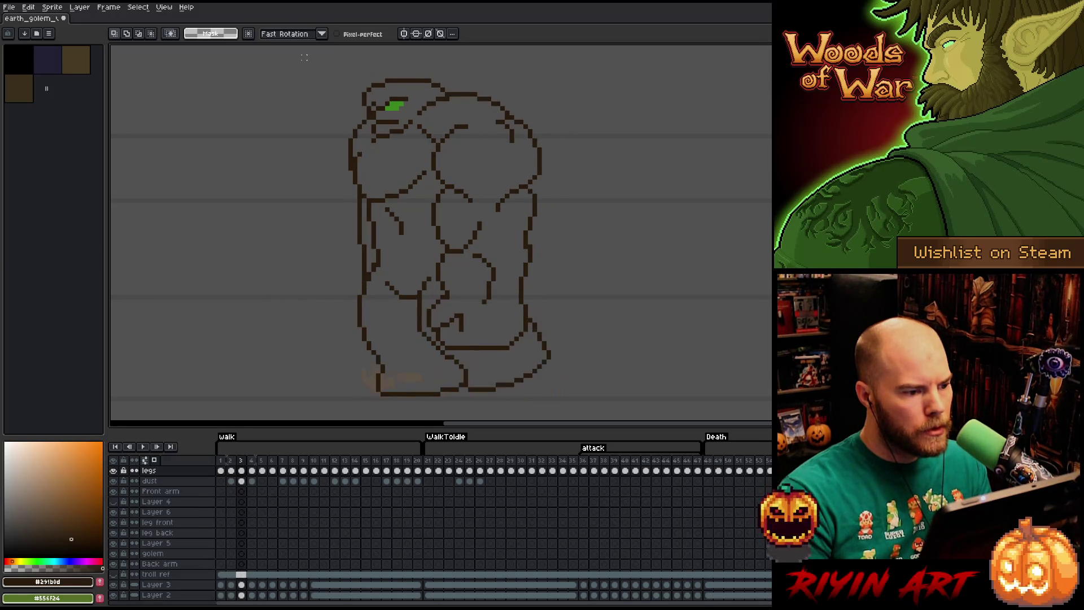
key(Left)
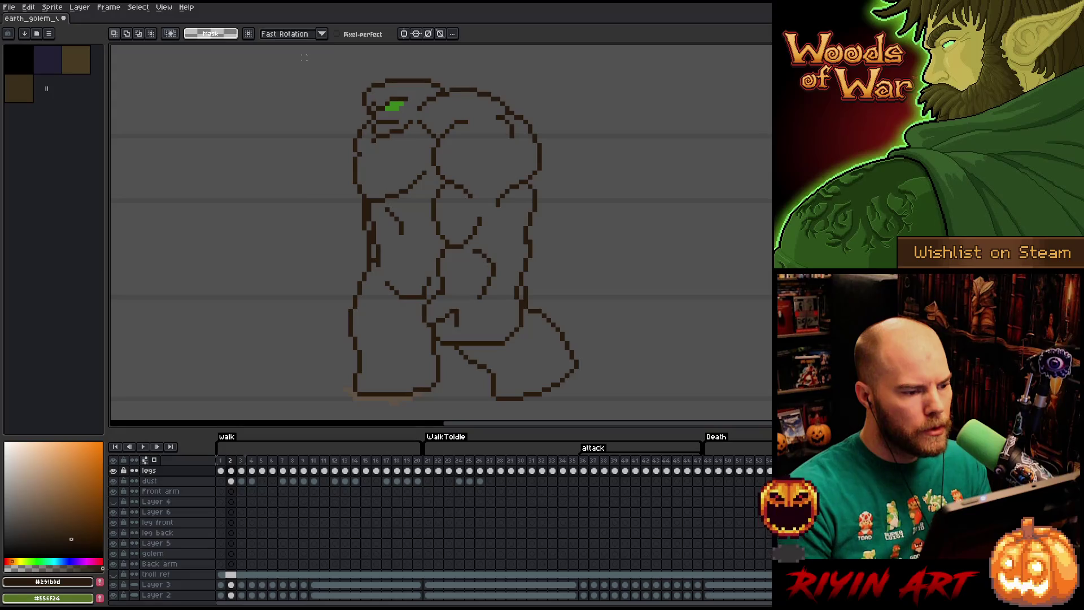
key(Left)
key(Right)
key(Left)
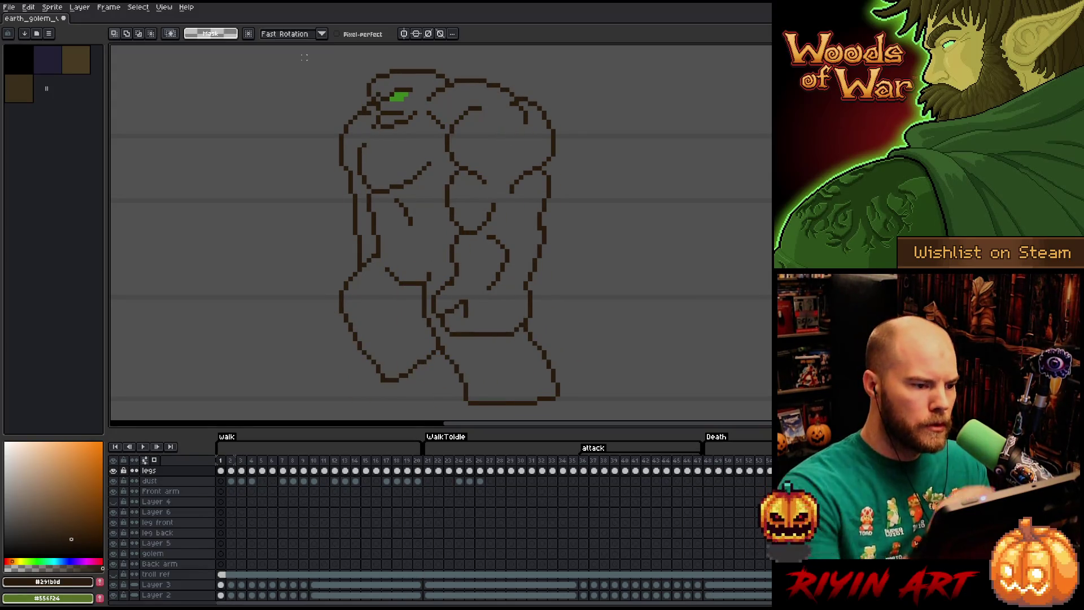
- Mark the golem's left side, then play the walk cycle from its section of the timeline
mouse_move(360, 127)
mouse_down()
mouse_move(362, 203)
mouse_move(349, 241)
mouse_up()
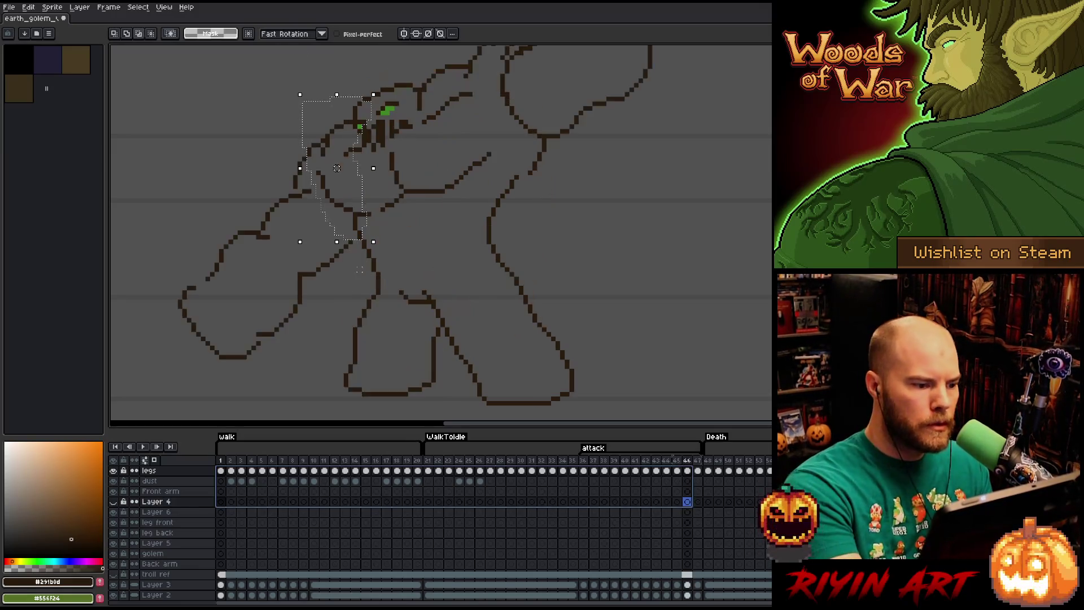
key(Escape)
click(257, 465)
key(Return)
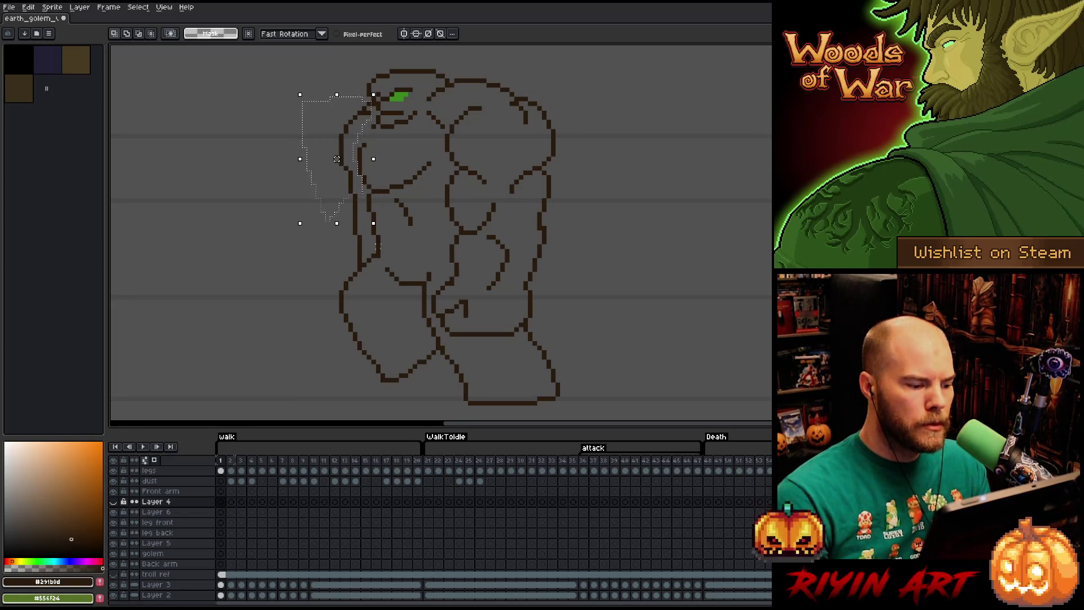
- Reshape and move the head's left-edge selection on frame 1, comparing it with frame 2
mouse_move(300, 173)
mouse_down()
mouse_move(277, 135)
mouse_move(319, 159)
mouse_up()
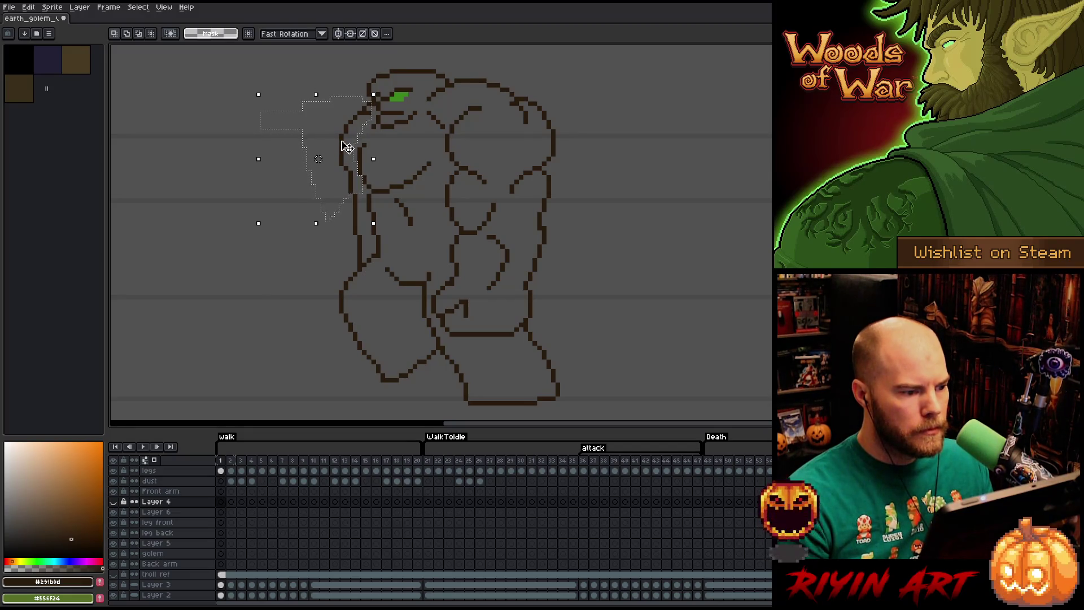
click(221, 471)
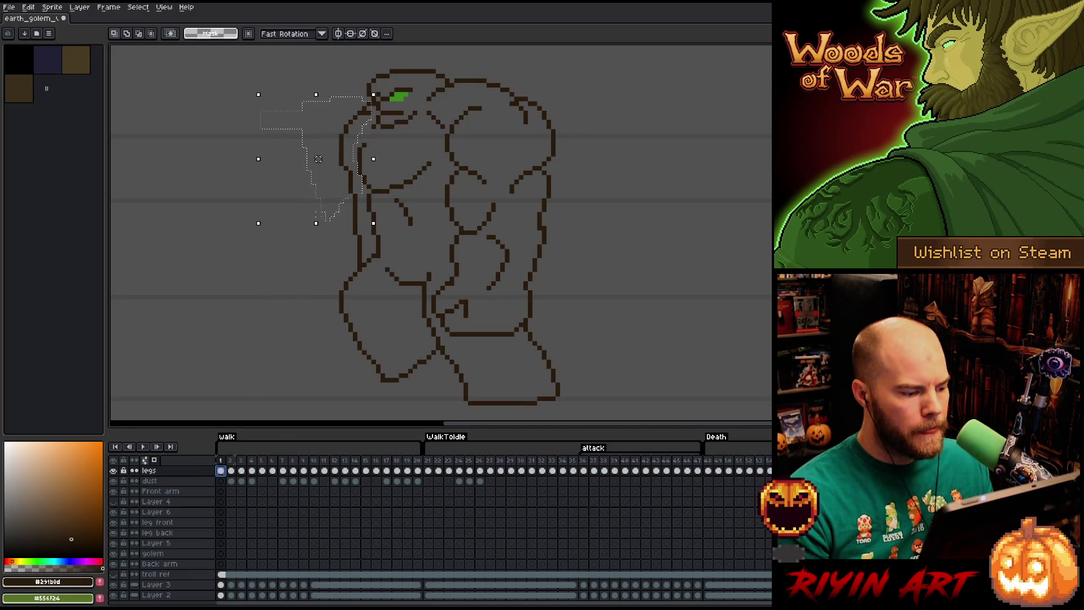
click(350, 153)
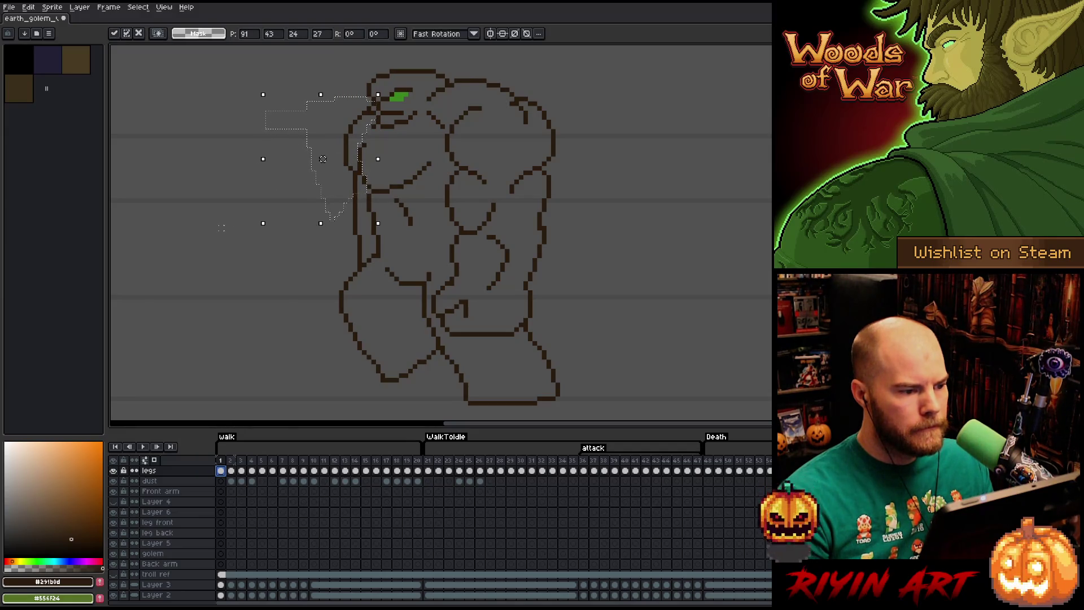
key(Right)
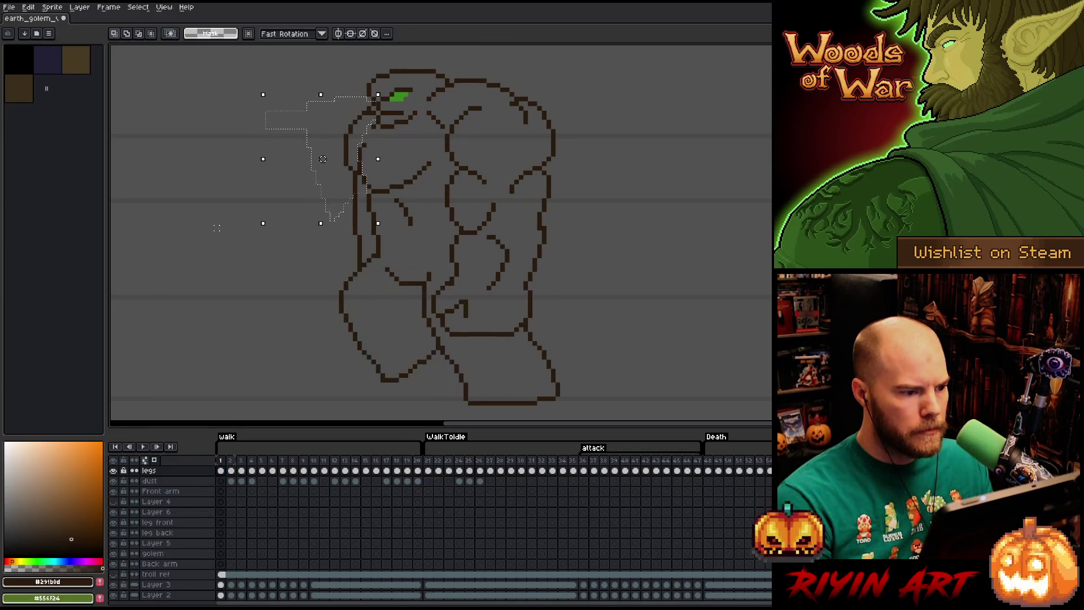
key(Left)
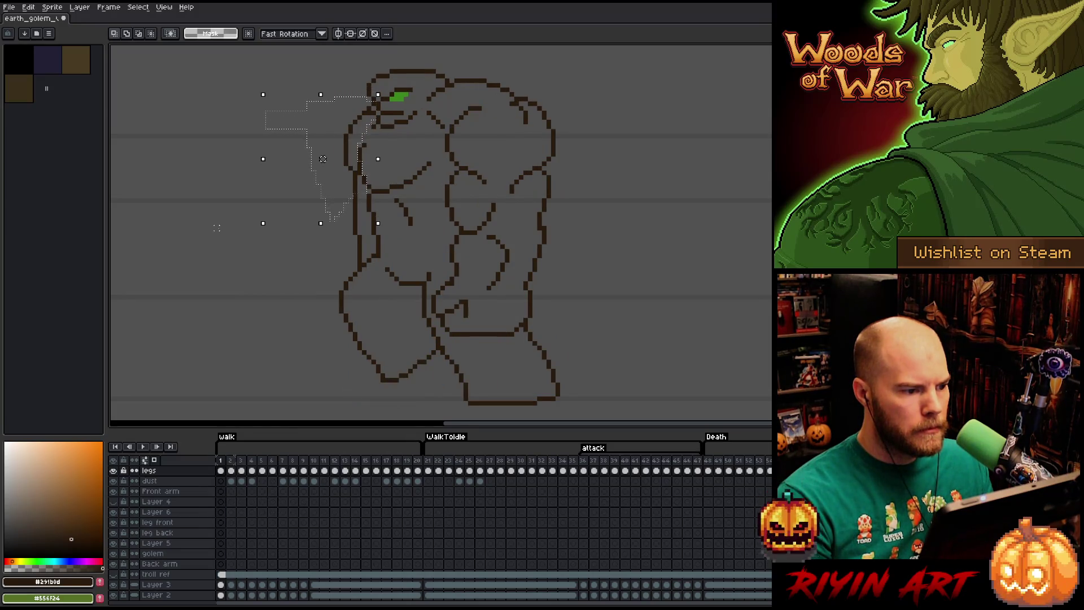
key(Right)
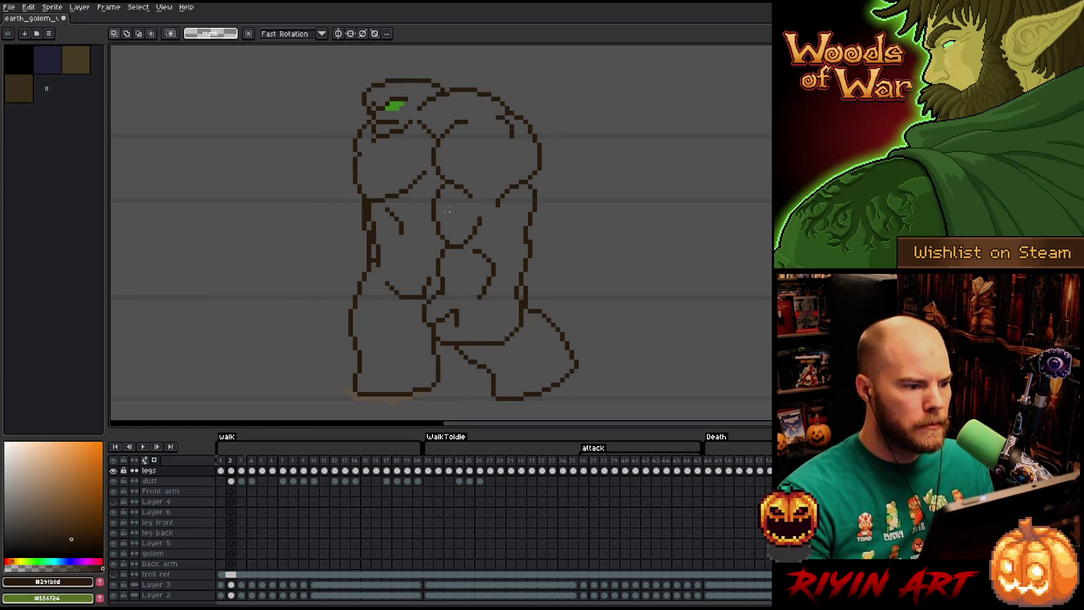
- Adjust the golem's jaw on frame 2 and touch it up with pencil and eraser
key(b)
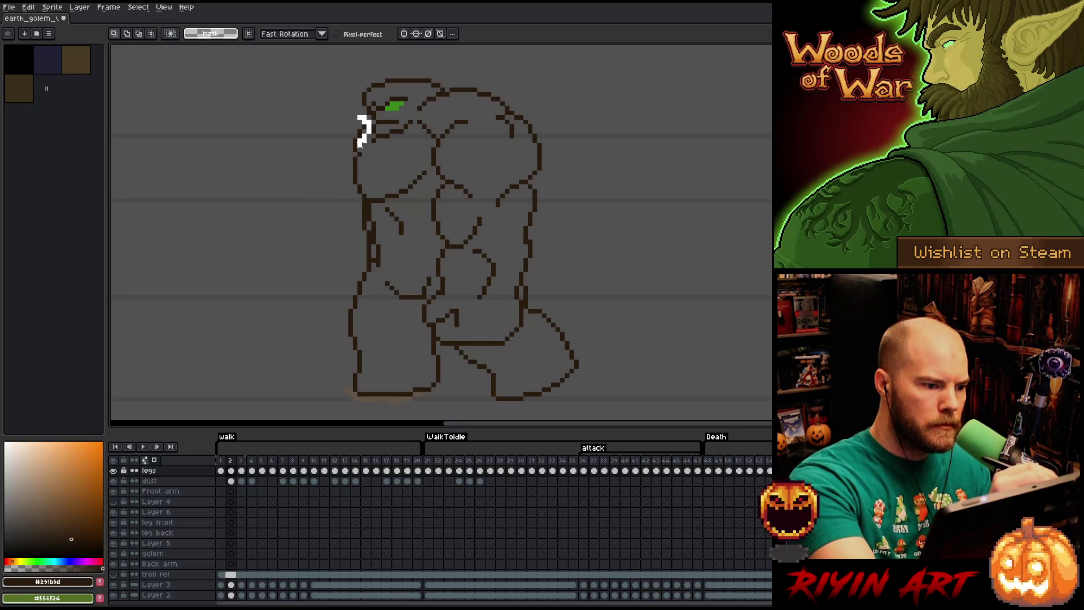
mouse_move(332, 113)
mouse_down()
mouse_move(374, 154)
mouse_move(350, 135)
mouse_up()
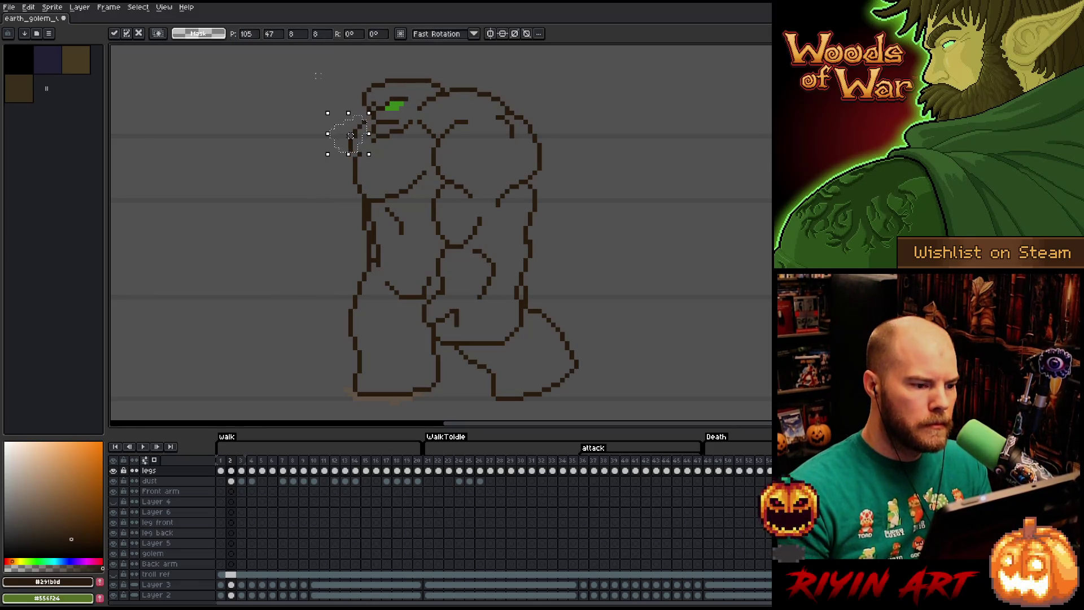
key(Return)
key(b)
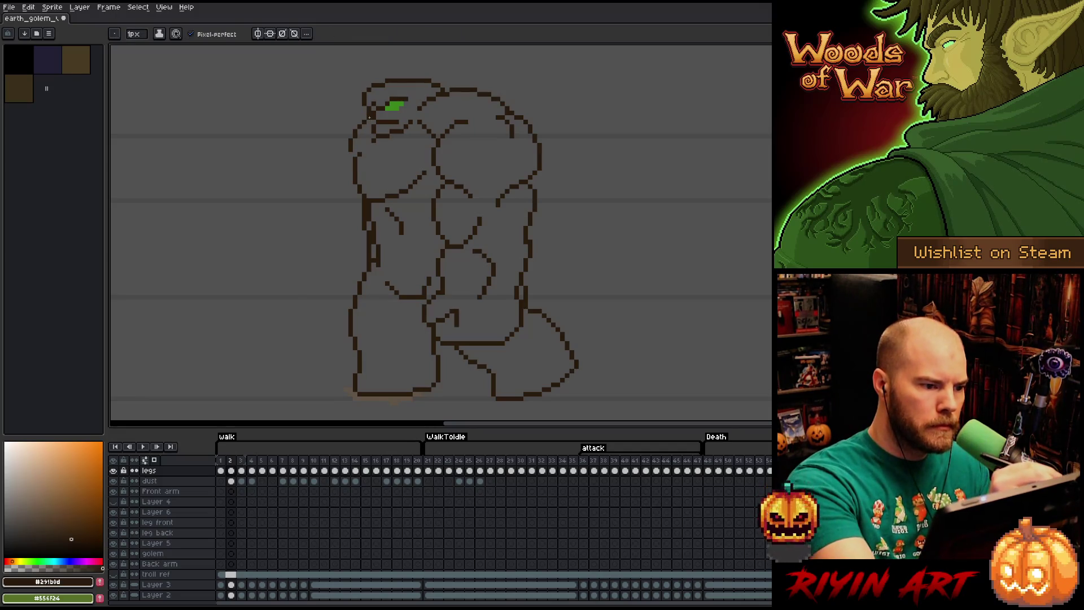
key(e)
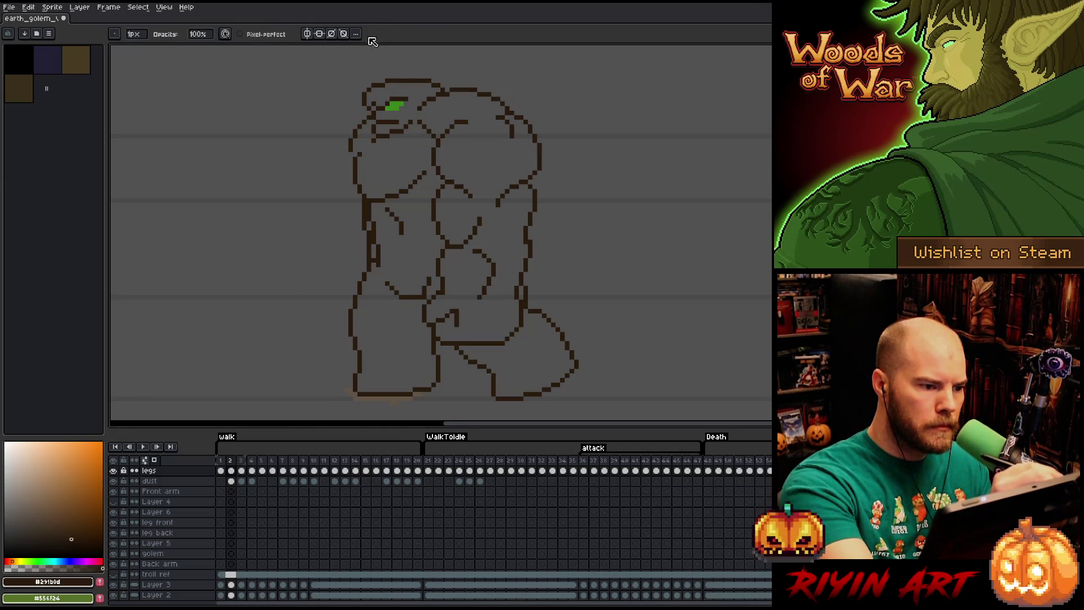
key(b)
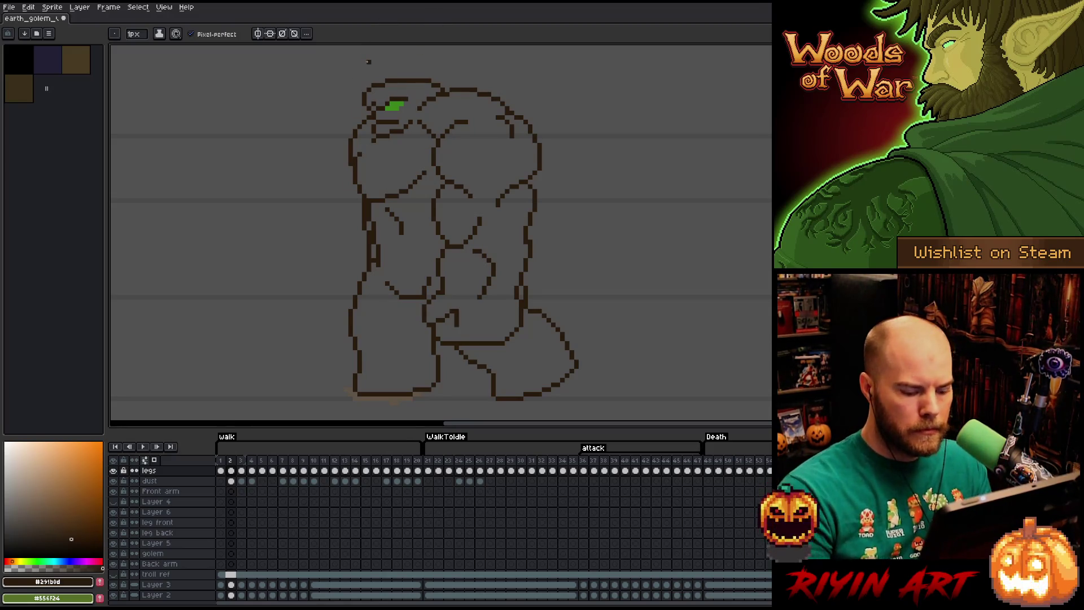
- Move the area beside the head on frame 1 into place, then advance to frame 3
key(Left)
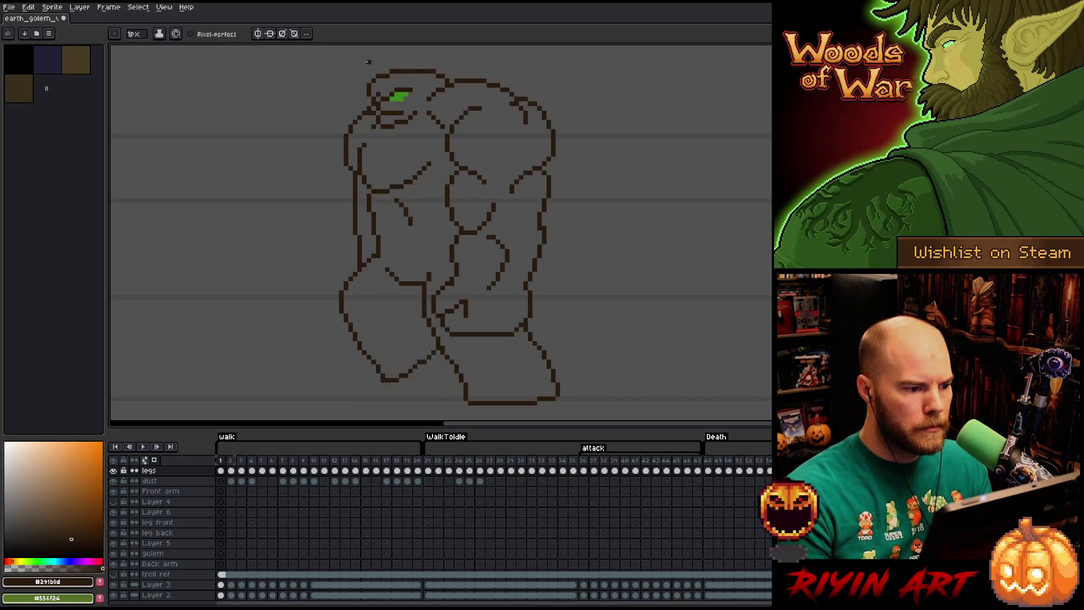
key(m)
mouse_move(357, 133)
mouse_down()
mouse_move(300, 167)
mouse_move(343, 173)
mouse_up()
key(Right)
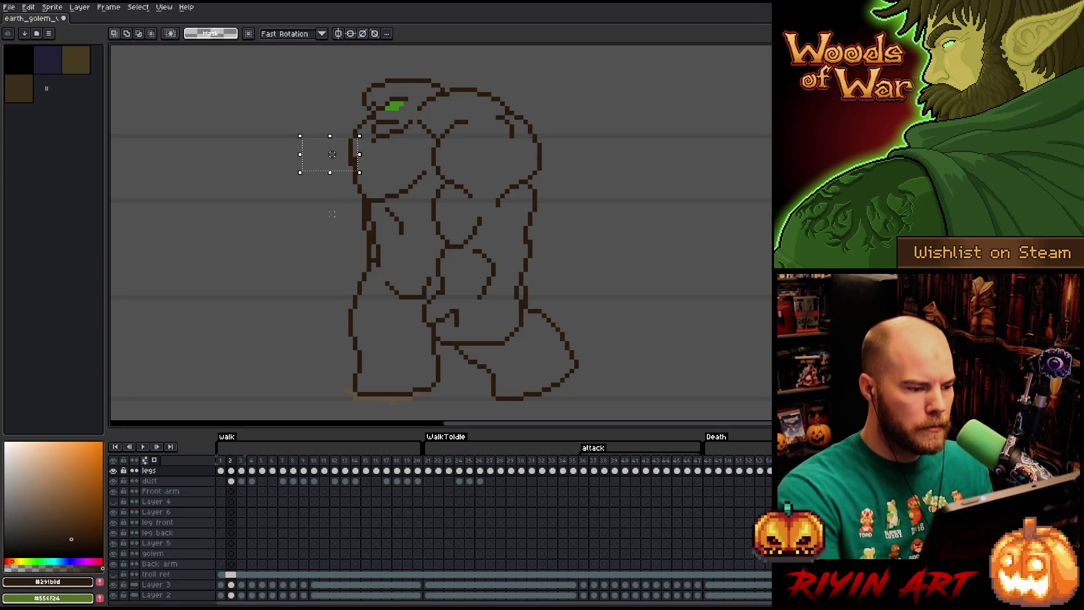
key(Return)
key(b)
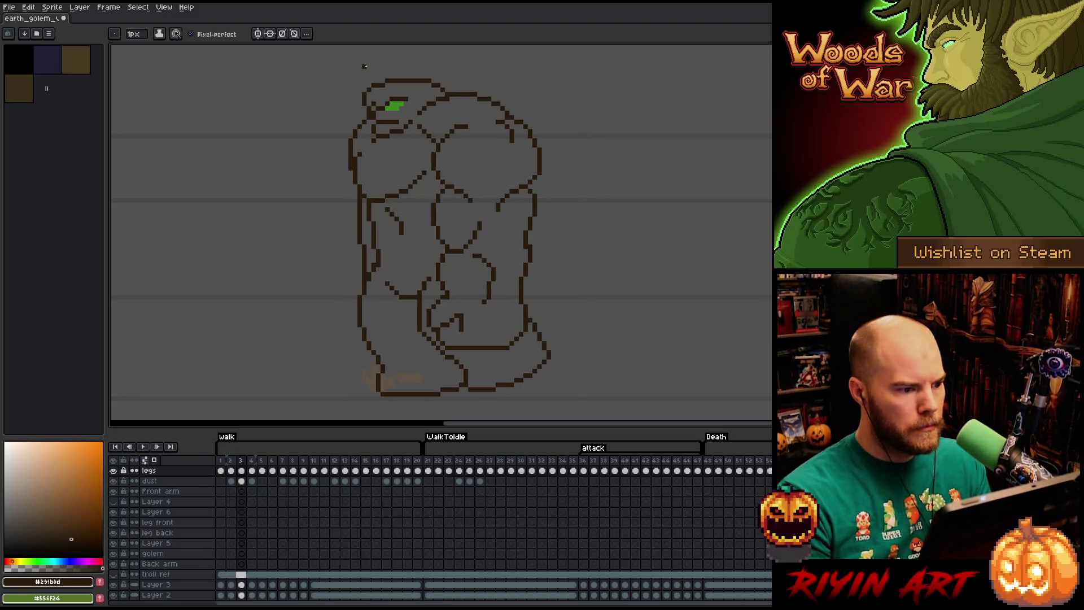
key(Right)
key(e)
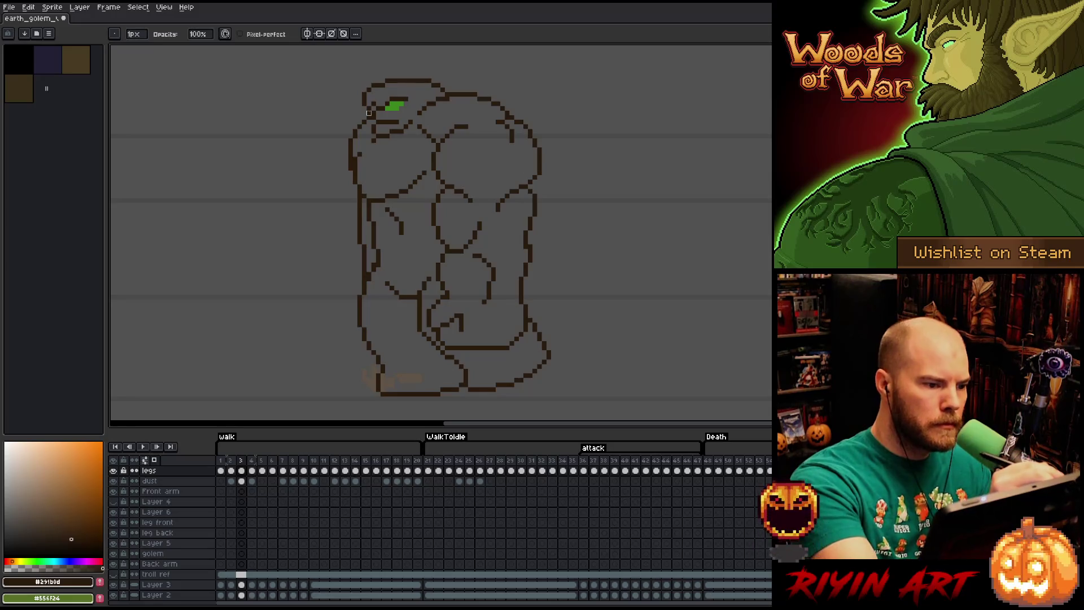
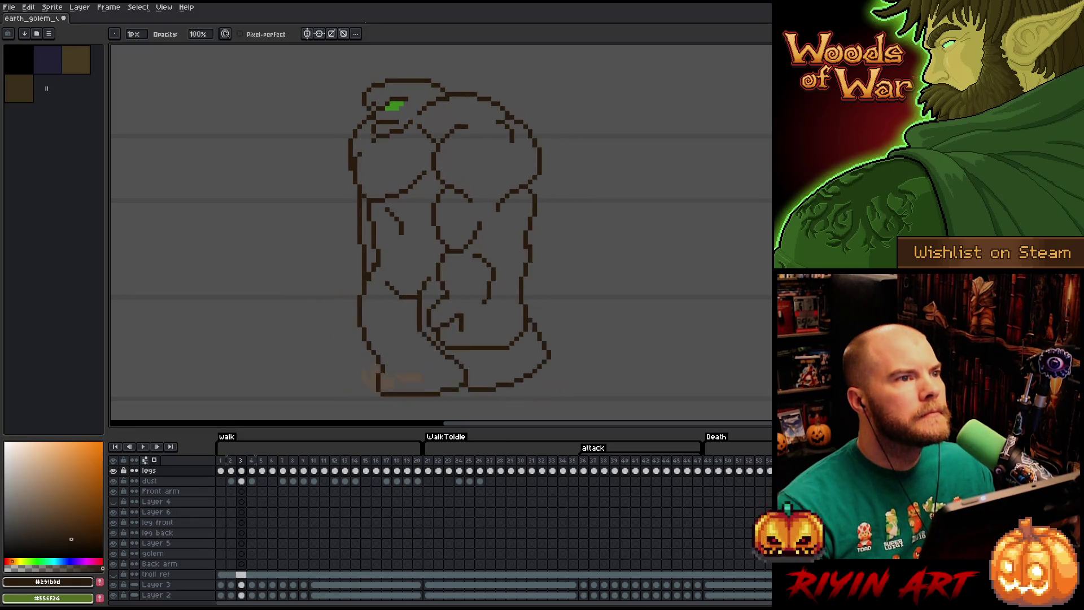
- Stop the walk playback, flip between walk frames 1 and 2 to compare poses, then pick Rectangular Marquee
key(Return)
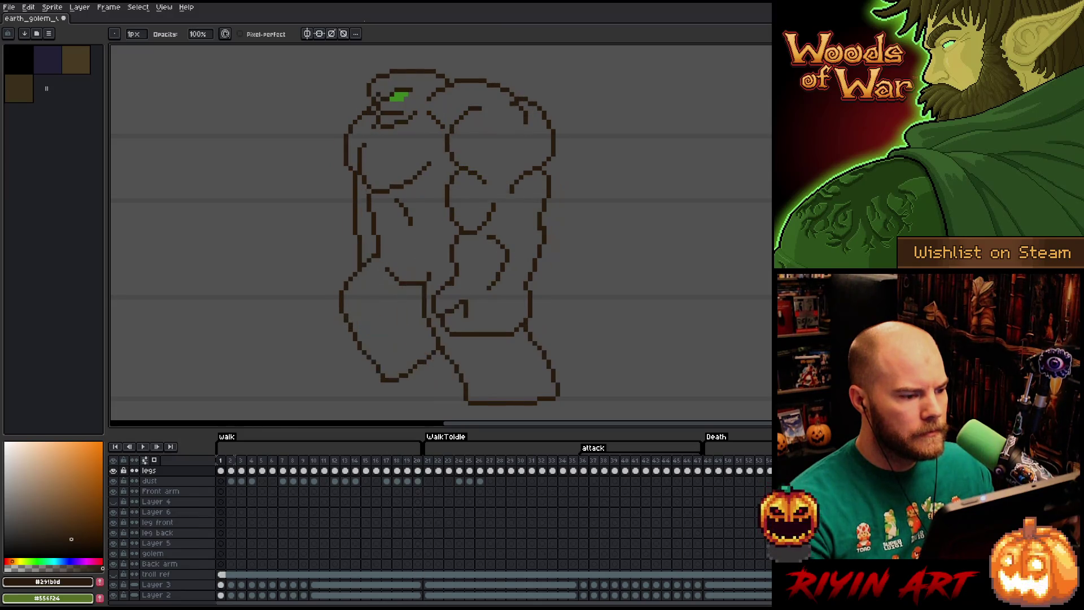
key(Right)
key(Left)
key(Right)
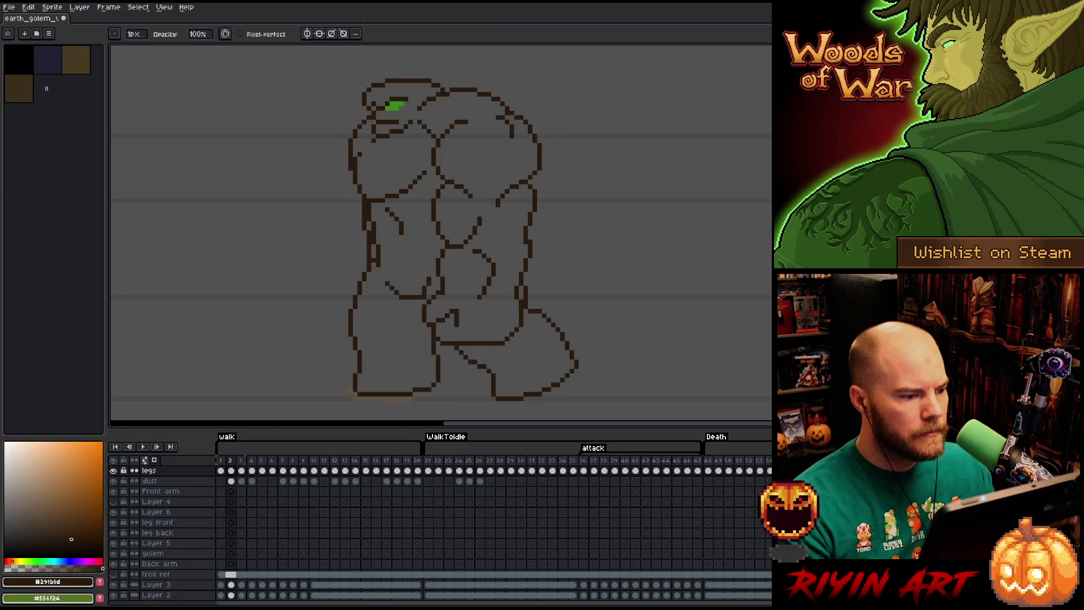
key(Left)
key(Right)
key(Left)
key(Right)
key(Left)
key(Right)
key(Left)
key(Right)
key(Left)
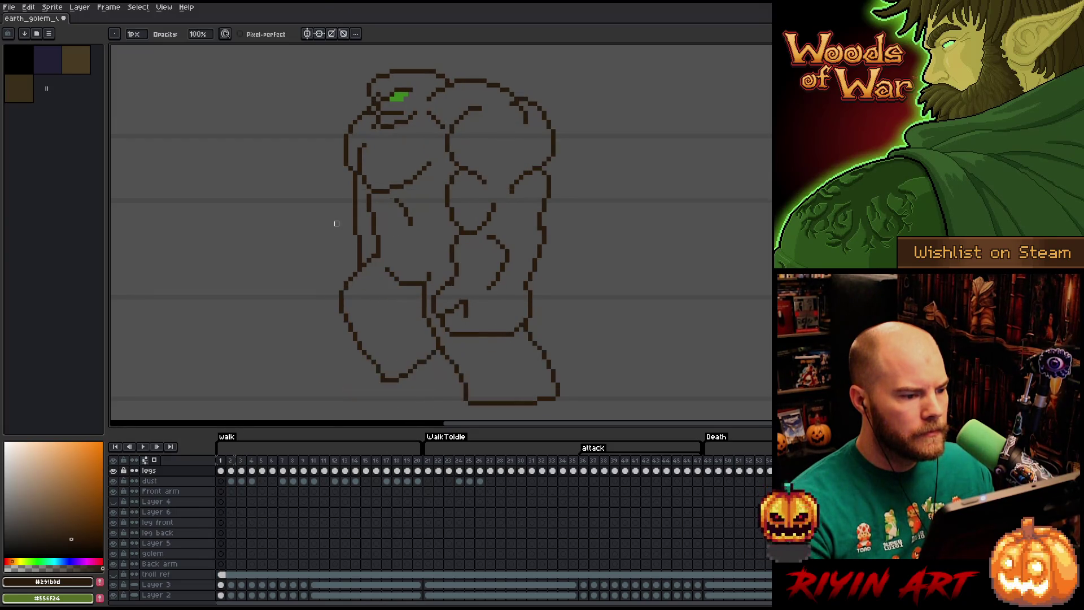
key(m)
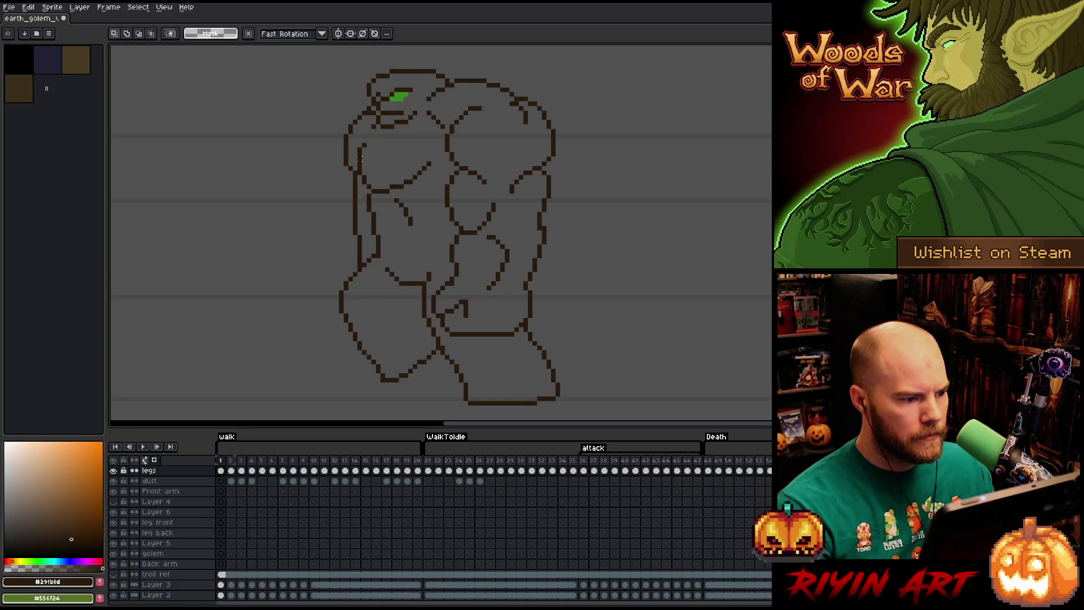
- Nudge the shoulder outline slightly on frame 2 and shift it about 12 px left on frame 3
key(Right)
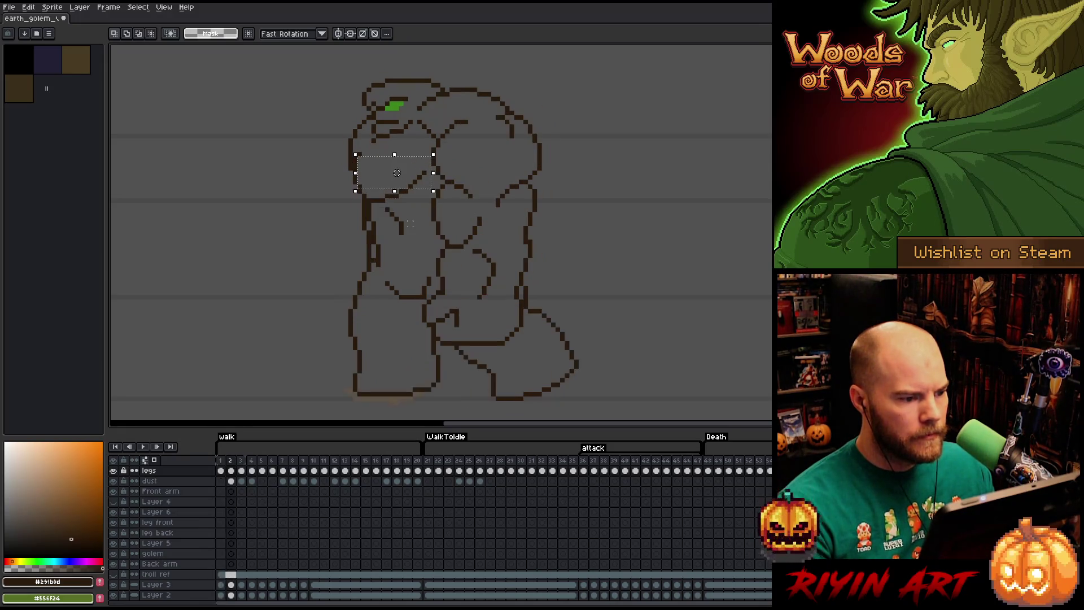
drag(431, 183, 426, 185)
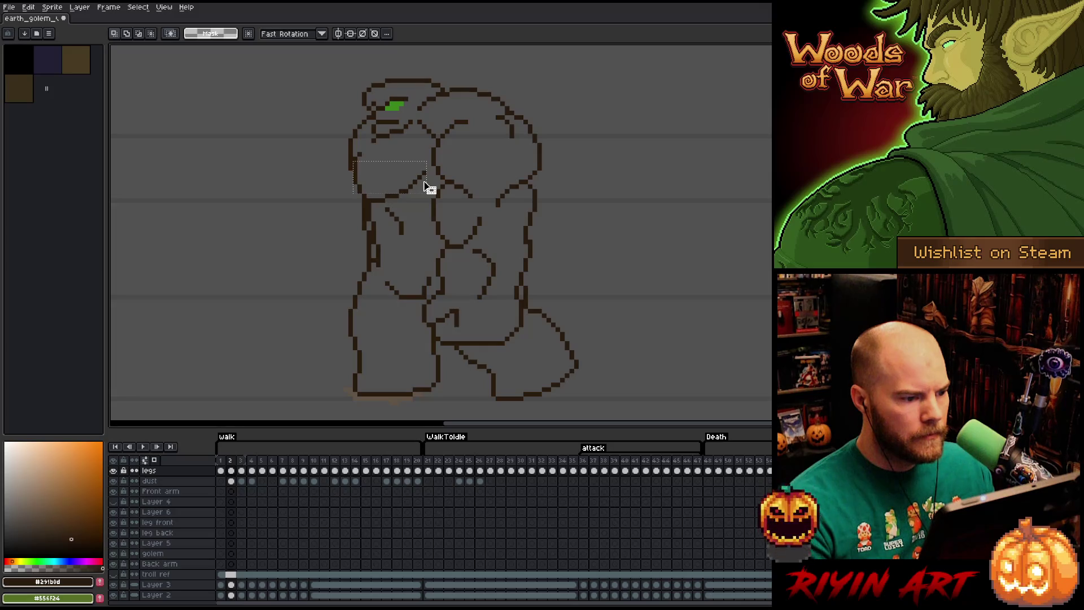
key(Right)
key(Right)
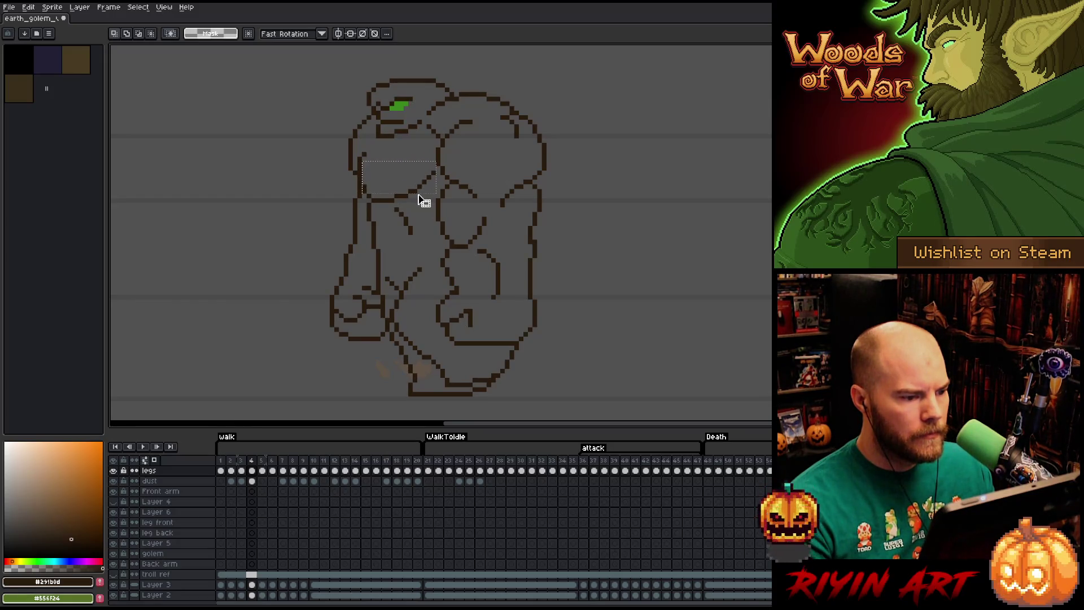
key(Left)
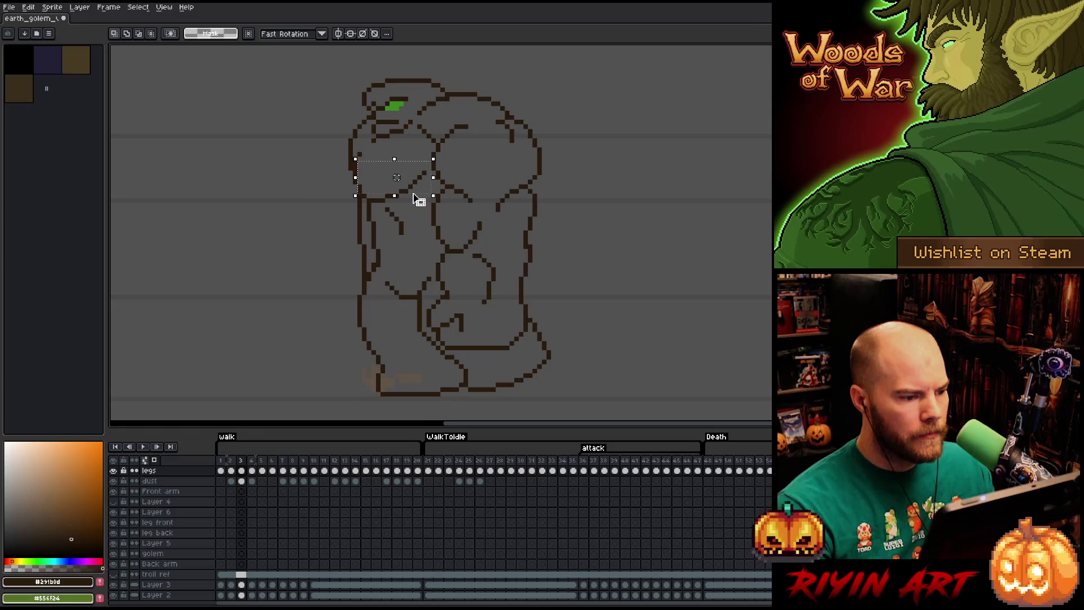
drag(418, 199, 411, 201)
key(Right)
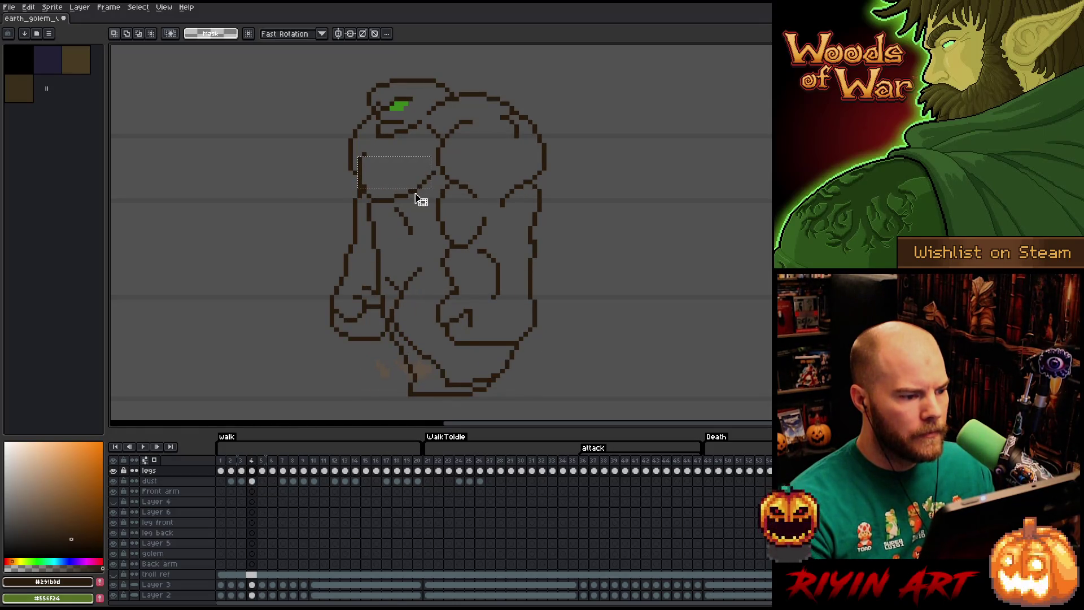
- Flip between walk frames 4 and 5 to compare the shoulder outline
key(Left)
key(Right)
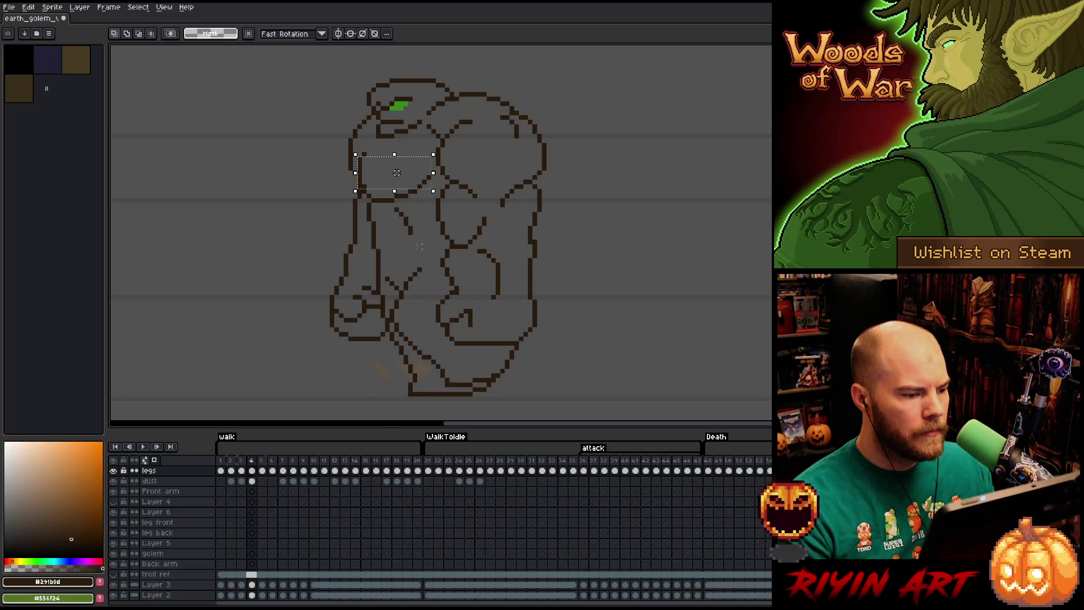
key(Right)
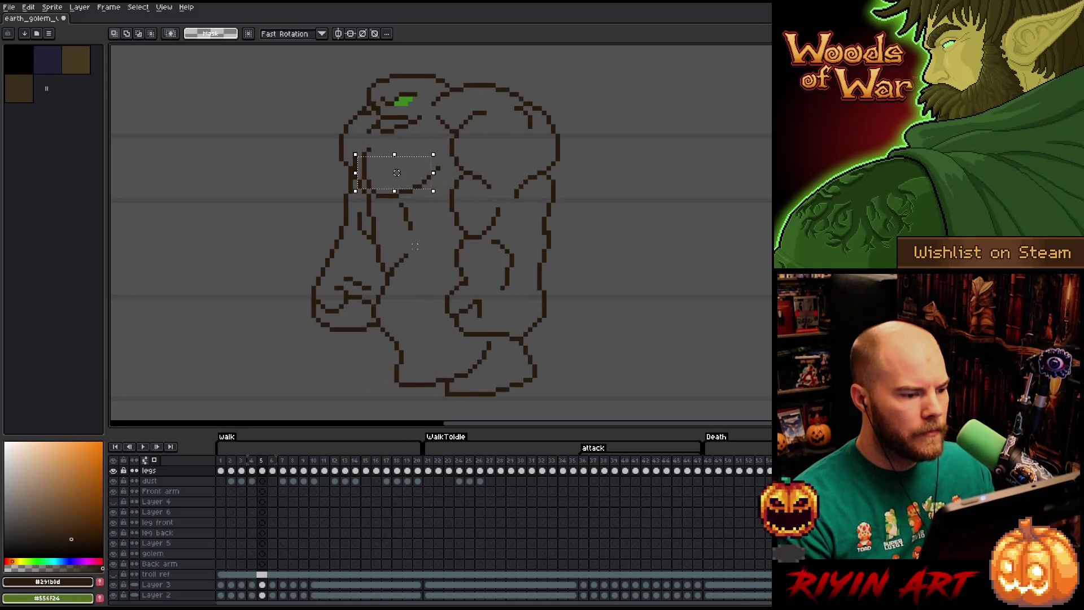
key(Left)
key(Right)
key(Left)
key(Right)
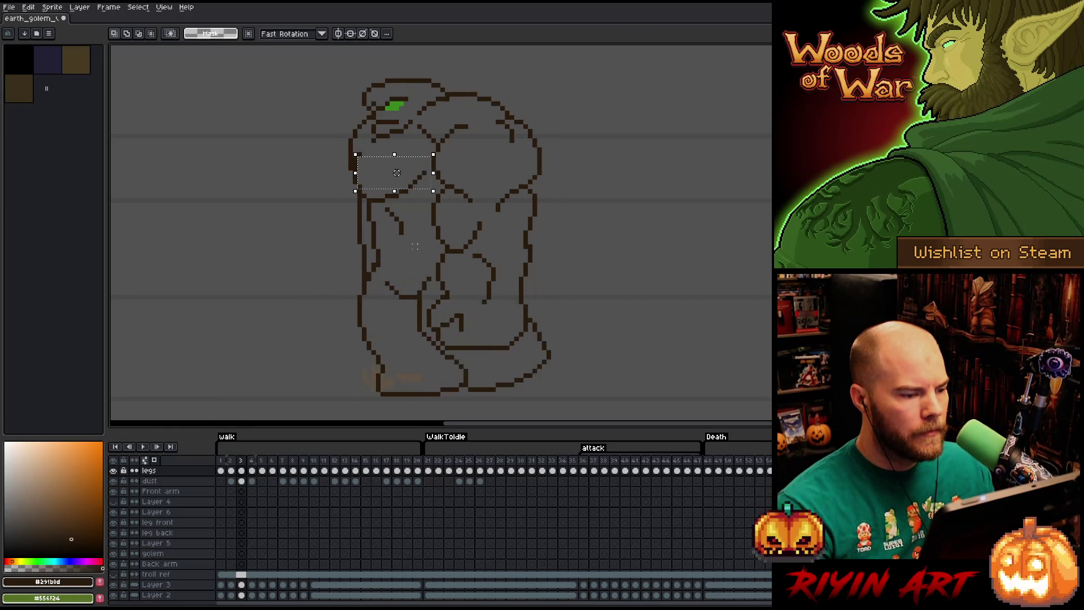
key(Left)
key(Right)
key(Left)
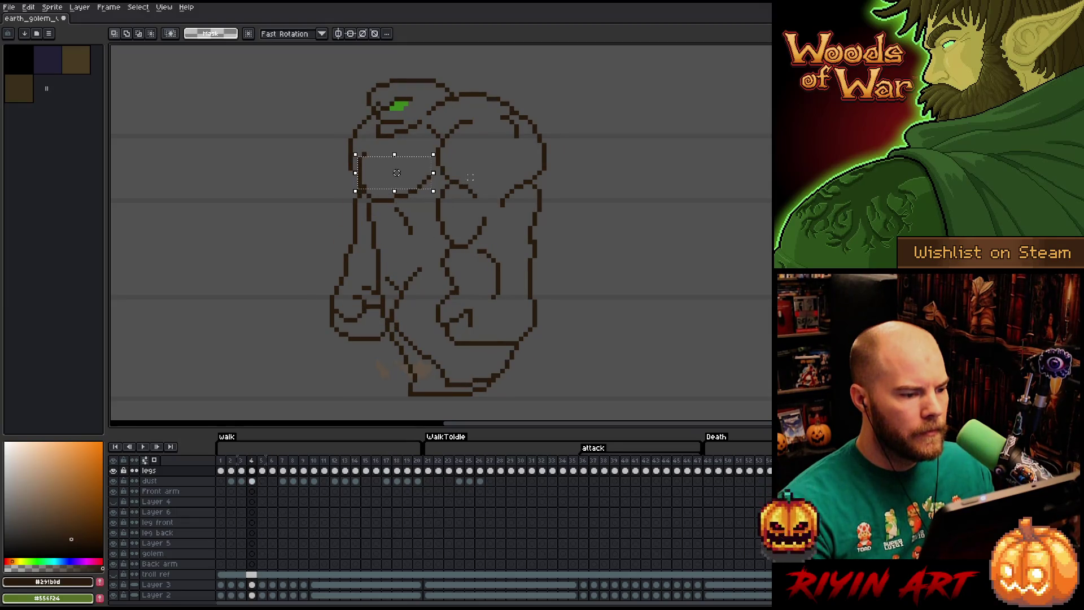
- Marquee-select the shoulder outline on frame 4, deselect it, and step ahead to frame 11
mouse_move(438, 164)
mouse_down()
mouse_move(378, 204)
mouse_move(453, 228)
mouse_up()
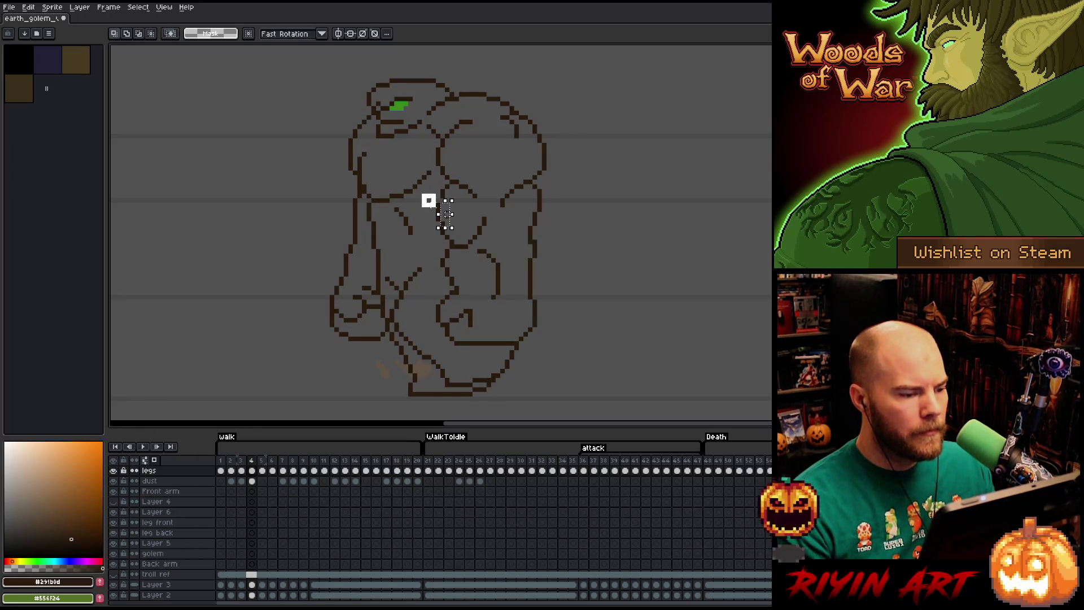
click(254, 227)
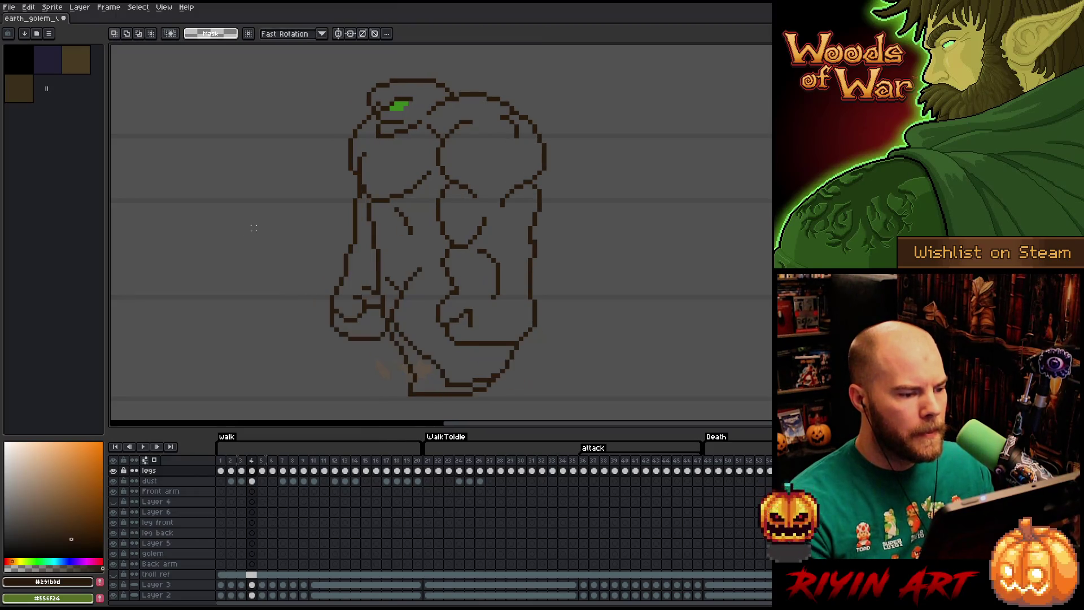
key(Right)
key(Left)
key(Right)
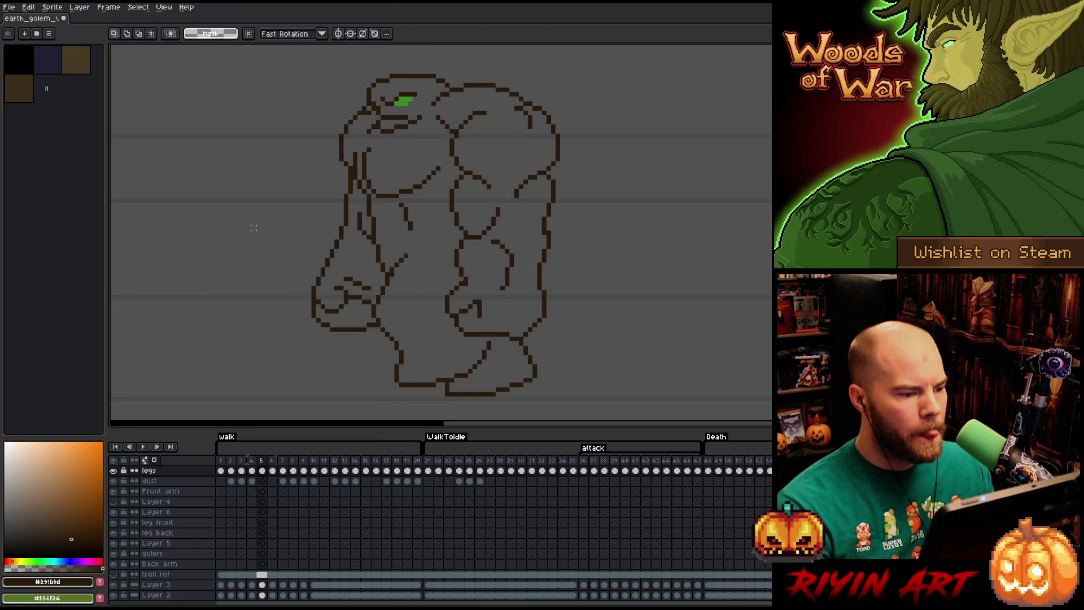
key(Right)
key(Right)
key(Right)
key(Right)
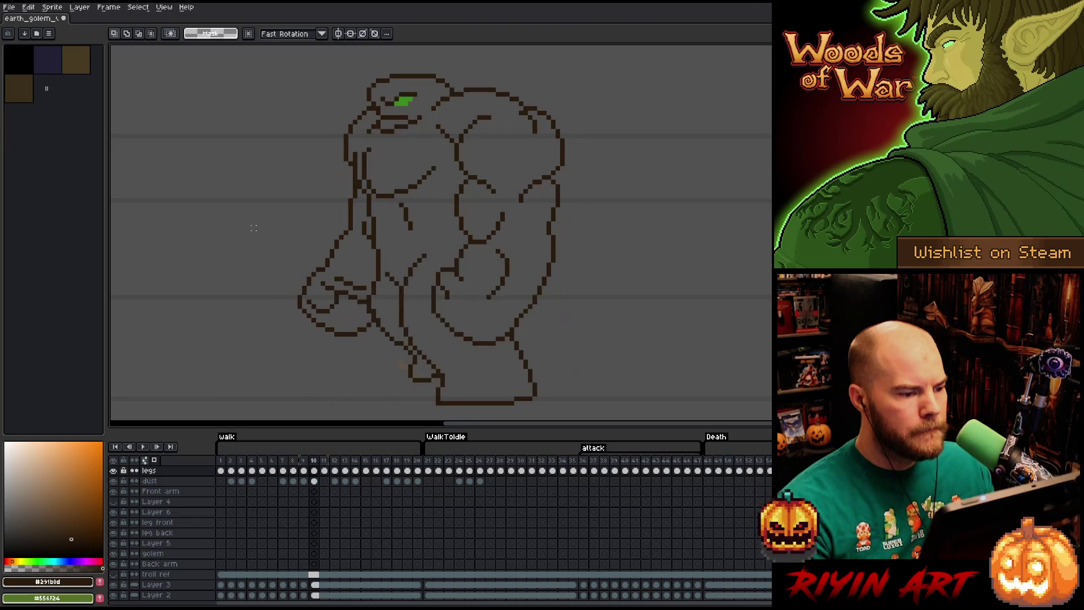
key(Left)
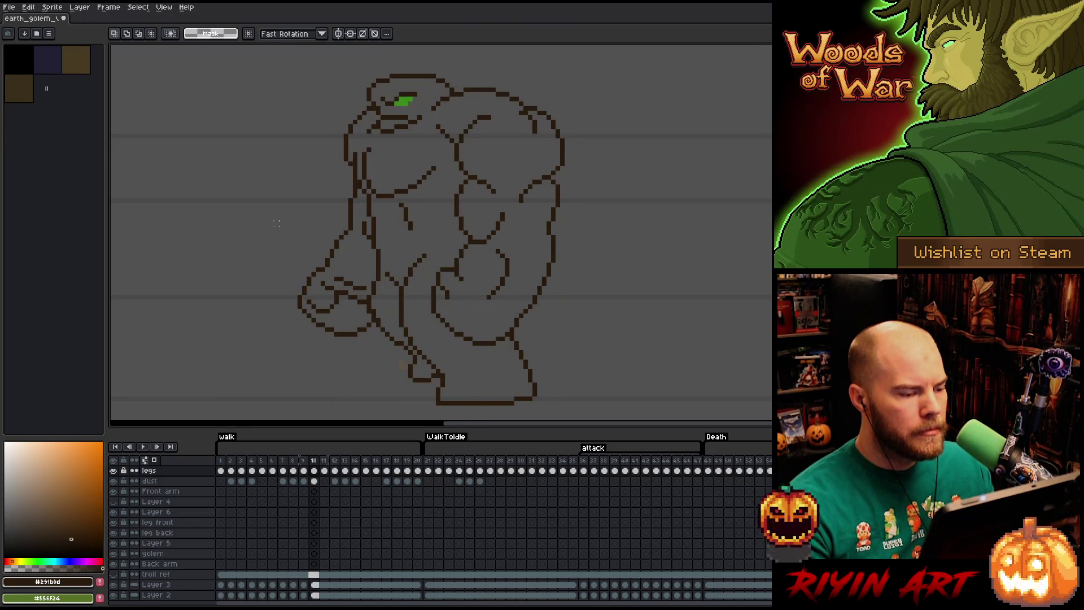
key(Right)
- Select and adjust the shoulder outline on this frame, then compare it with neighbouring frames
drag(370, 140, 354, 193)
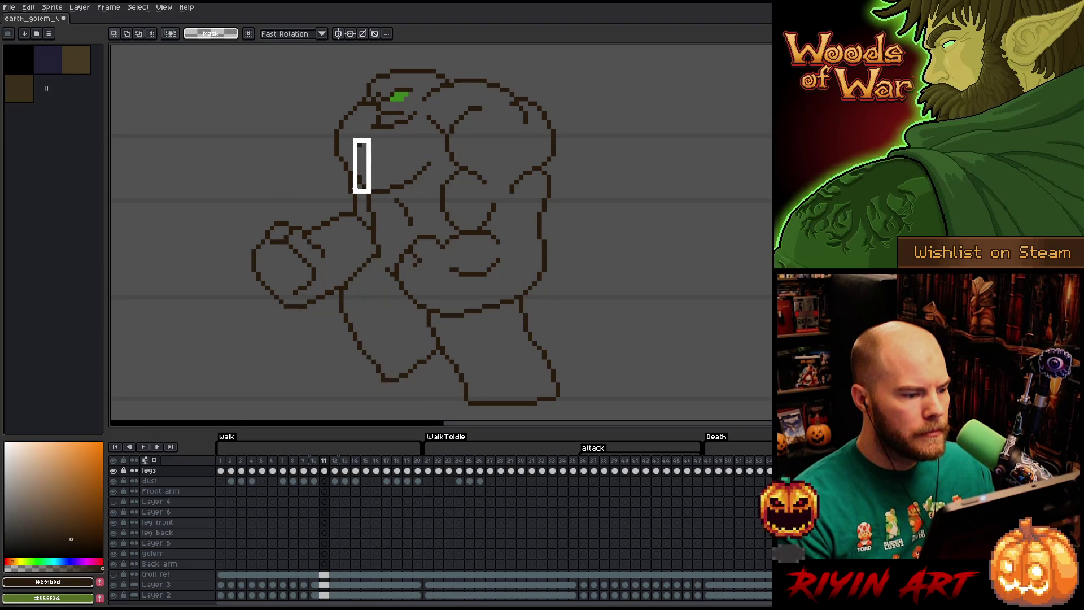
click(368, 168)
click(291, 195)
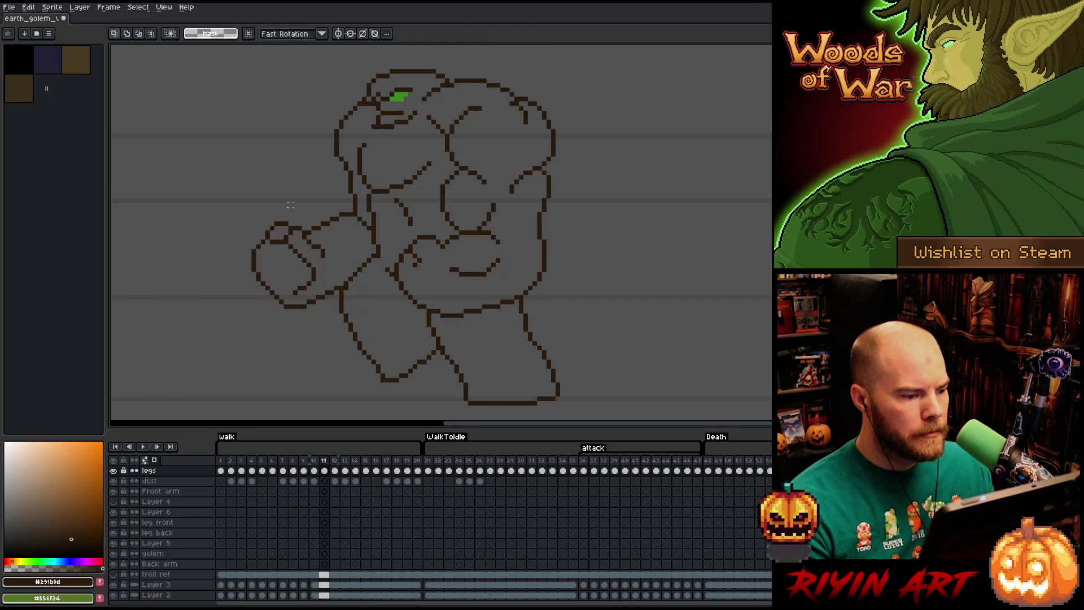
key(Left)
key(Right)
key(Right)
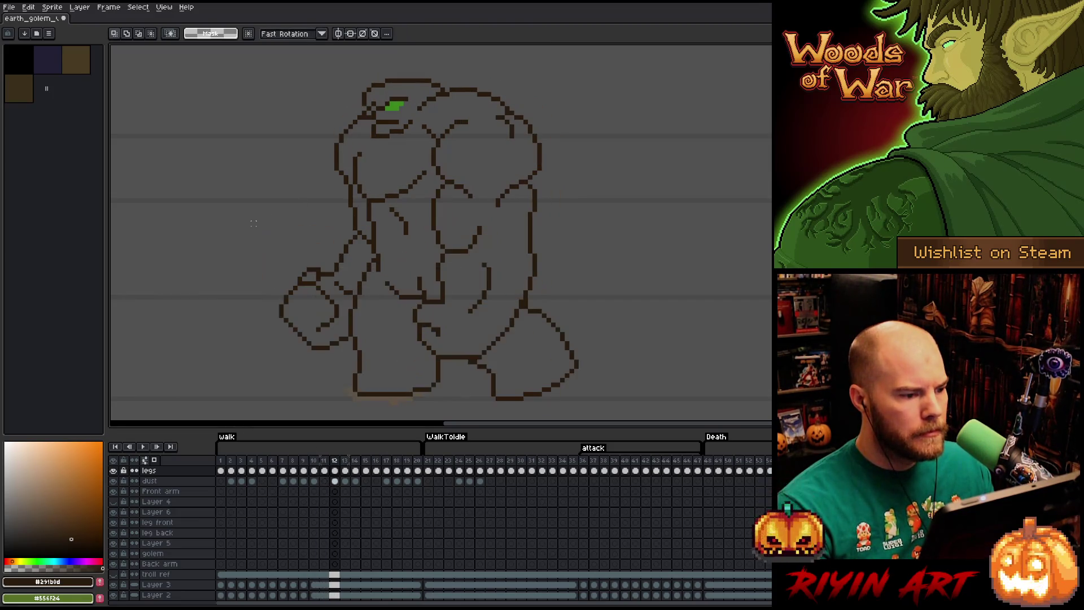
key(Left)
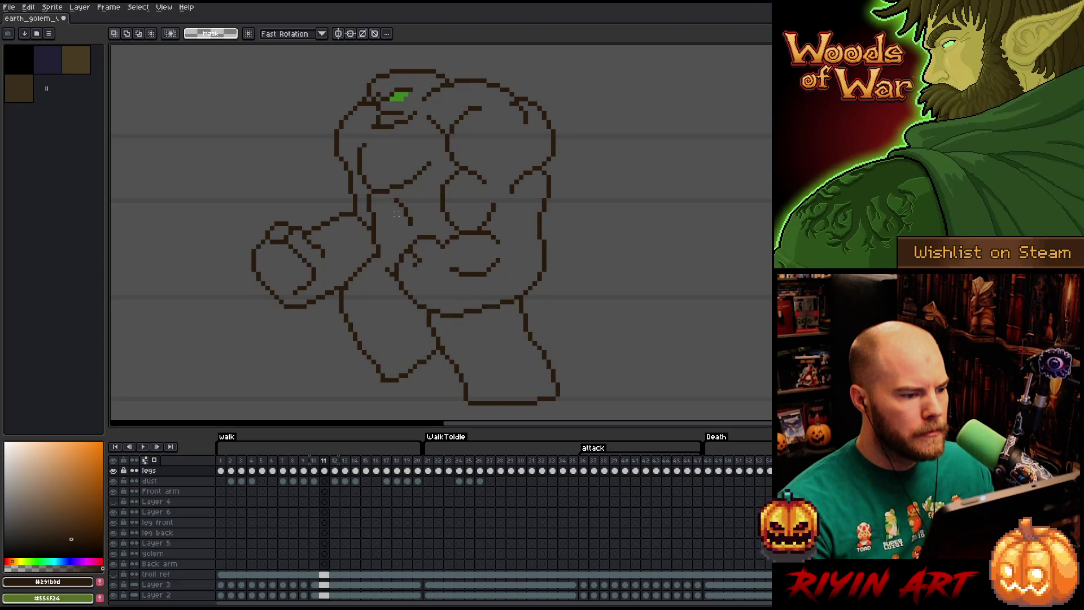
key(Right)
key(Right)
- Select and commit the shoulder outline on frame 13, then move on to frame 14
drag(378, 149, 356, 197)
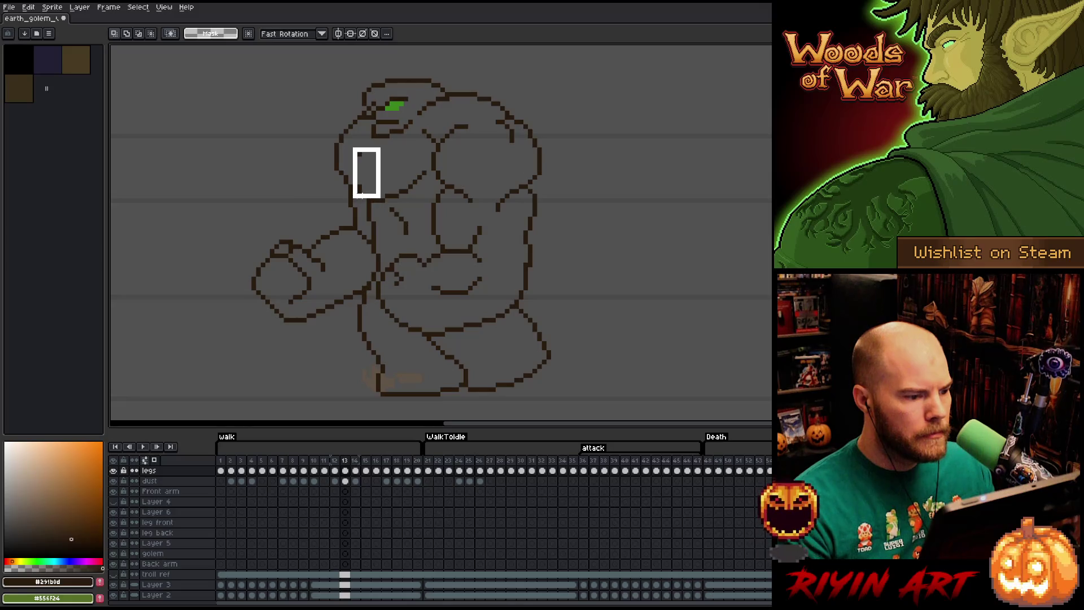
key(ctrl+d)
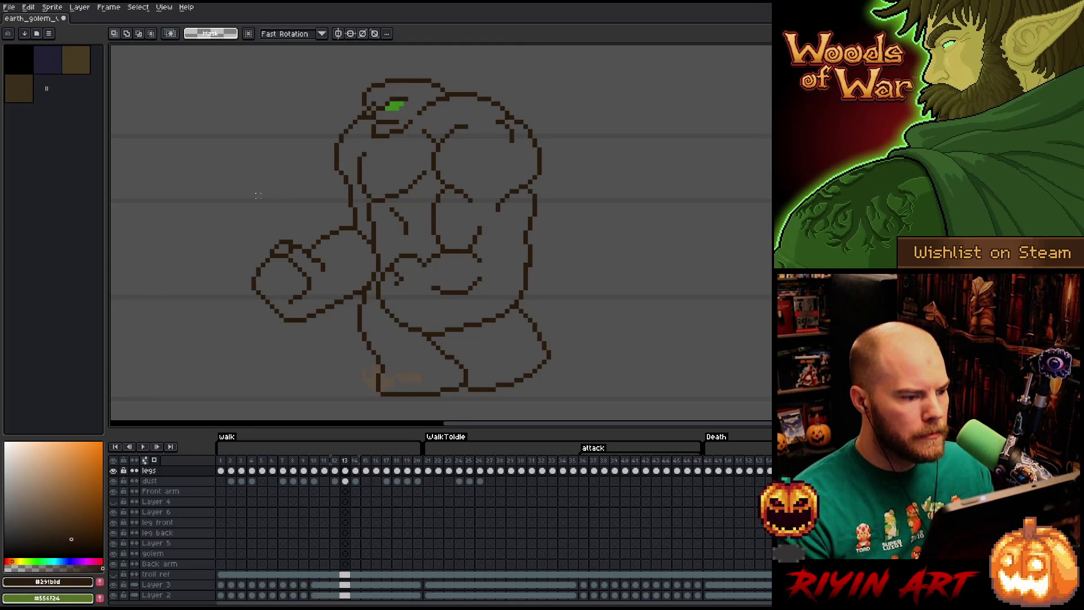
key(Right)
key(Left)
key(Right)
key(Left)
key(Left)
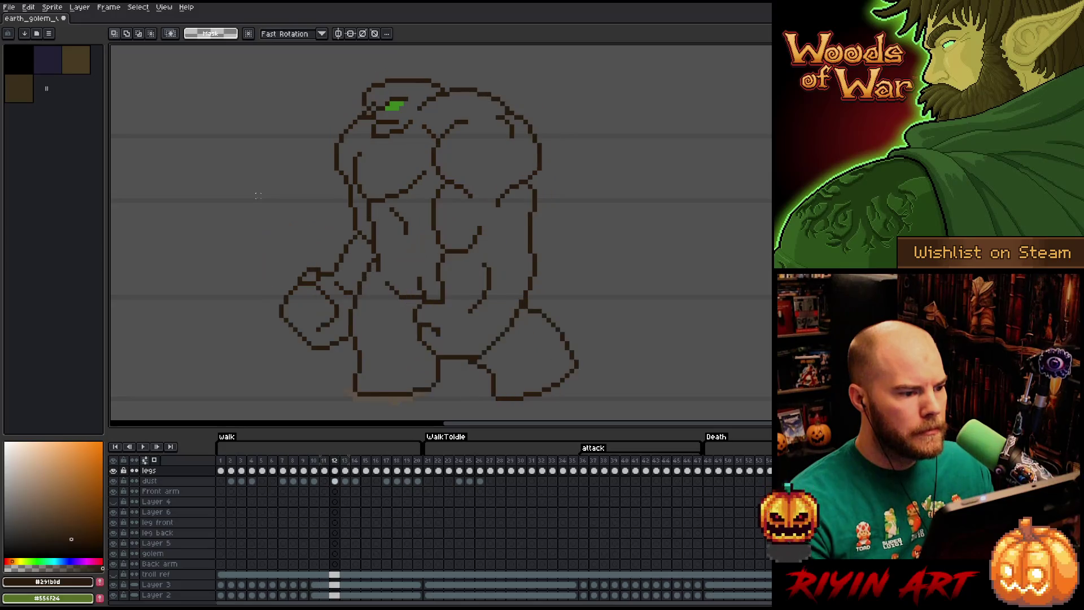
key(Right)
key(Right)
key(Left)
key(Right)
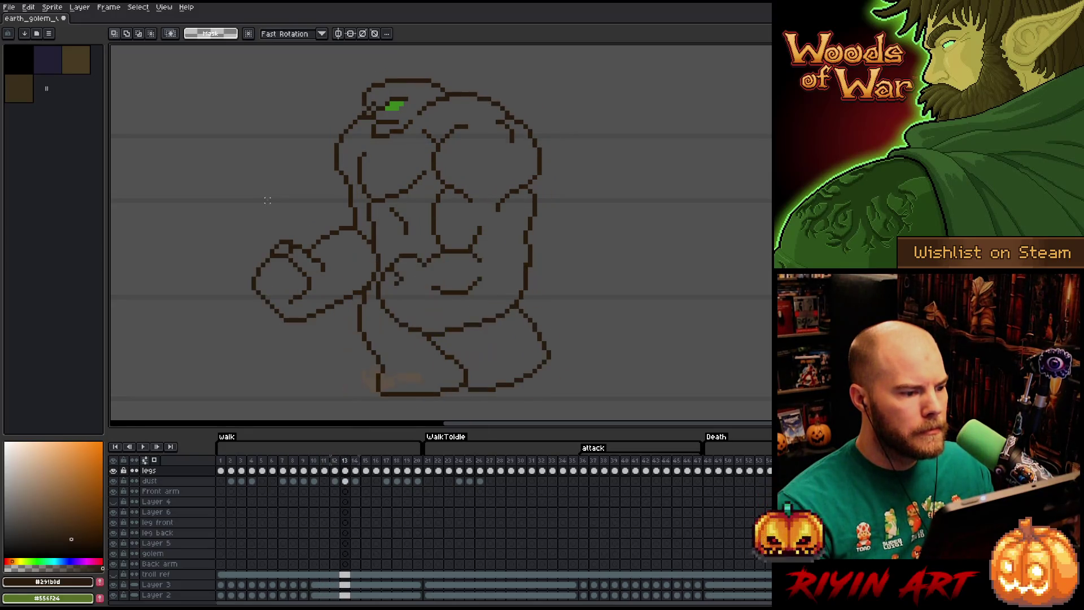
key(Right)
- Compare frames 12–14, then shift frame 14's 5×12 left chest outline piece a few pixels right and deselect
key(Left)
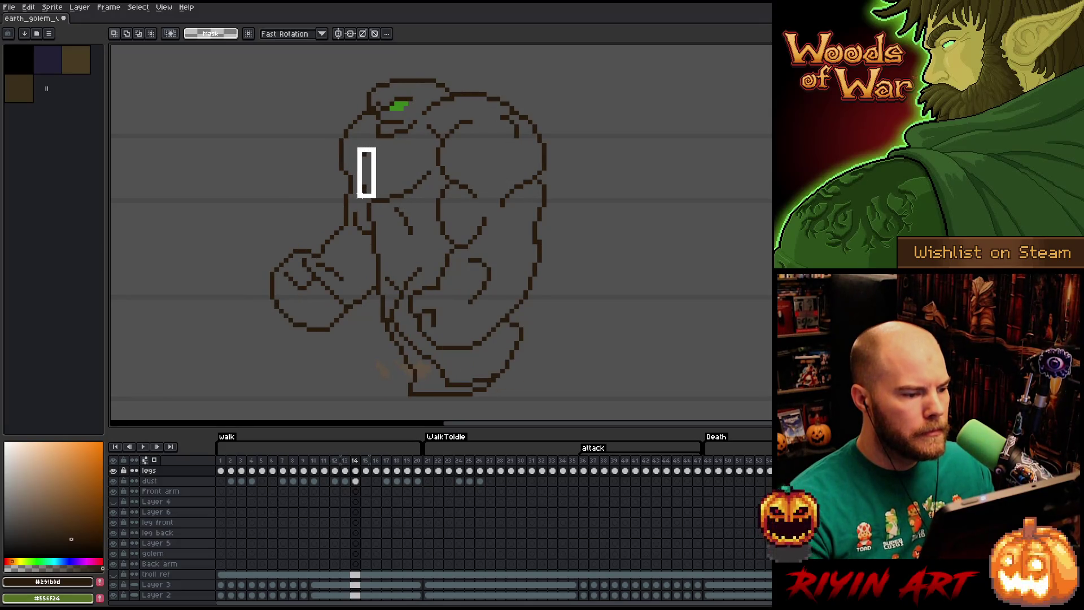
key(Left)
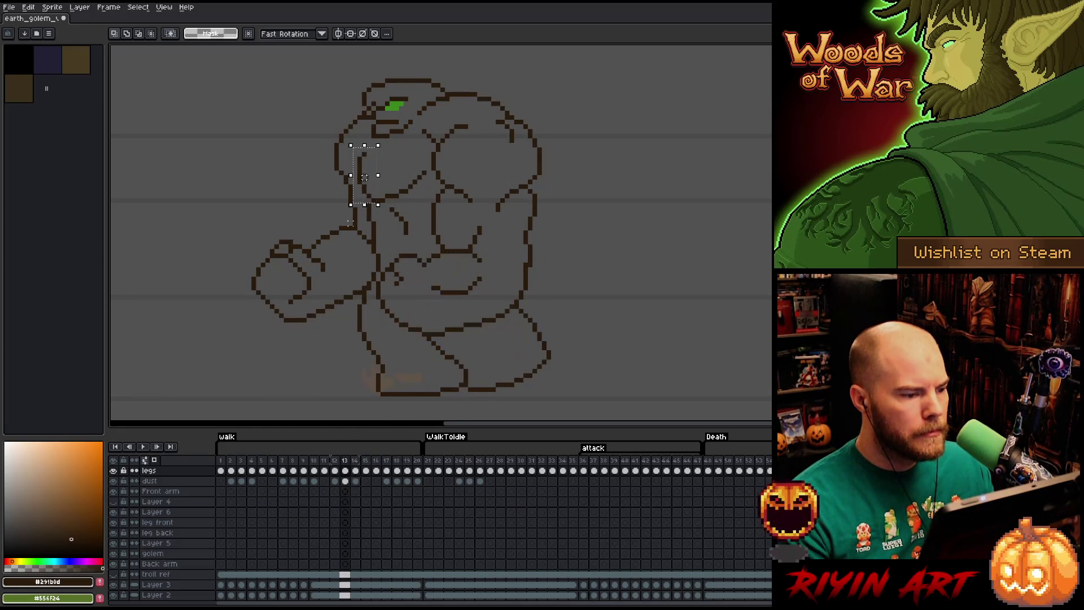
key(Left)
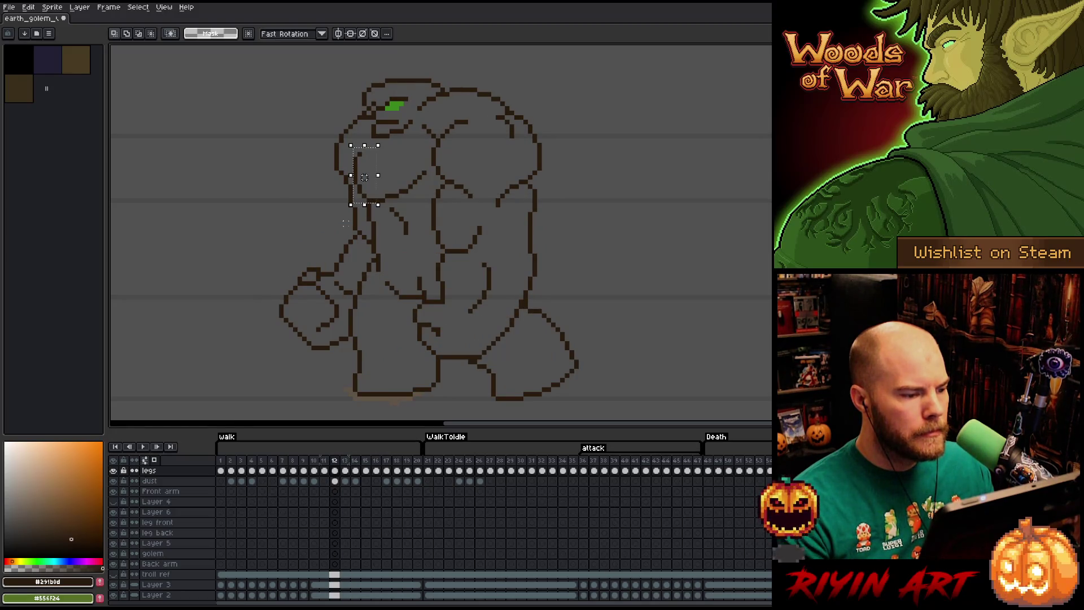
key(Right)
key(Left)
key(Right)
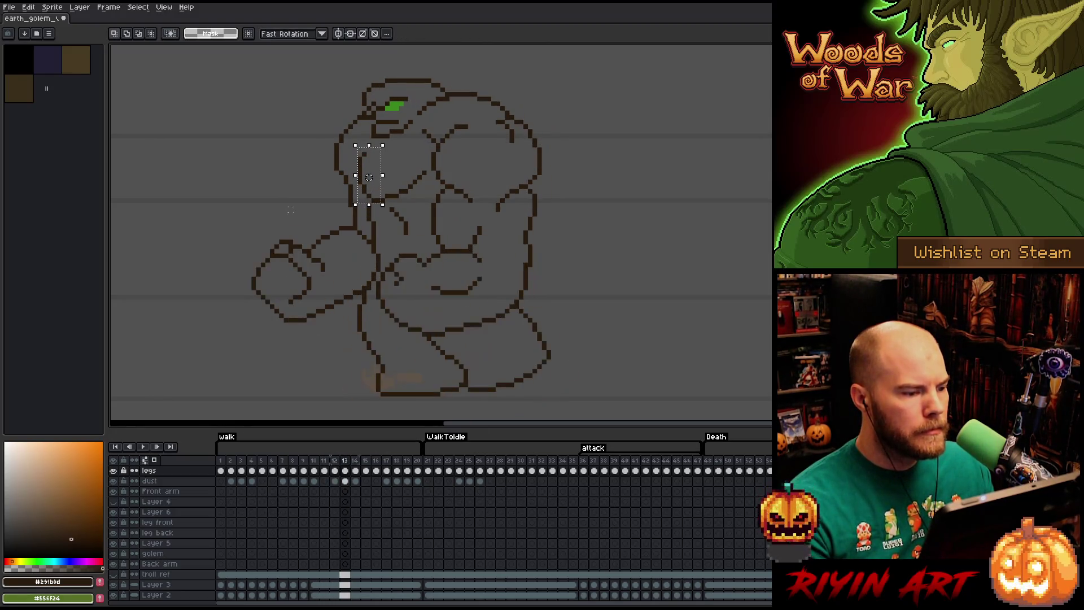
key(Right)
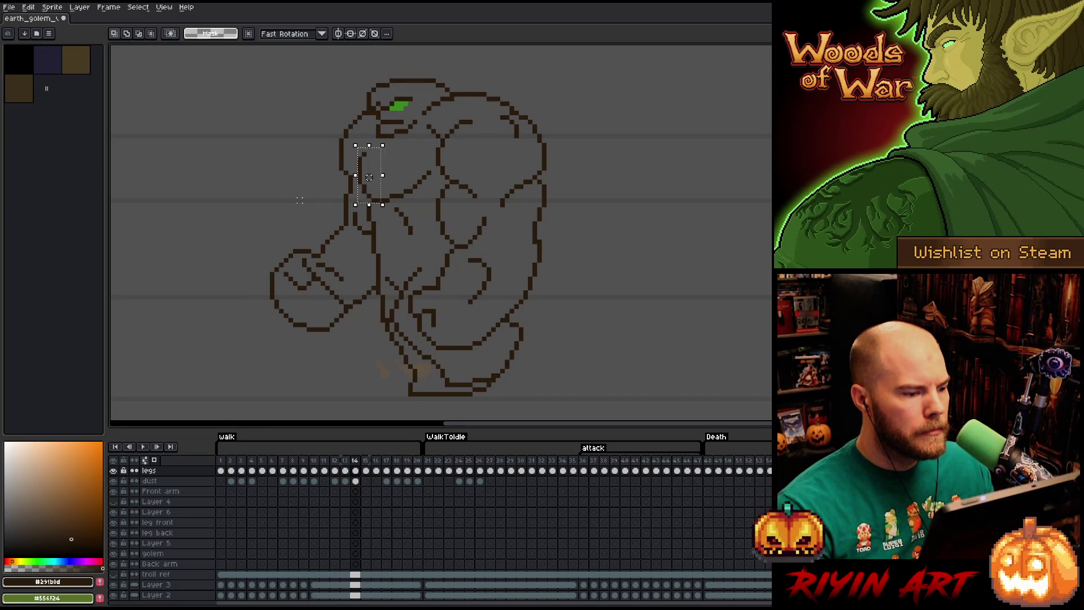
drag(369, 176, 373, 177)
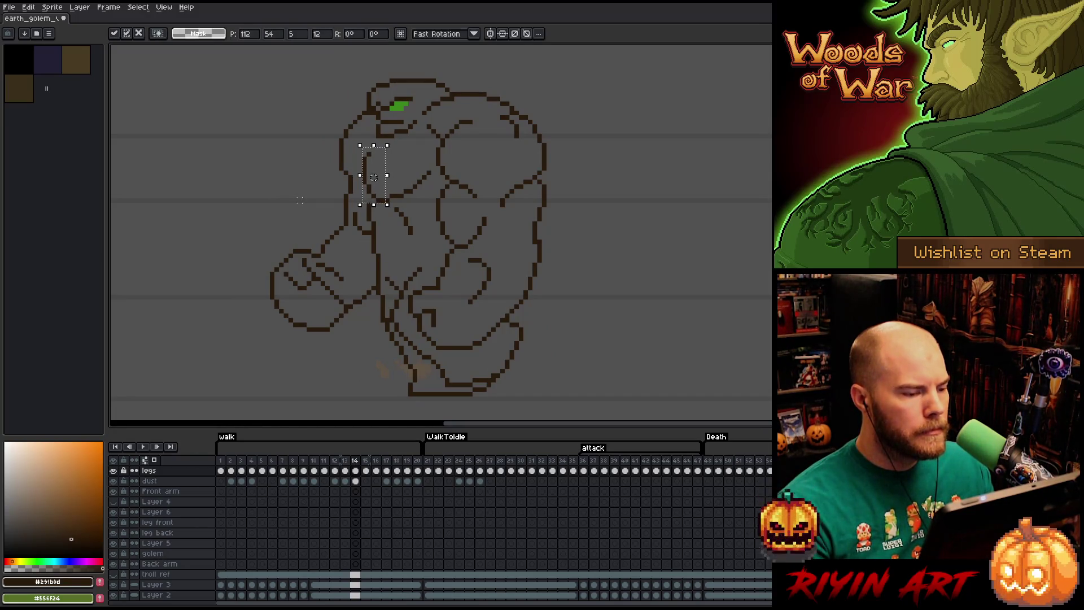
key(ctrl+d)
key(b)
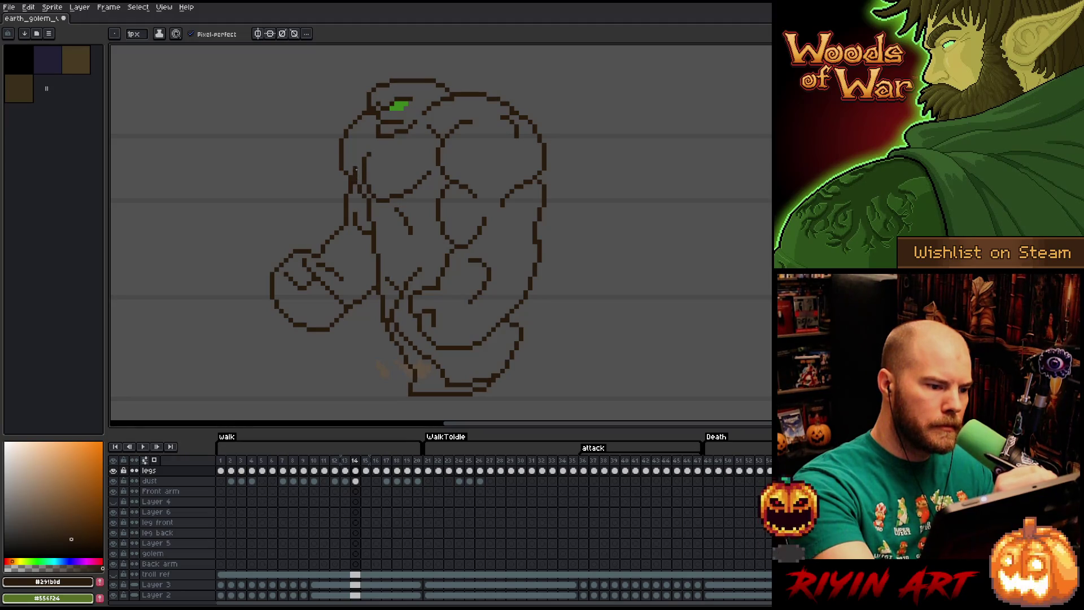
- Step back and forth between frames 13 and 14 to compare the torso outline
key(comma)
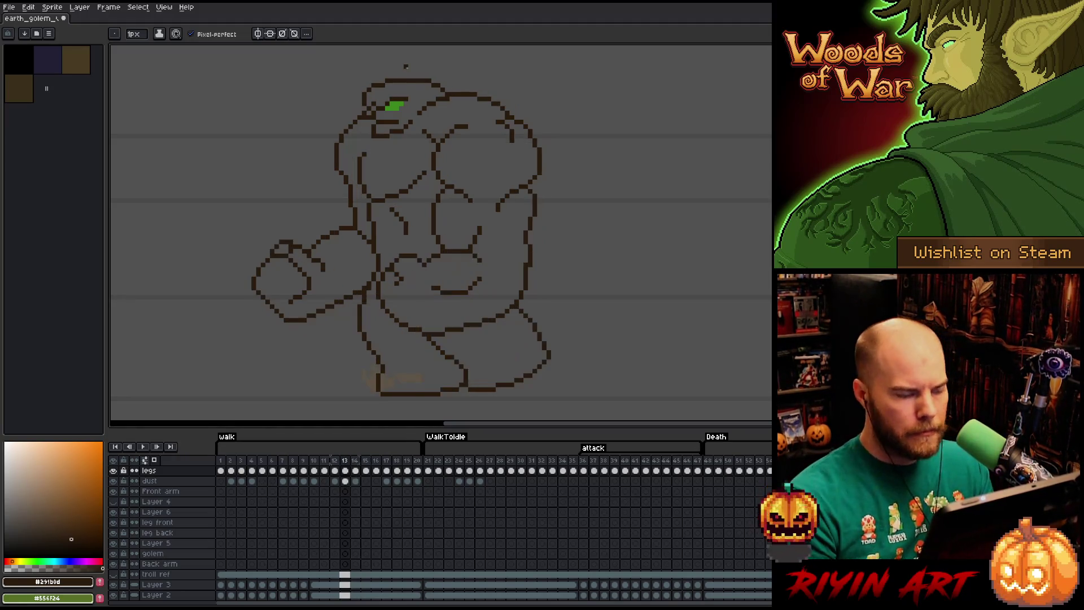
key(period)
key(period)
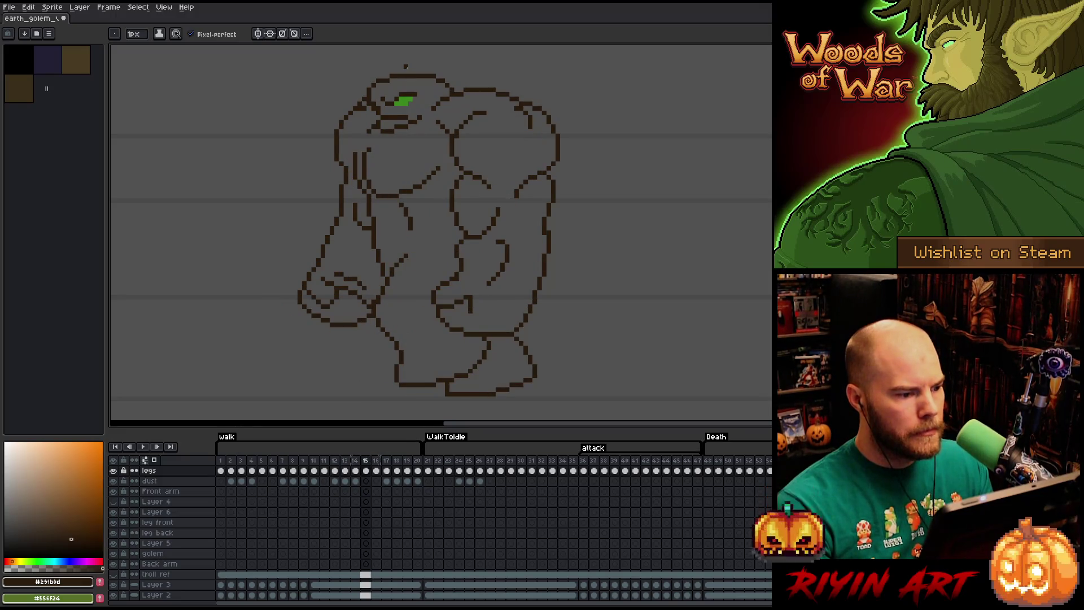
key(comma)
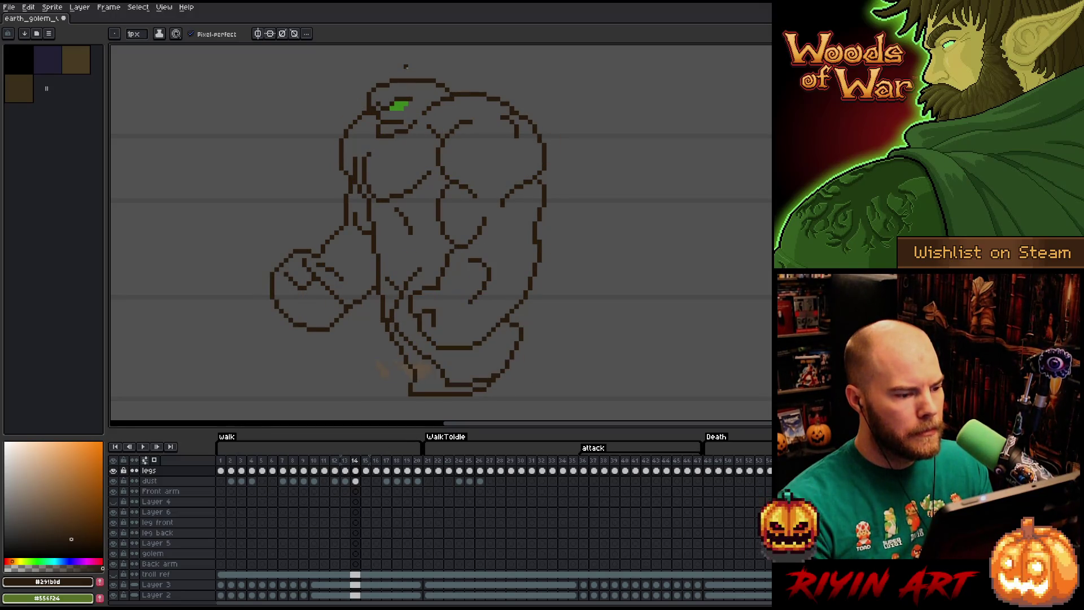
key(comma)
key(period)
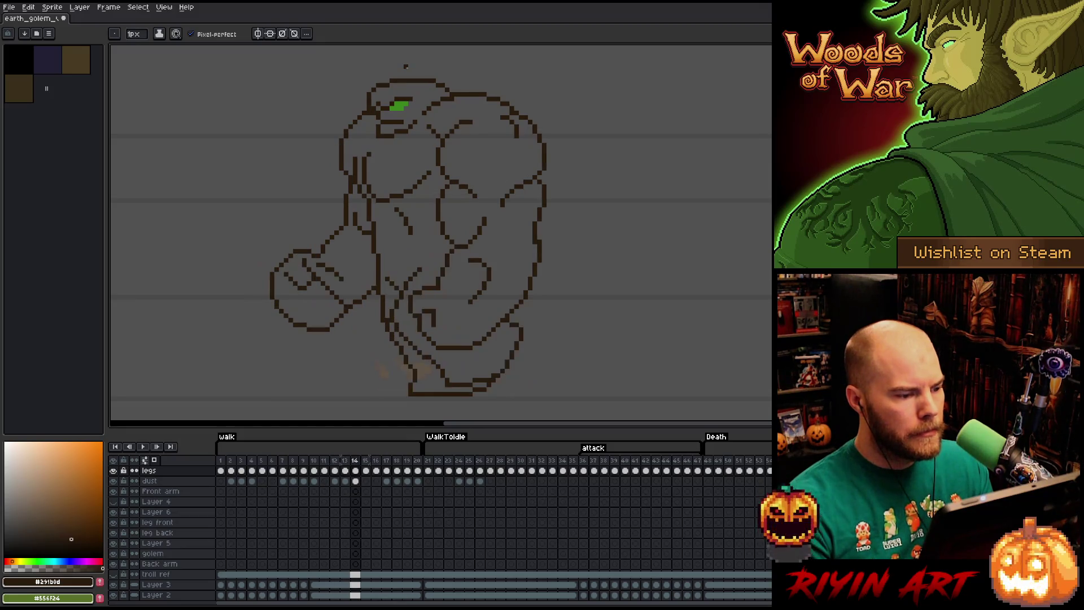
key(period)
key(period)
key(period)
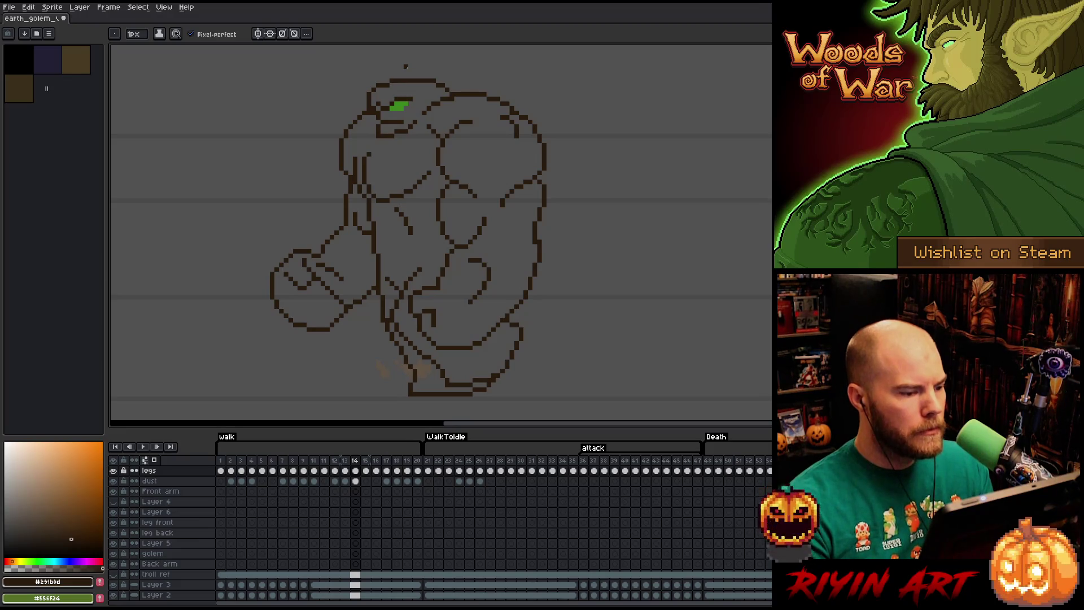
- Erase the inner line on the left of the torso and redraw it with the pencil
key(e)
drag(360, 196, 356, 154)
drag(387, 158, 382, 195)
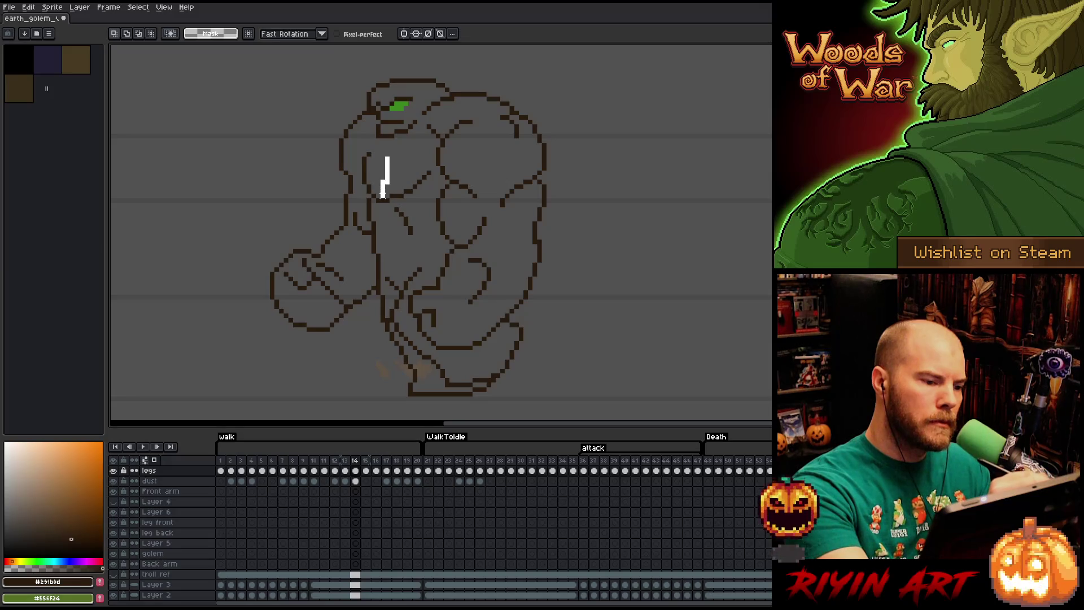
drag(370, 144, 368, 194)
drag(365, 148, 375, 158)
key(b)
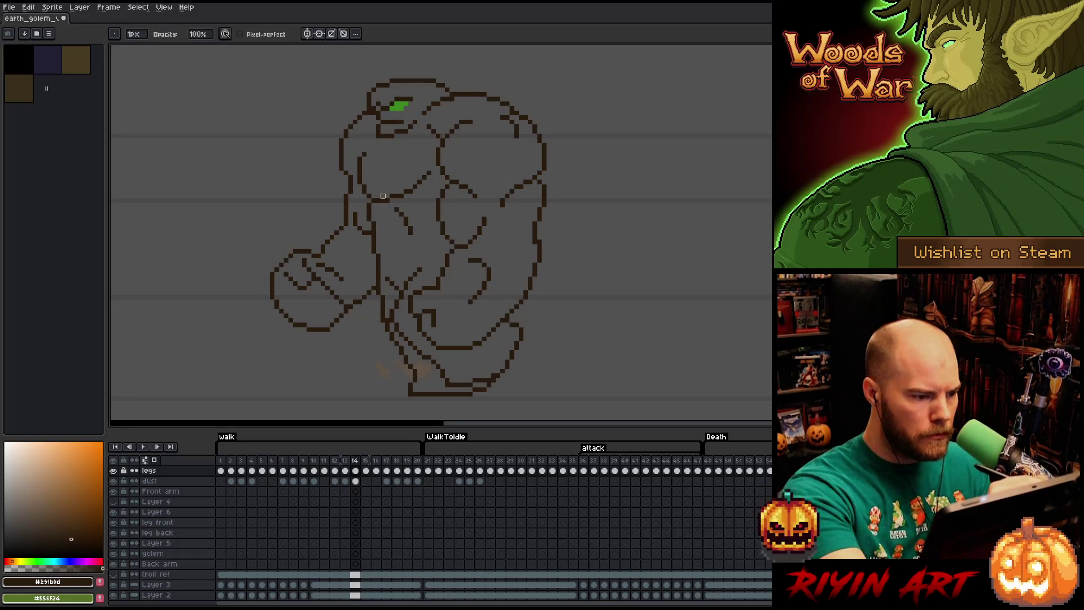
- Flip through neighbouring walk frames to check the redrawn torso line
key(Left)
key(Left)
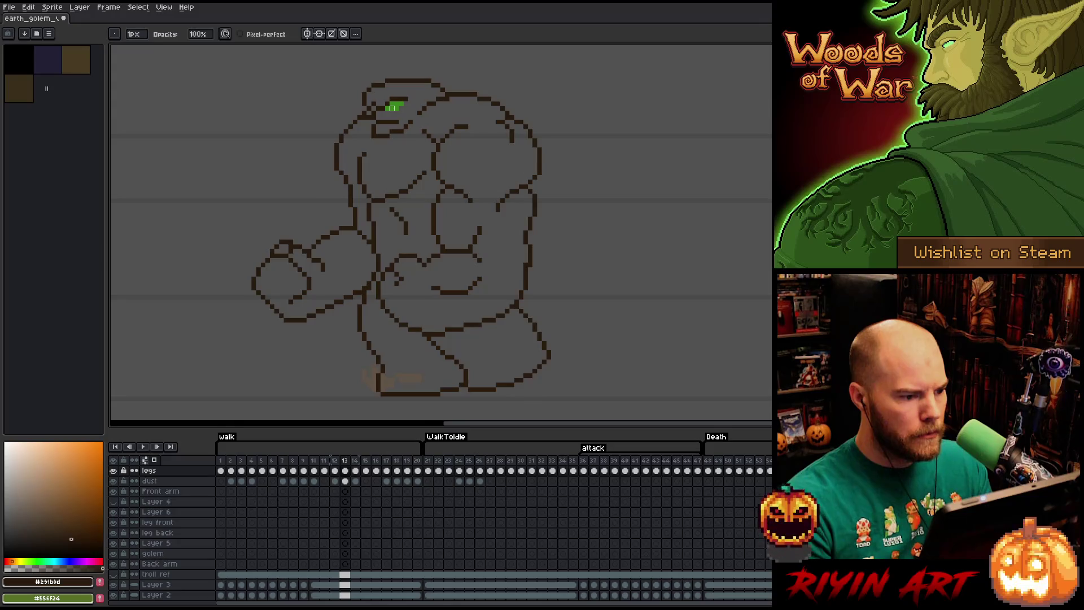
key(Right)
key(Right)
key(Right)
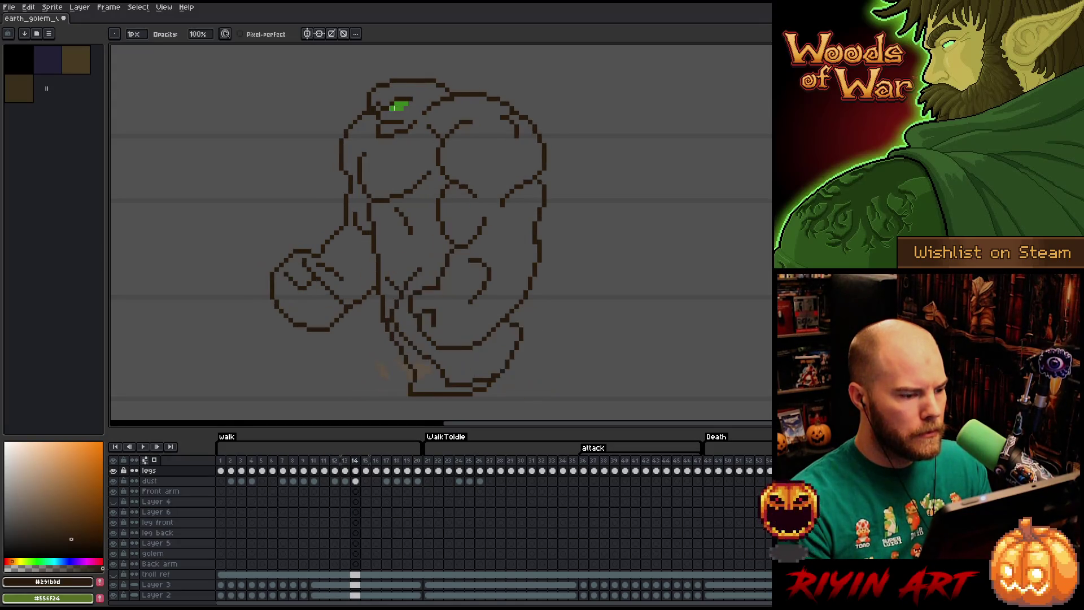
key(Left)
key(Left)
key(Left)
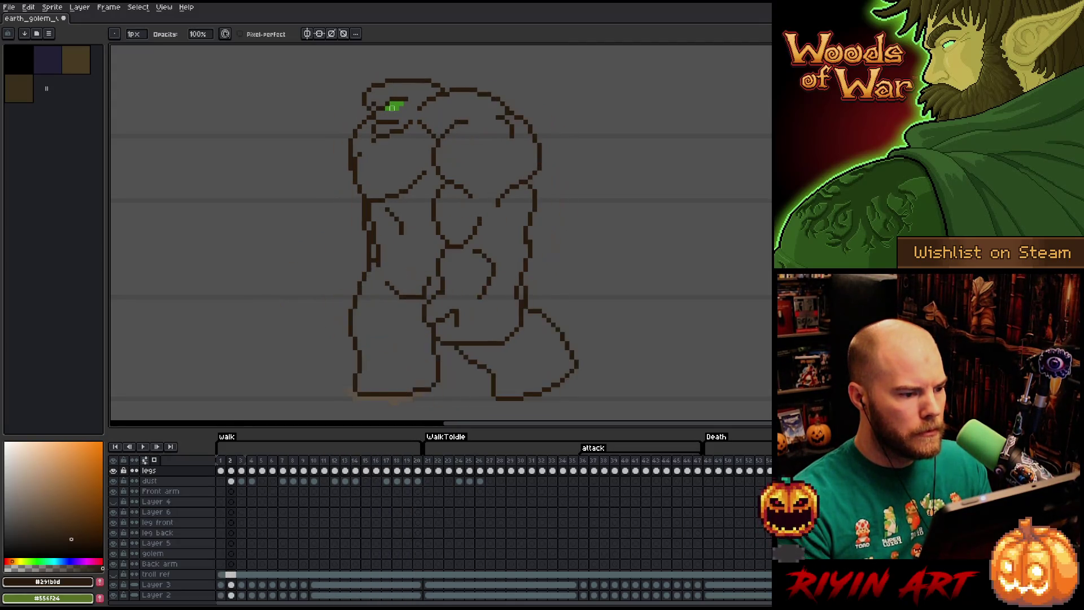
key(Right)
key(Right)
key(Right)
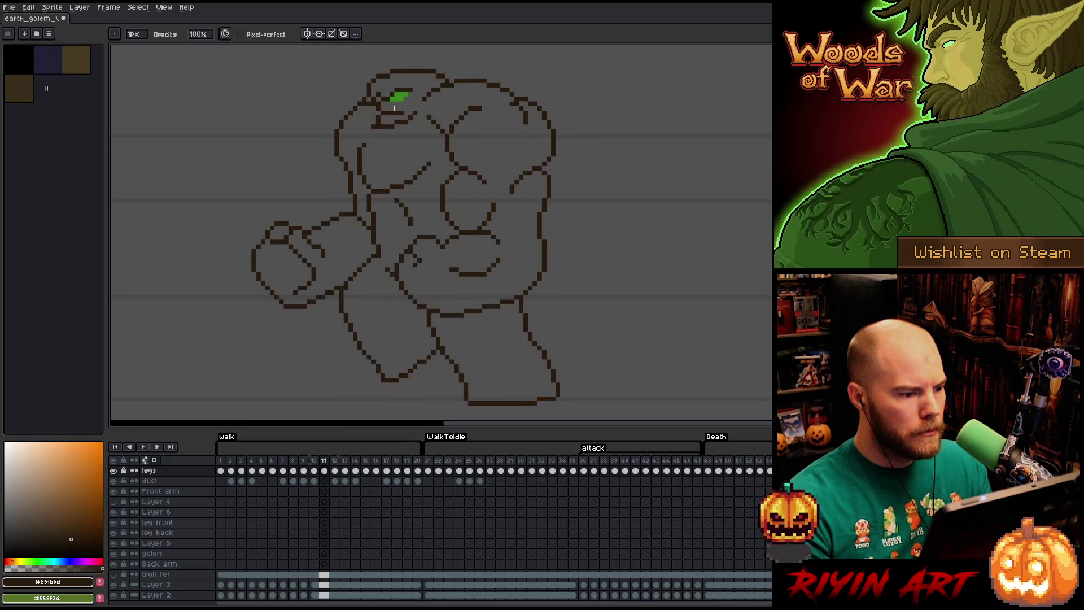
key(Return)
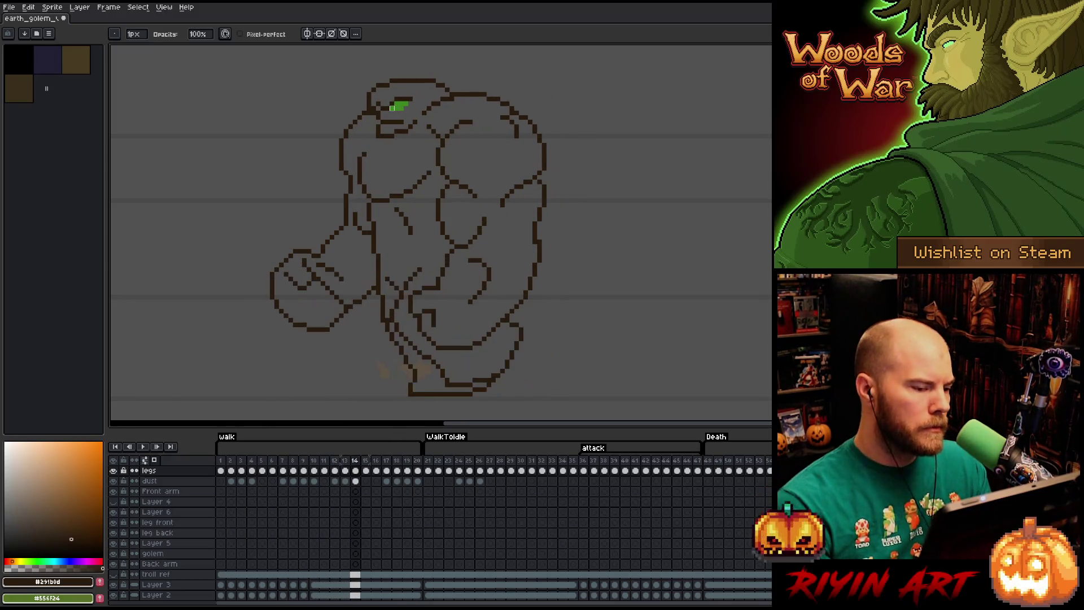
key(Return)
key(Return)
key(Return)
key(Return)
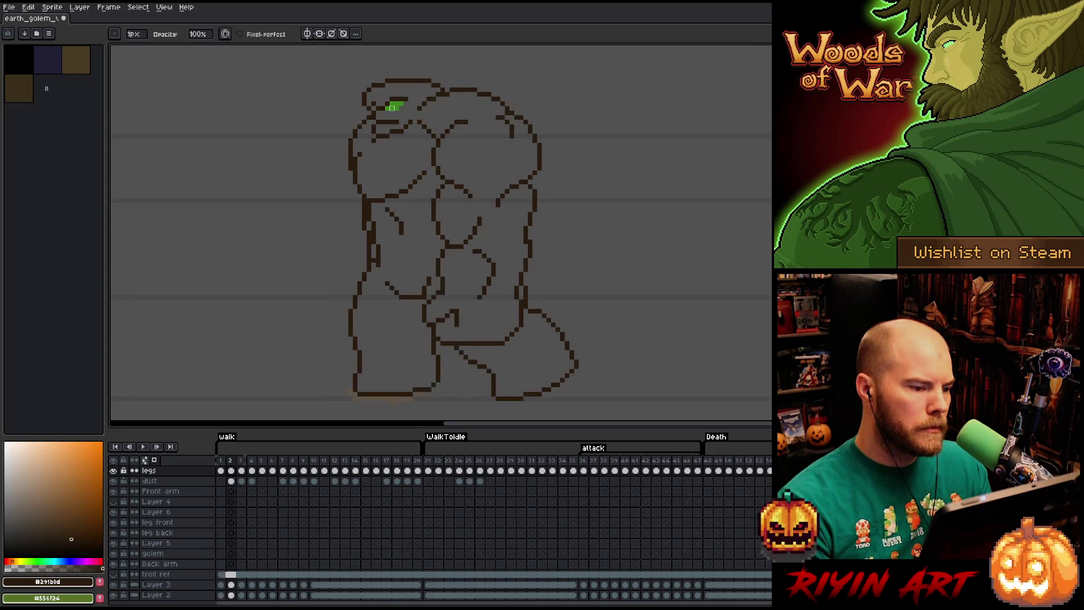
key(m)
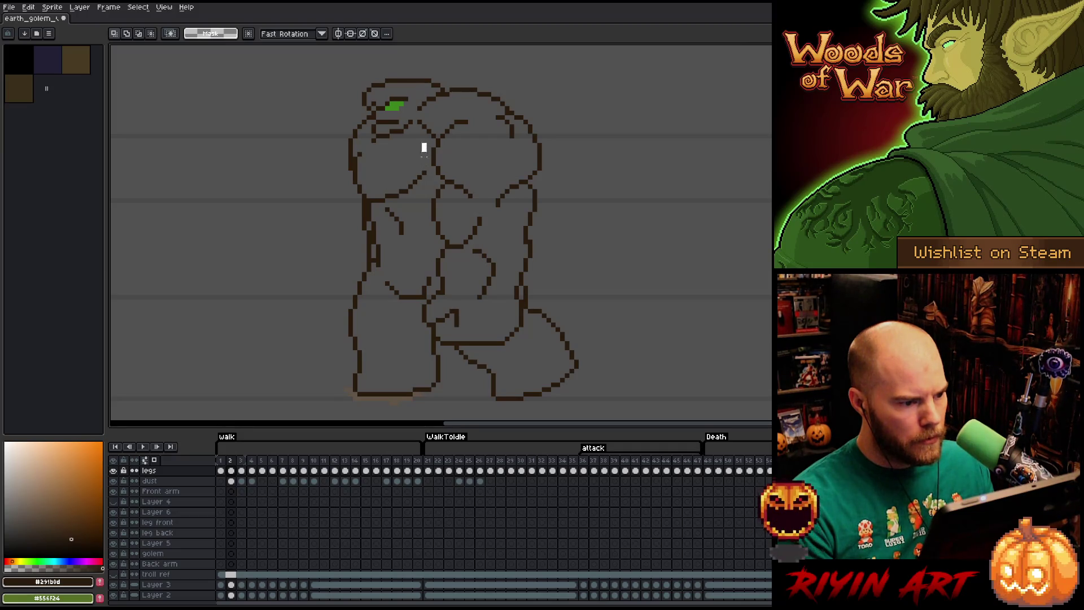
- Select the upper-left chest outline and shift it a few pixels right on successive early walk frames
drag(427, 142, 351, 204)
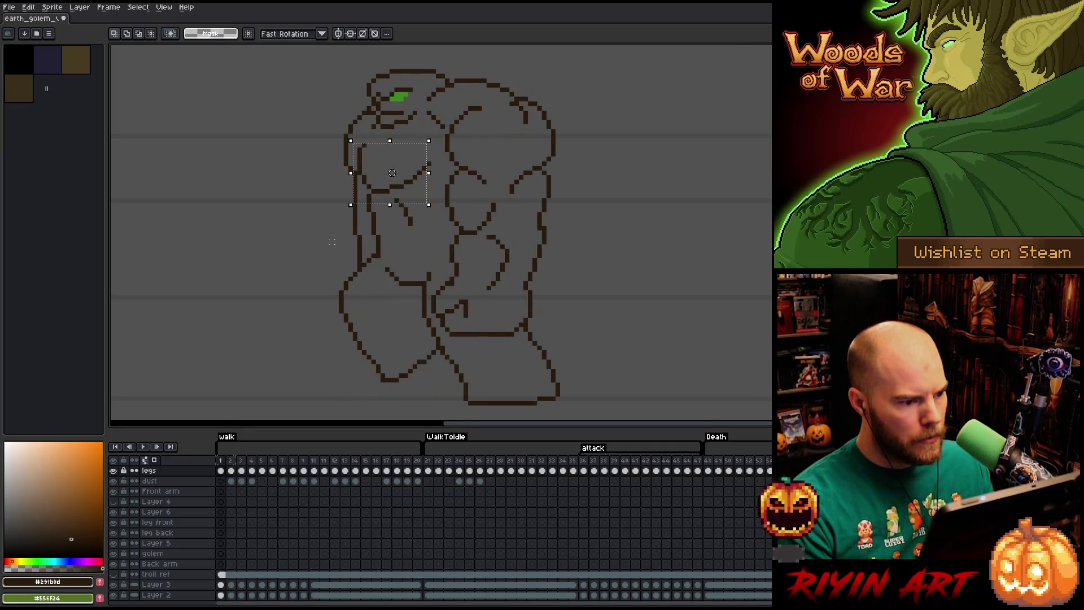
drag(411, 207, 416, 206)
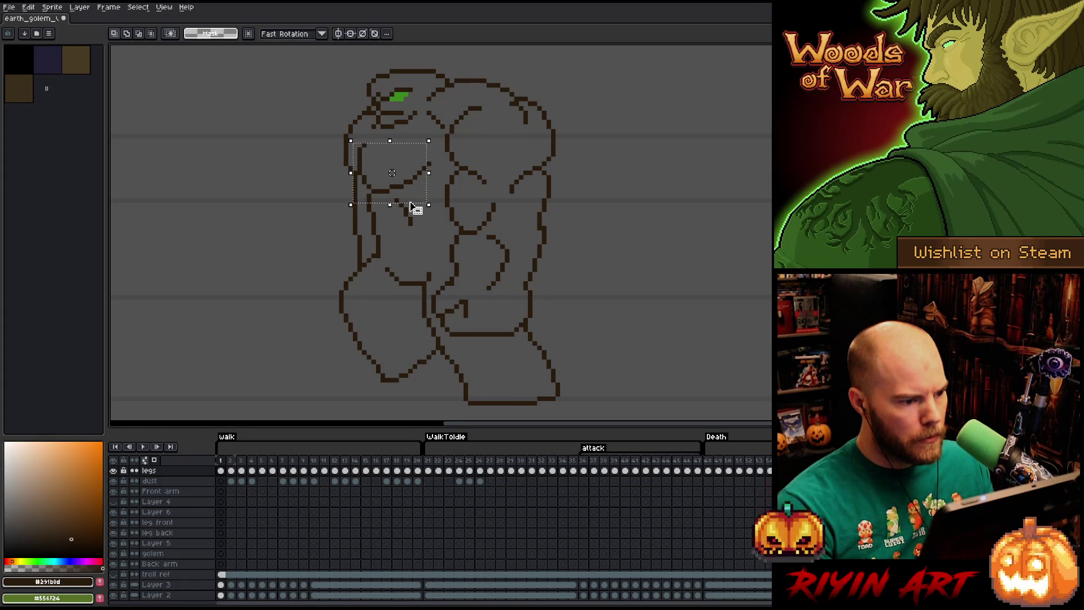
key(Right)
key(Right)
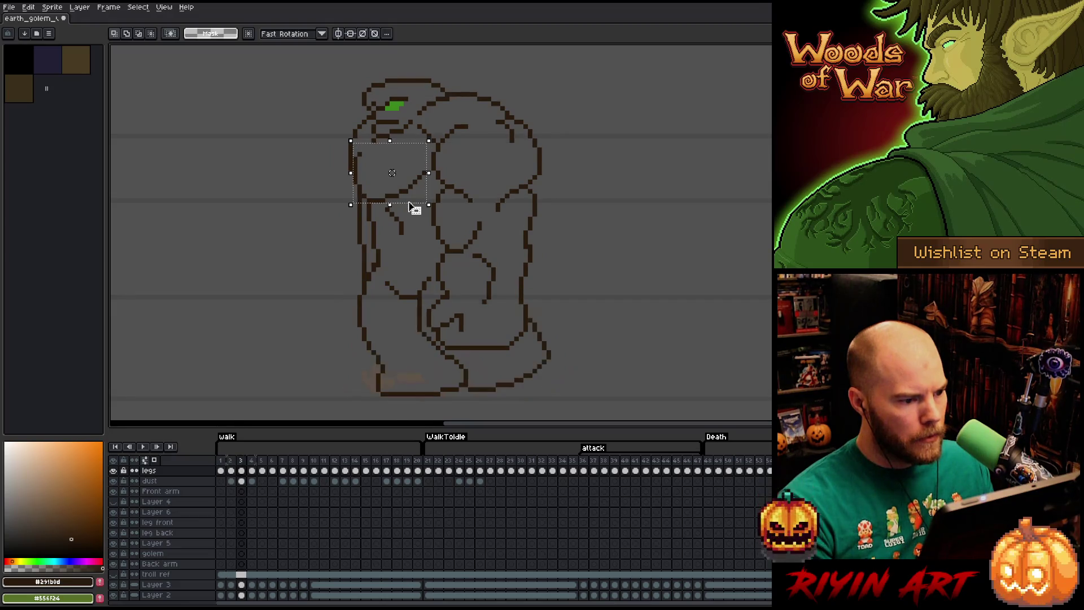
key(Right)
key(Right)
key(Left)
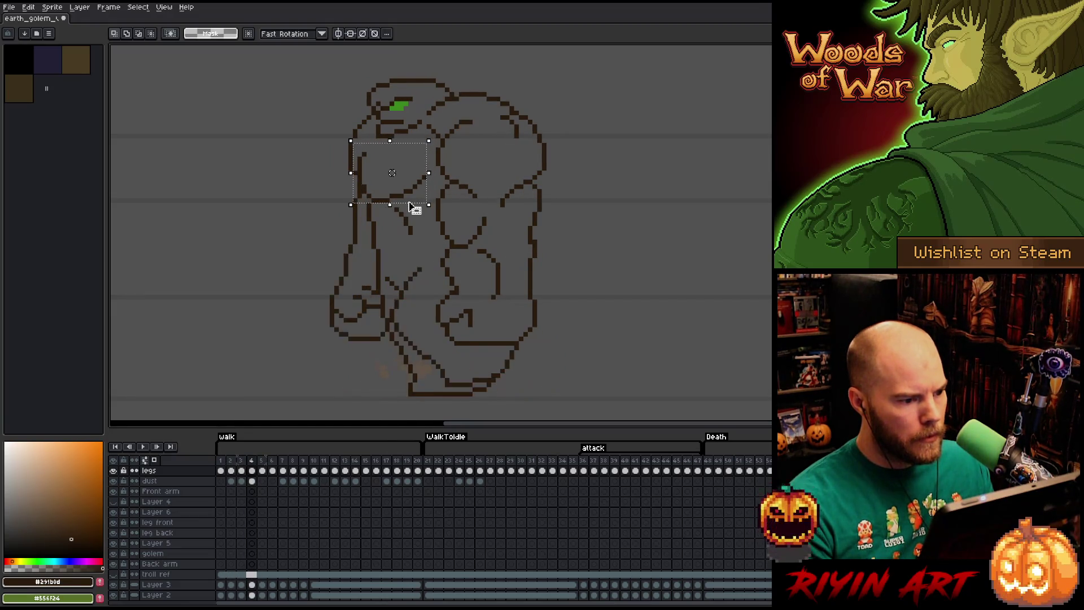
drag(412, 205, 415, 206)
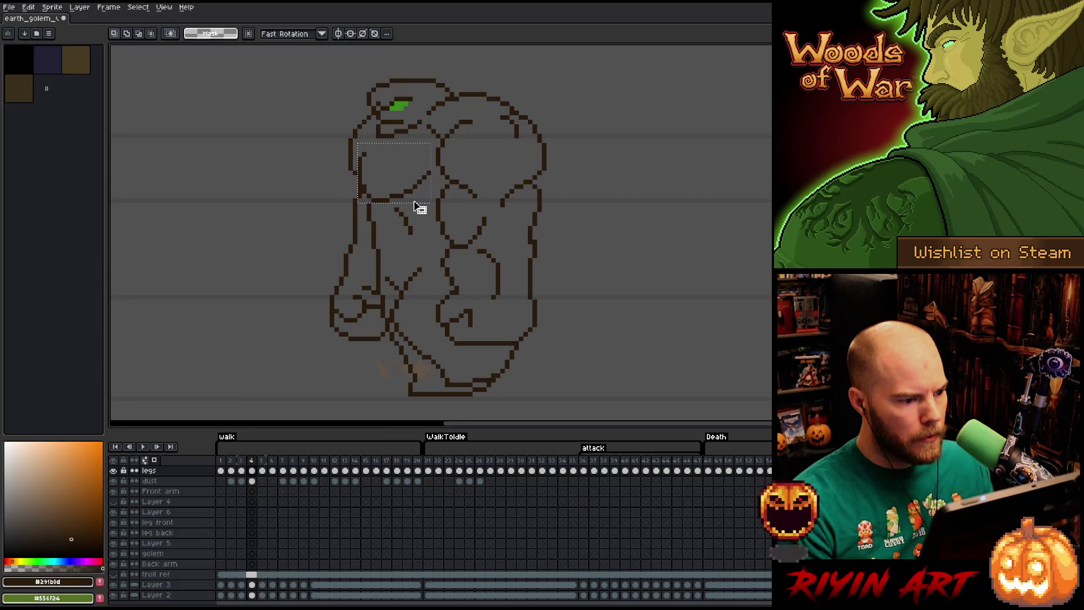
- Compare frames 4 and 5, then play and stop the walk animation
key(Right)
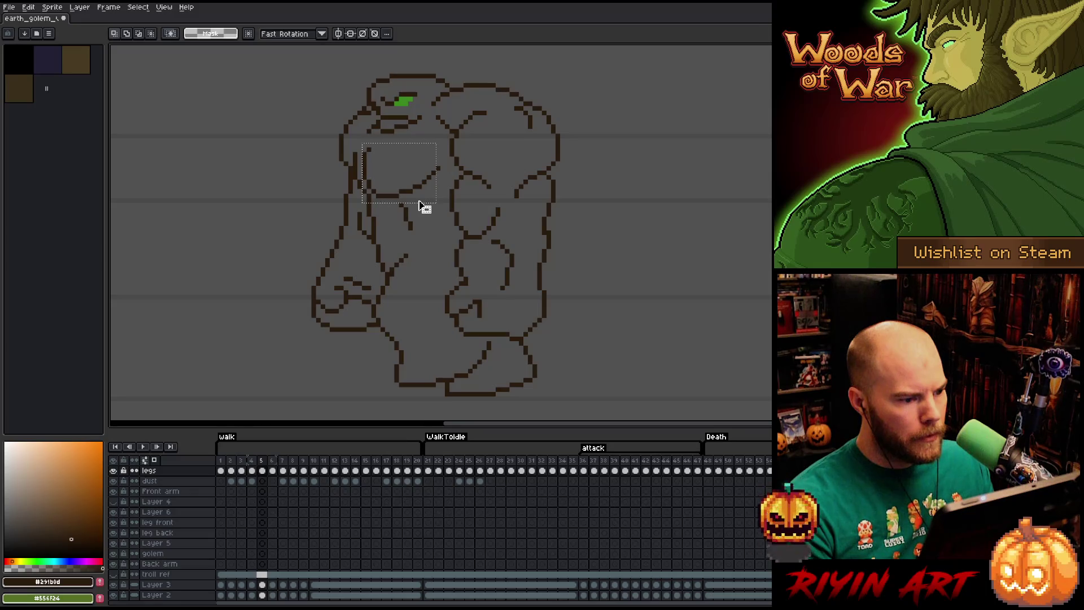
key(Left)
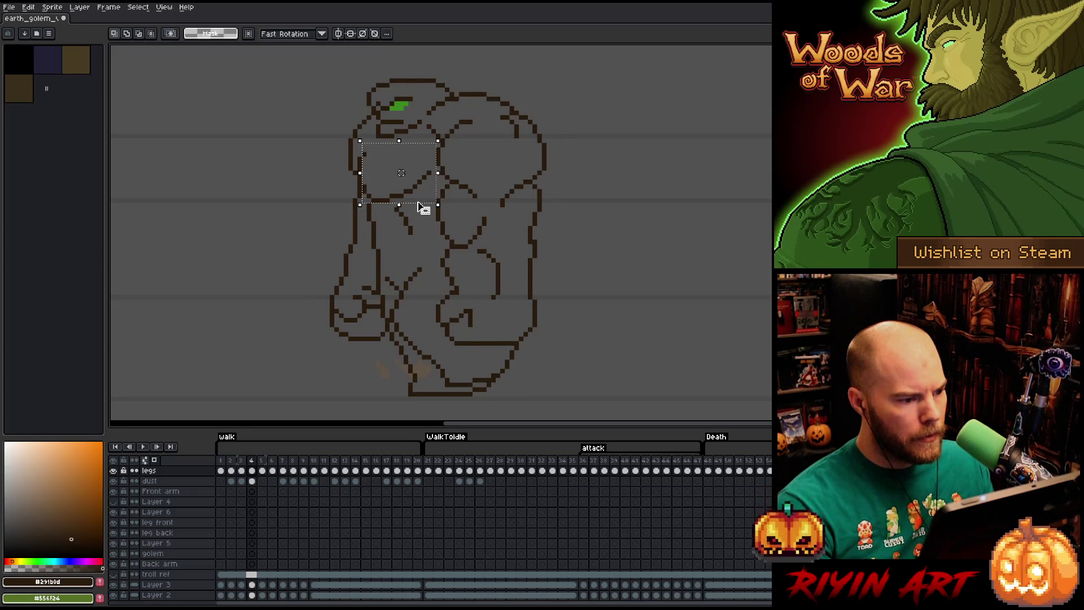
key(Right)
key(Left)
key(Right)
key(Right)
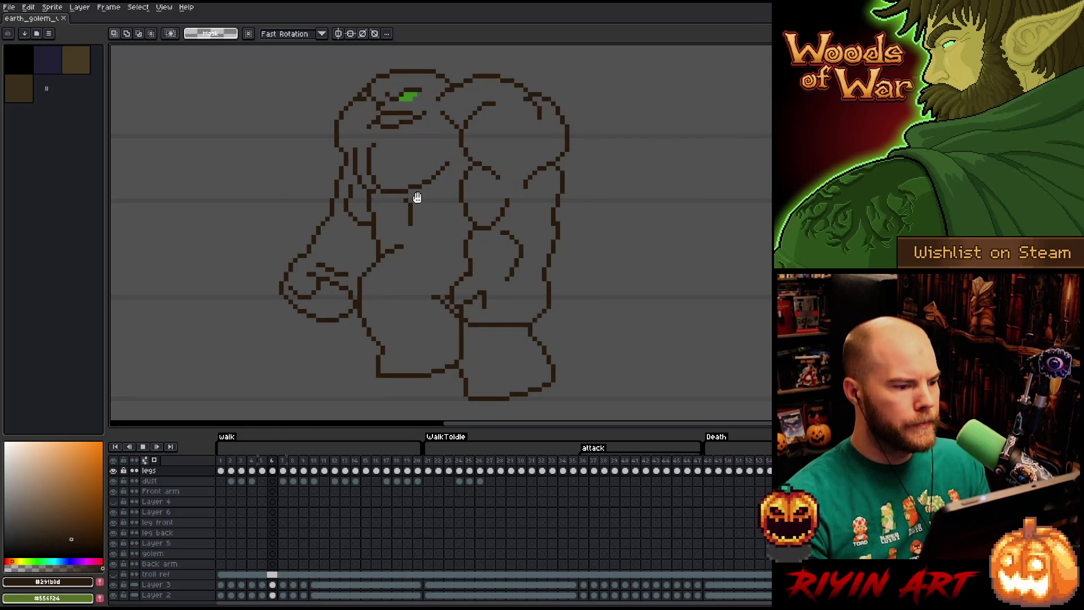
key(Return)
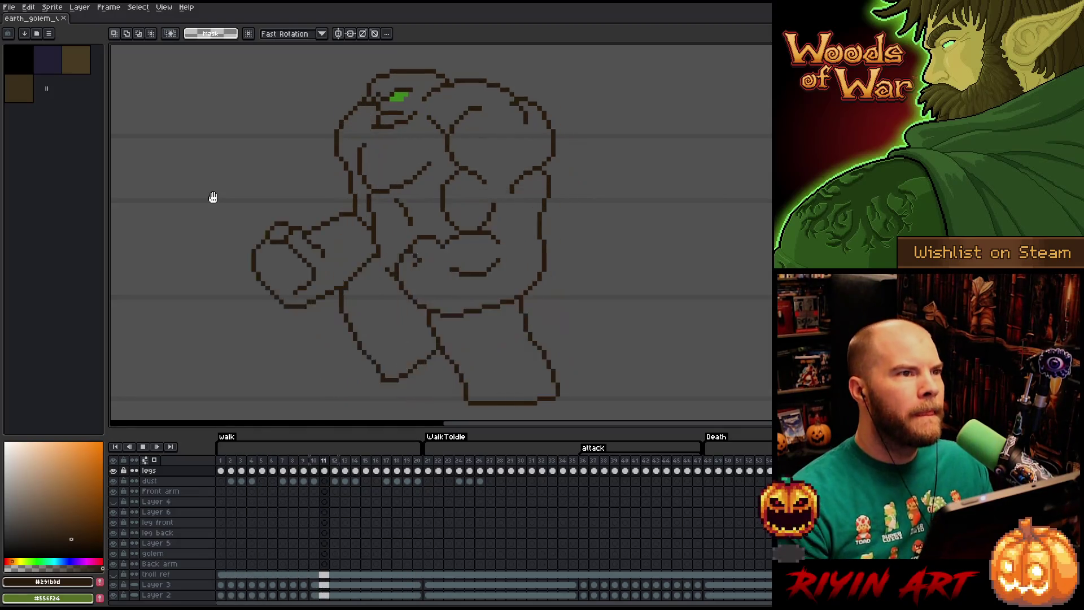
key(Return)
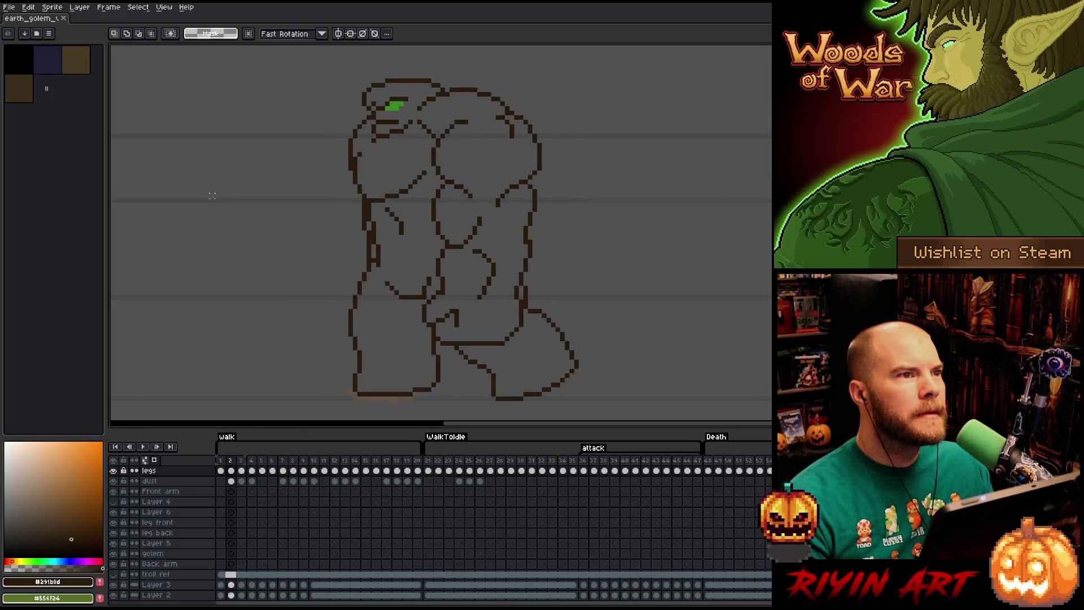
- Step ahead to frame 12 and draw a vertical line on the golem's chest
key(Right)
key(Right)
key(Right)
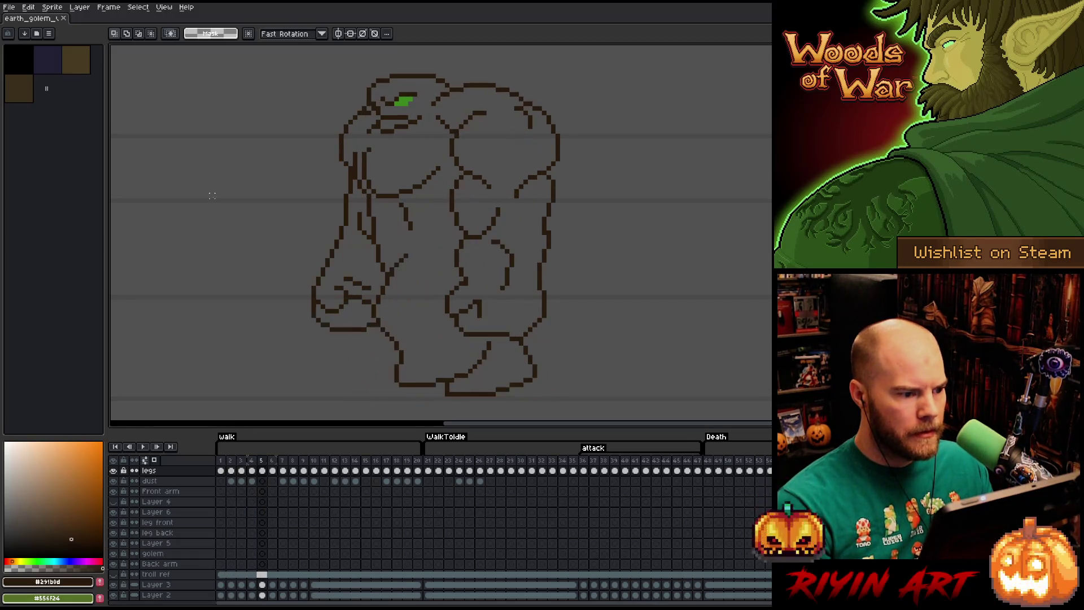
key(Right)
key(Right)
key(Right)
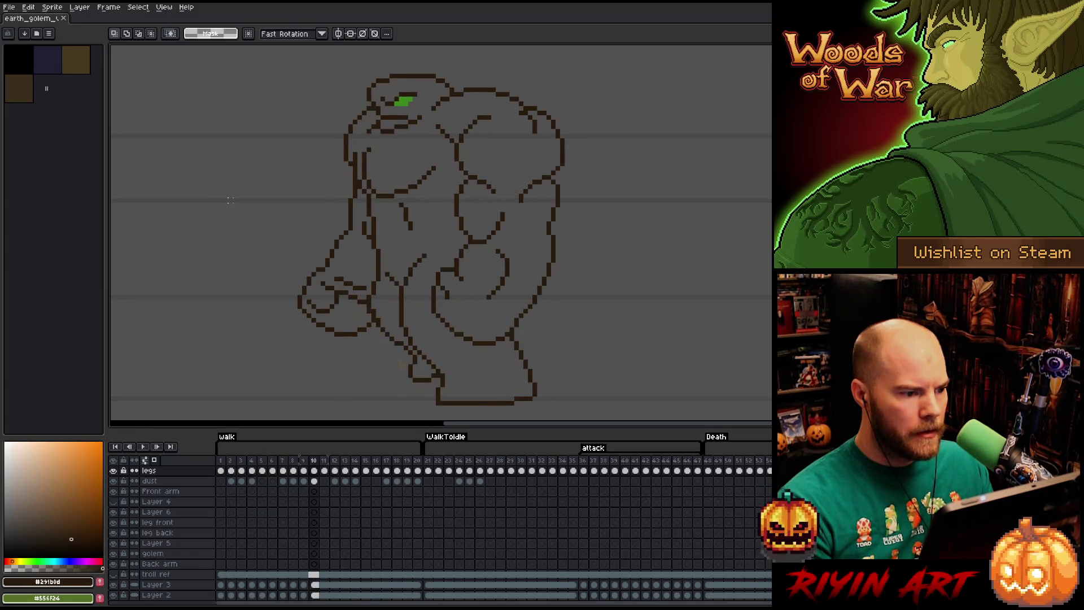
key(Left)
key(Right)
key(Right)
key(Left)
key(Right)
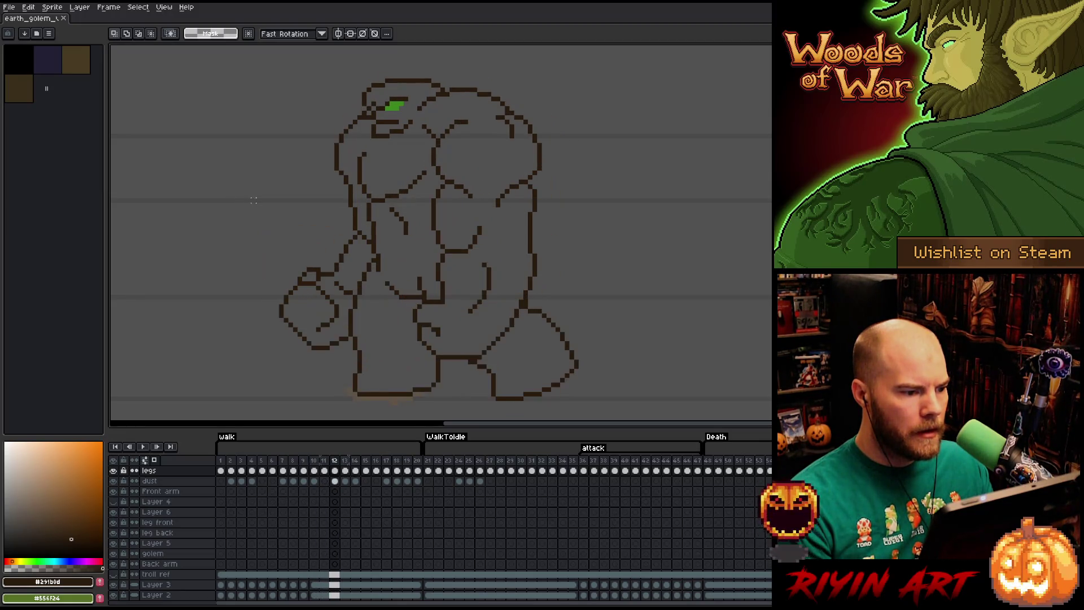
key(b)
mouse_move(368, 149)
mouse_down()
mouse_move(378, 196)
mouse_move(355, 134)
mouse_up()
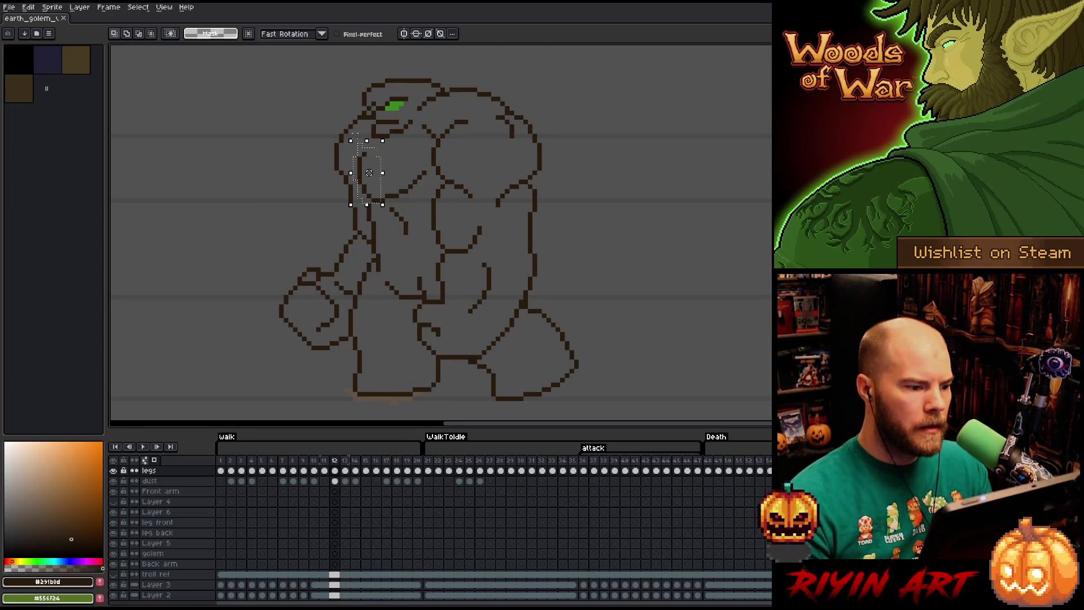
- Step between frames 10–13 and marquee-select a thin strip of the golem's outline
key(b)
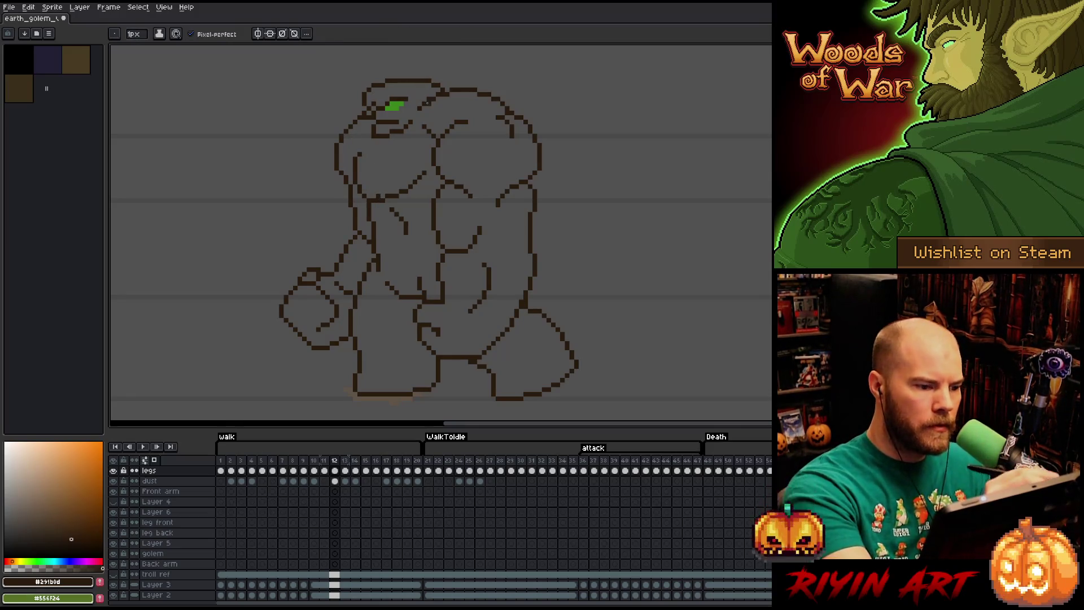
key(e)
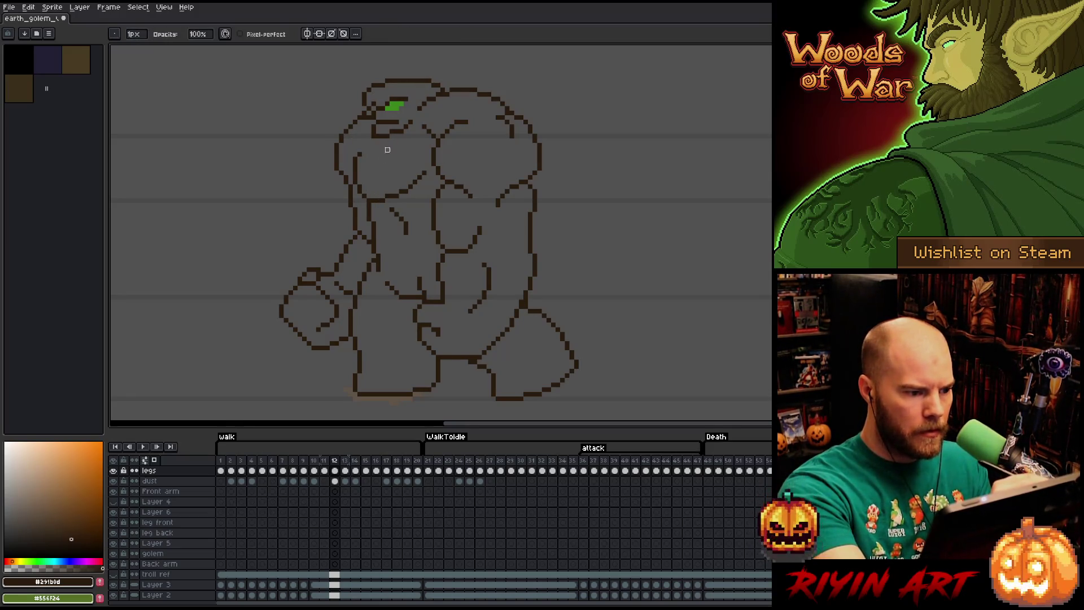
key(Left)
key(Left)
key(Right)
key(Right)
key(Right)
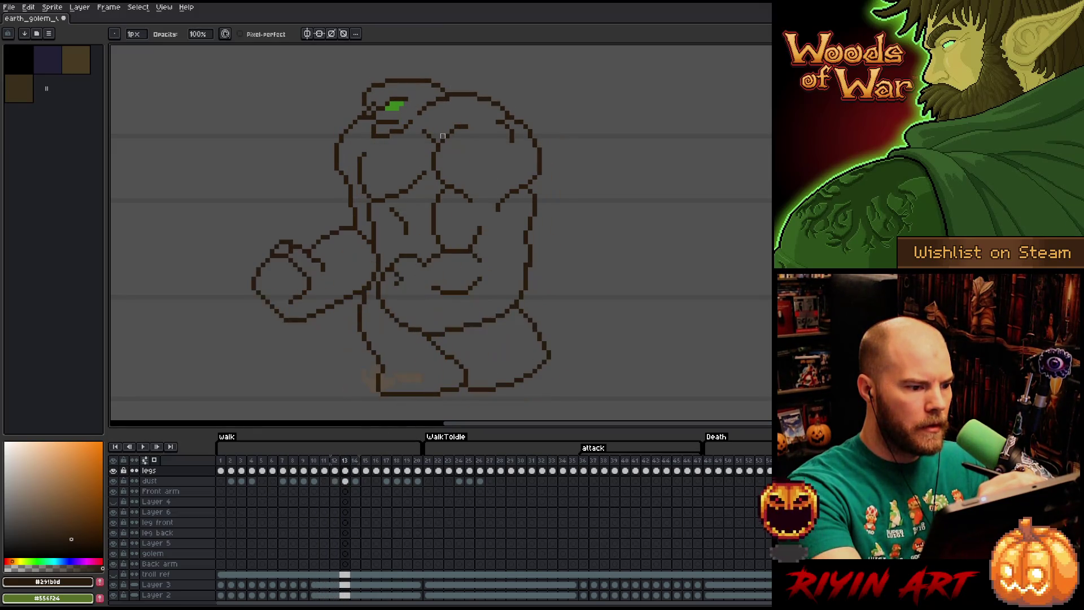
key(m)
mouse_move(377, 159)
mouse_down()
mouse_move(378, 197)
mouse_move(355, 159)
mouse_move(364, 147)
mouse_up()
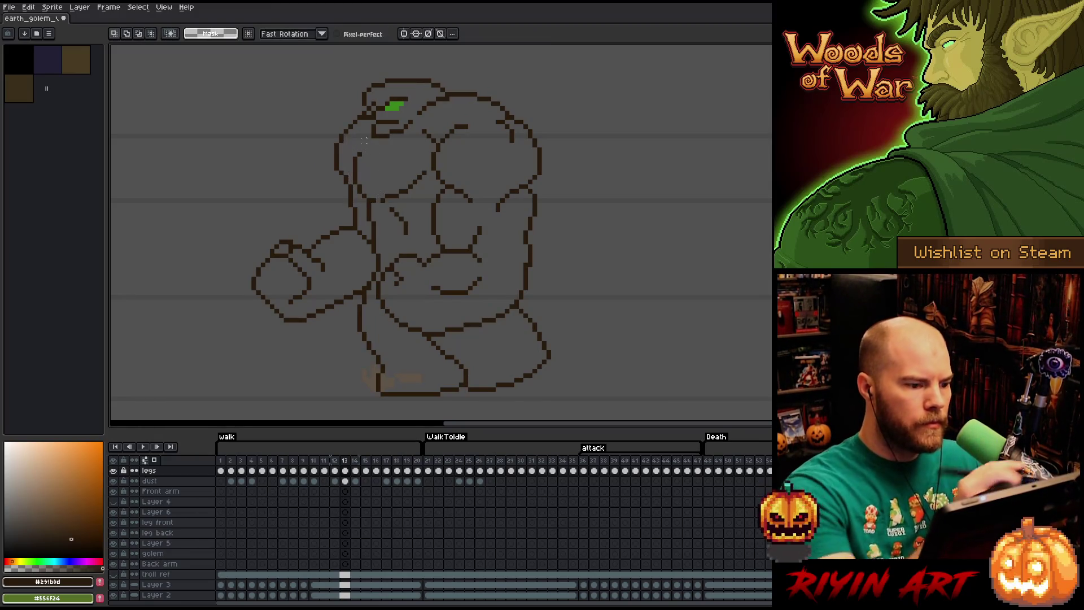
- Toggle between frames 12 and 13, advance to frame 15, and play the walk animation
key(b)
key(Left)
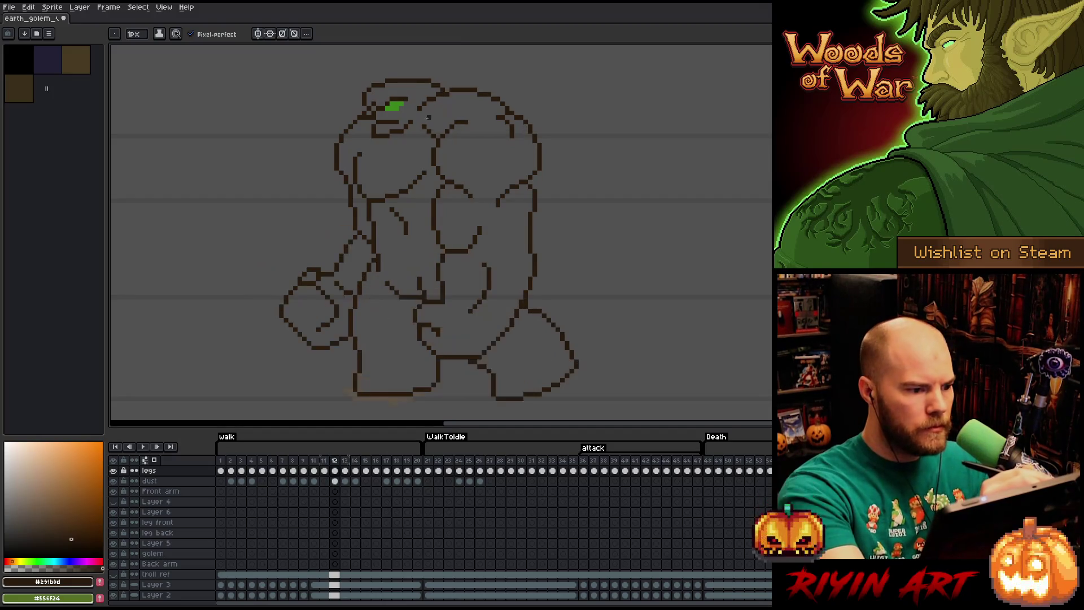
key(Right)
key(Left)
key(Right)
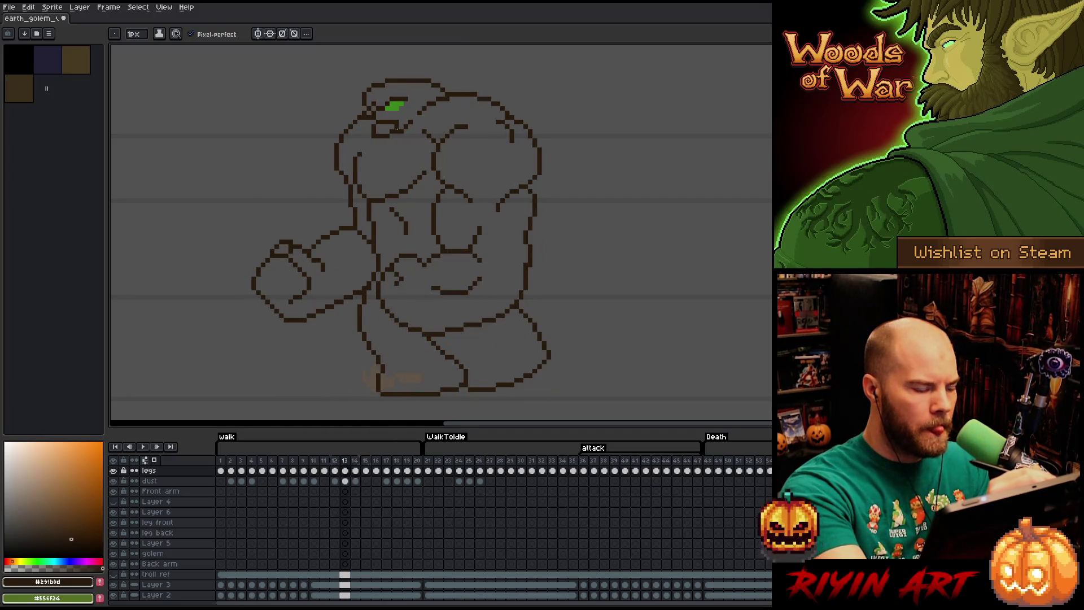
key(Right)
key(Right)
key(Right)
key(Right)
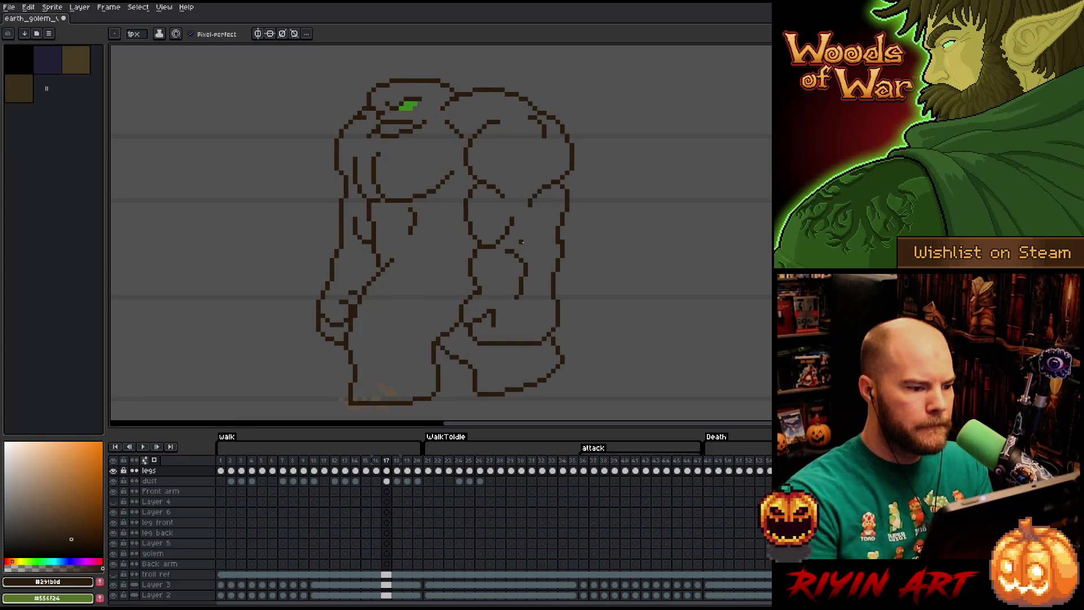
key(Return)
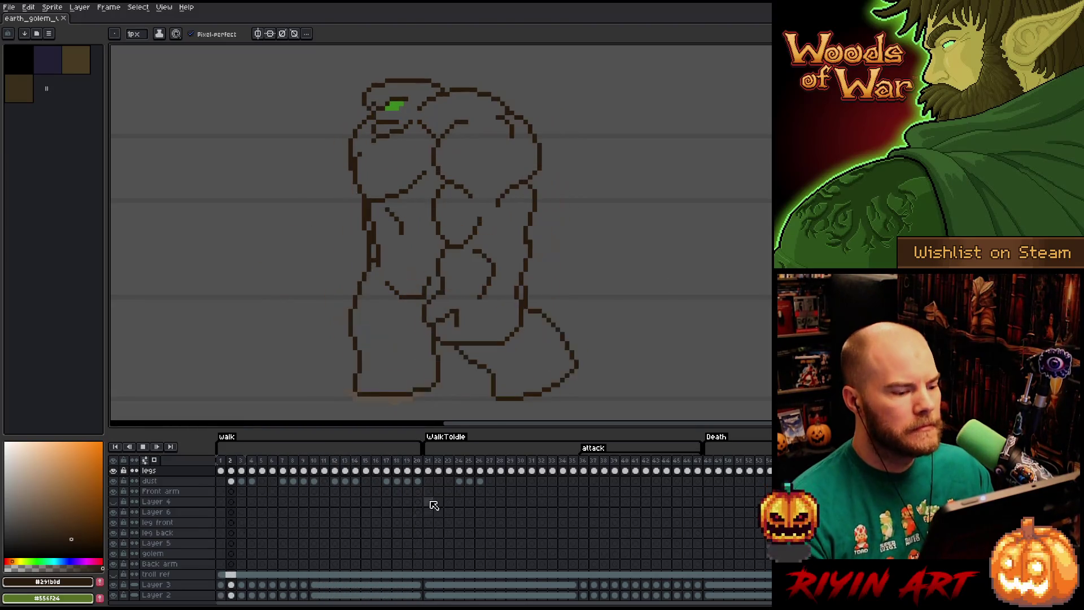
- Jump playback into WalkToIdle frame 22 and stop it there
click(432, 465)
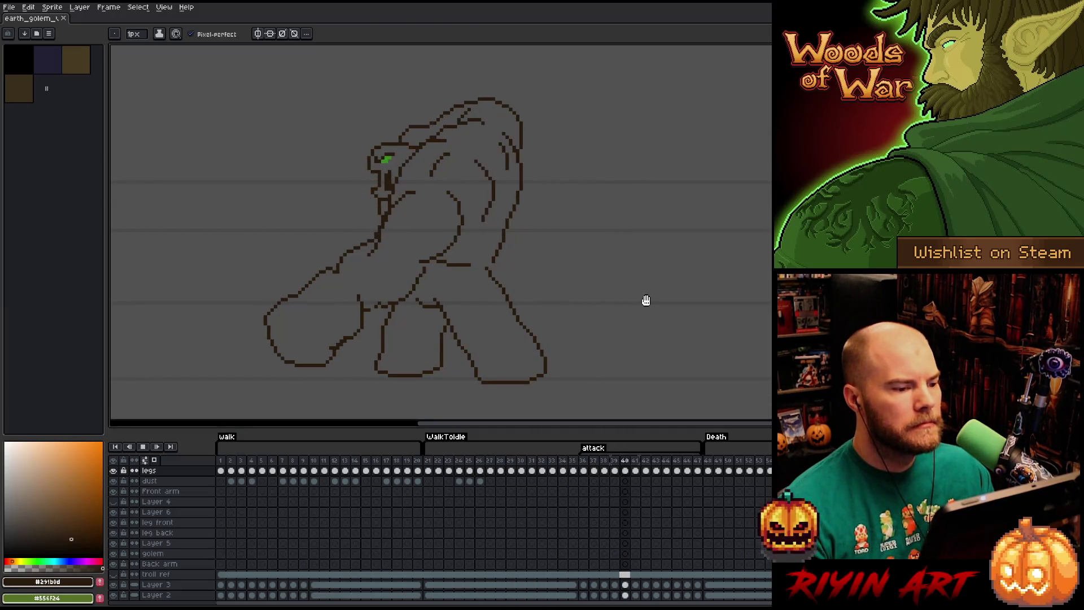
click(426, 480)
key(Return)
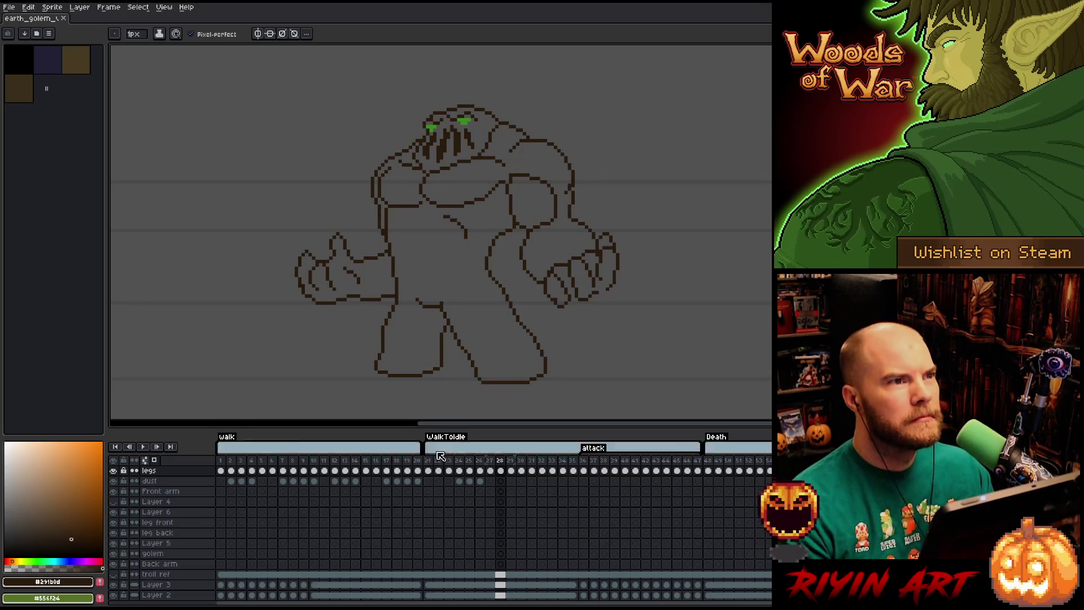
- Compare neighbouring frames, then erase the stray vertical line on the golem's lower body
key(Left)
key(Right)
key(Left)
key(Right)
key(e)
mouse_move(506, 276)
mouse_down()
mouse_move(510, 310)
mouse_move(497, 265)
mouse_up()
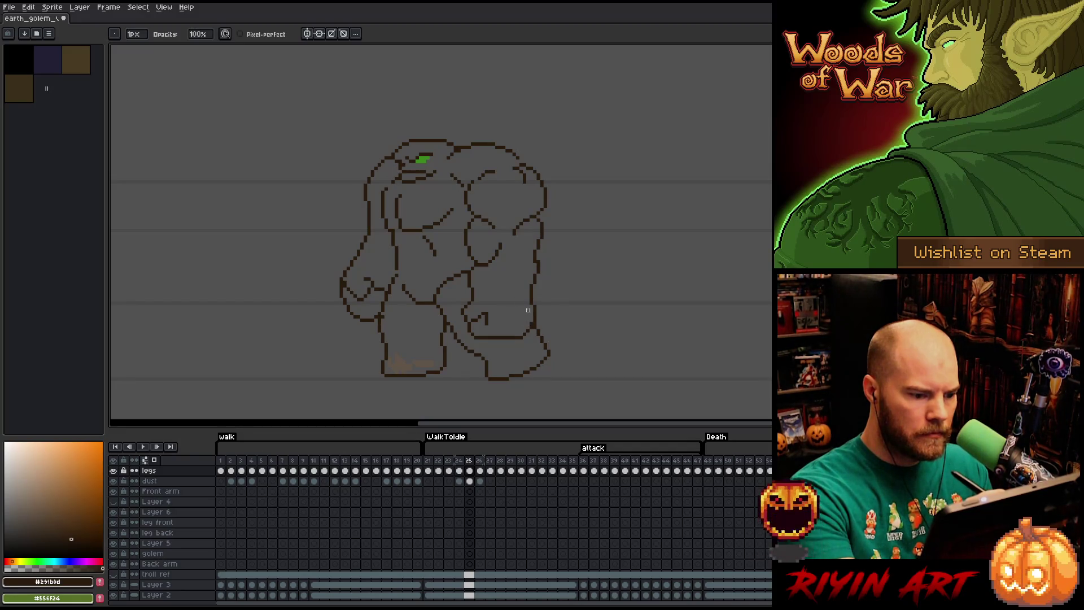
- Go to WalkToIdle frame 23 and erase a short horizontal line in the golem's torso
key(comma)
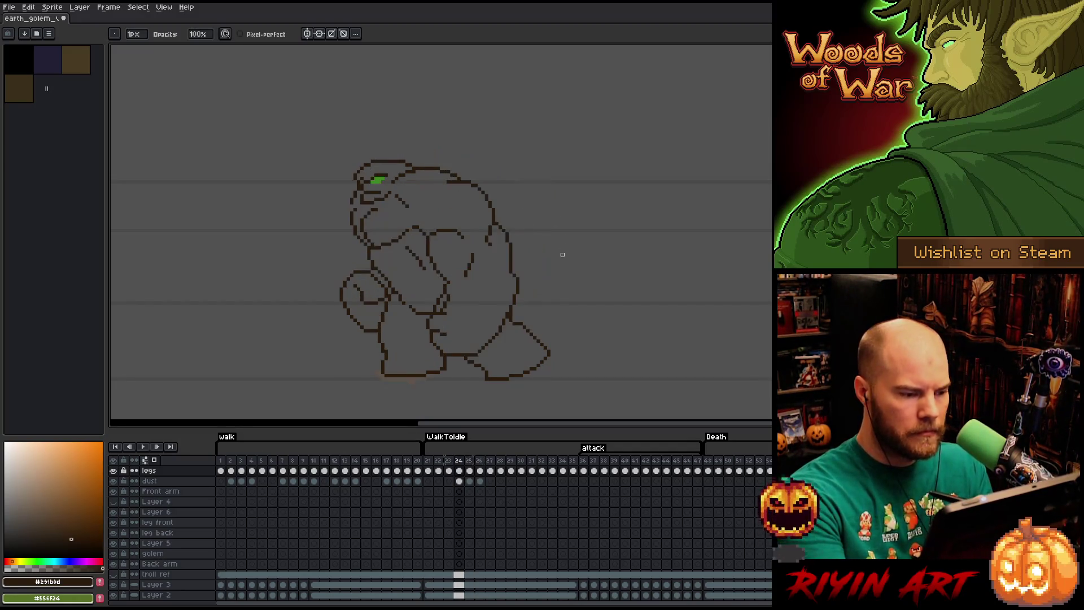
key(comma)
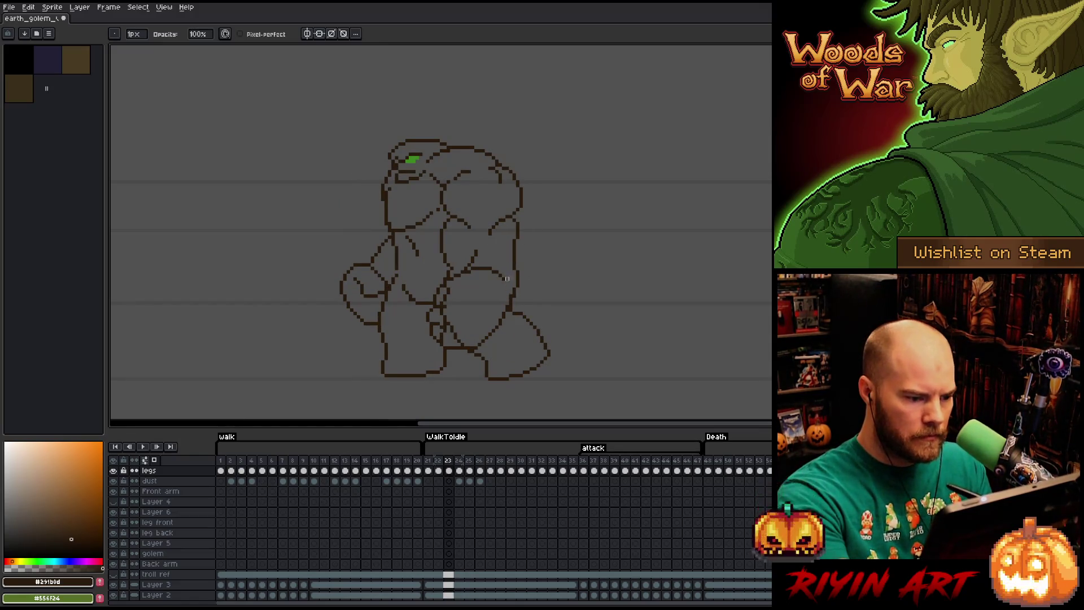
drag(488, 270, 469, 271)
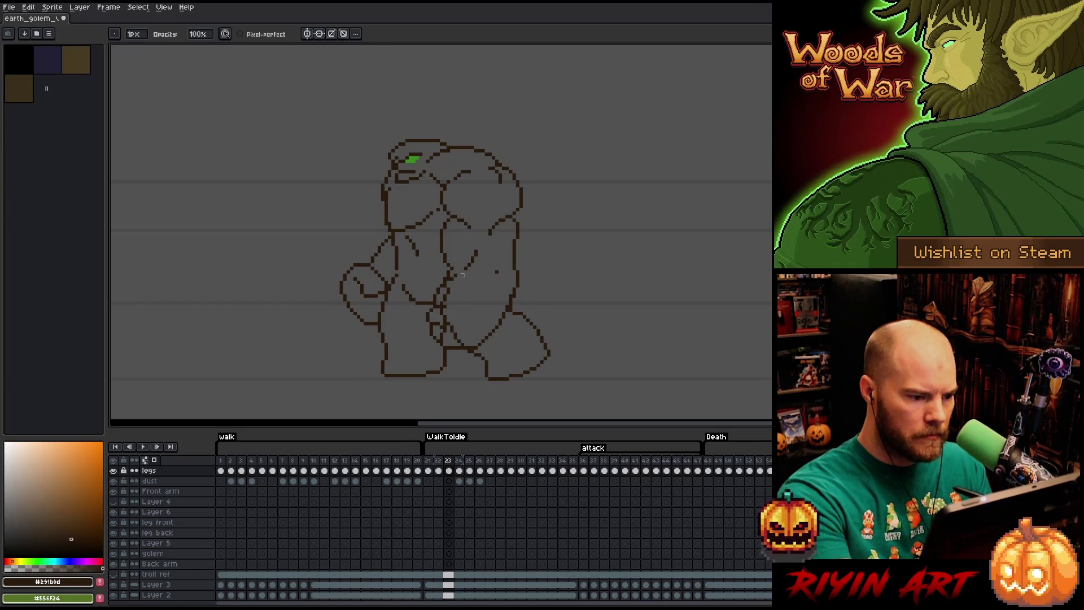
key(e)
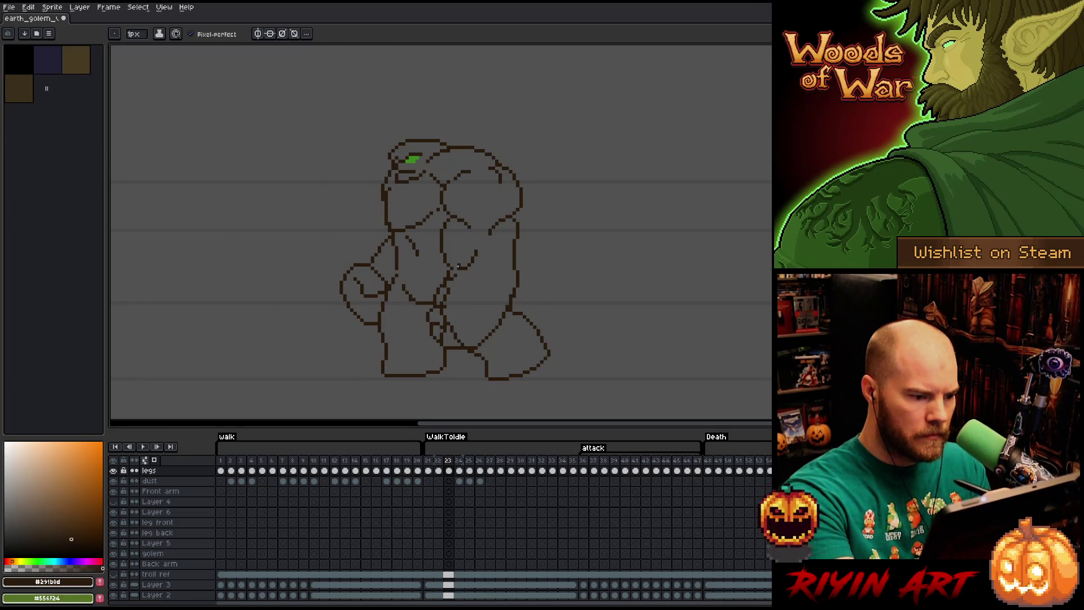
key(b)
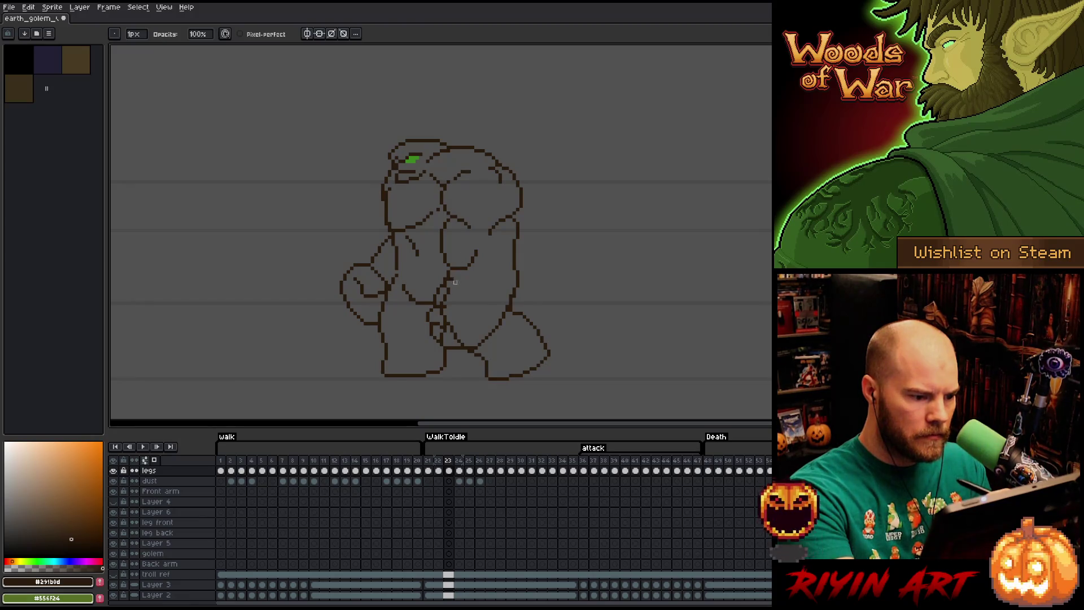
key(e)
key(b)
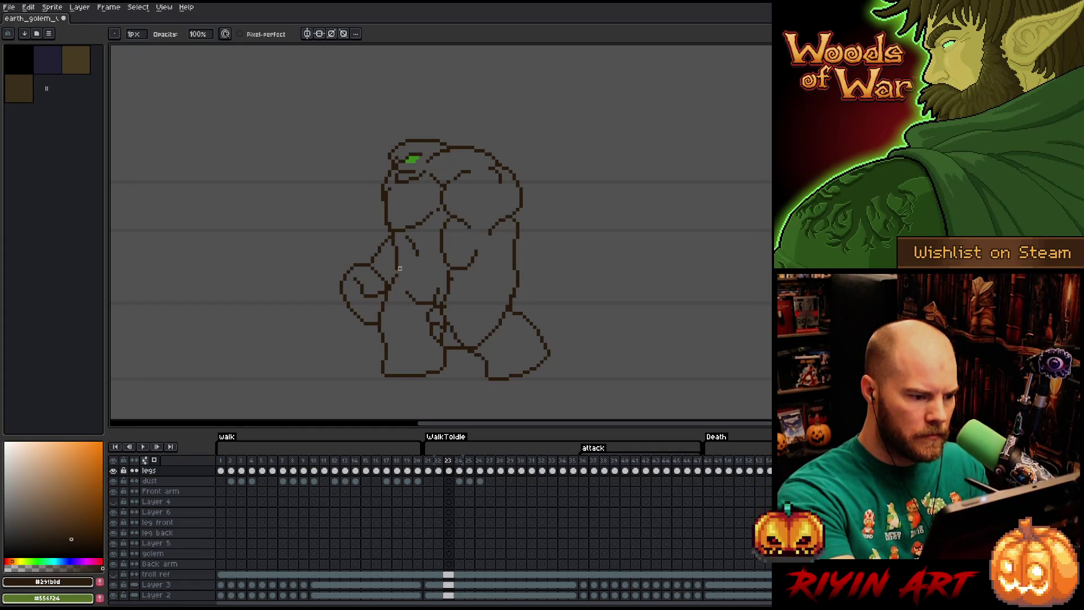
key(e)
key(b)
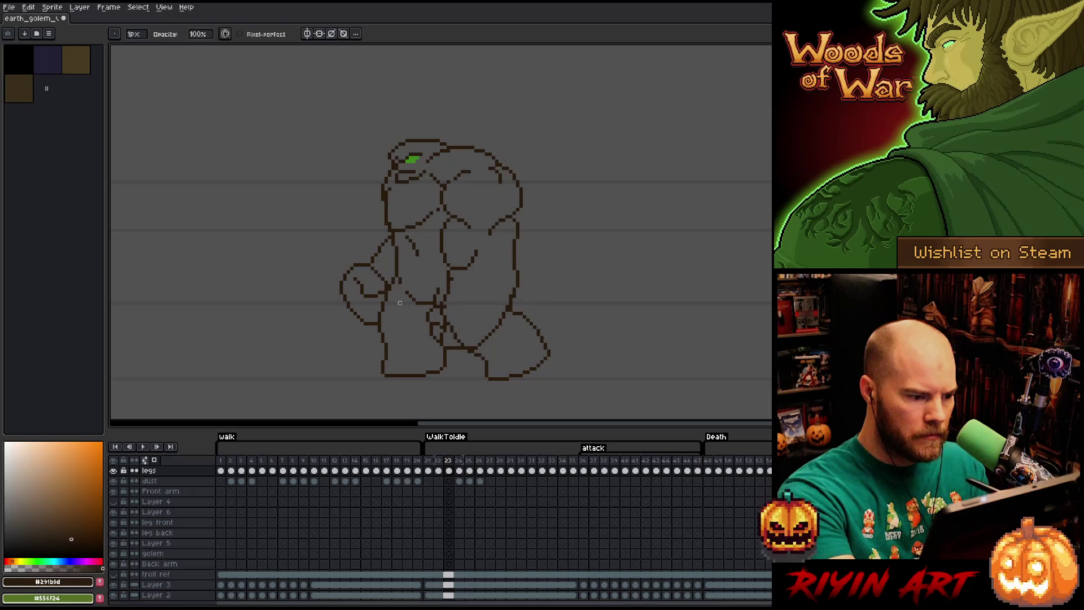
key(e)
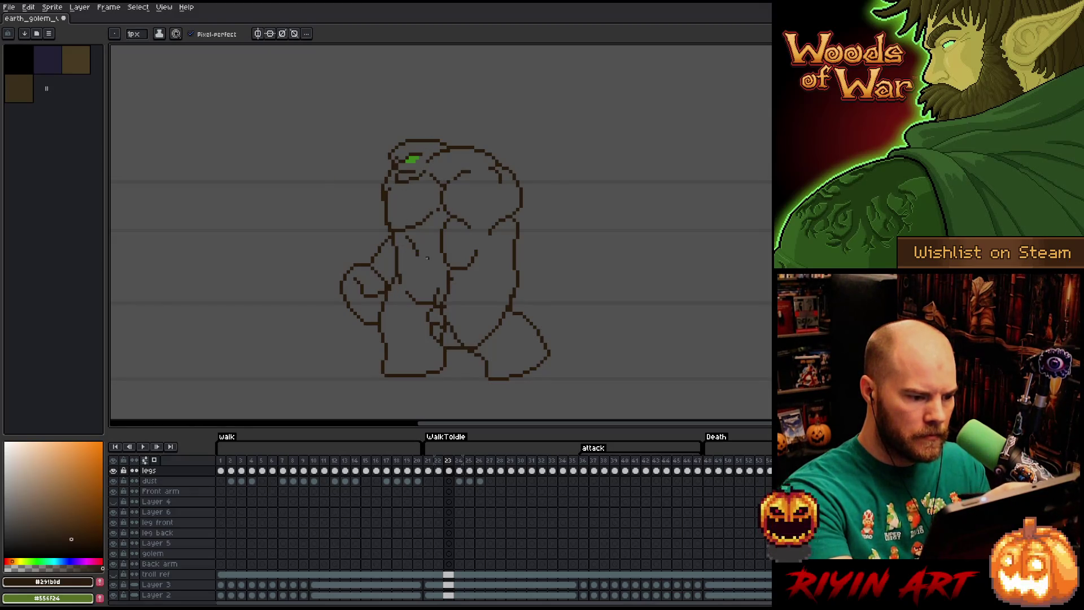
- Keep cleaning up the torso lines on frame 23, alternating pencil and eraser
key(b)
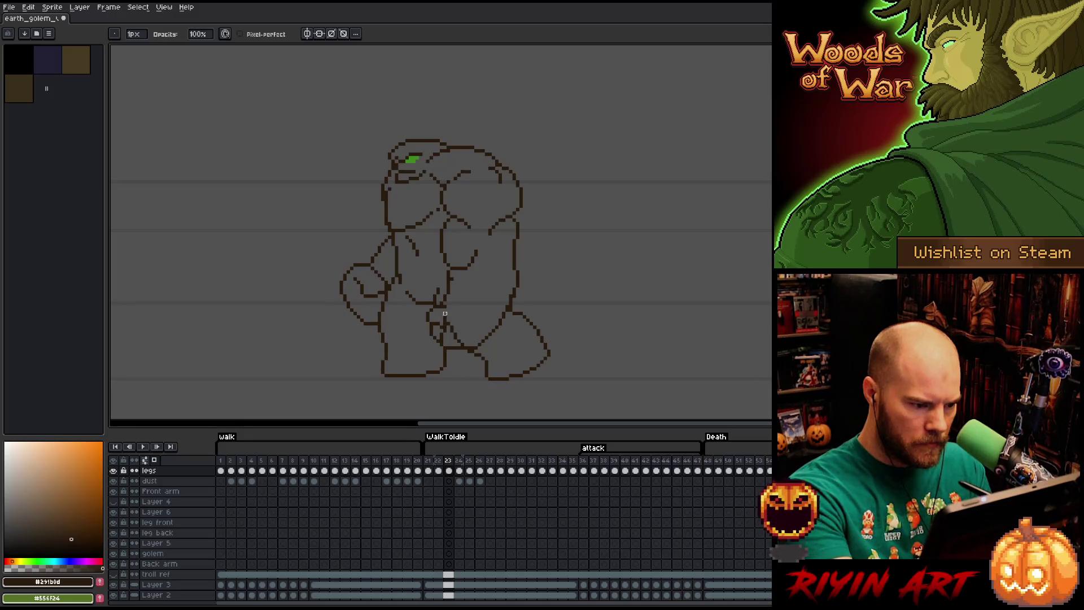
key(e)
key(b)
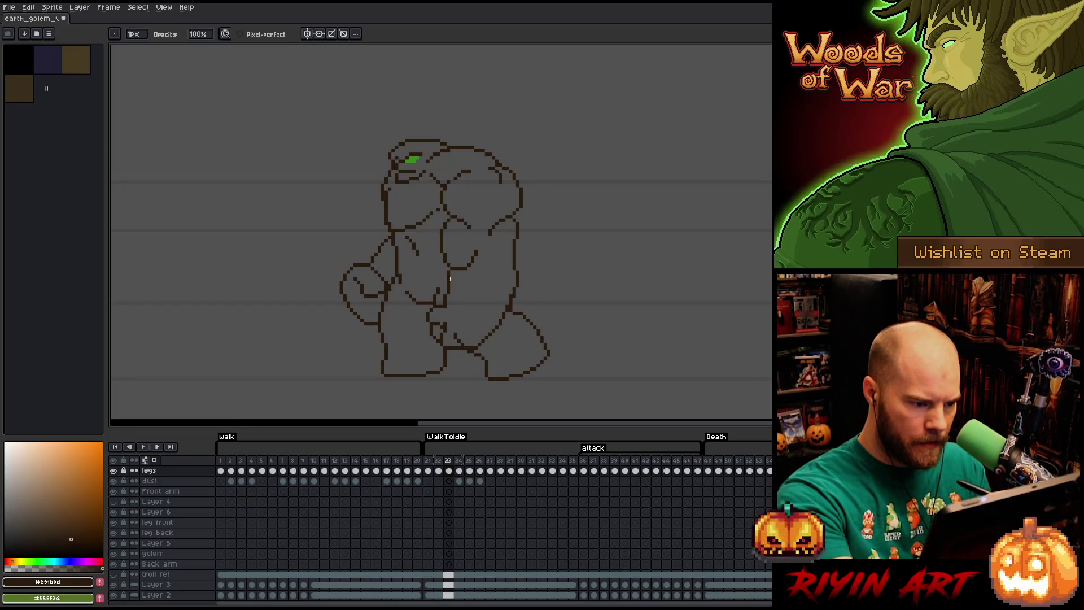
key(e)
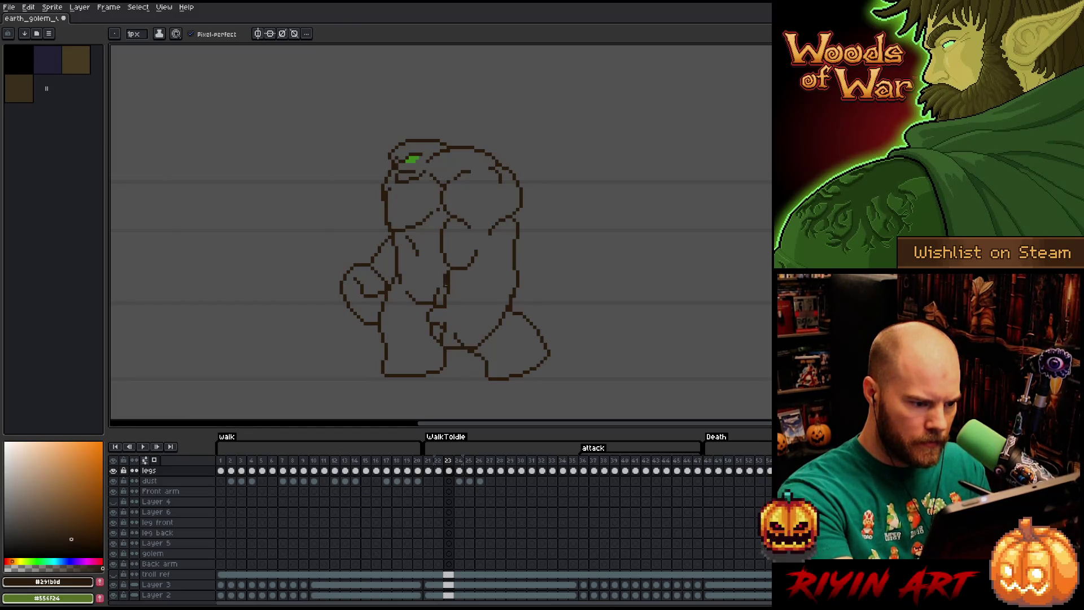
key(b)
key(e)
key(b)
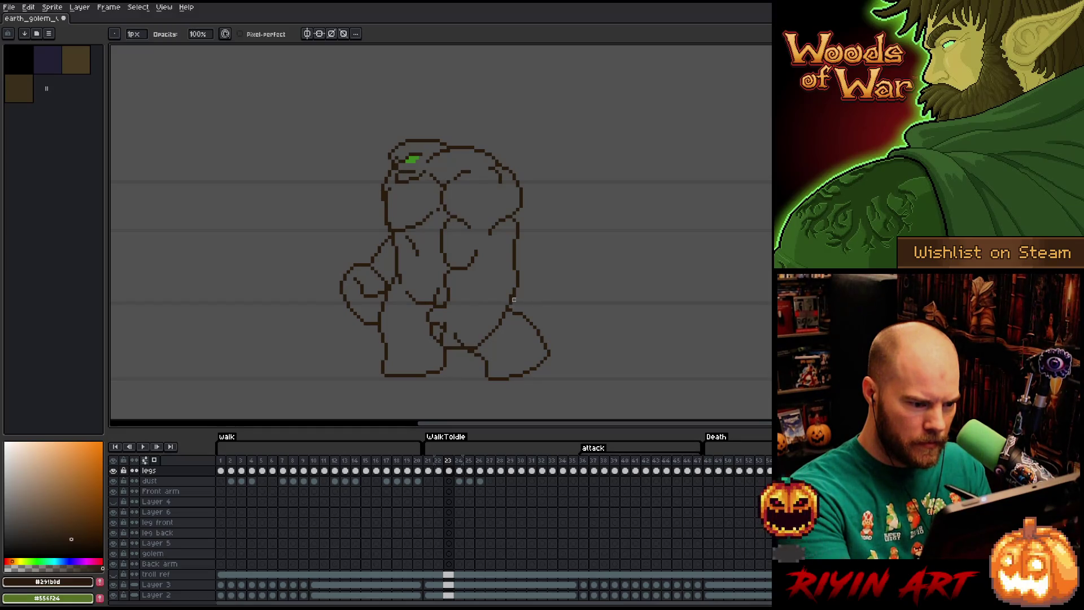
key(e)
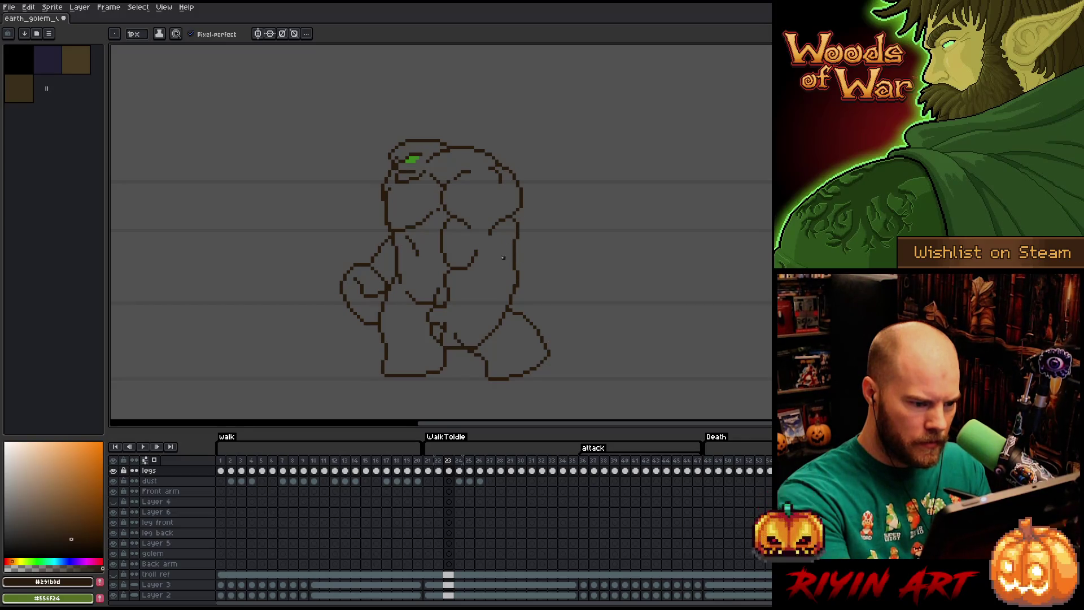
key(b)
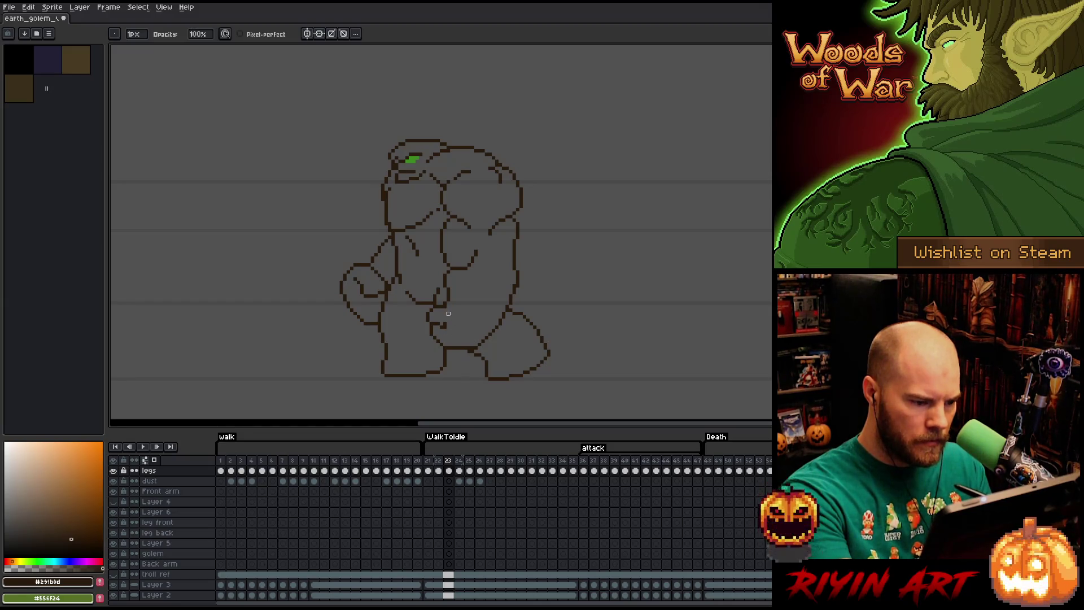
key(e)
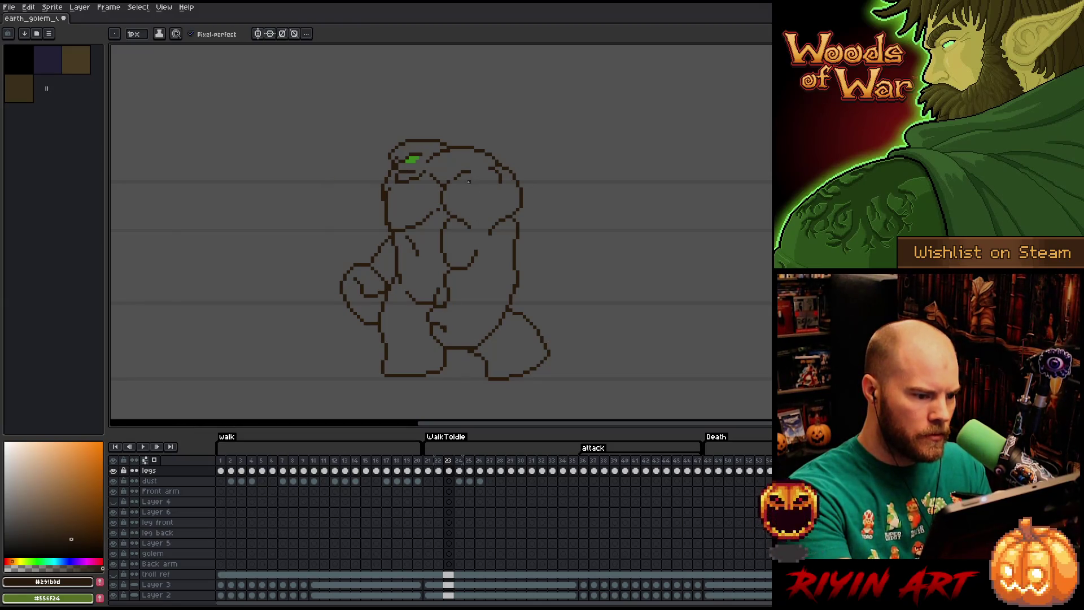
- Save the sprite, fix one pixel on the golem's outline, save again, and step back toward frame 22
key(ctrl+s)
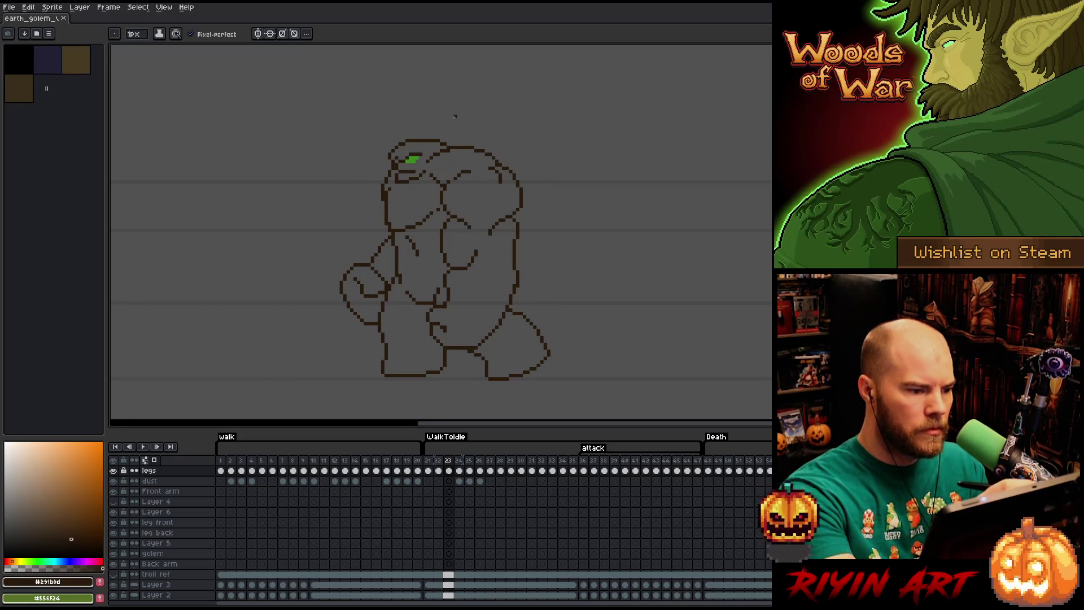
key(b)
click(393, 165)
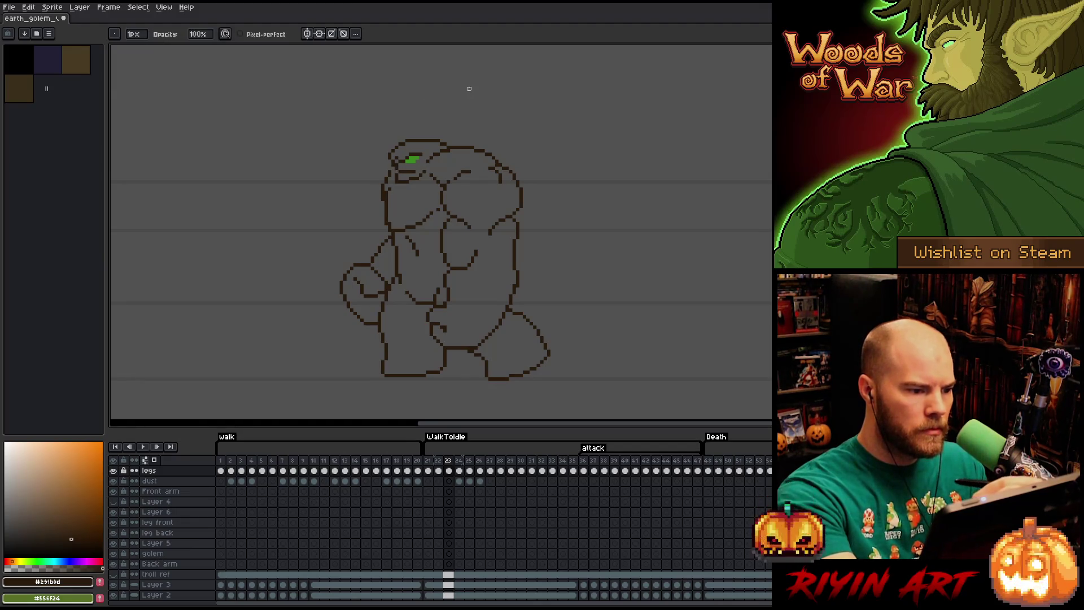
key(ctrl+s)
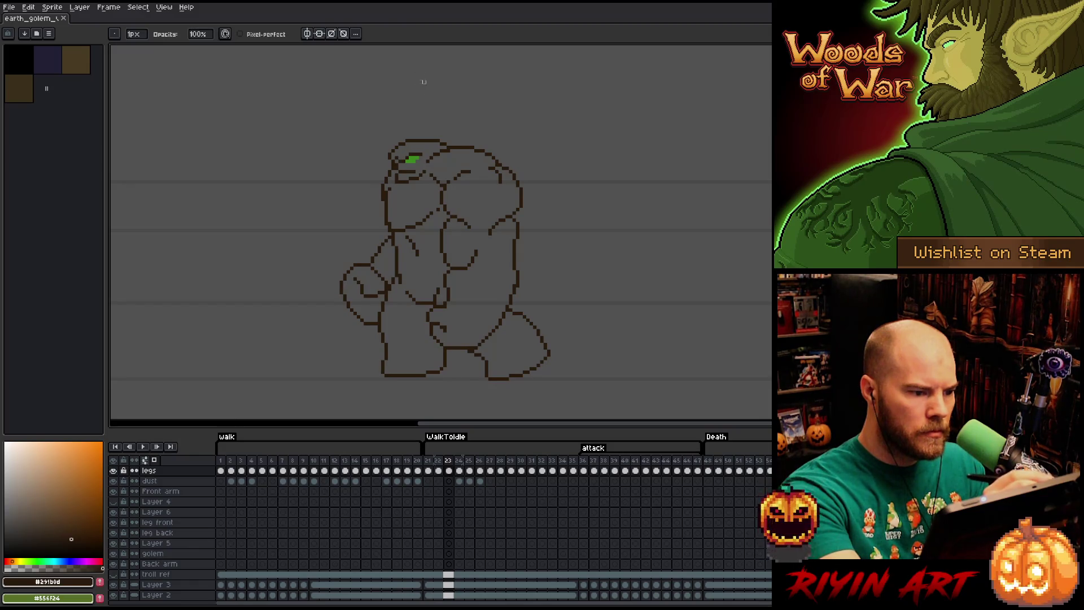
key(Left)
key(Left)
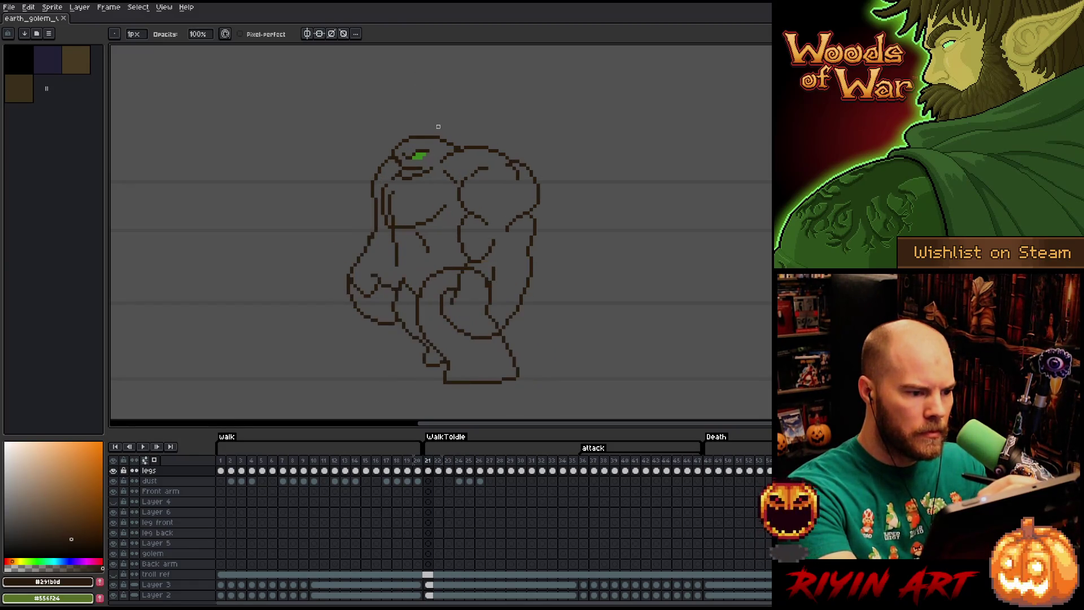
- Go to WalkToIdle frame 21 and compare it with the walk pose on frame 18
key(Right)
key(Right)
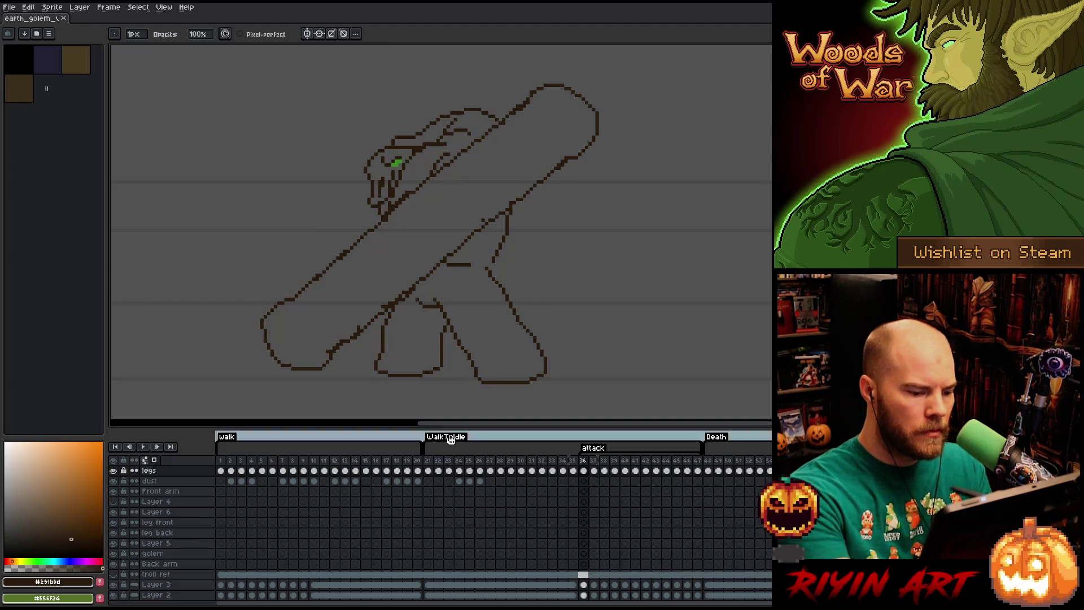
click(429, 468)
key(e)
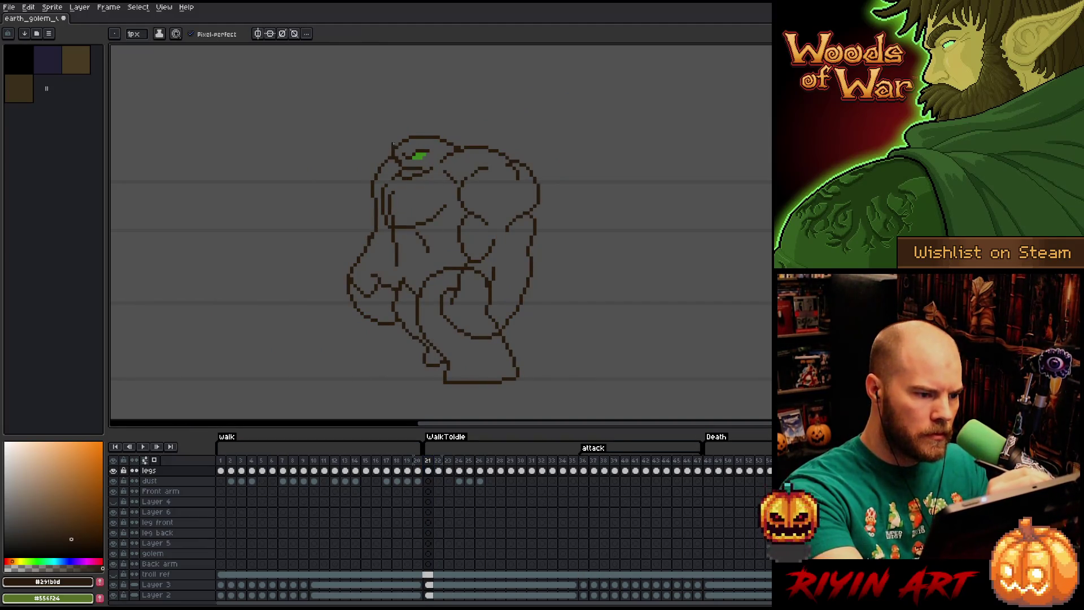
key(b)
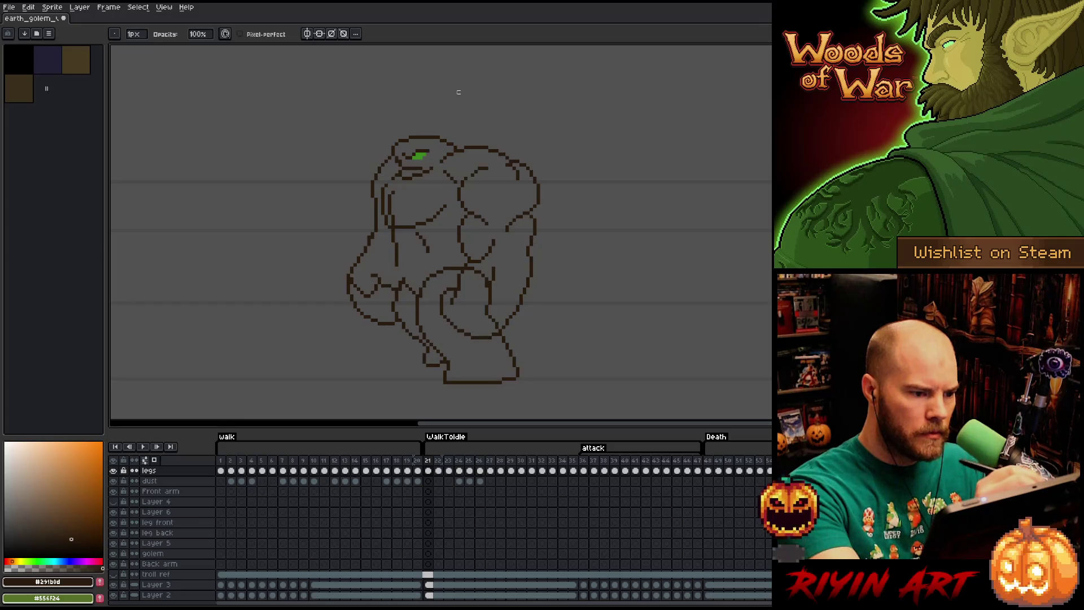
click(397, 460)
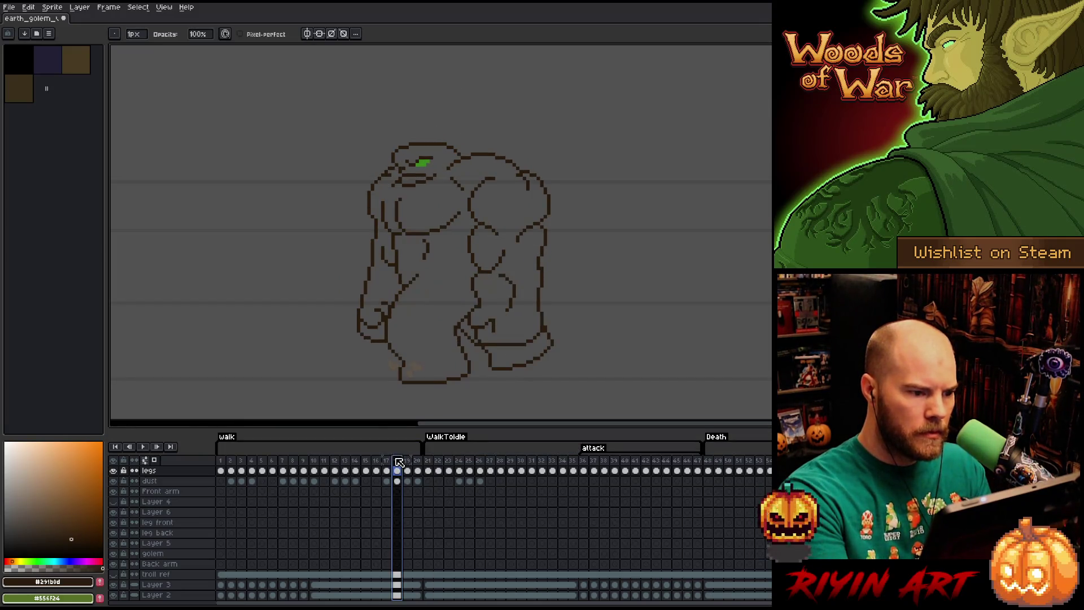
click(427, 470)
- Save the sprite with Ctrl+S while on frame 21
key(b)
key(e)
key(b)
key(e)
key(ctrl+s)
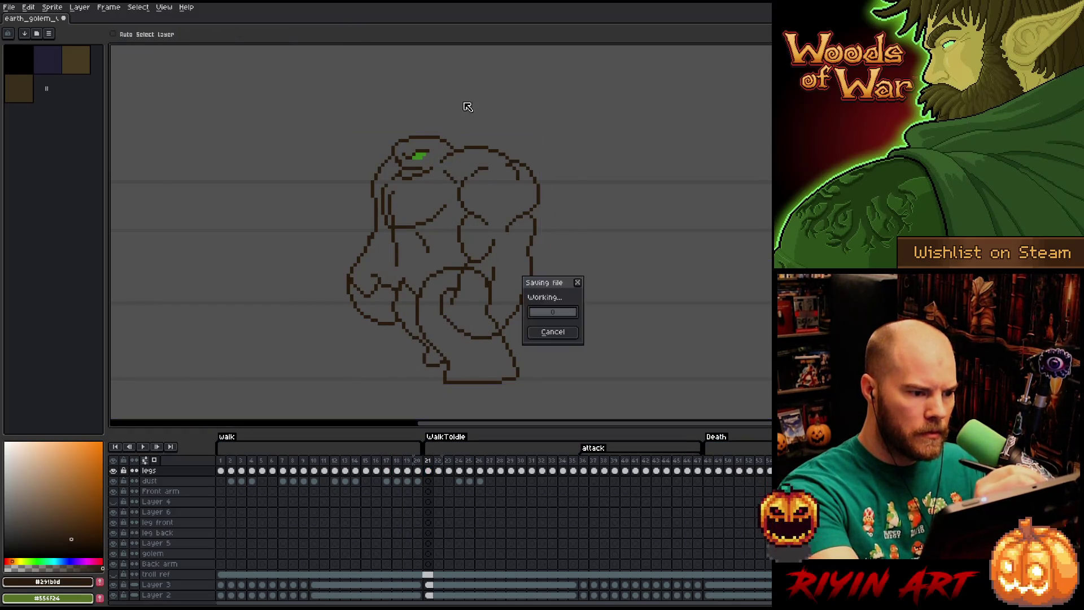
- Replace the golem's curled hip line with a simpler vertical inner leg stroke
key(e)
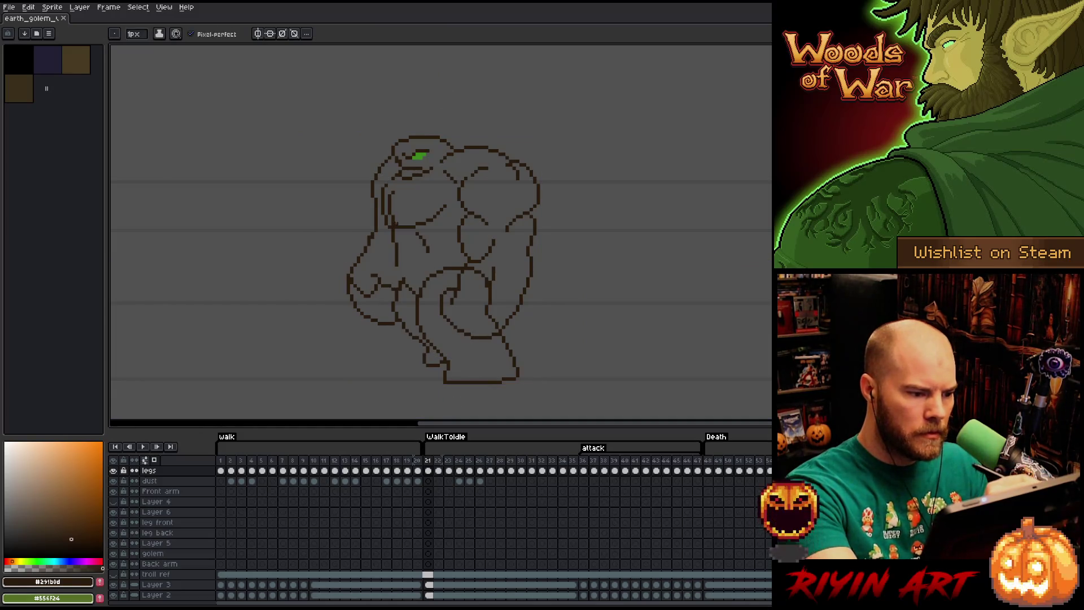
click(392, 224)
key(b)
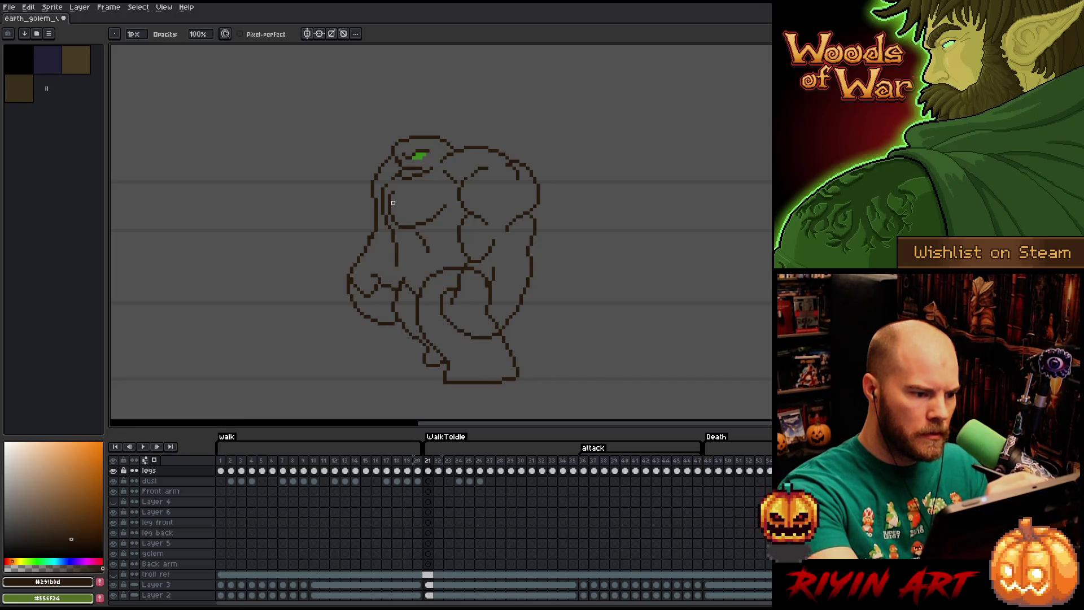
key(e)
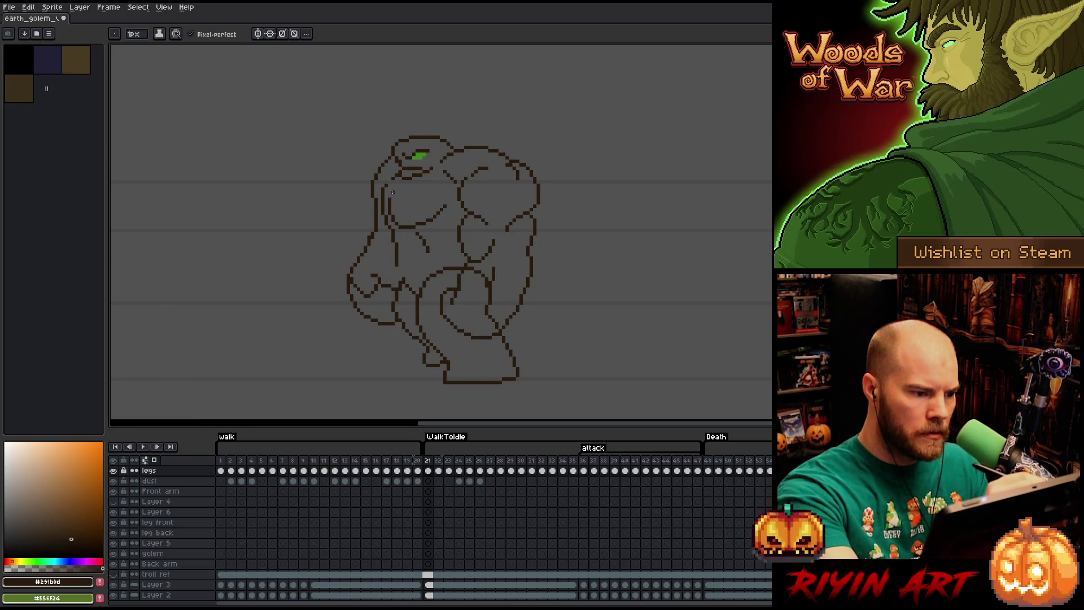
key(b)
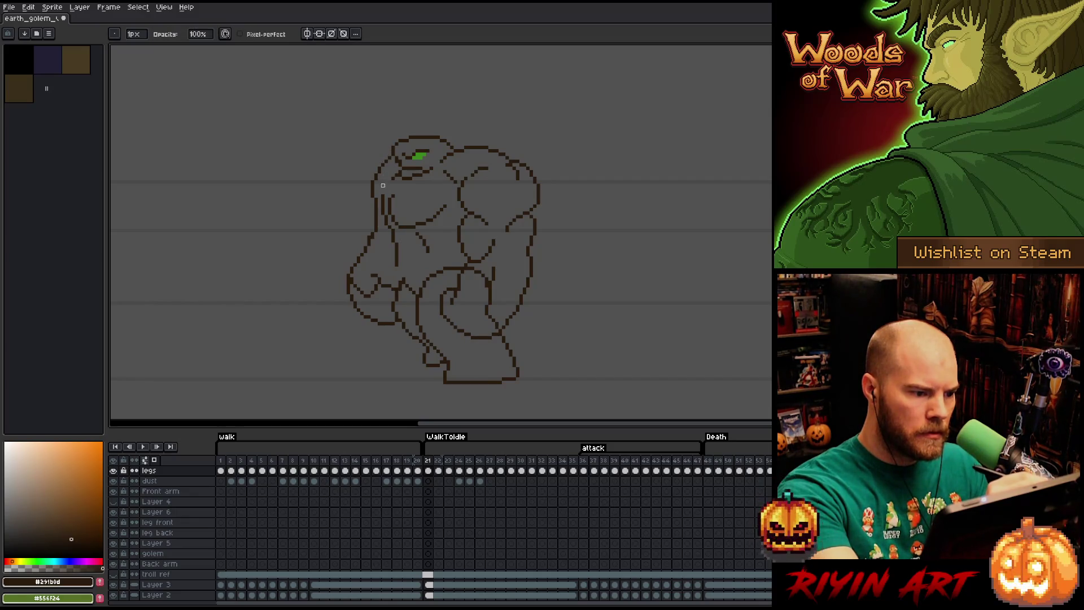
key(e)
key(b)
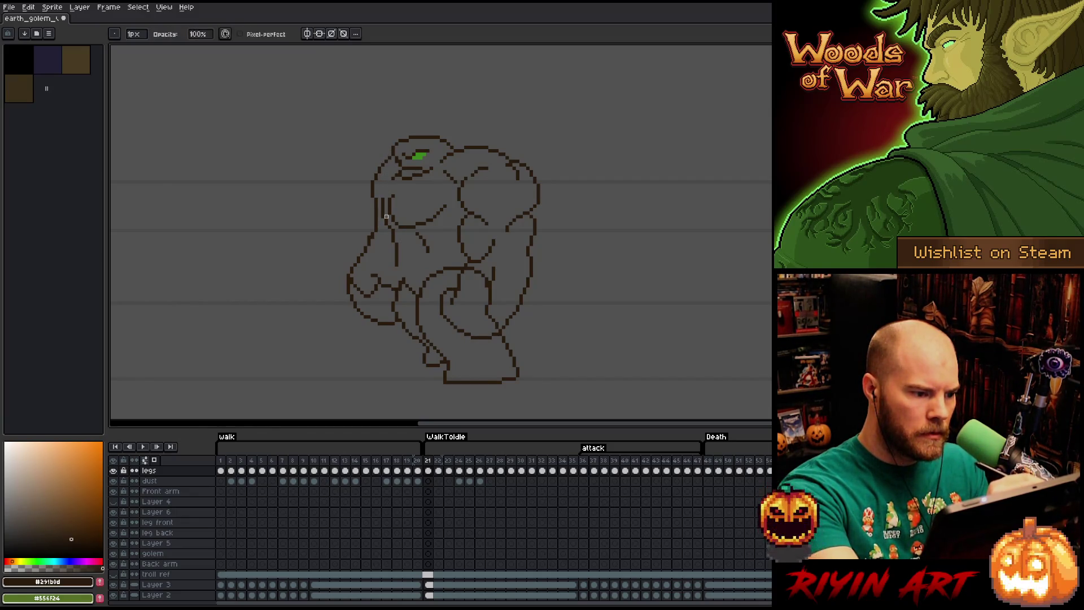
key(e)
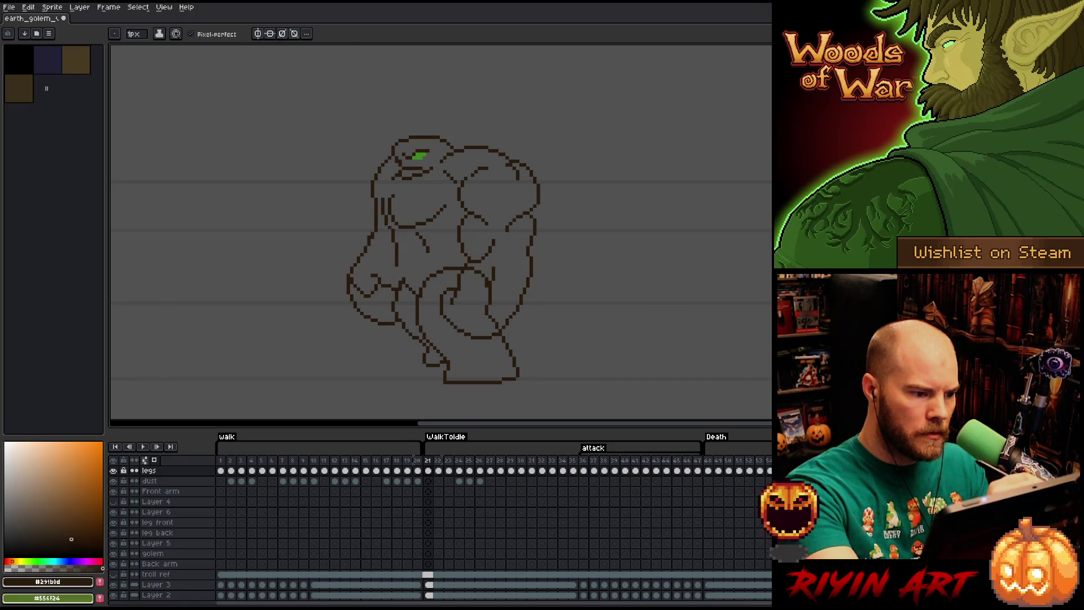
key(b)
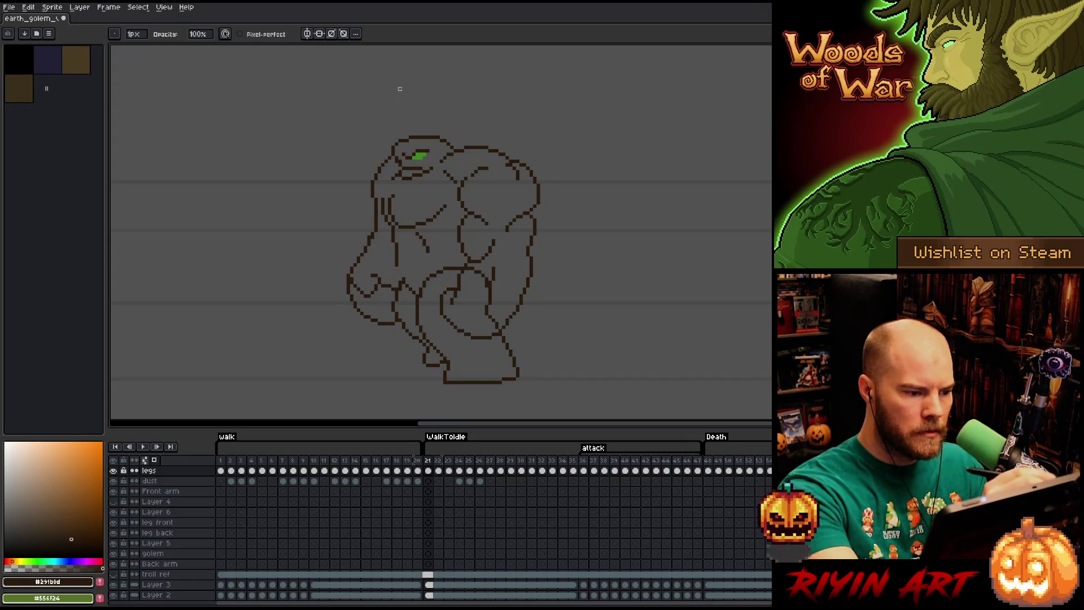
key(e)
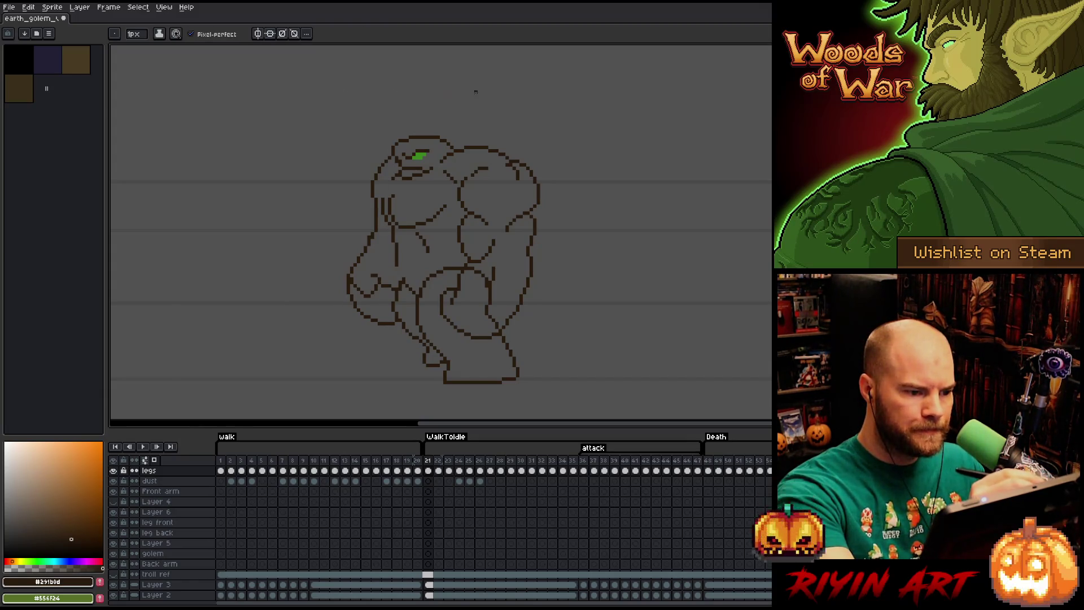
key(b)
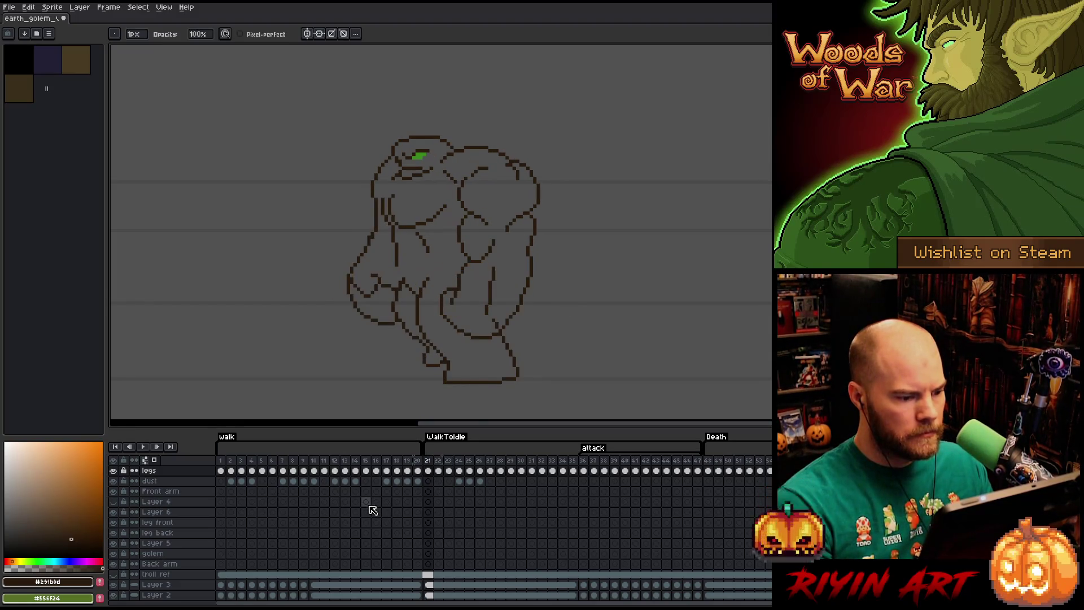
- Compare walk frames 6 and 12 with WalkToIdle frames 21 and 22, playing the animation once
click(350, 506)
click(272, 462)
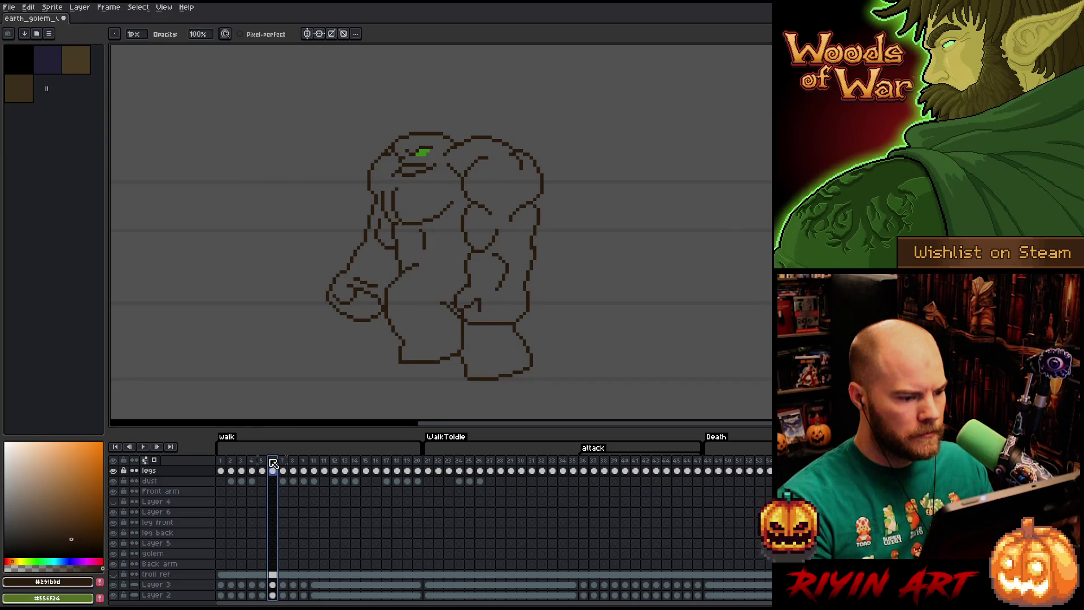
key(Return)
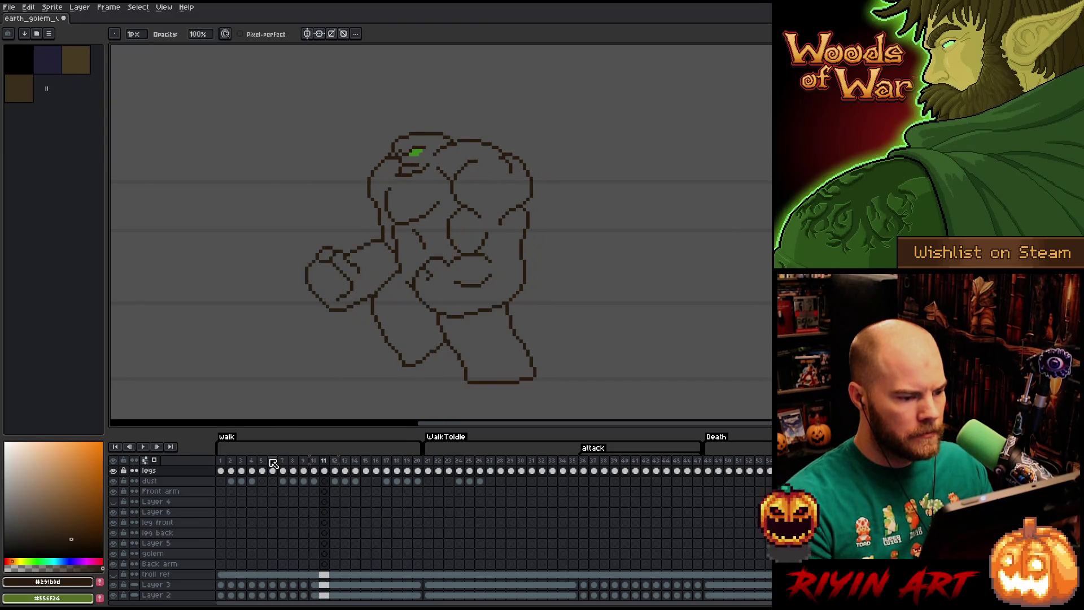
click(435, 461)
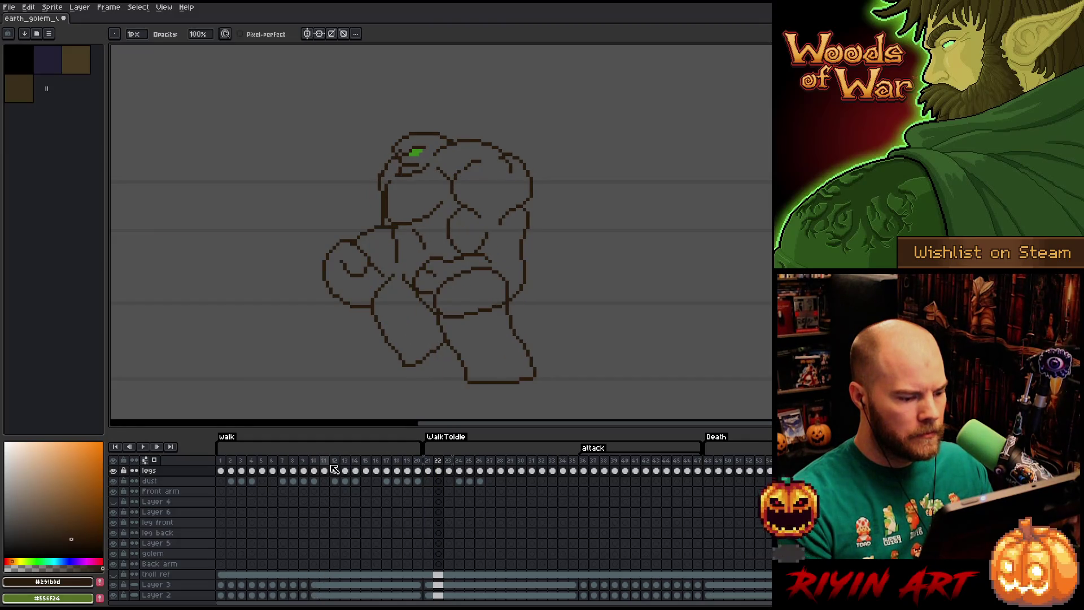
key(Left)
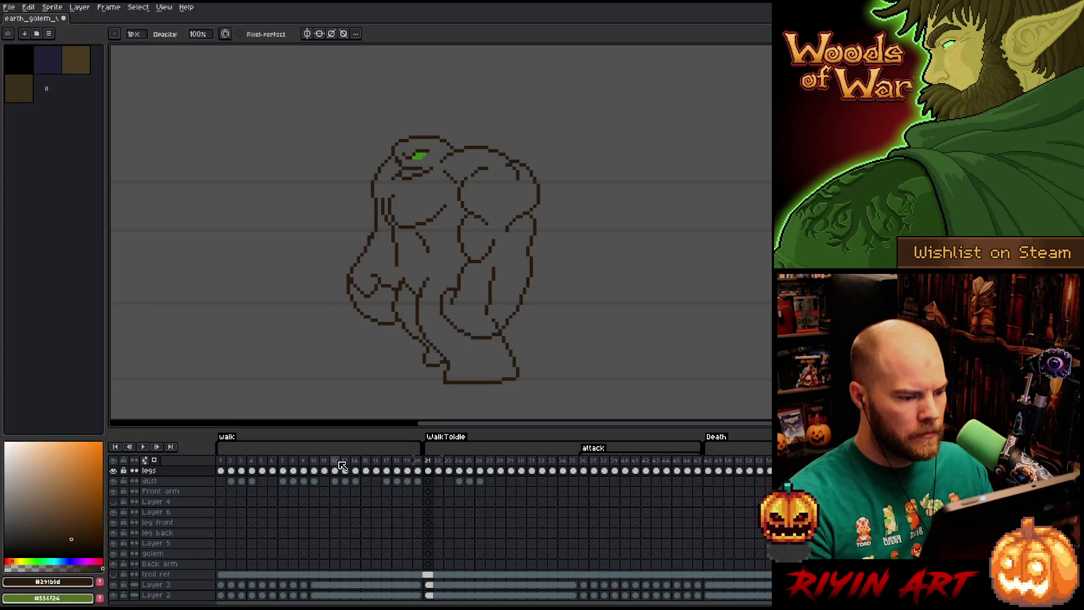
click(341, 465)
key(Right)
key(Right)
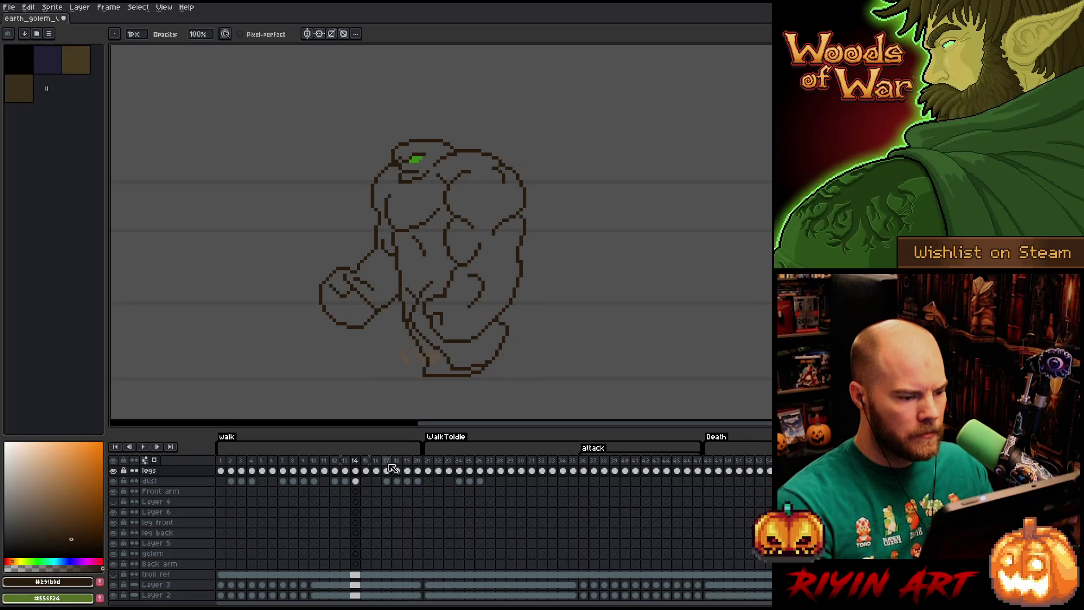
click(427, 463)
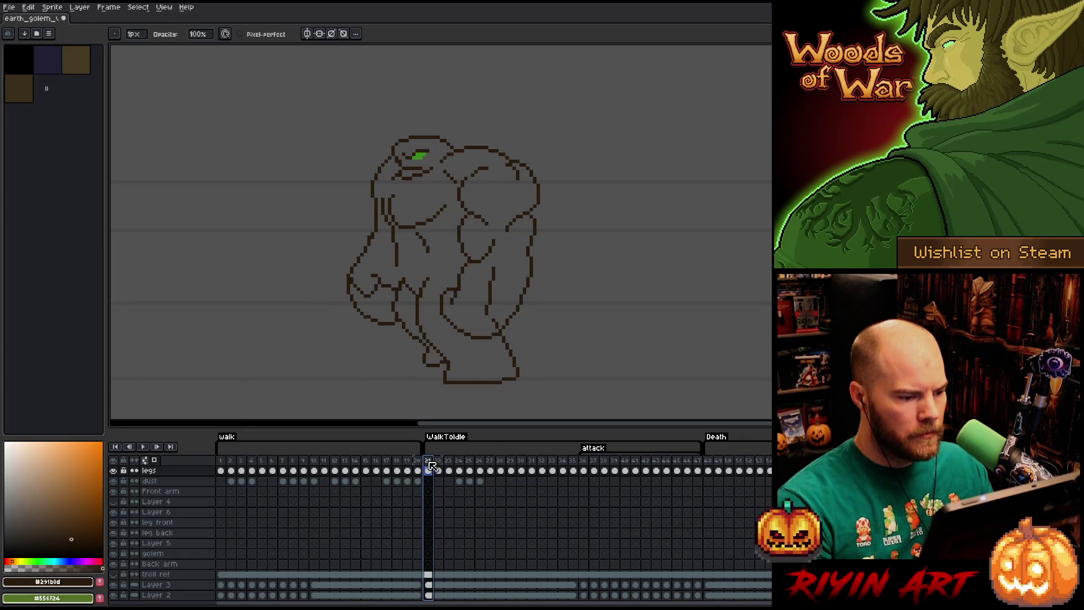
- Play the animation from walk frame 15 and stop around frames 20–22 to check the motion
click(345, 462)
key(Right)
key(Right)
key(Return)
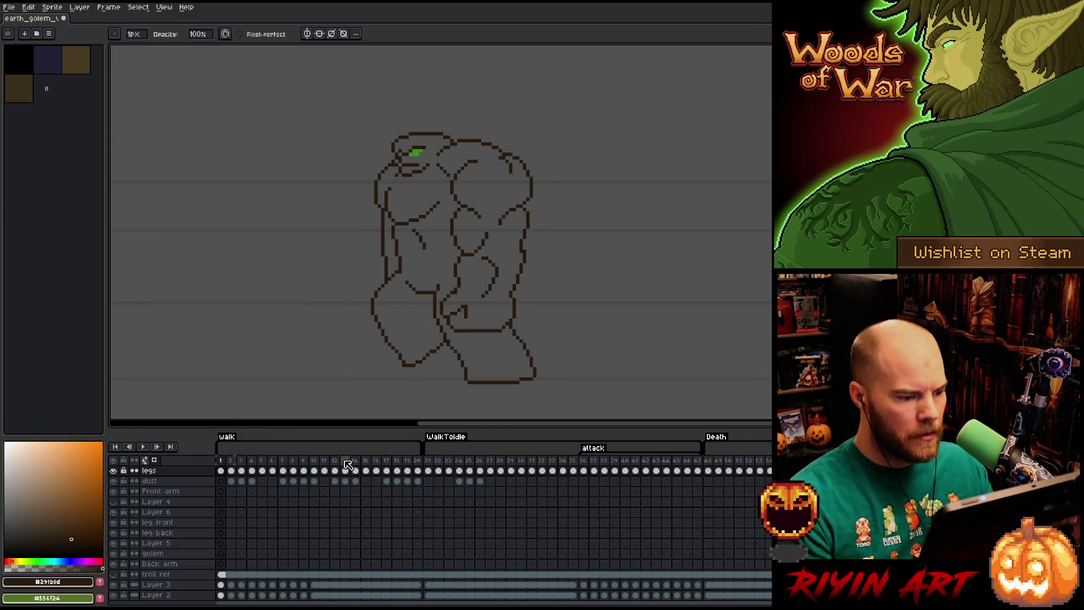
key(Return)
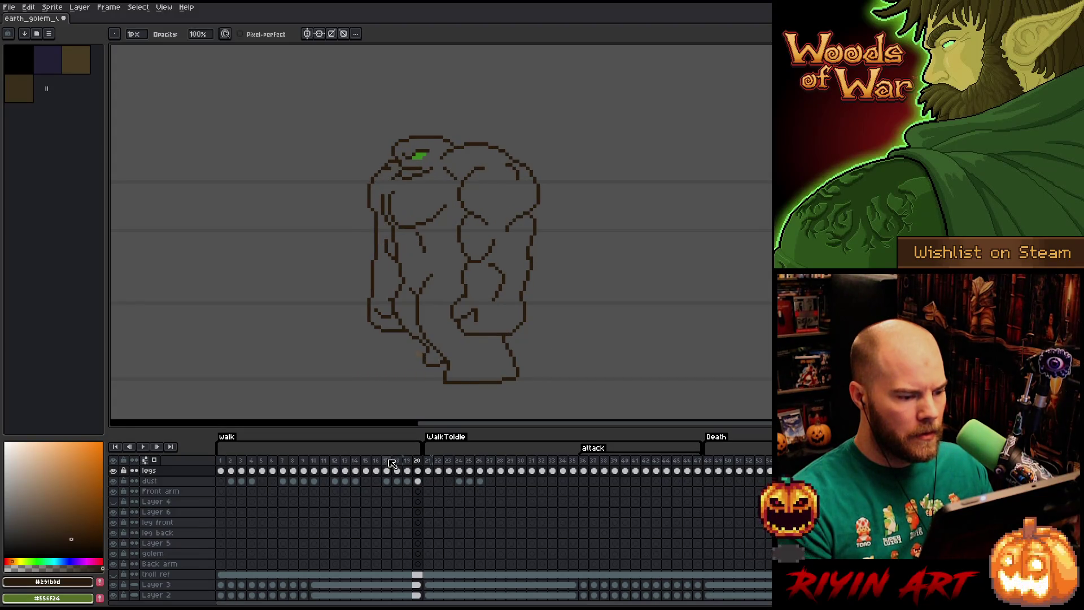
click(428, 460)
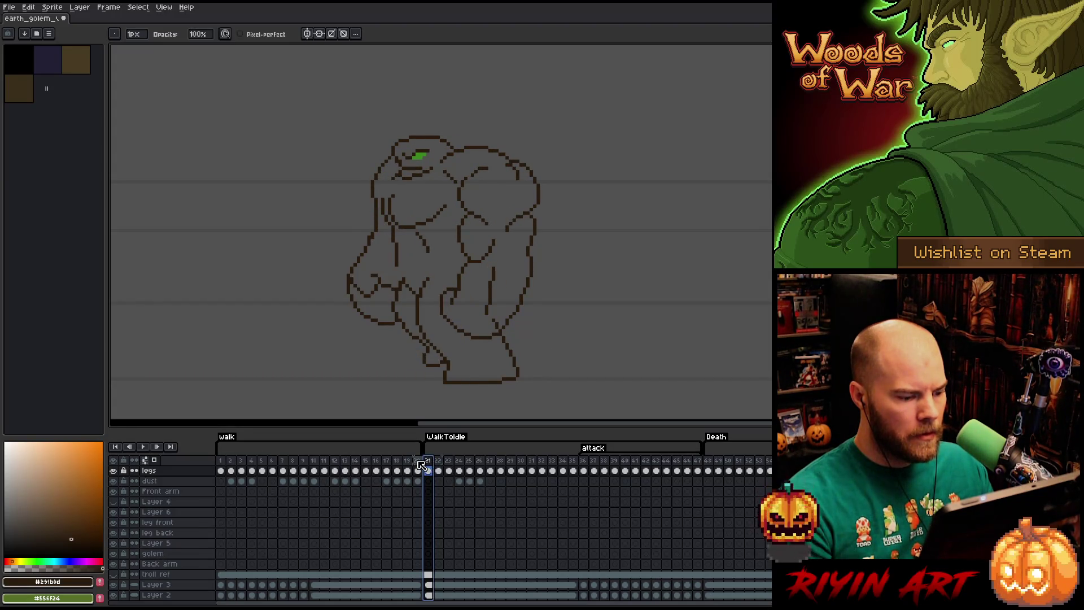
click(417, 460)
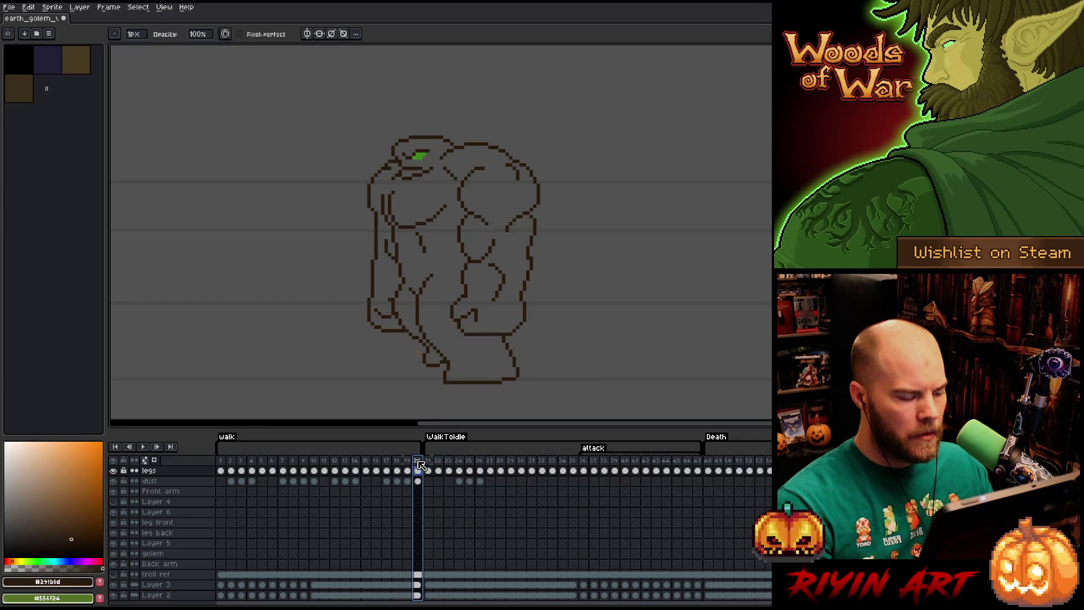
key(Return)
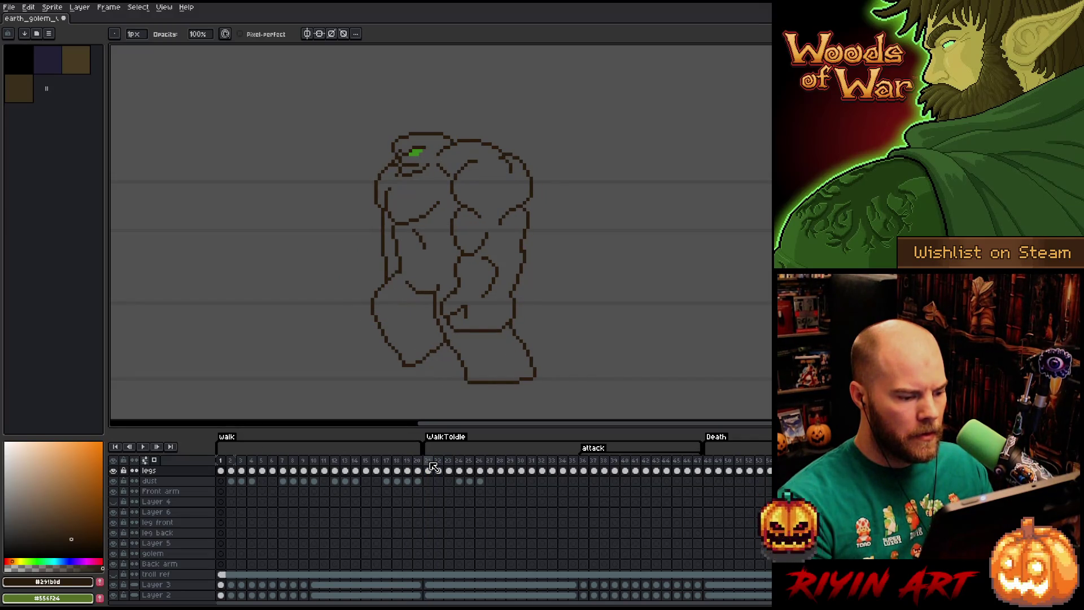
click(436, 461)
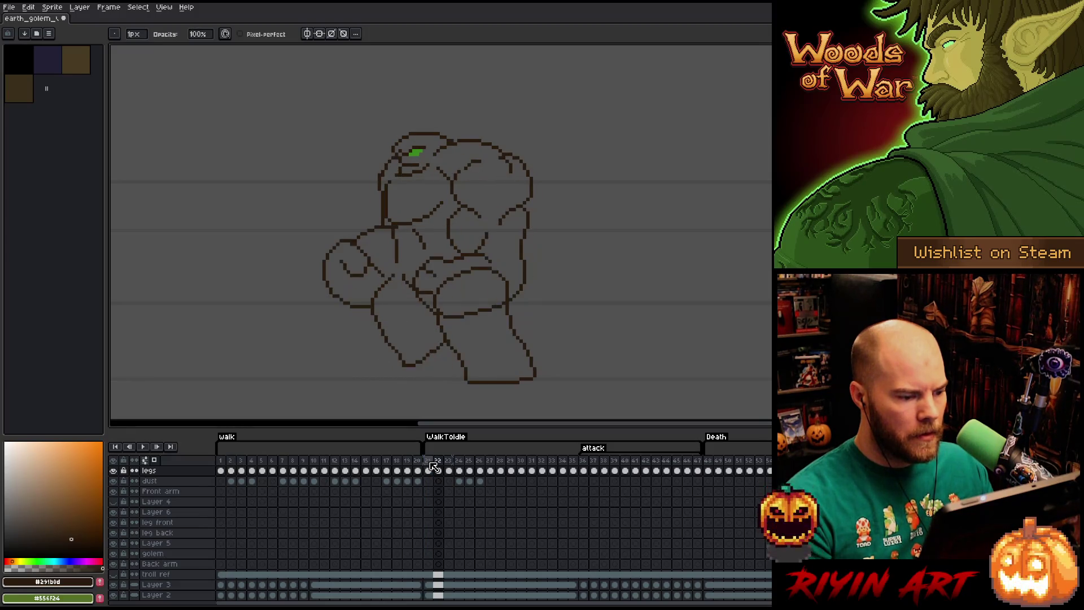
key(Return)
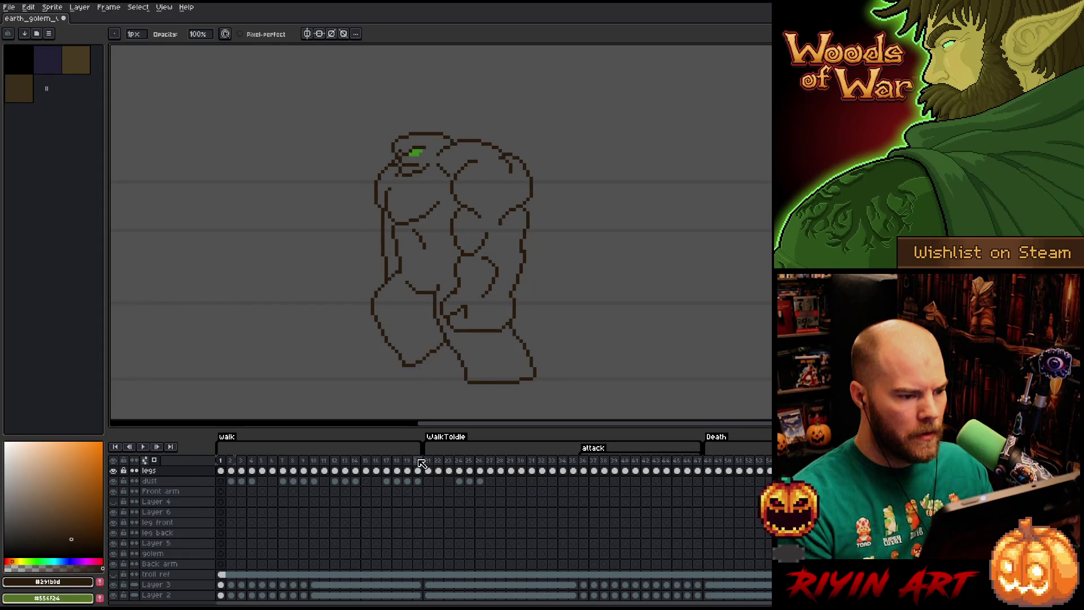
- Select the legs cels on frames 10, 11 and 21, then flip between frames 22–24
click(317, 470)
shift+click(323, 471)
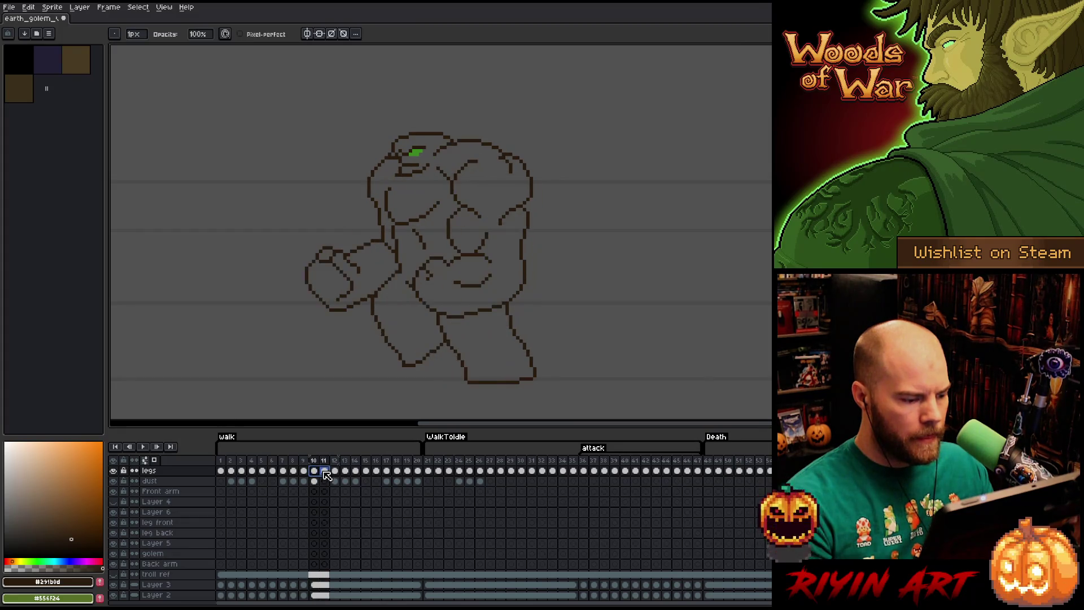
click(428, 472)
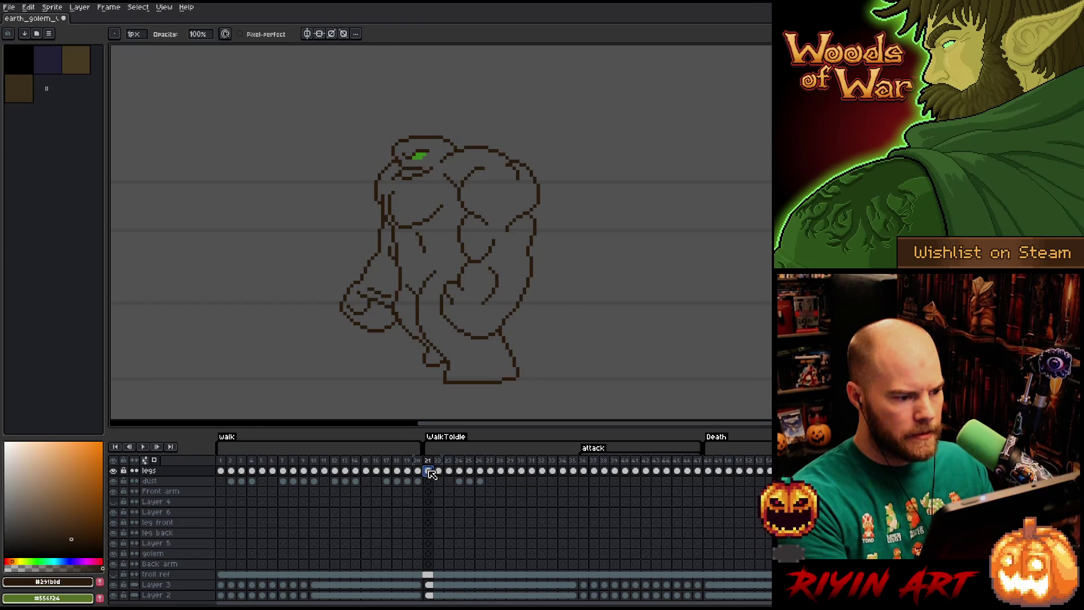
key(Right)
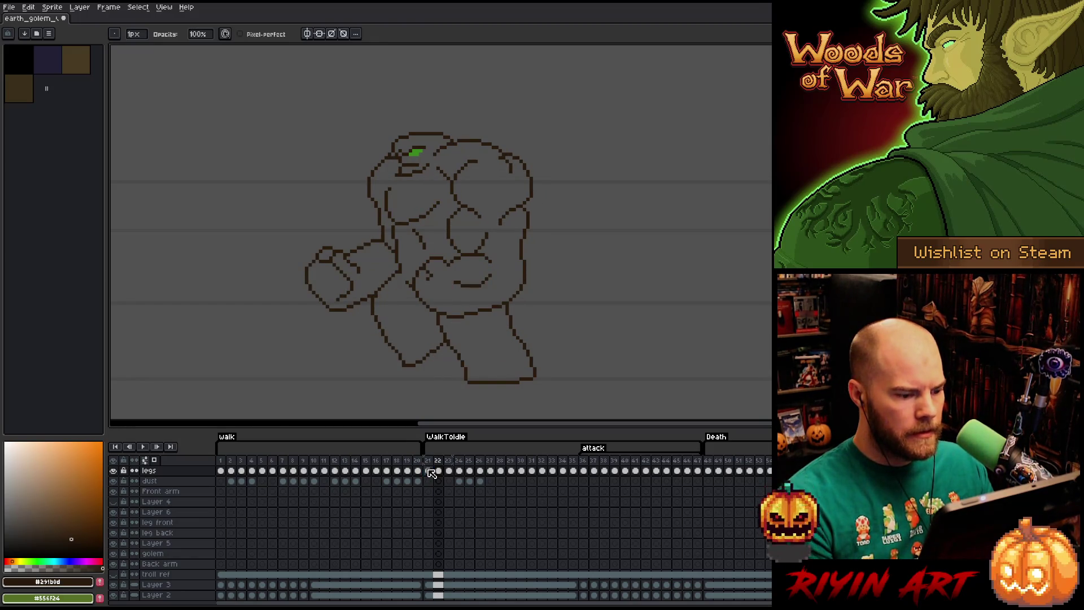
key(Right)
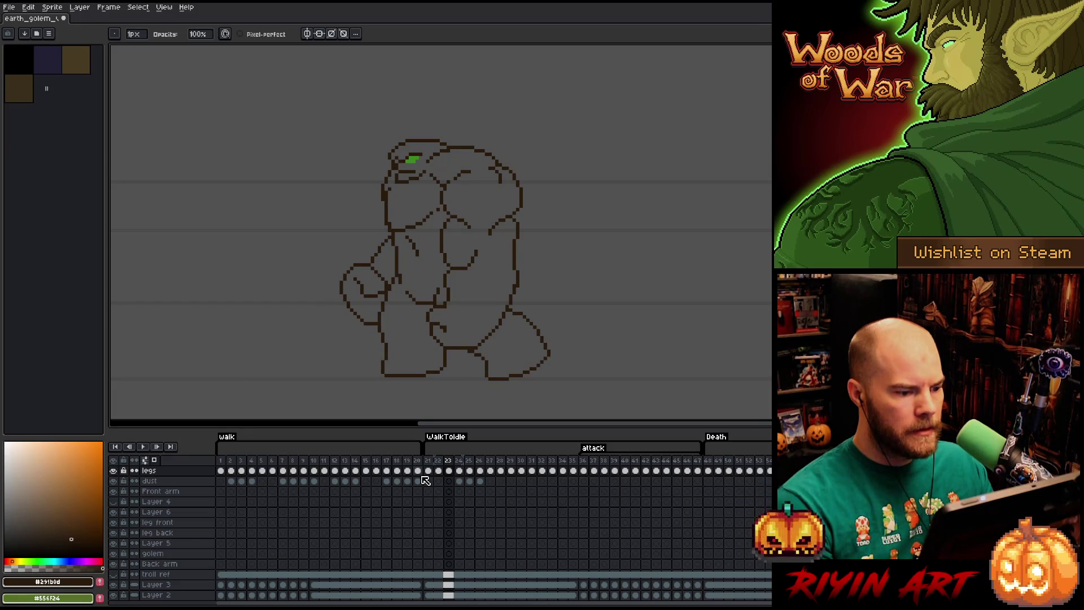
key(Right)
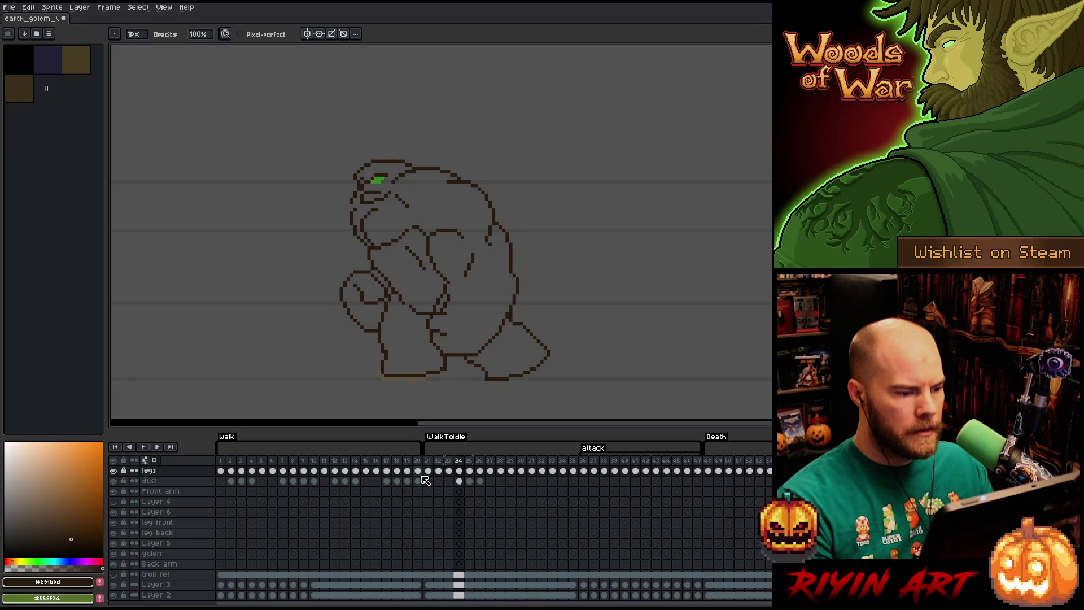
key(Left)
key(Right)
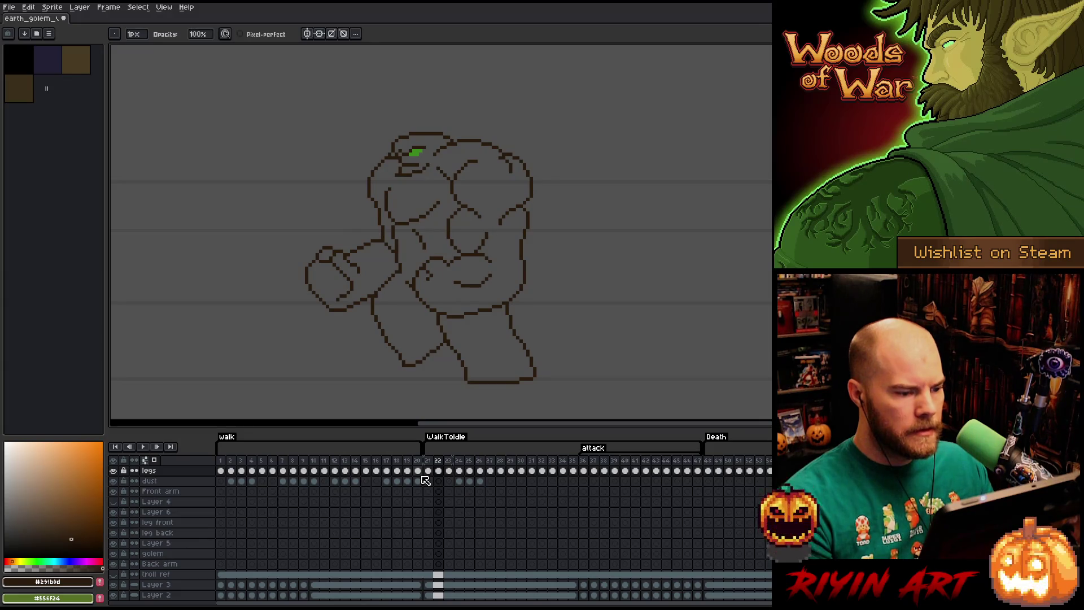
key(Left)
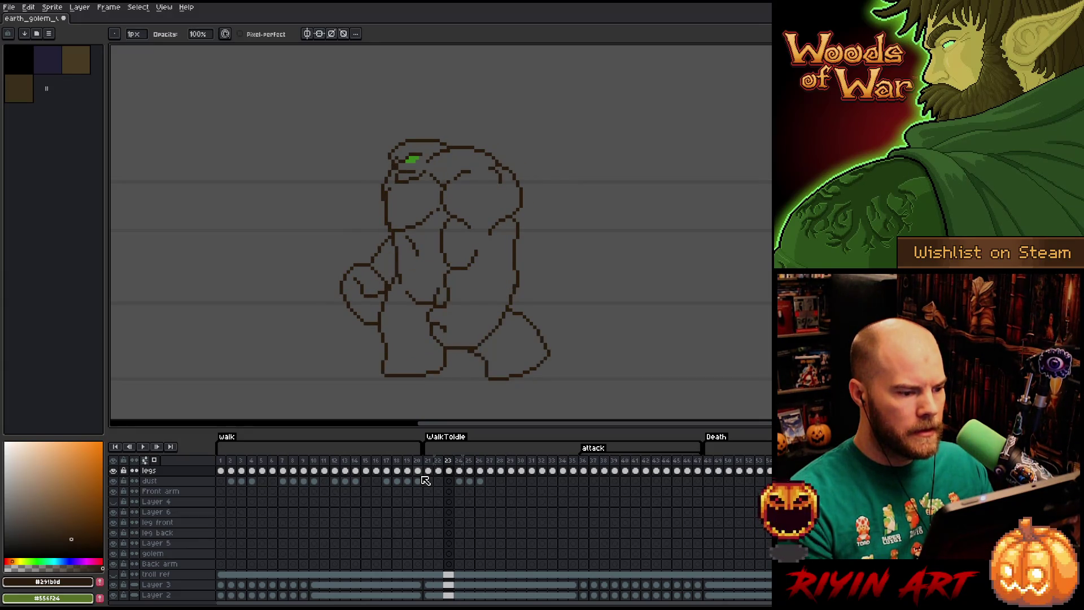
key(Right)
key(Left)
key(Left)
key(Right)
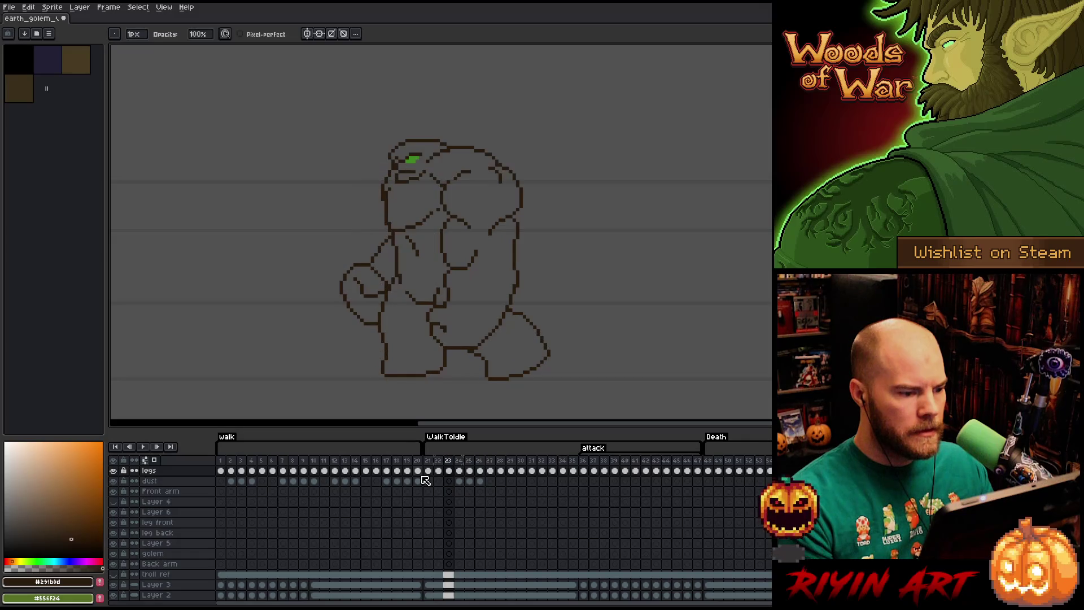
- Compare walk frames 8–12 with frame 23, then lasso the golem's front arm on frame 23
click(295, 461)
key(Right)
key(Right)
key(Right)
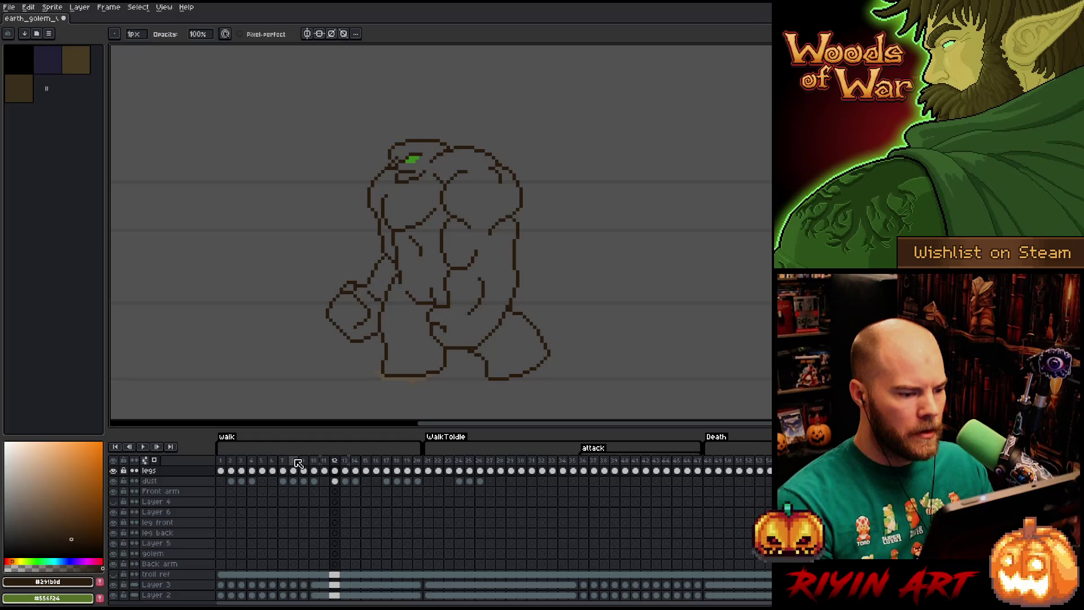
click(430, 462)
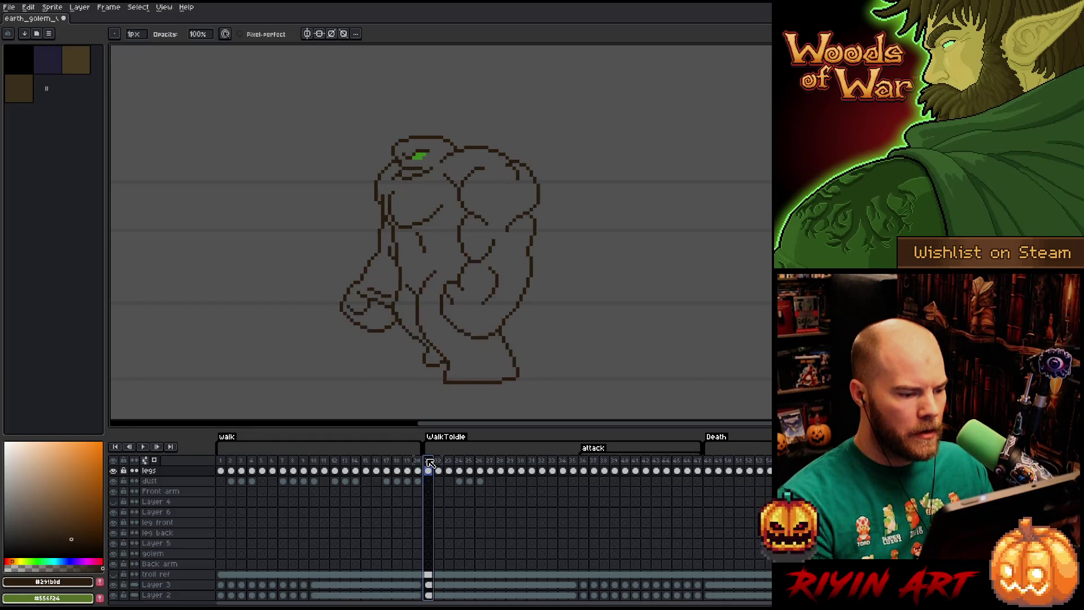
click(315, 463)
key(Right)
key(Right)
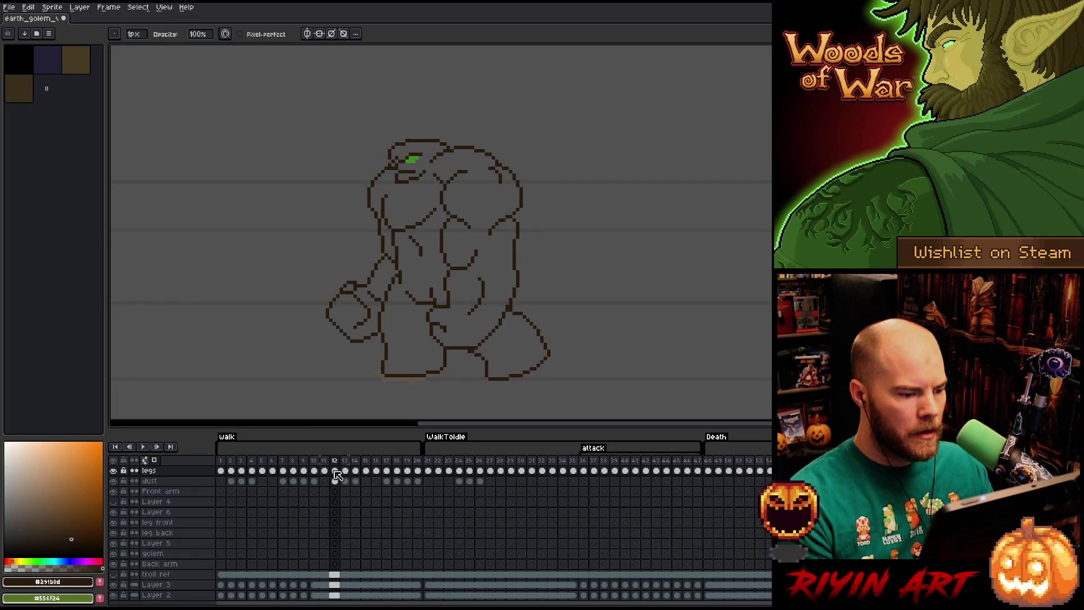
click(337, 471)
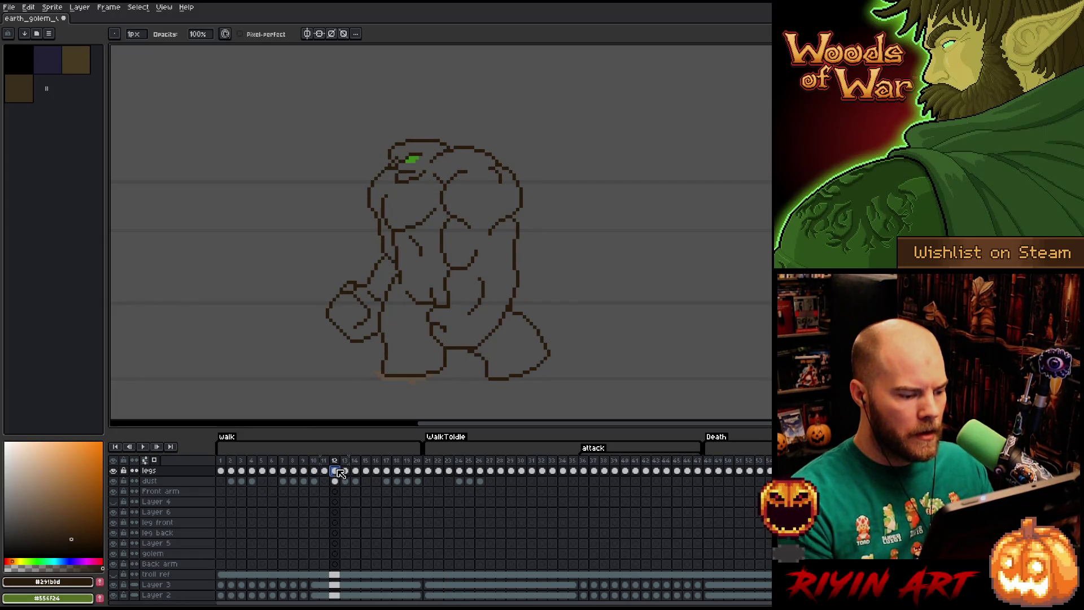
click(449, 473)
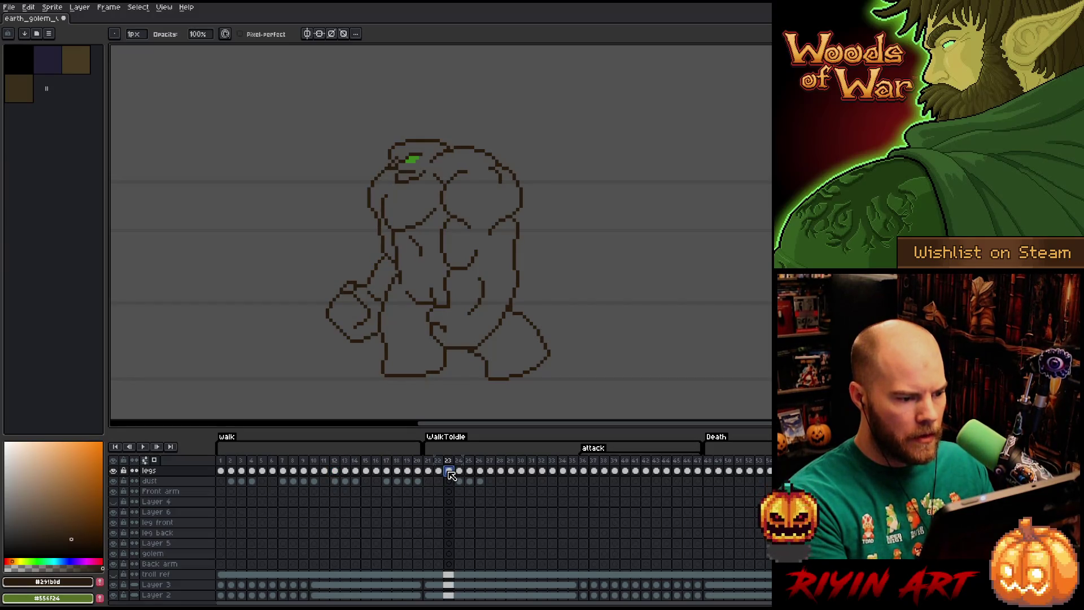
key(Right)
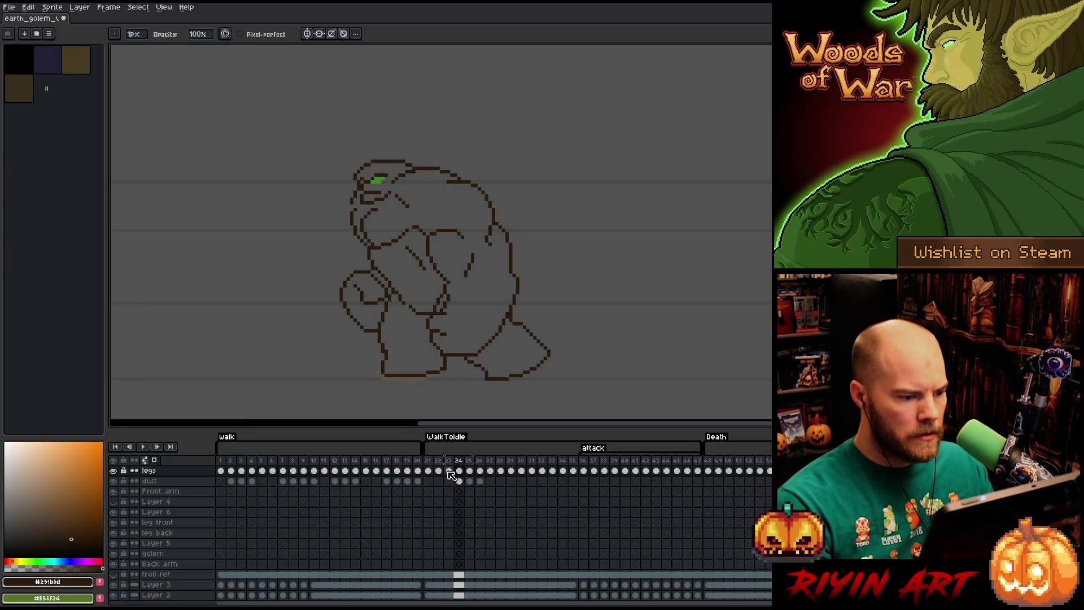
key(Left)
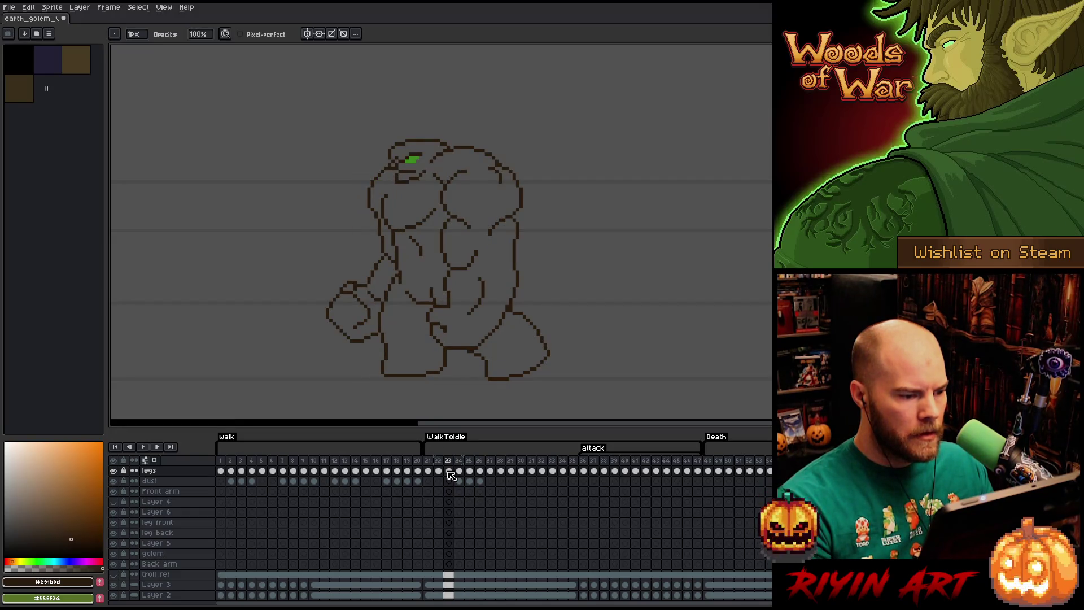
key(m)
mouse_move(362, 250)
mouse_down()
mouse_move(386, 278)
mouse_move(373, 357)
mouse_move(310, 232)
mouse_up()
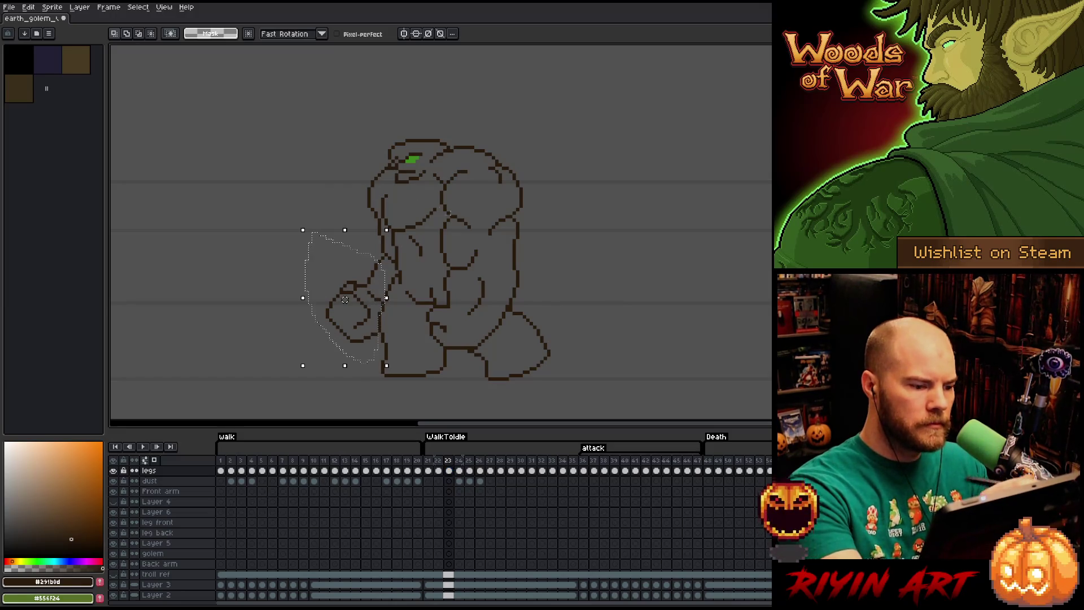
- Clear the arm selection, step through frames 21–23, and lasso the golem's chest area
click(459, 471)
key(ctrl+d)
key(b)
key(Left)
key(Left)
key(Left)
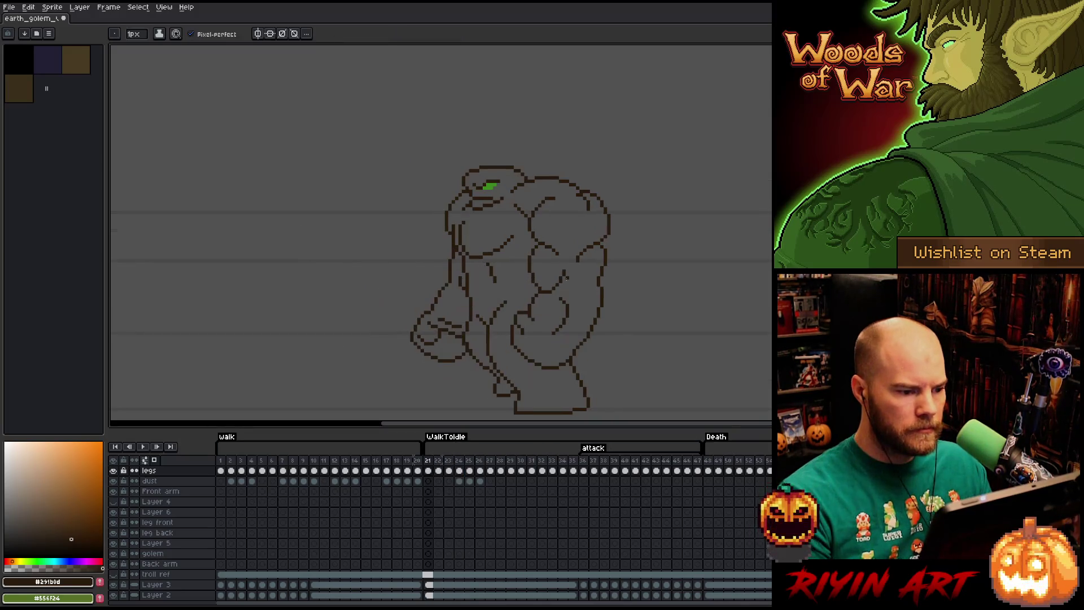
key(Right)
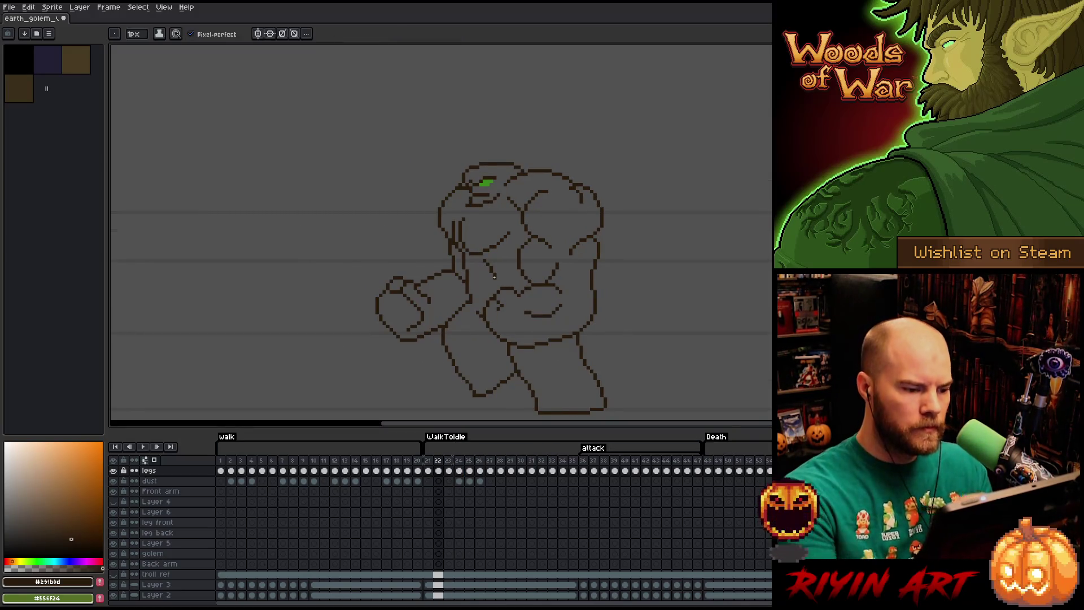
key(q)
mouse_move(513, 226)
mouse_down()
mouse_move(466, 254)
mouse_move(451, 233)
mouse_move(497, 240)
mouse_up()
key(Right)
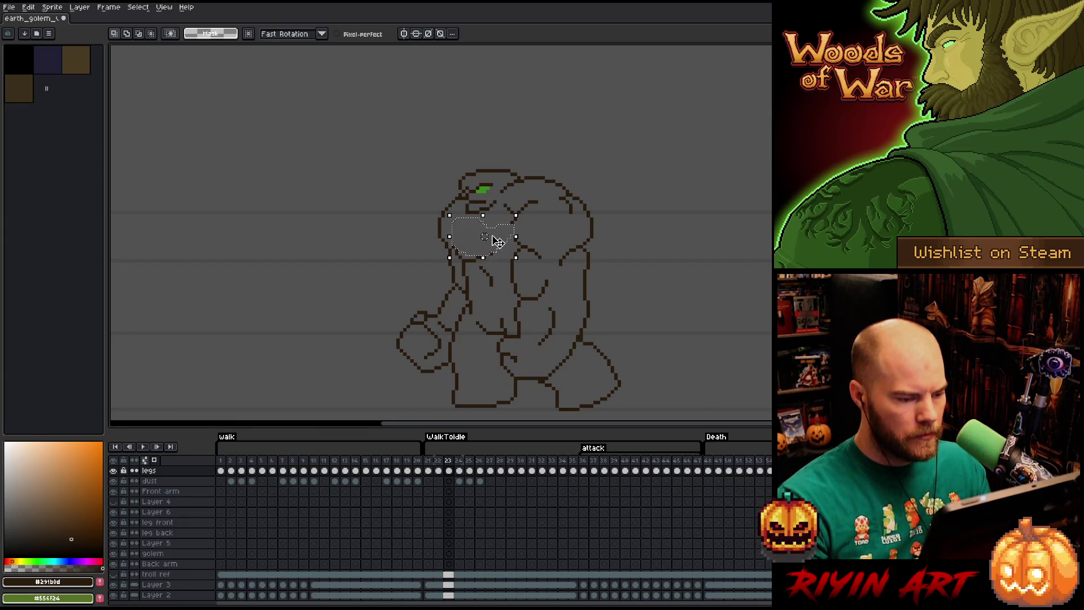
- Erase a short stray contour on the left chest, then lasso, move and commit the chest lines
key(ctrl+z)
key(ctrl+z)
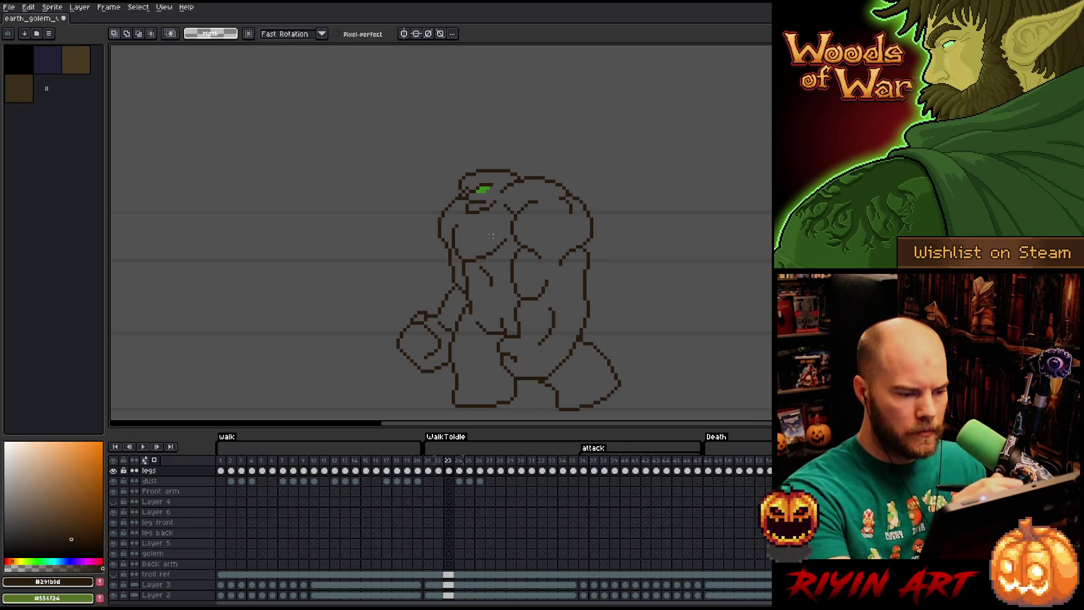
key(b)
mouse_move(460, 257)
mouse_down()
mouse_move(456, 225)
mouse_move(453, 249)
mouse_up()
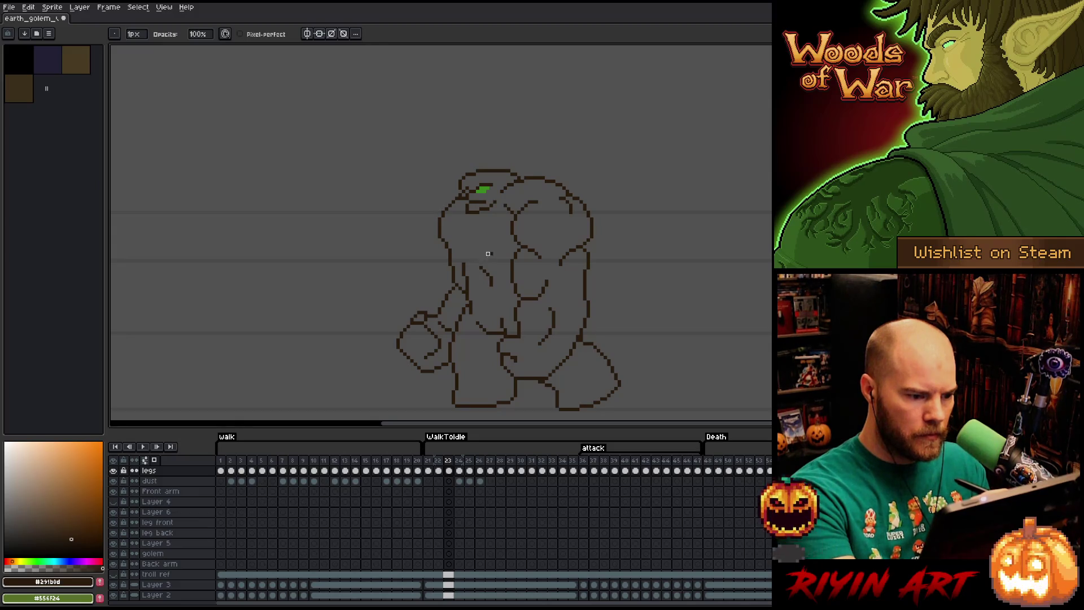
key(q)
mouse_move(485, 217)
mouse_down()
mouse_move(506, 232)
mouse_move(496, 259)
mouse_up()
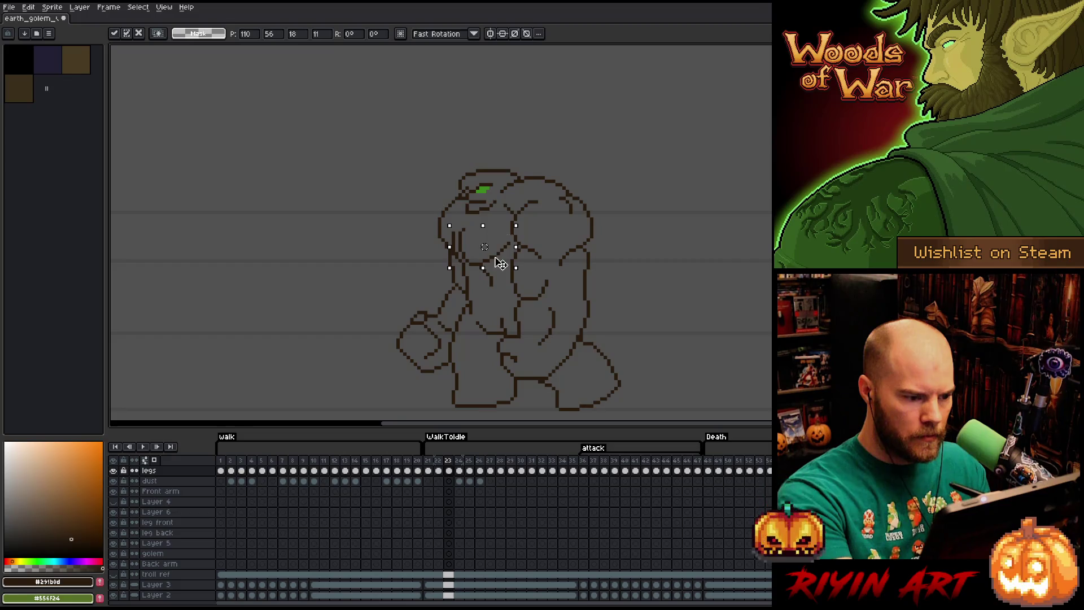
click(532, 195)
- Flip between frames 22, 23 and 24 to check that the chest lines flow
key(Left)
key(Right)
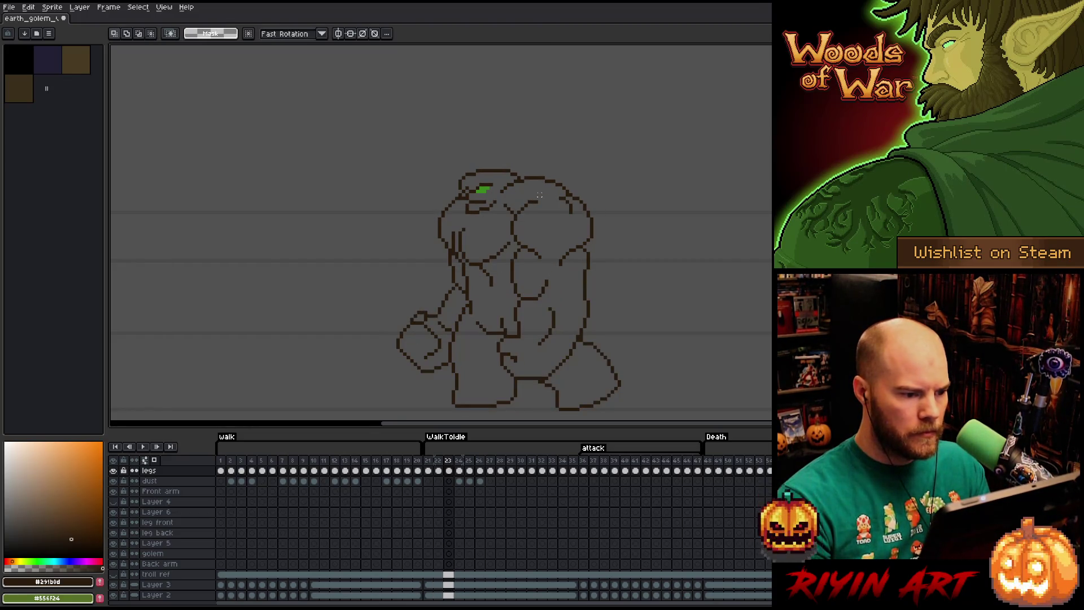
key(b)
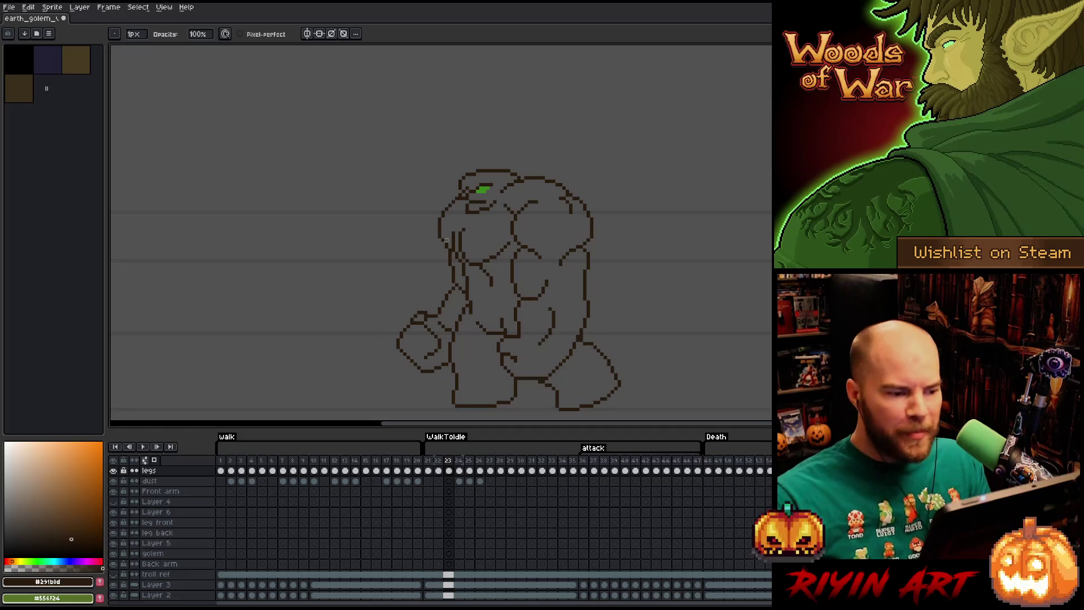
key(comma)
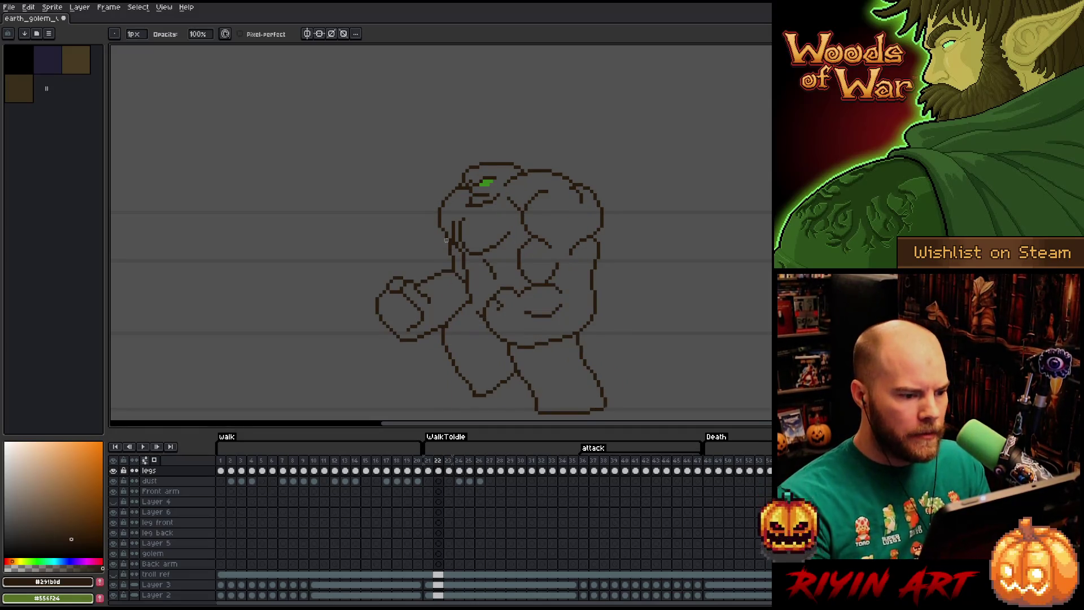
key(period)
key(period)
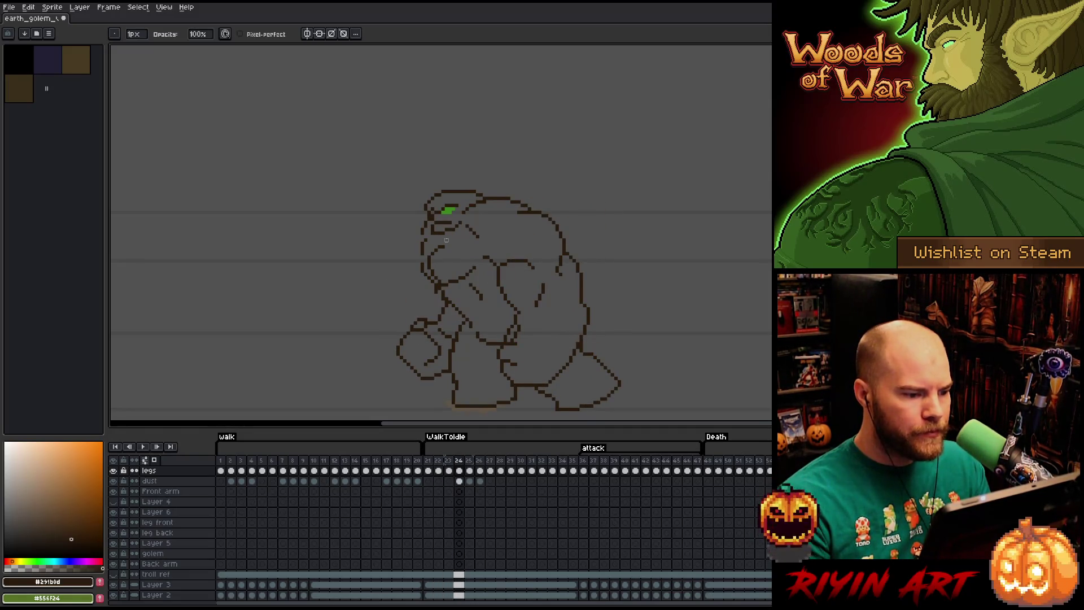
- Lasso the outline below the golem's head, nudge it up-right and one pixel left, and commit
key(comma)
key(period)
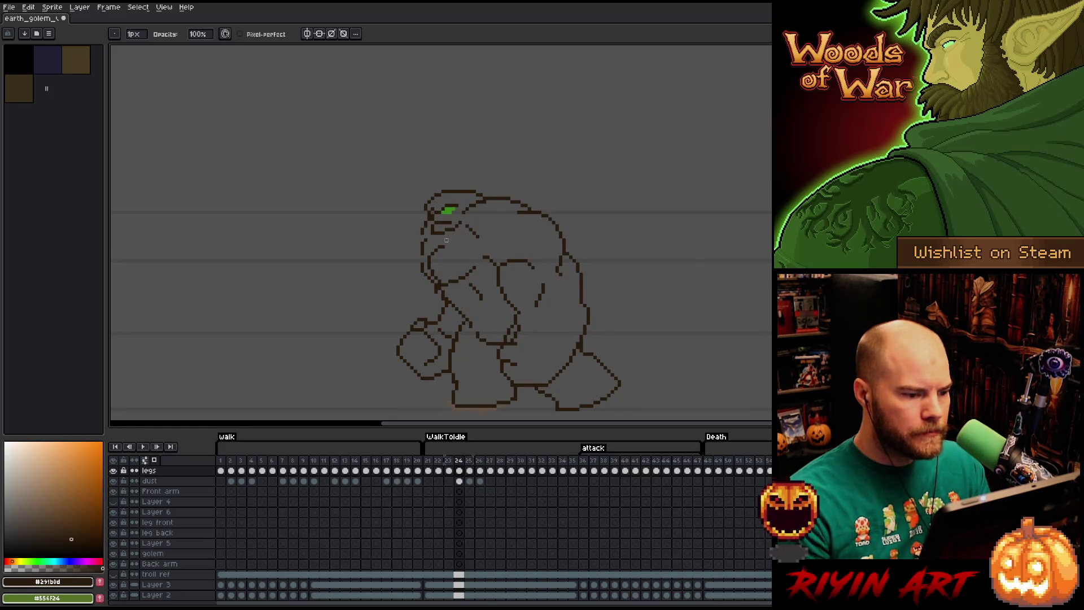
key(q)
mouse_move(479, 259)
mouse_down()
mouse_move(477, 277)
mouse_move(430, 288)
mouse_move(451, 244)
mouse_move(484, 236)
mouse_up()
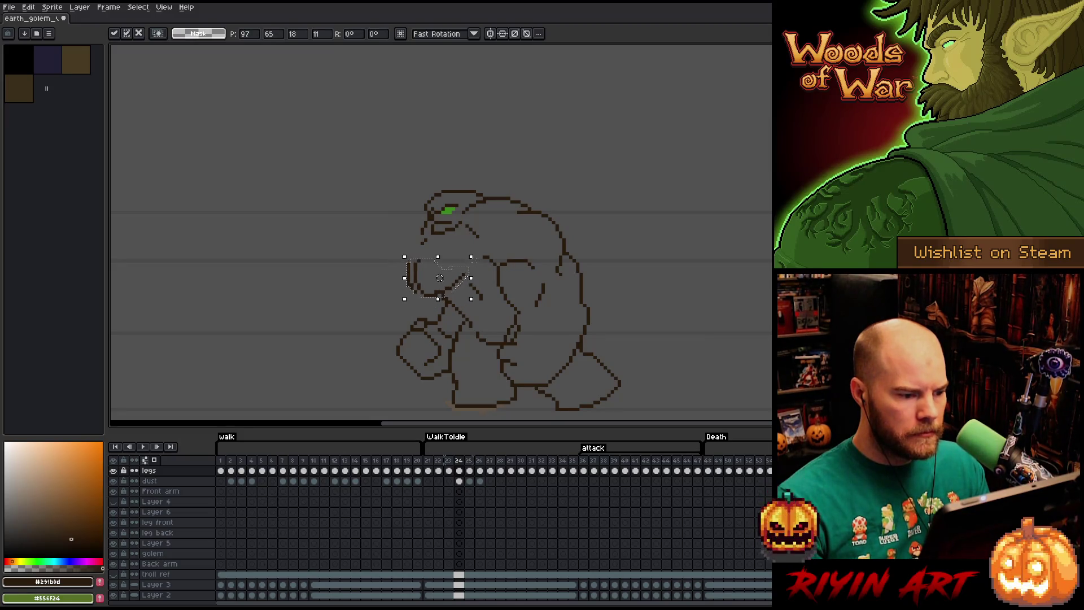
drag(473, 269, 480, 266)
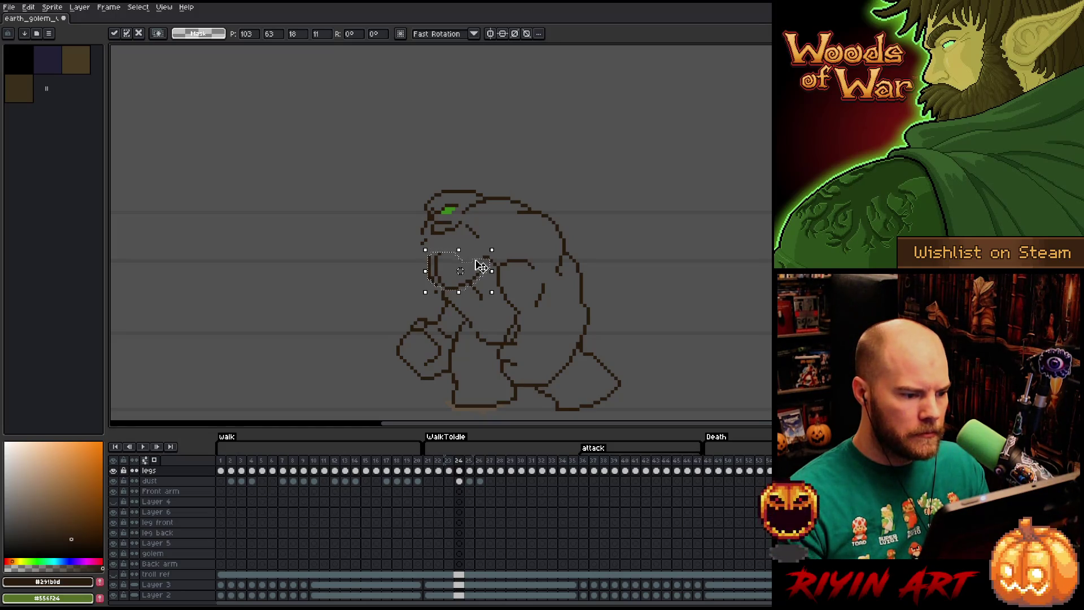
key(Left)
key(comma)
key(period)
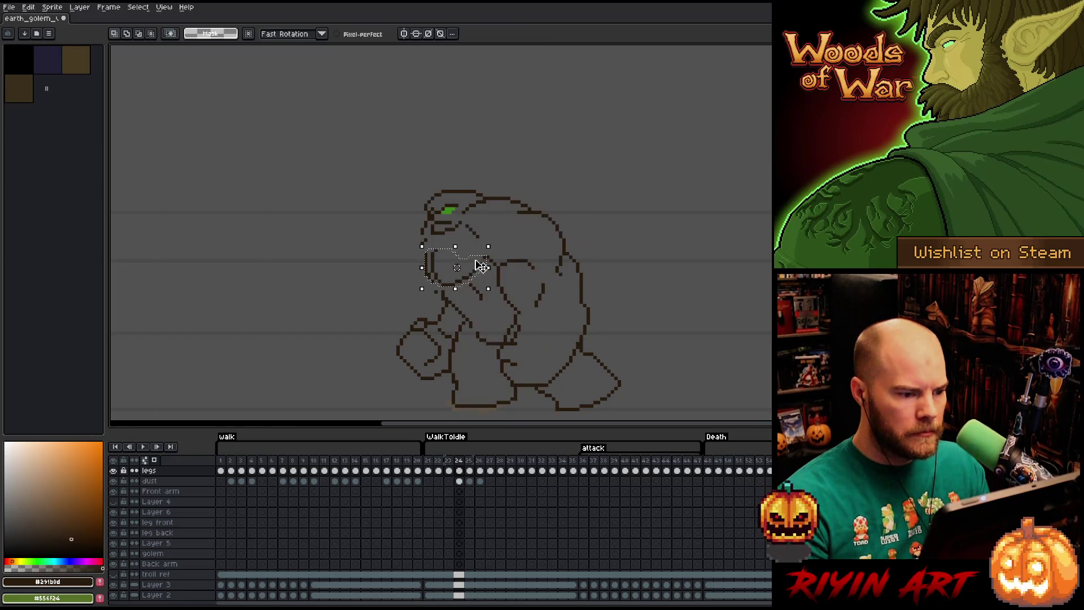
key(comma)
key(period)
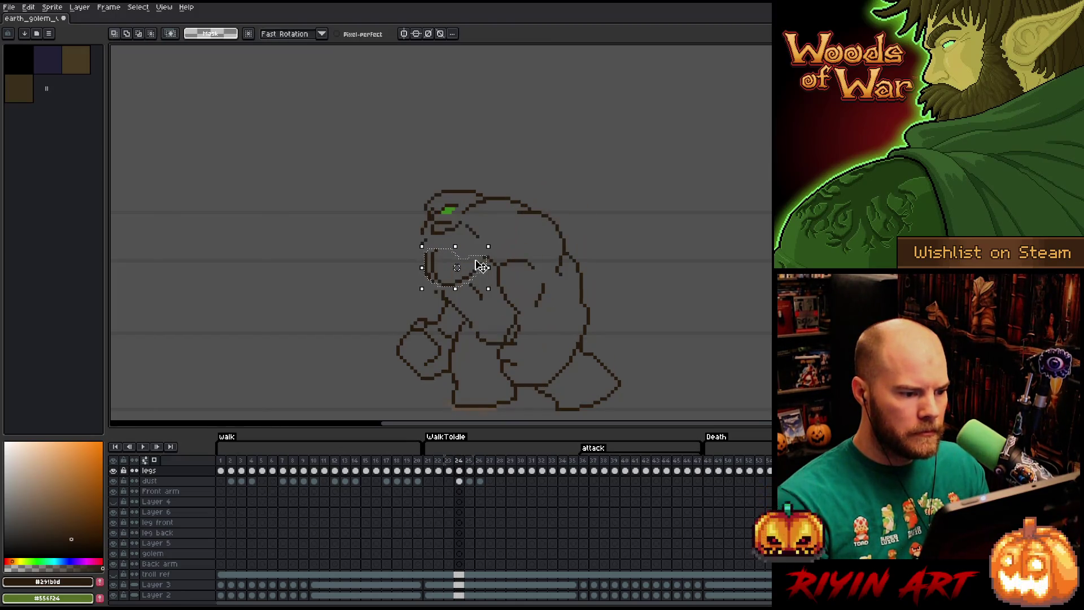
key(ctrl+d)
key(b)
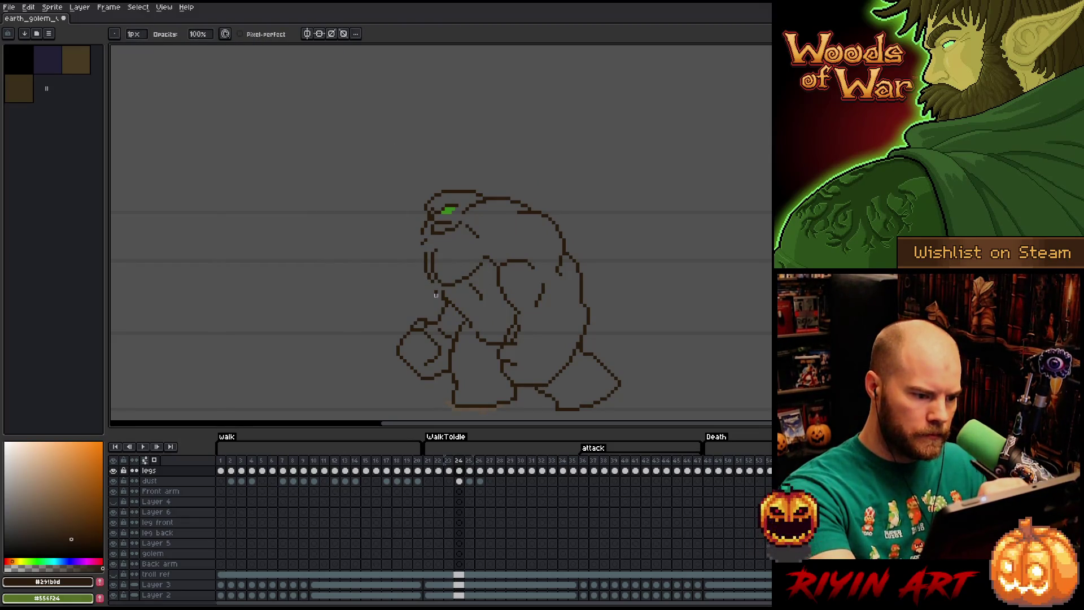
- Retouch the outline pixel by pixel and draw a short dark stroke on the golem's left outline on frame 24
key(e)
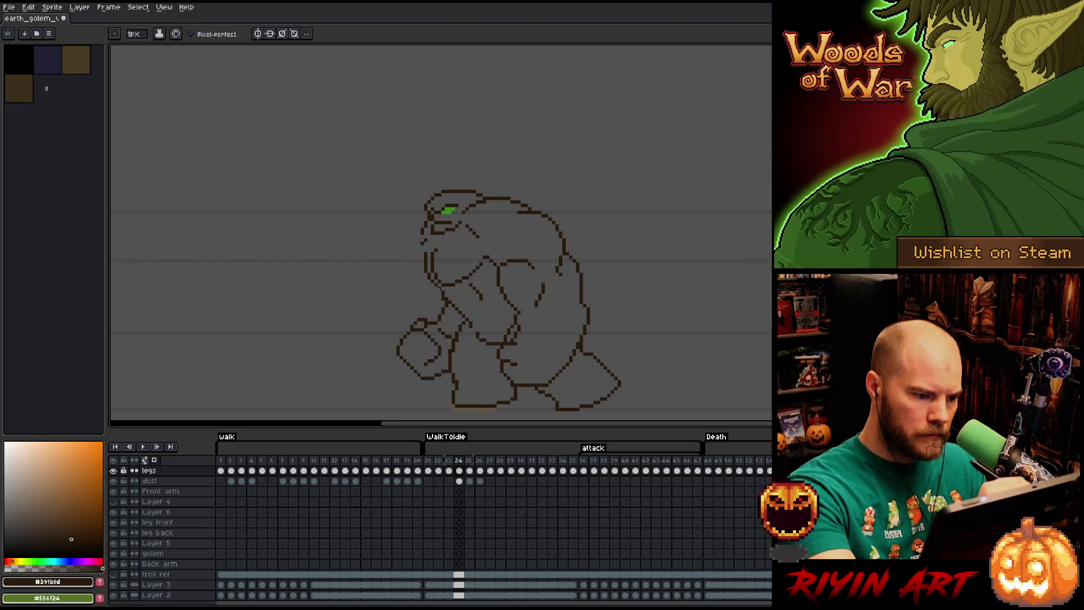
key(b)
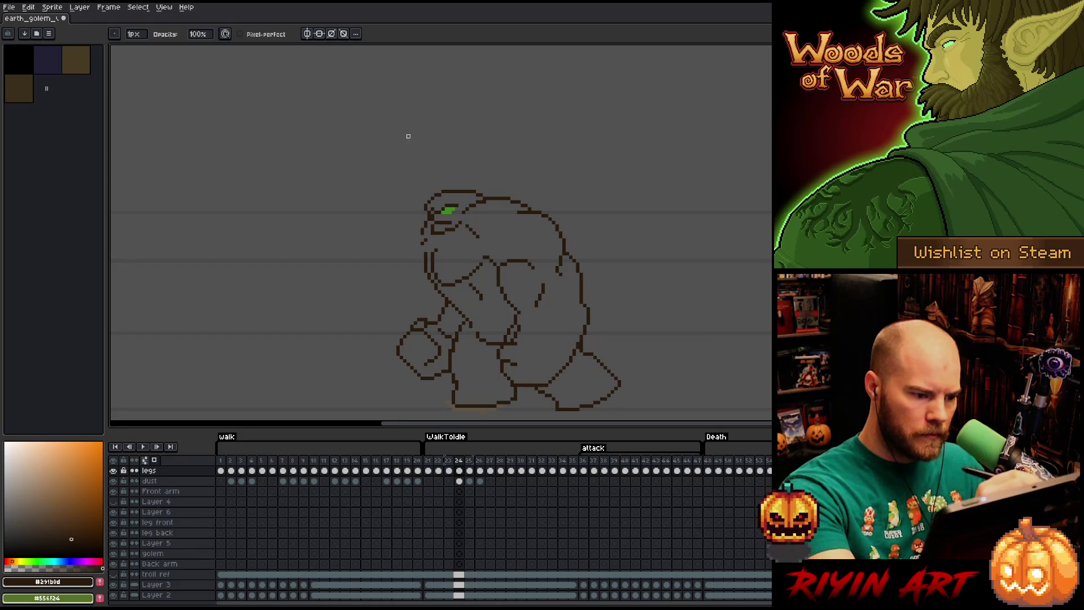
key(e)
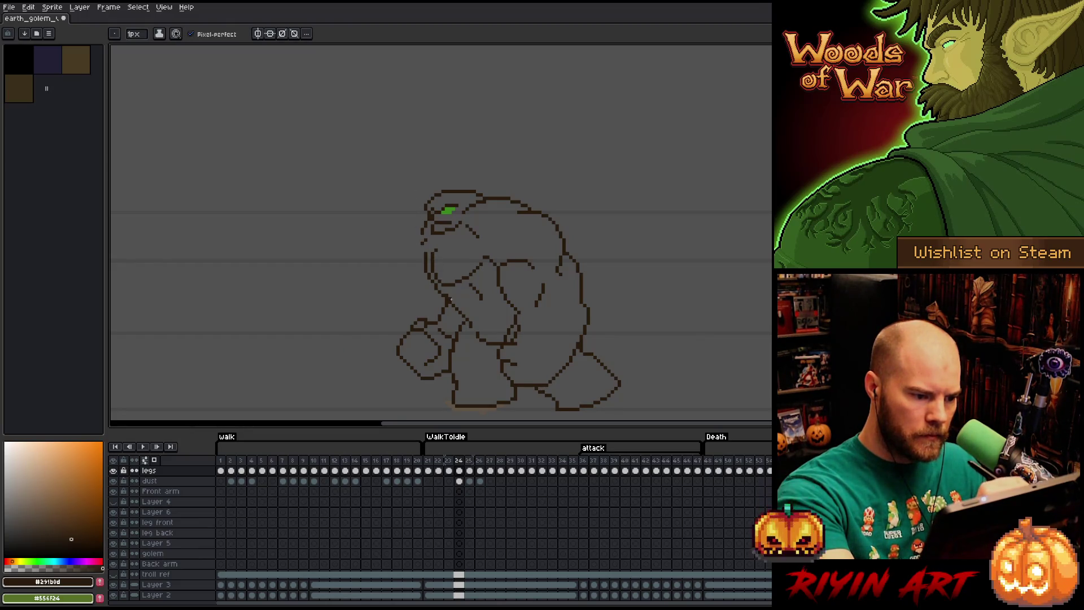
key(b)
key(e)
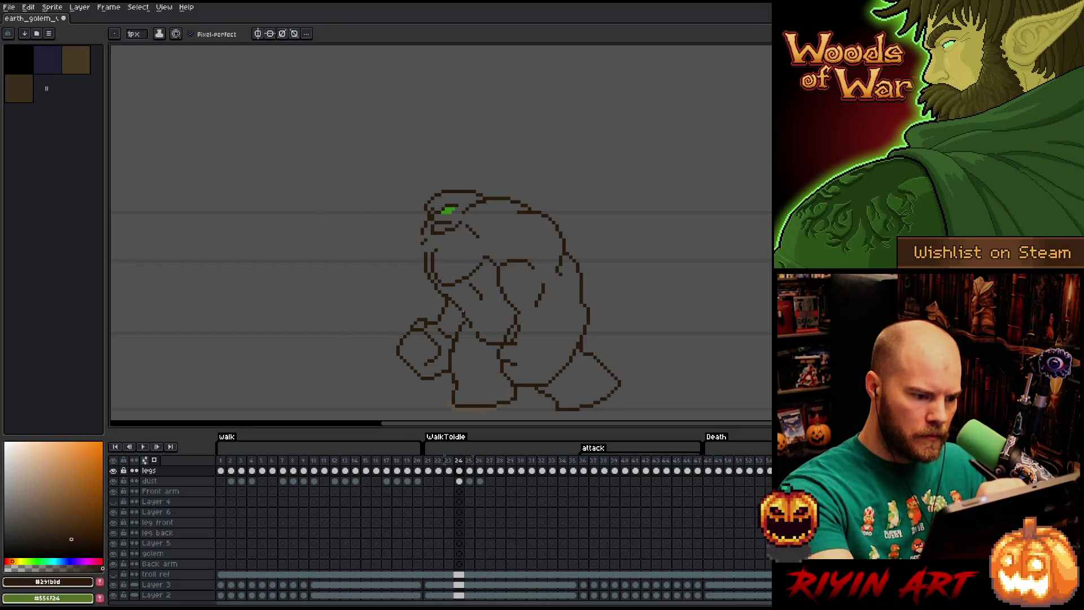
key(e)
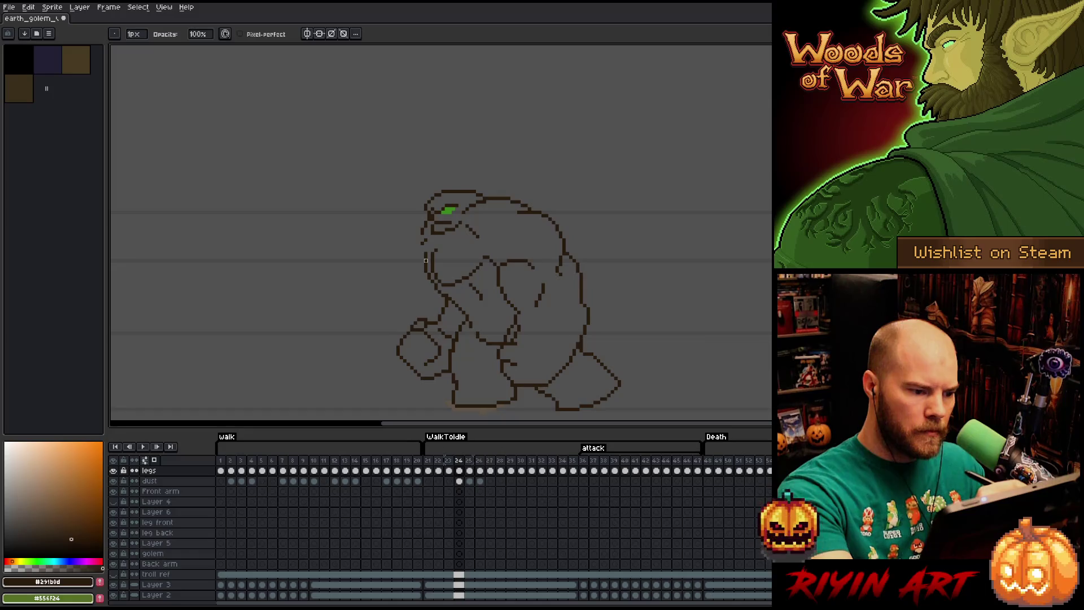
key(b)
drag(424, 265, 422, 248)
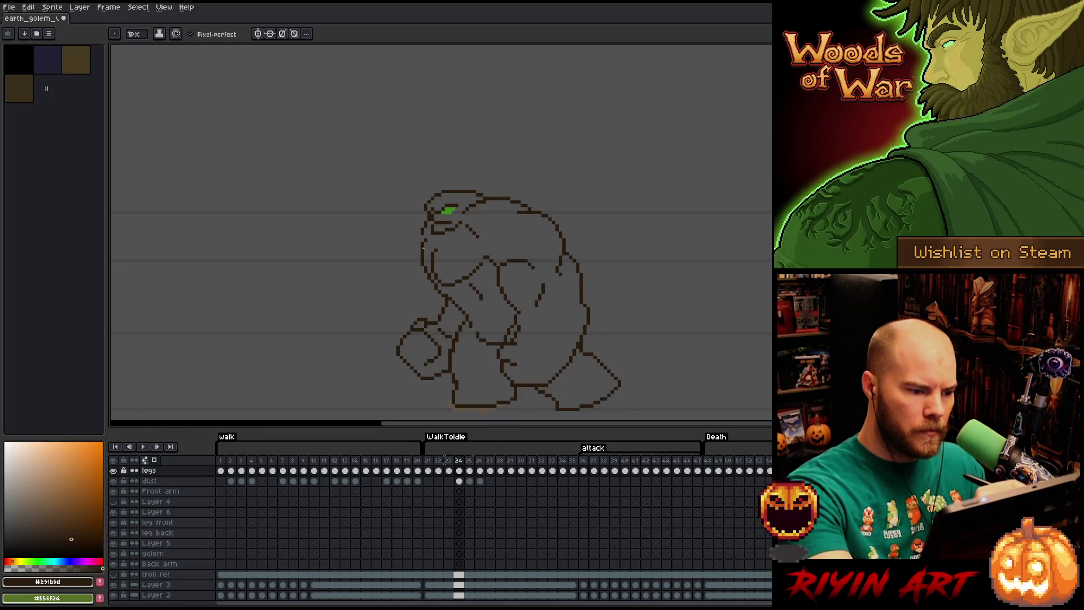
- Touch up frame 24's golem outline with pencil and eraser, then save the sprite
key(e)
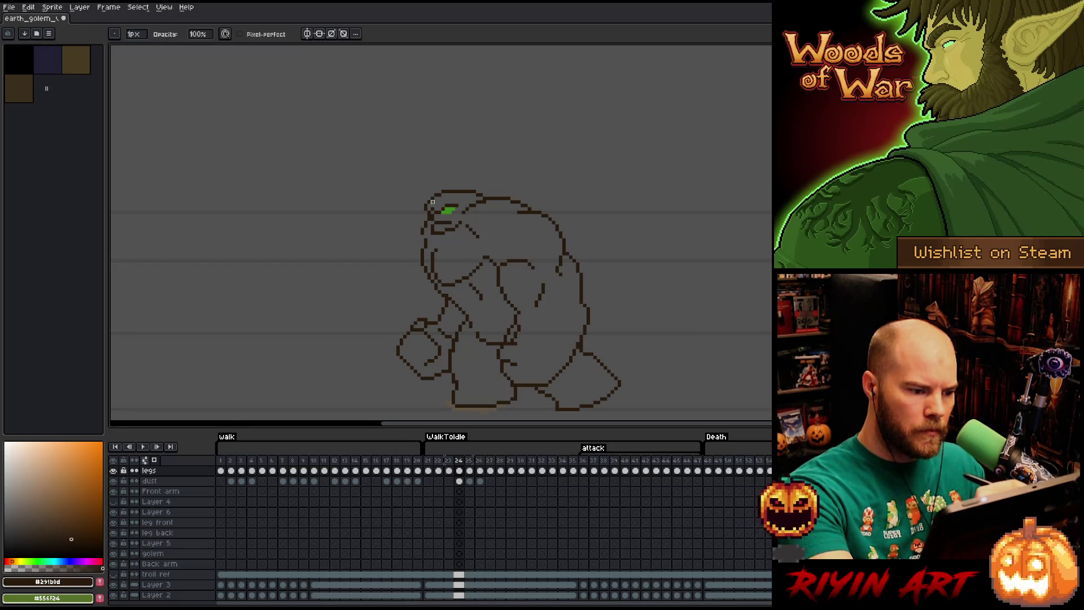
key(b)
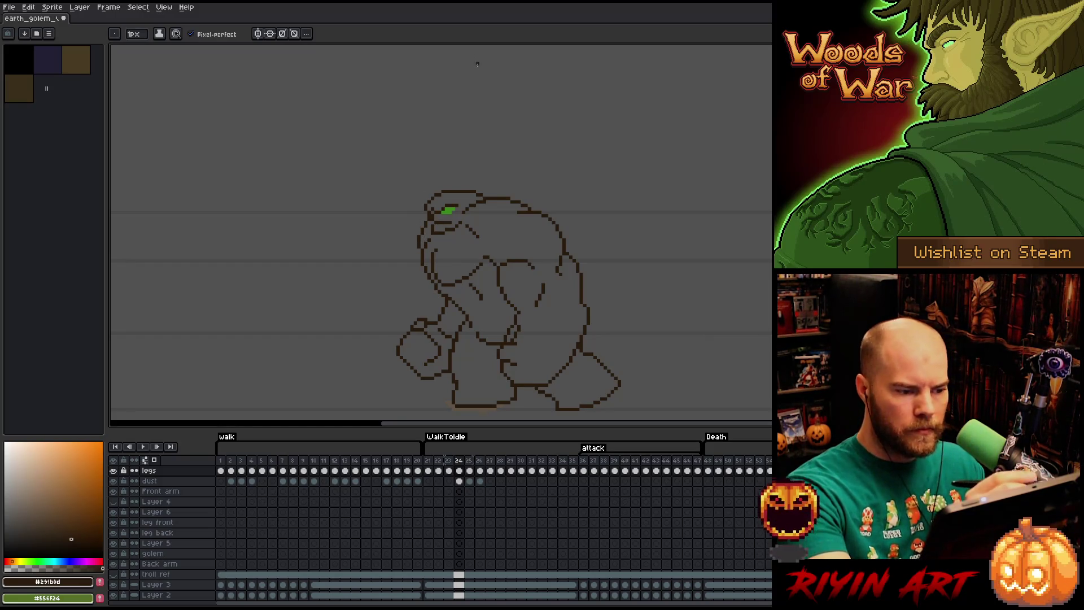
key(e)
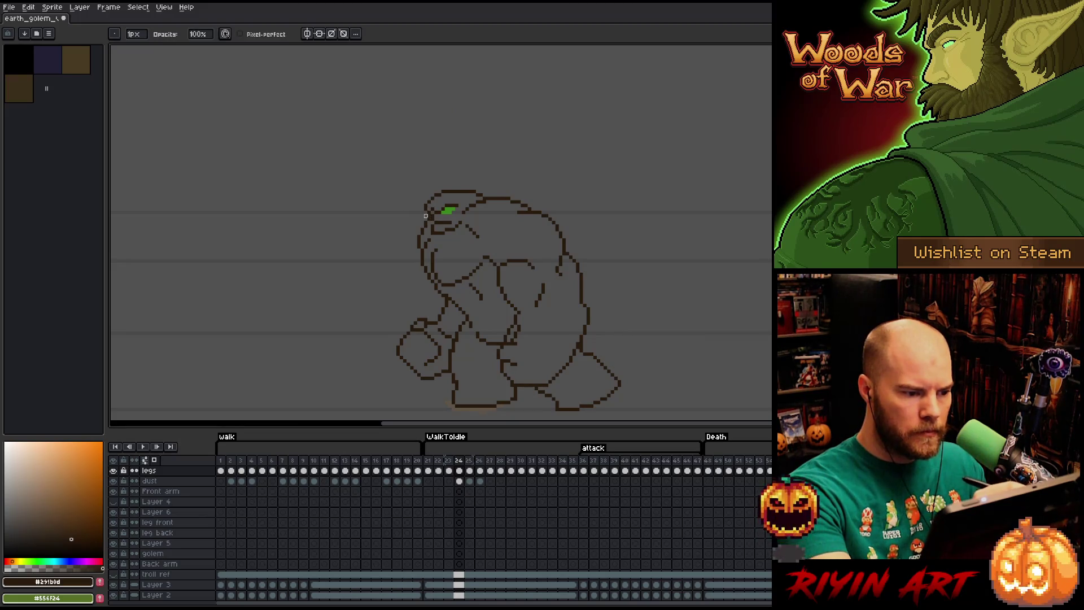
key(b)
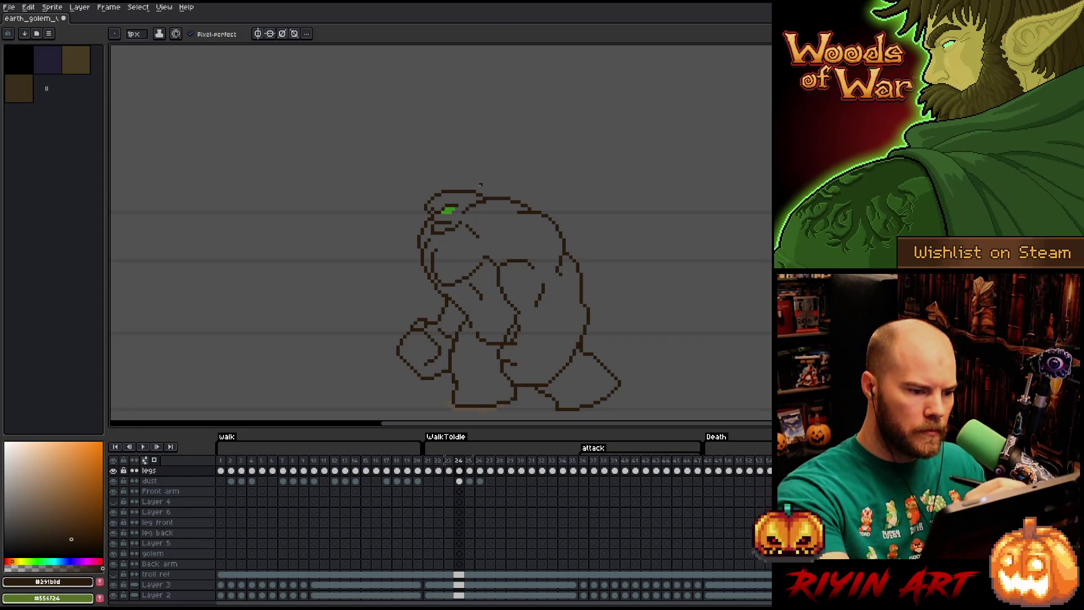
key(e)
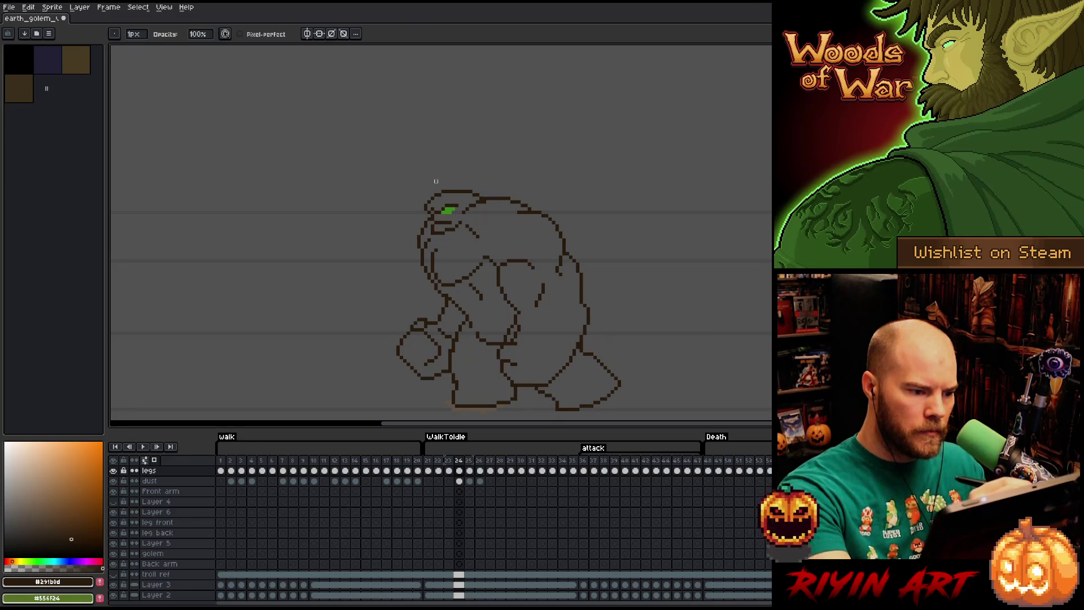
key(b)
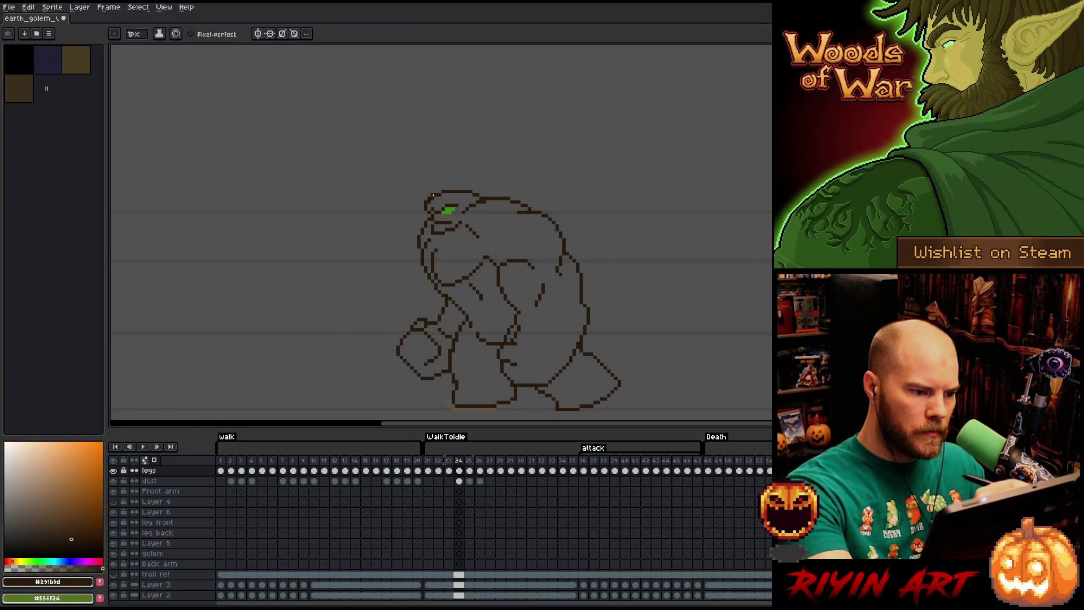
key(e)
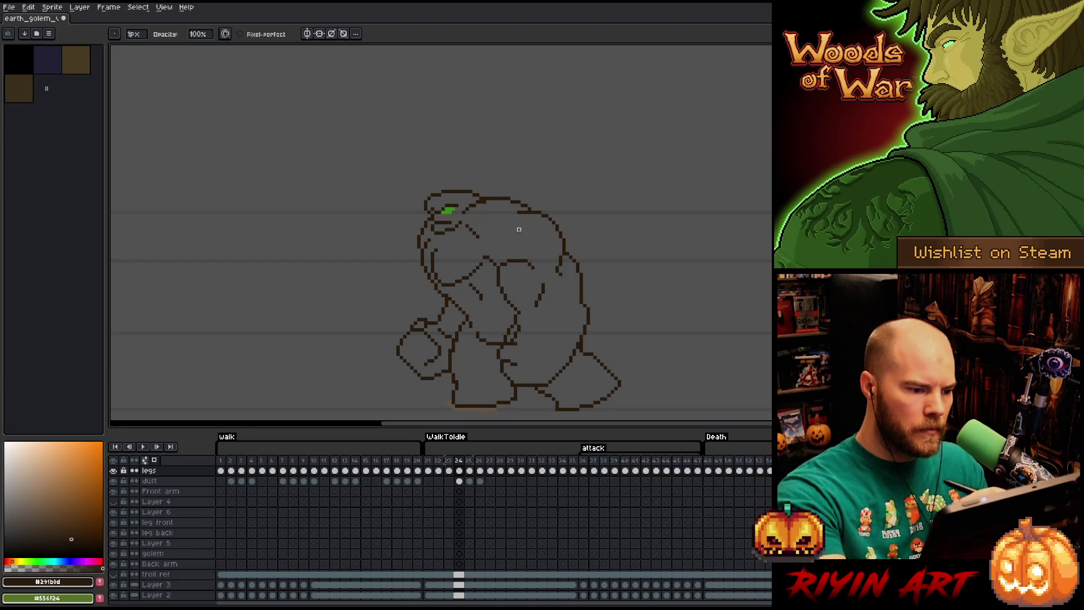
key(ctrl+s)
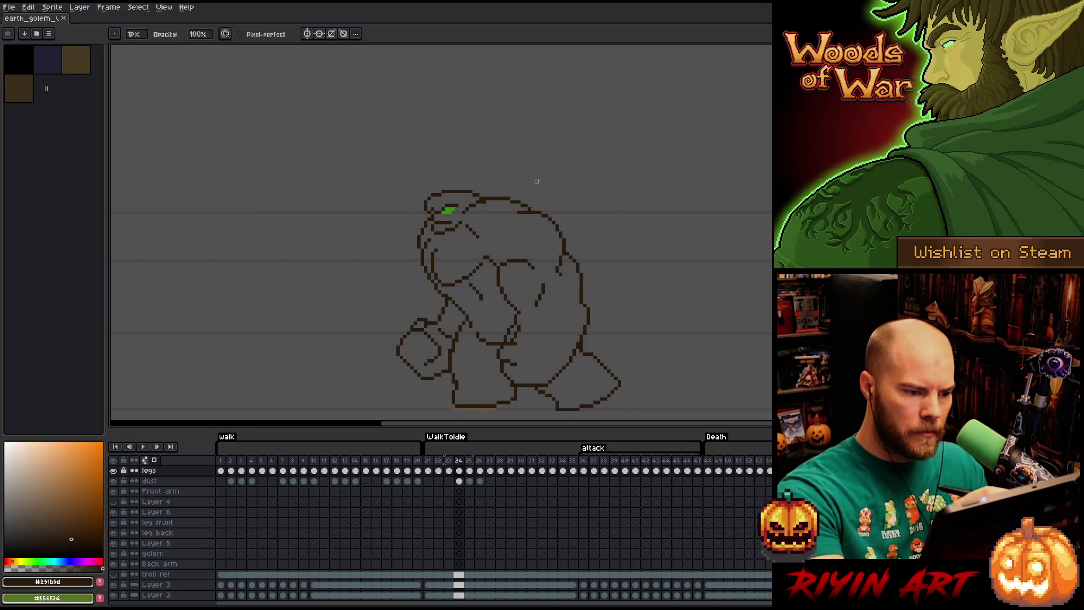
- Lasso and reposition the top of the golem's head, then retouch the surrounding pixels
key(q)
mouse_move(491, 208)
mouse_down()
mouse_move(477, 200)
mouse_move(462, 214)
mouse_move(499, 218)
mouse_up()
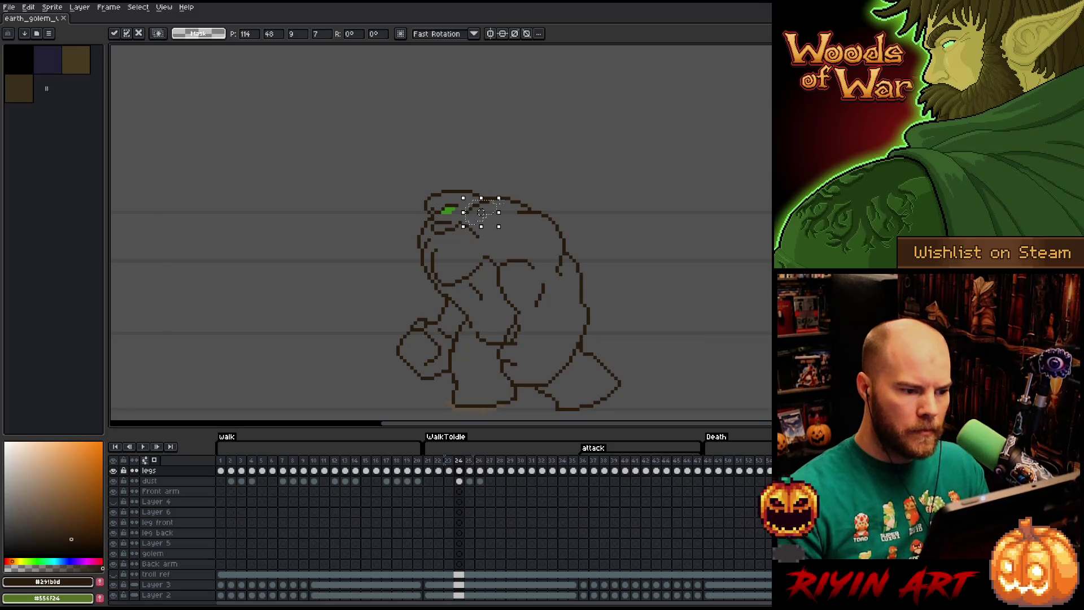
key(ctrl+d)
key(e)
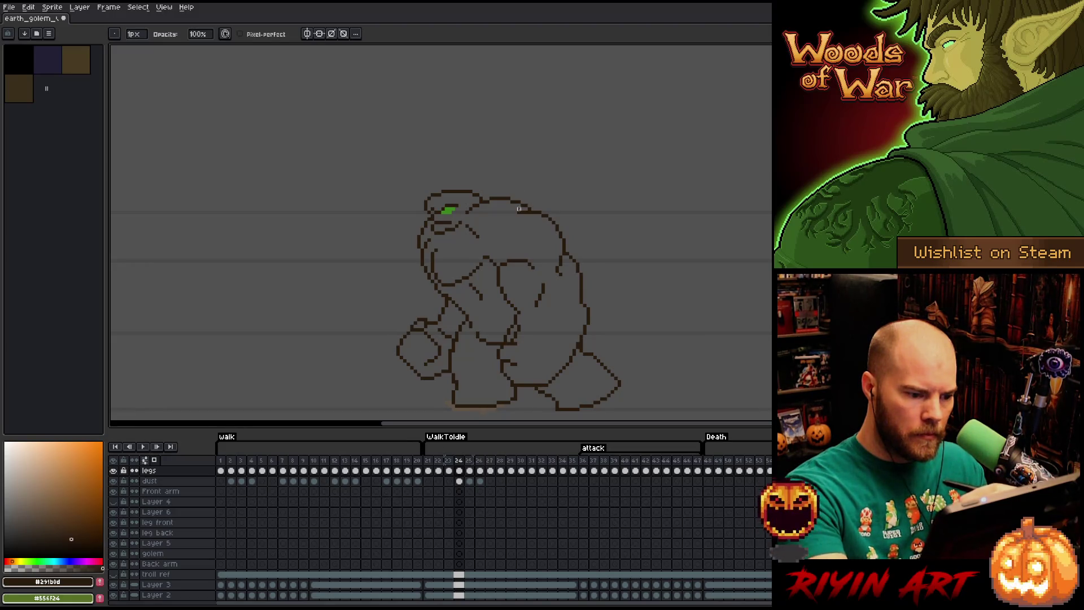
key(e)
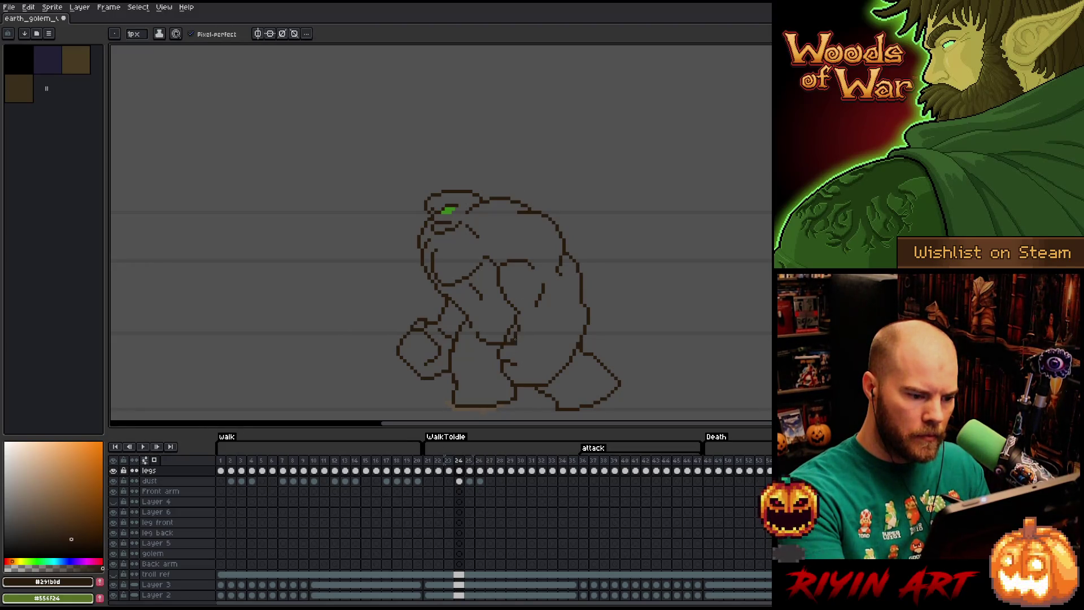
key(b)
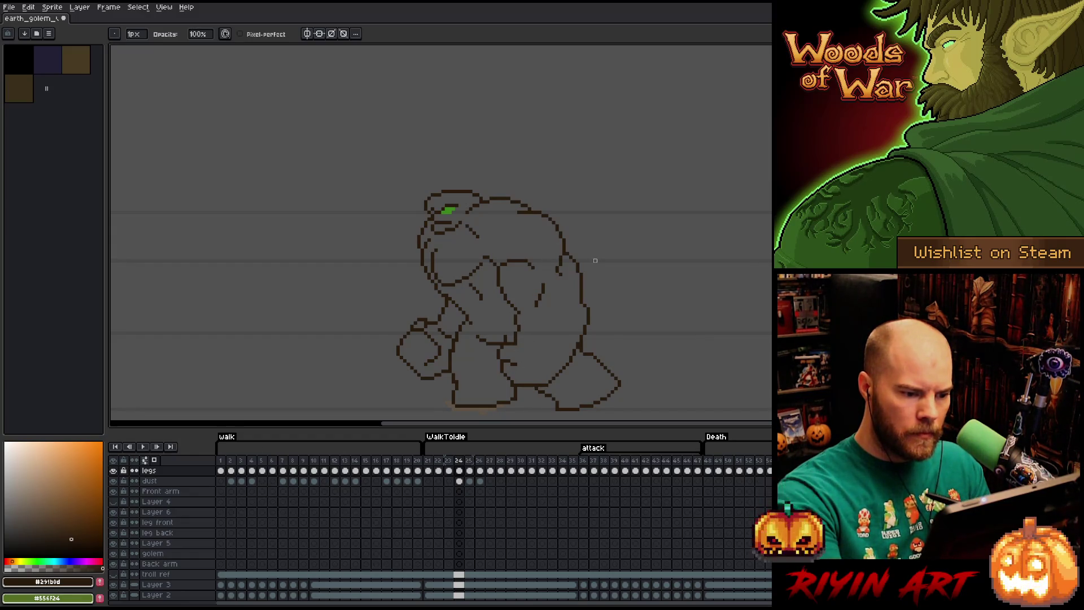
key(e)
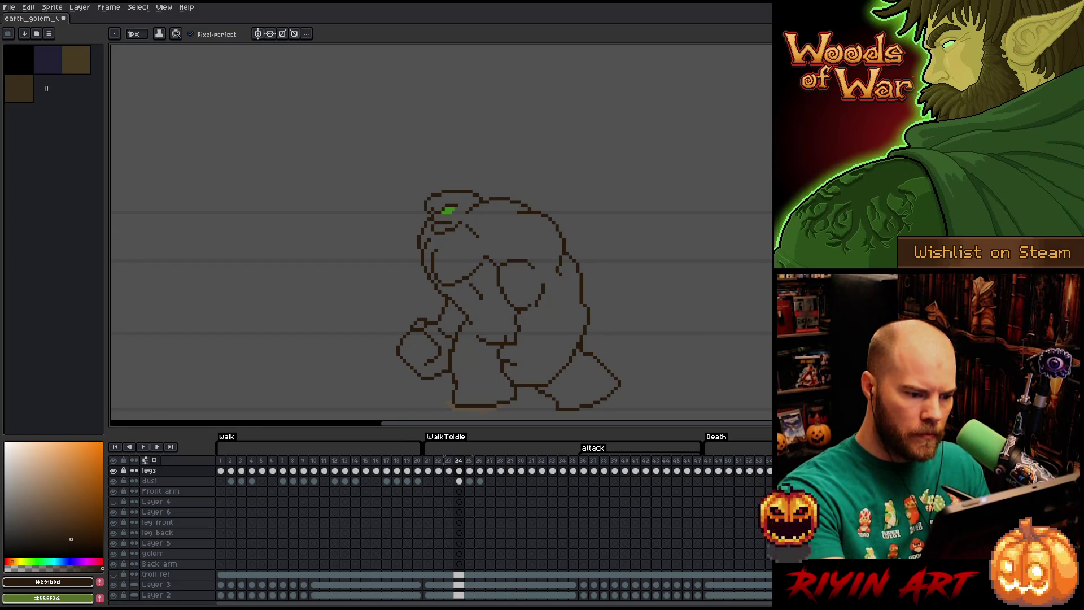
key(b)
- Adjust the circle on the golem's arm and save the sprite
key(q)
mouse_move(550, 281)
mouse_down()
mouse_move(545, 308)
mouse_move(525, 310)
mouse_move(540, 271)
mouse_up()
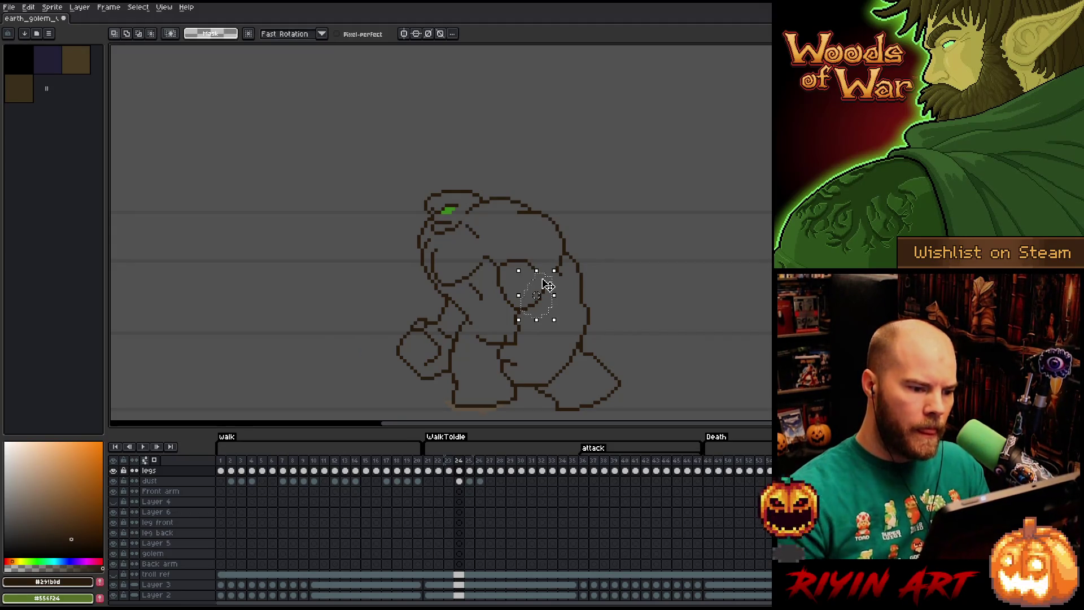
key(ctrl+d)
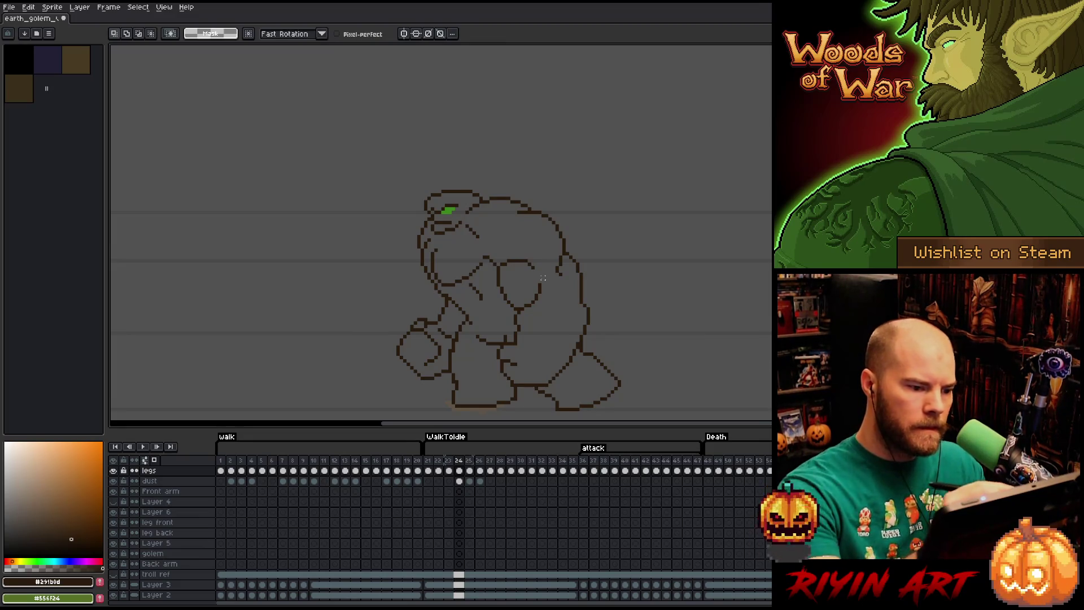
key(e)
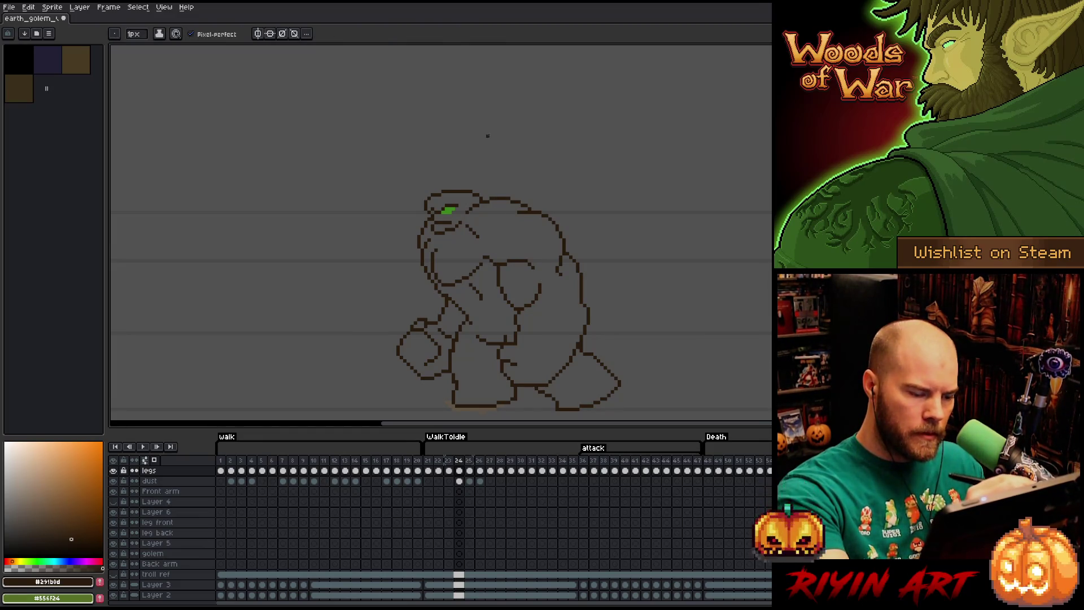
key(ctrl+s)
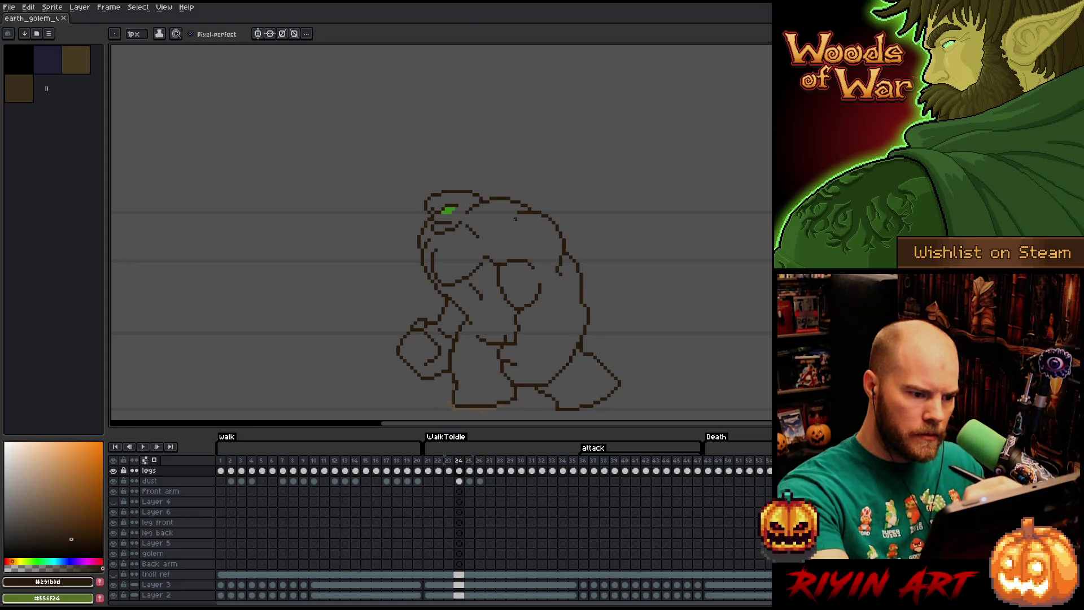
- Draw a contour line up the golem's chest, clean it up, and save
key(Left)
key(Right)
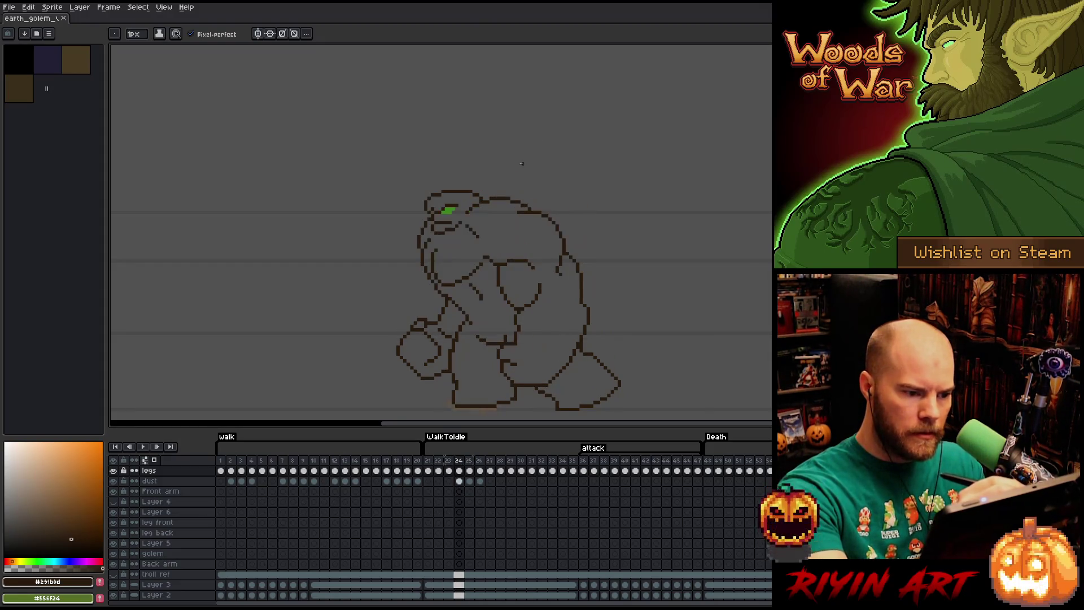
drag(486, 255, 491, 230)
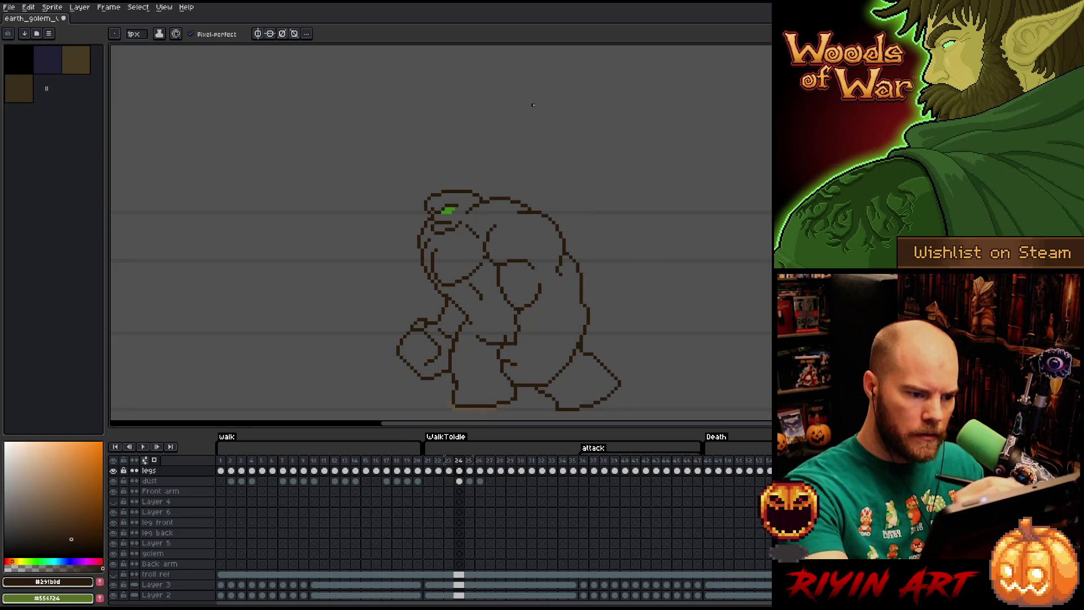
key(e)
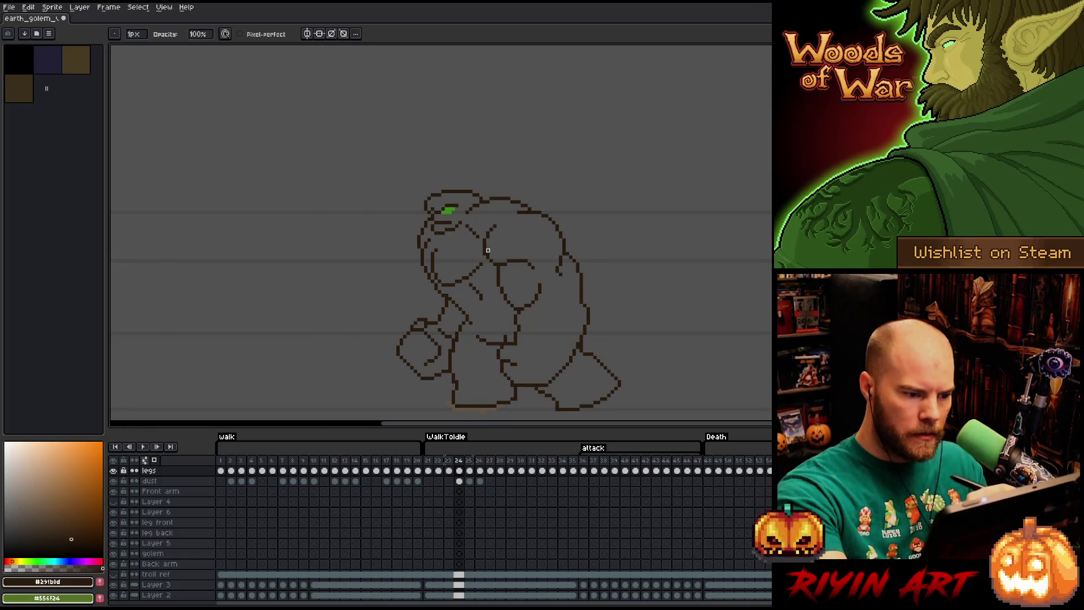
key(ctrl+s)
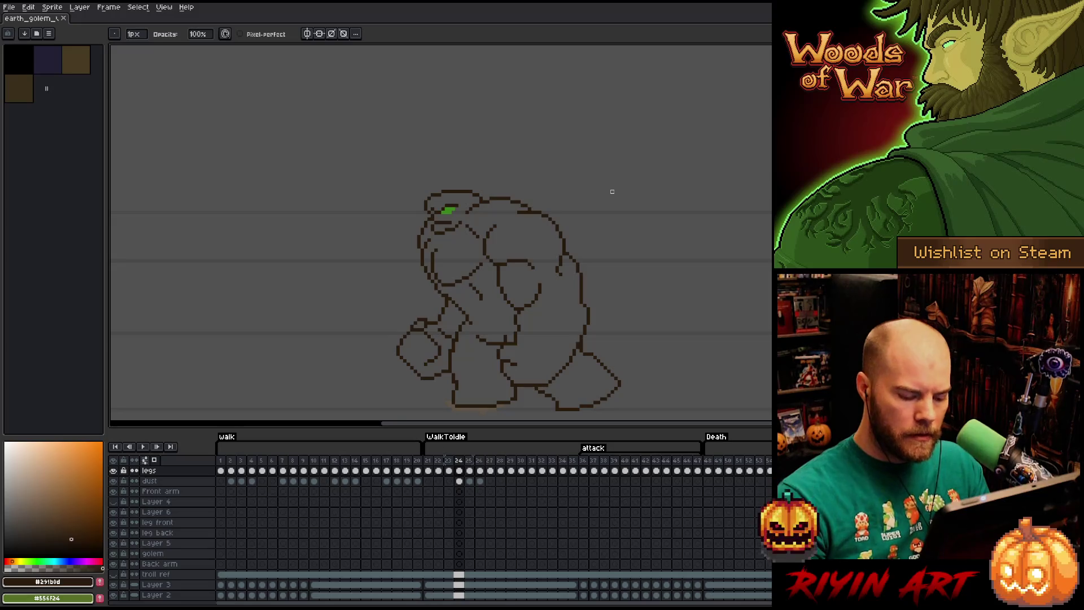
- Compare frame 24 against frame 23 and touch up the arm area
key(Left)
key(Right)
key(Left)
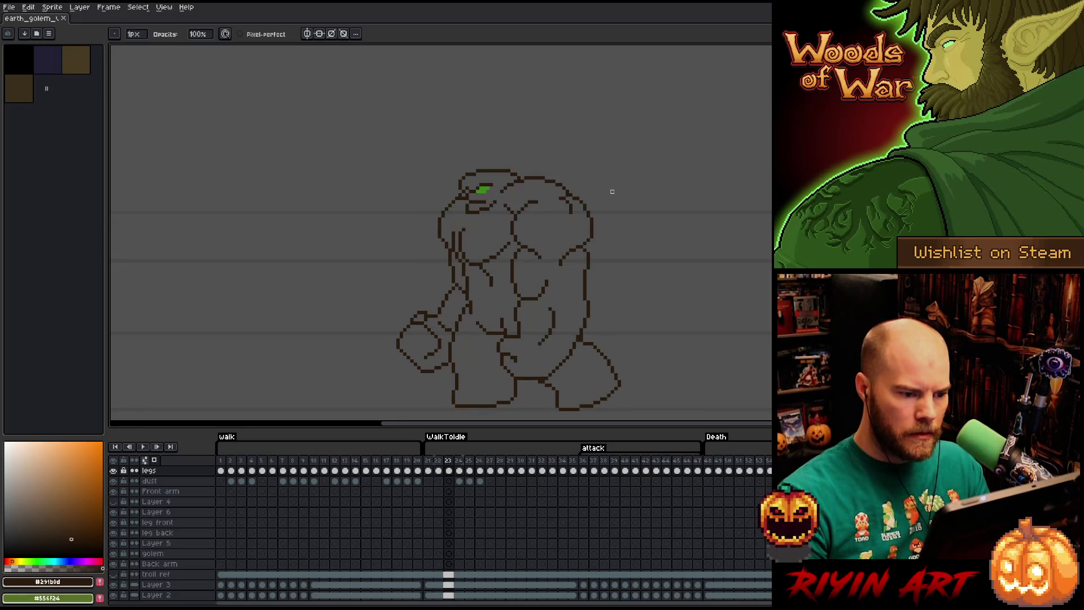
key(Right)
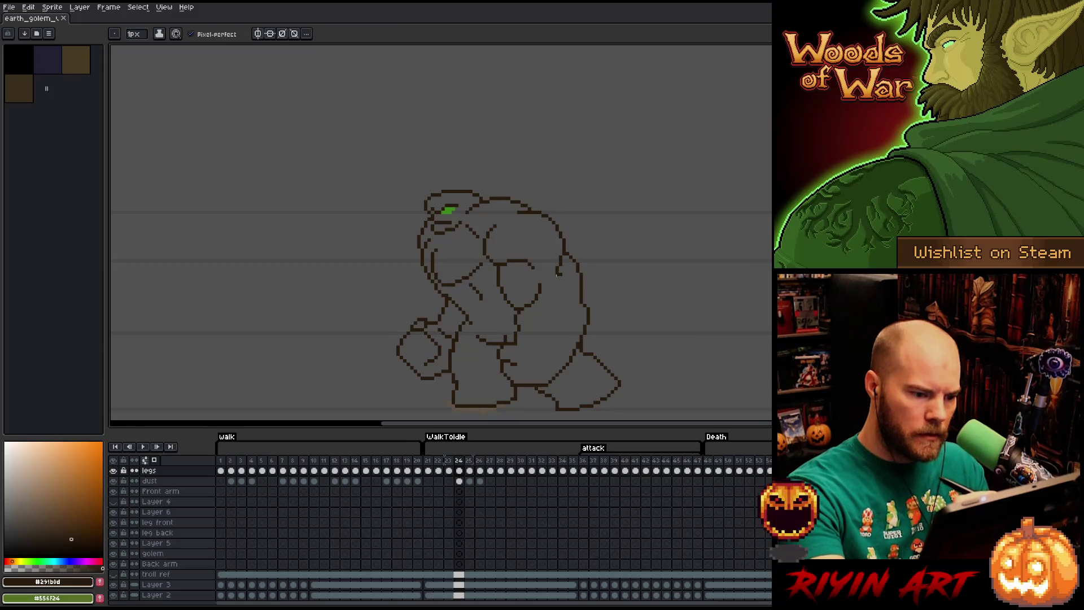
click(560, 299)
key(e)
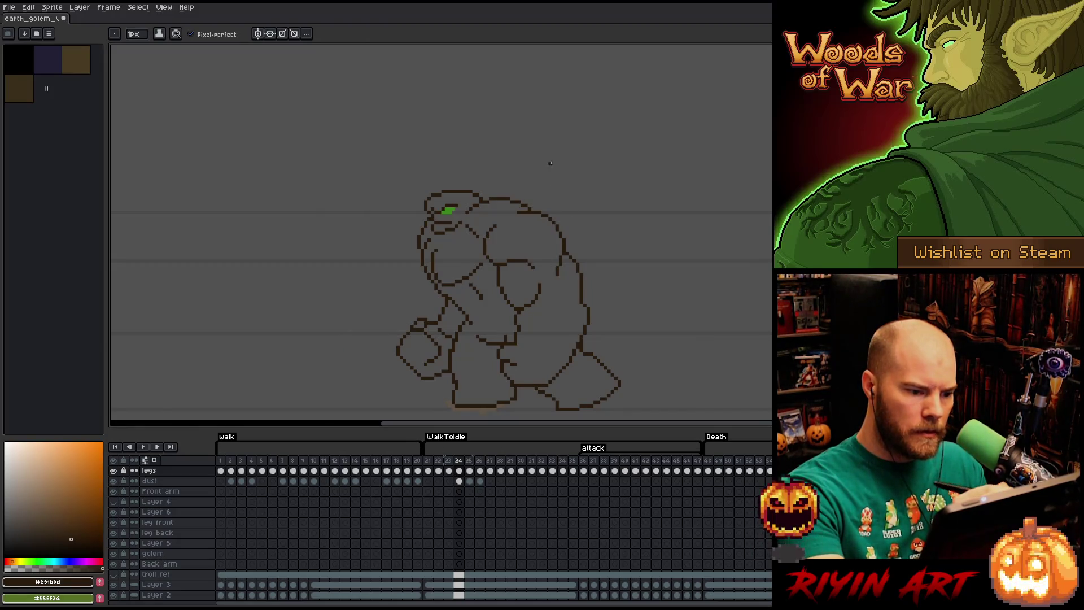
- Pick up a 7×10 piece of the inner chest outline with a rectangular selection
key(Left)
key(Right)
key(Left)
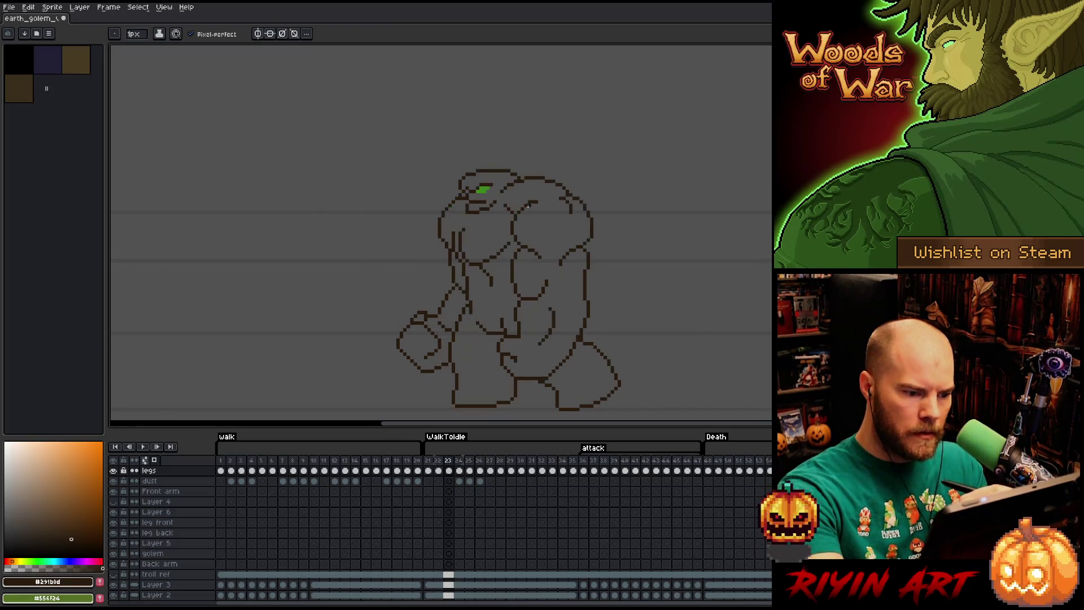
key(Right)
key(m)
drag(544, 243, 514, 281)
click(534, 273)
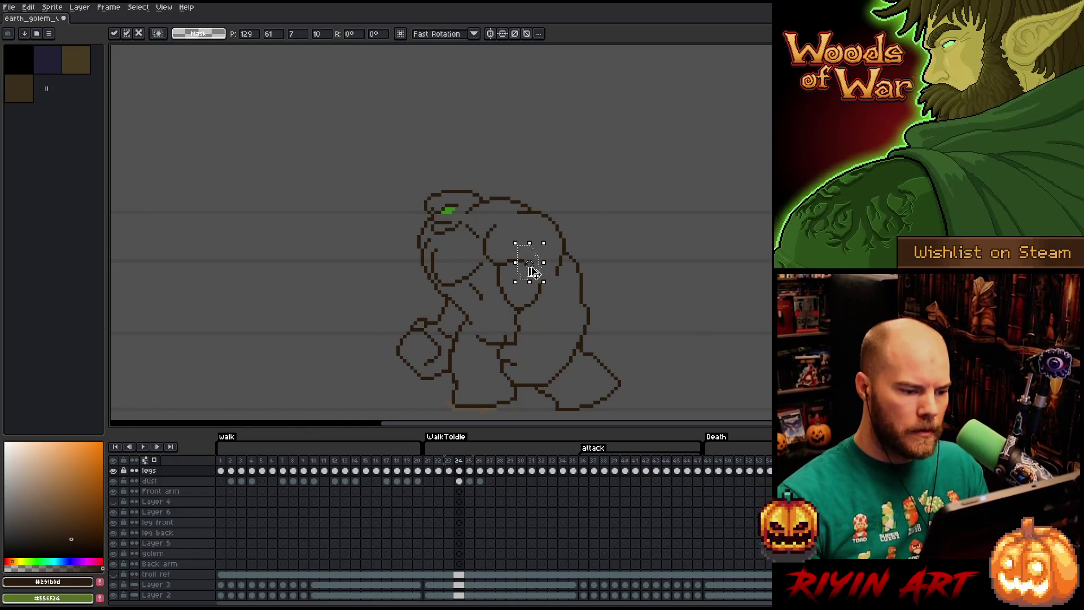
- Drop the chest selection and undo the recent chest line edits
key(ctrl+d)
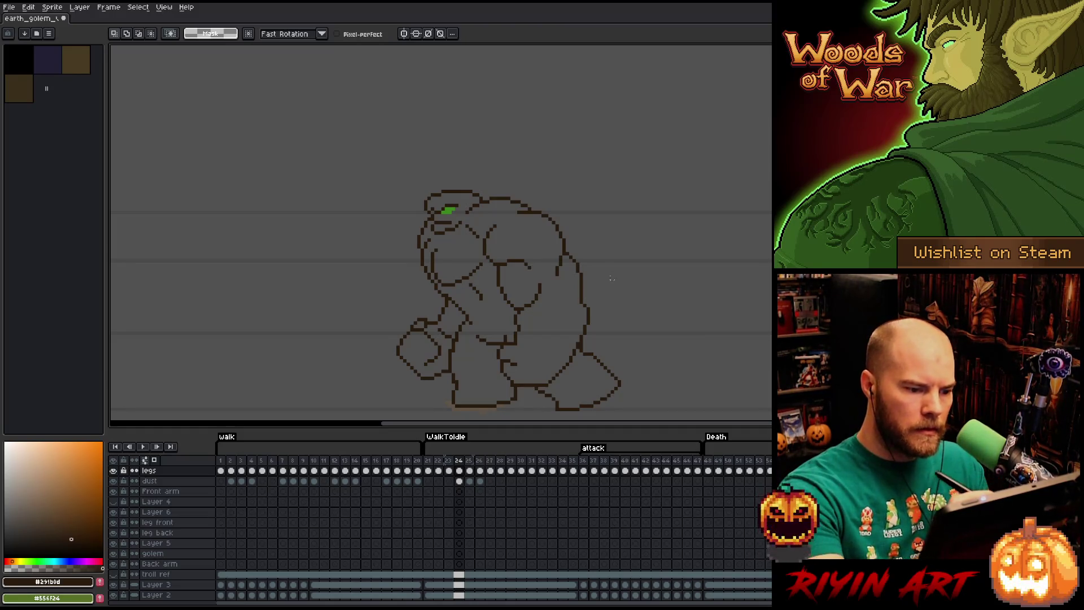
key(ctrl+z)
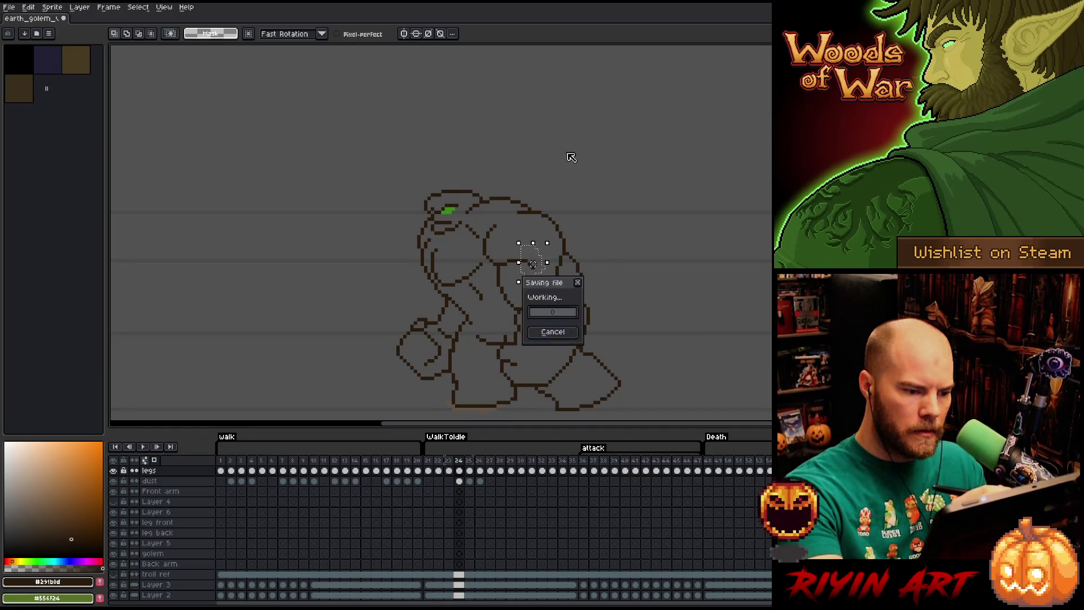
key(ctrl+z)
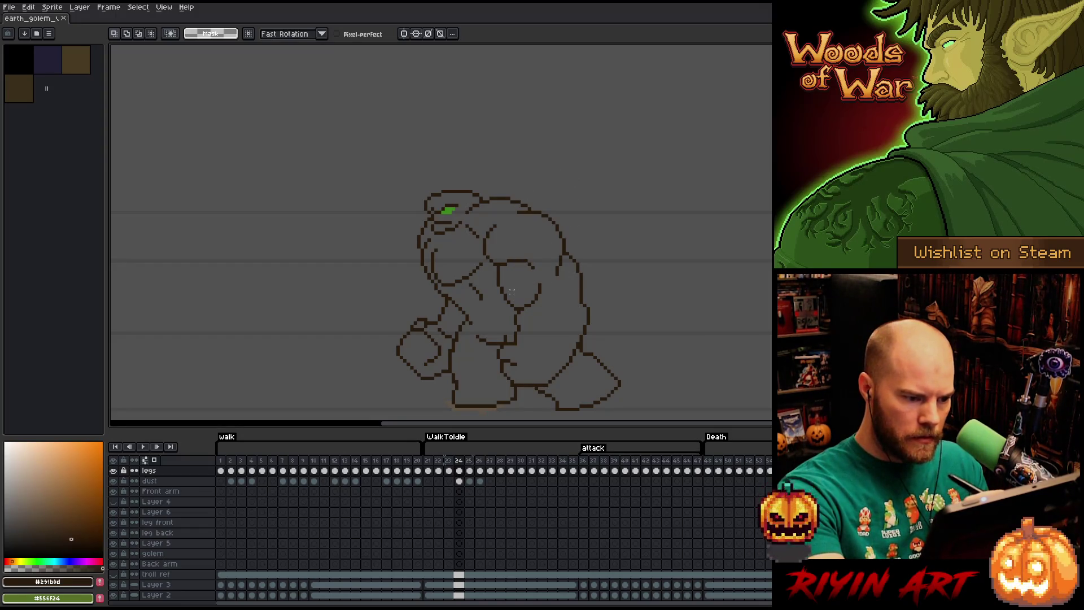
key(b)
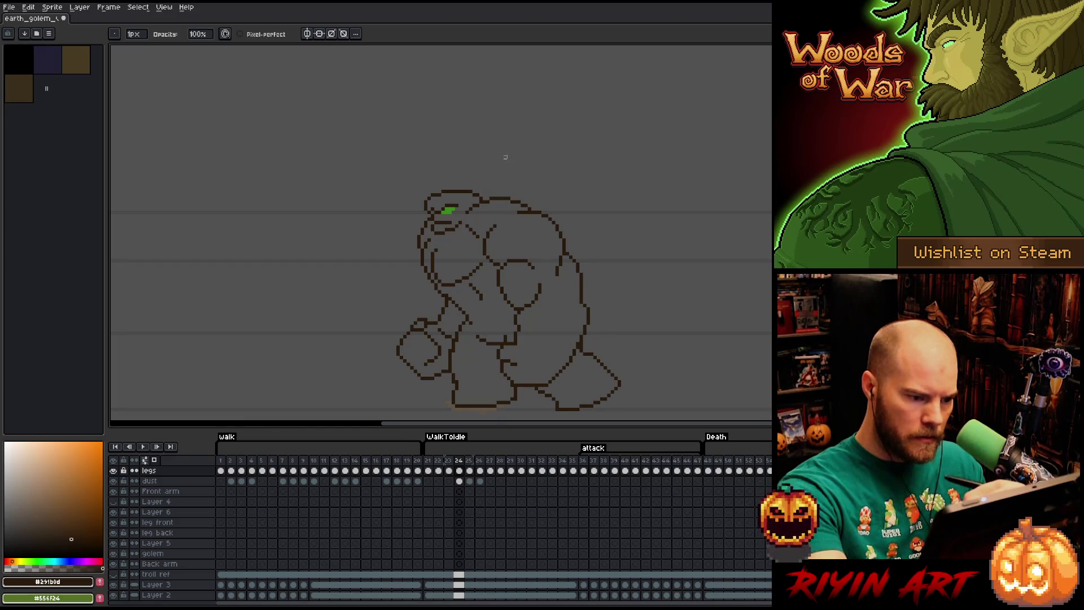
key(e)
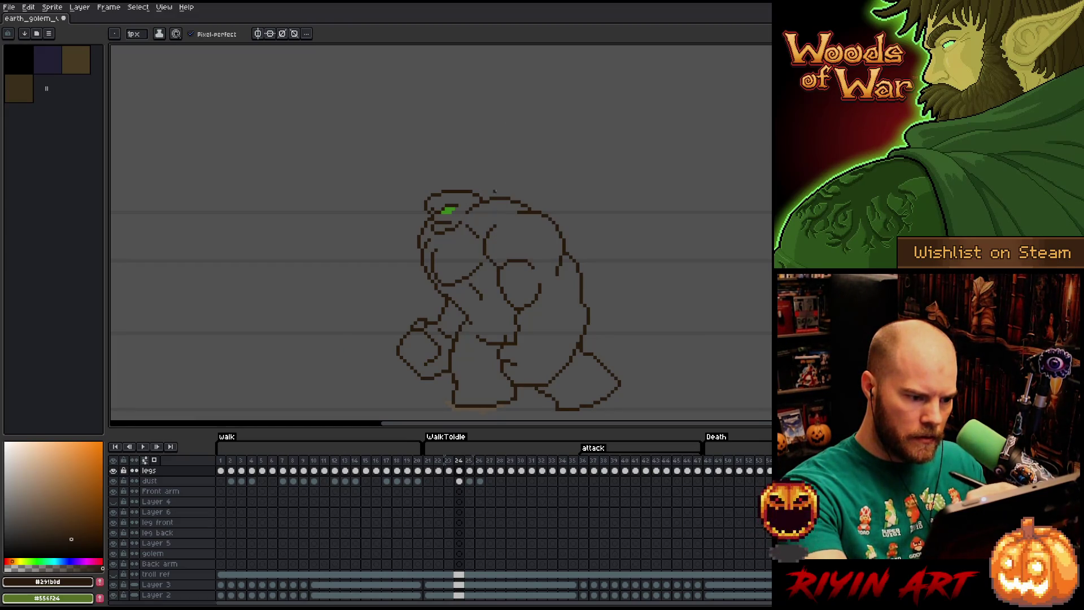
key(b)
key(e)
key(b)
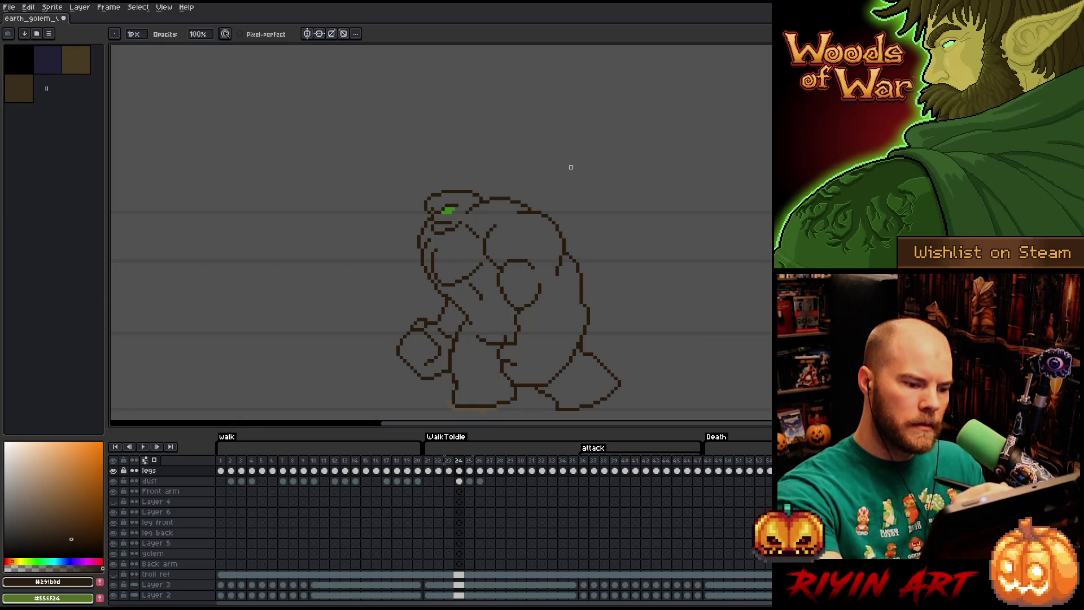
- Flip between frames 23 and 24 to compare poses, ending on frame 23
key(Left)
key(Right)
key(Left)
key(F4)
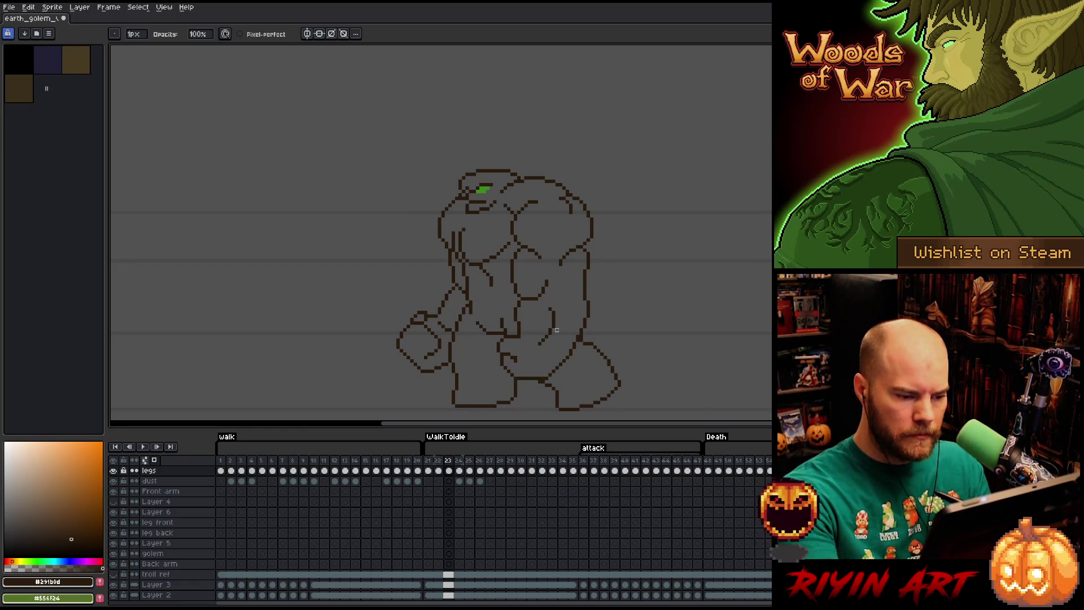
- Lasso the golem's belly contour lines on frame 24, nudge them into place, and compare with frame 23
key(q)
drag(557, 315, 556, 335)
key(Right)
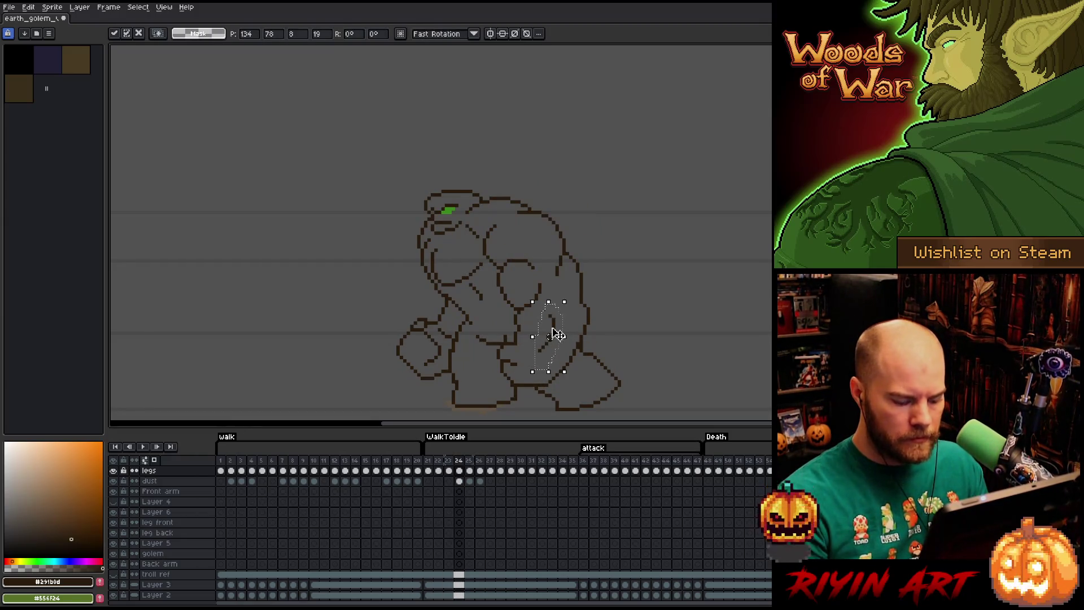
key(Left)
key(Right)
key(Left)
key(Right)
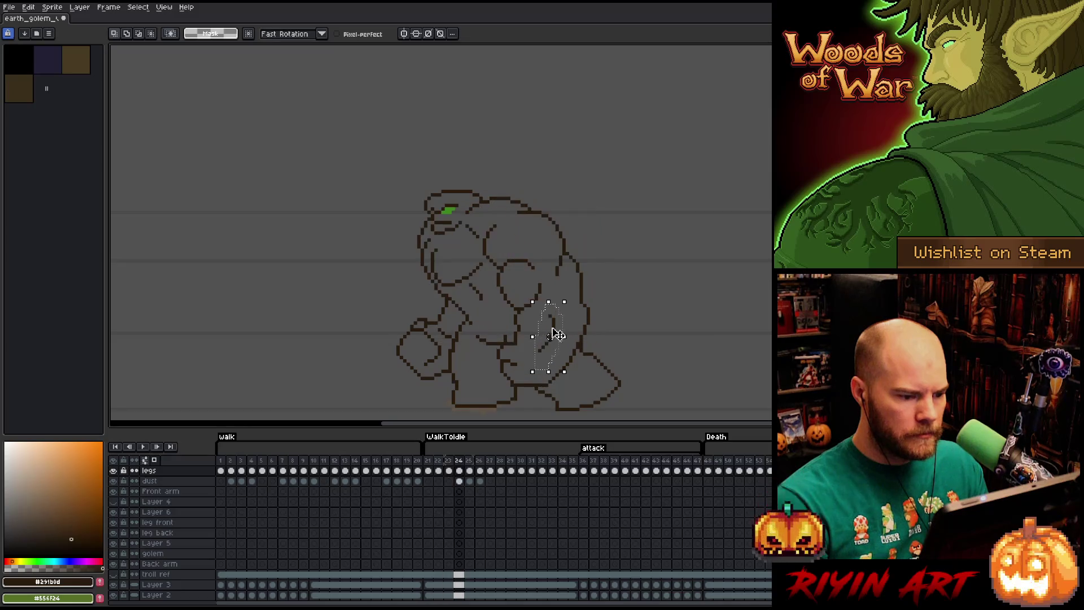
key(ctrl+d)
key(b)
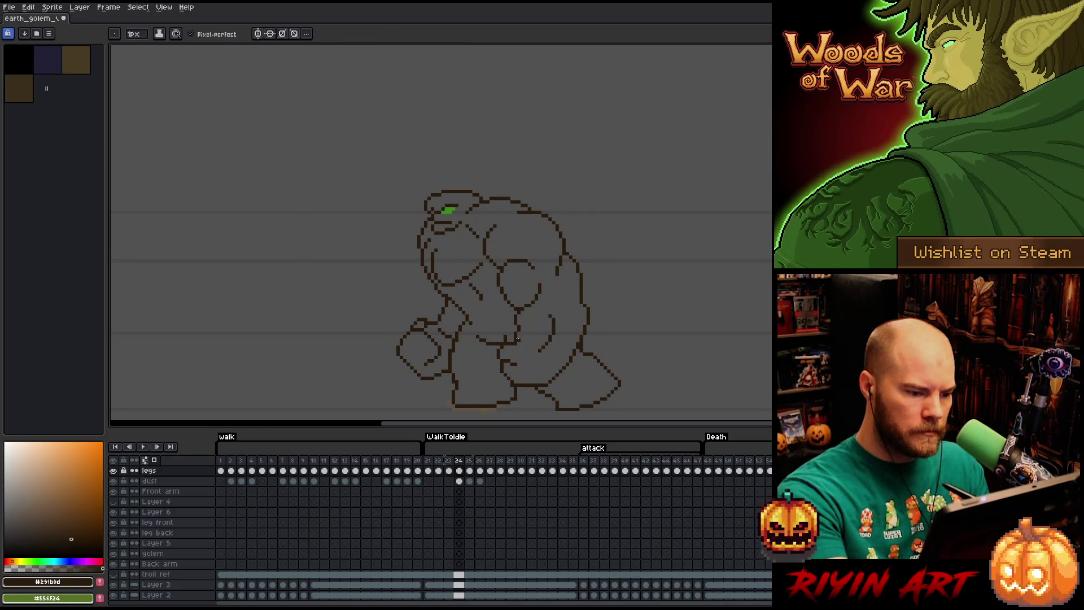
key(e)
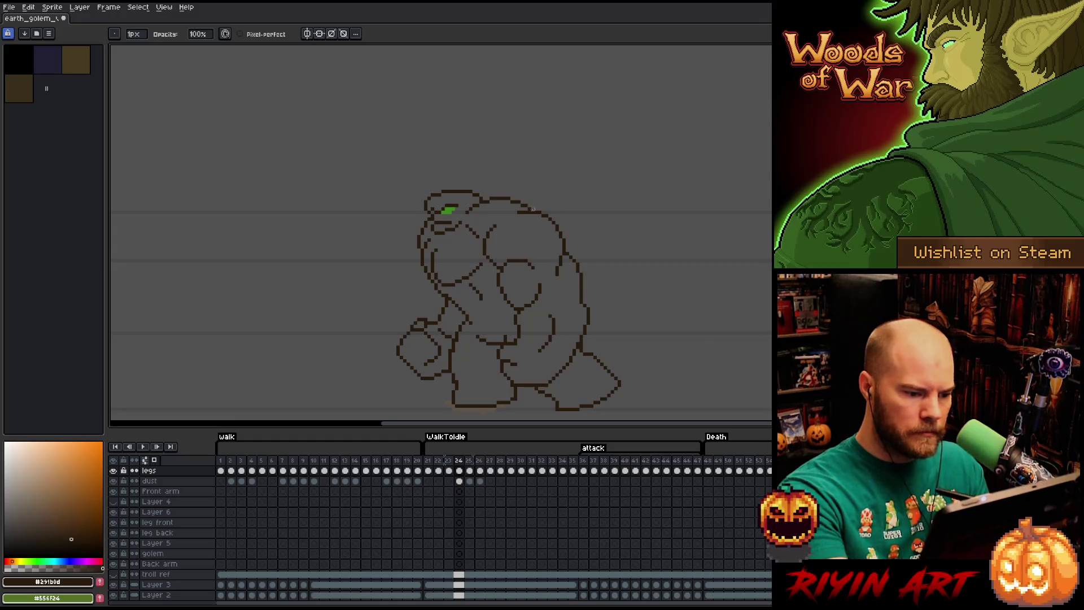
key(Left)
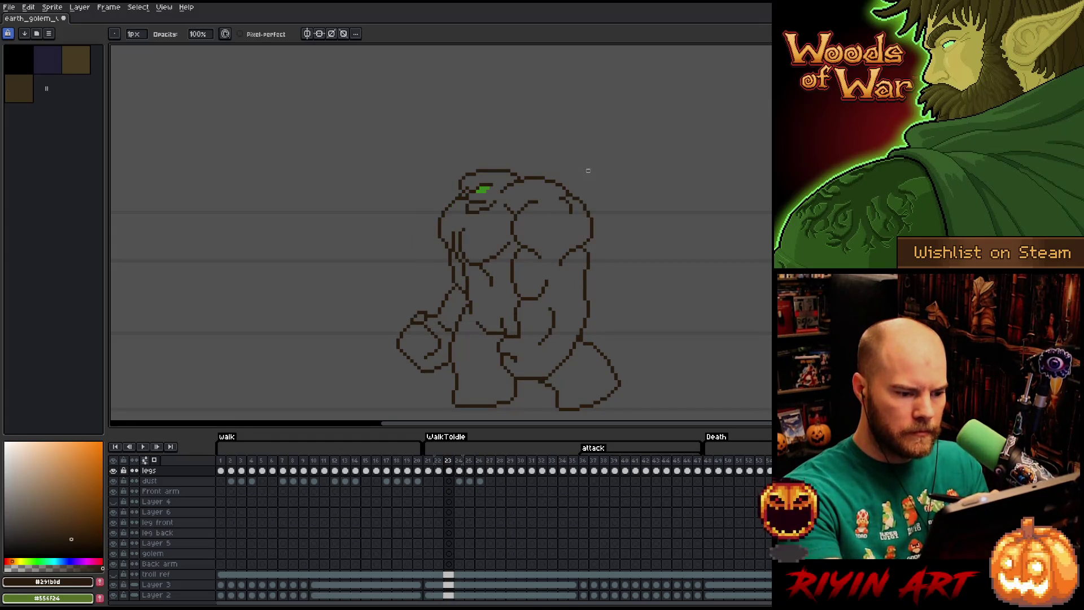
key(Right)
key(Left)
key(Right)
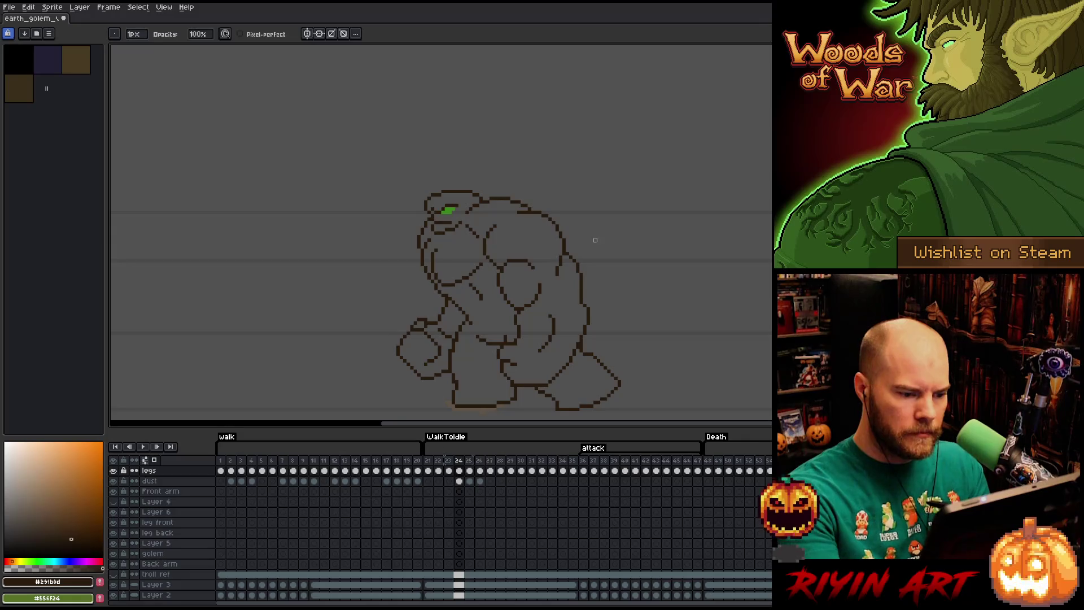
- Reshape the golem's right-side back outline into a continuous curve, checking it against frame 23
key(m)
mouse_move(584, 316)
mouse_down()
mouse_move(567, 364)
mouse_move(581, 308)
mouse_up()
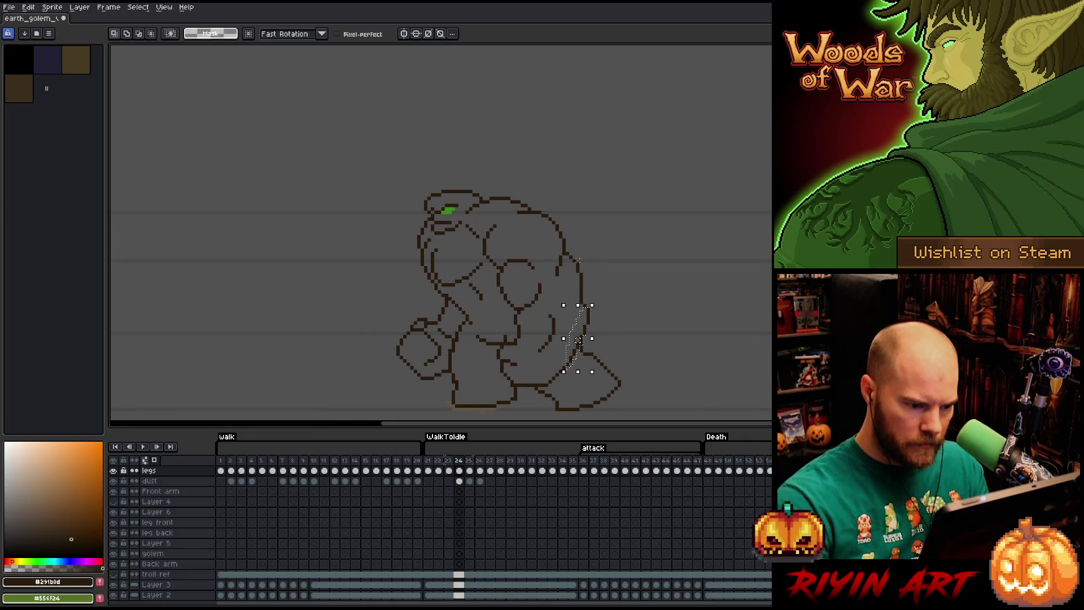
key(ctrl+d)
key(Left)
key(Right)
key(Left)
key(Right)
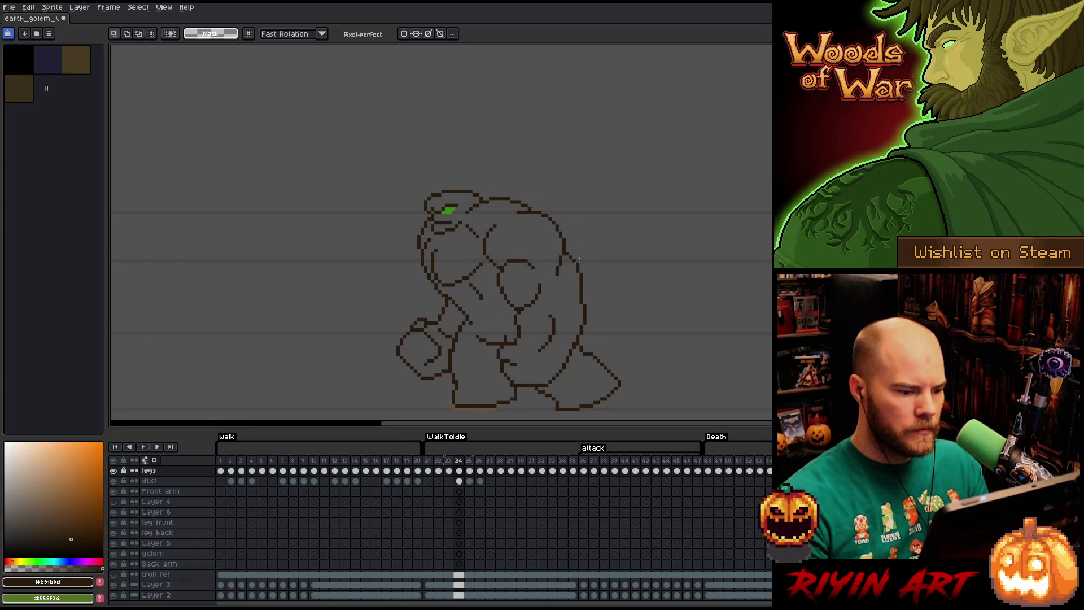
key(Left)
key(Right)
key(b)
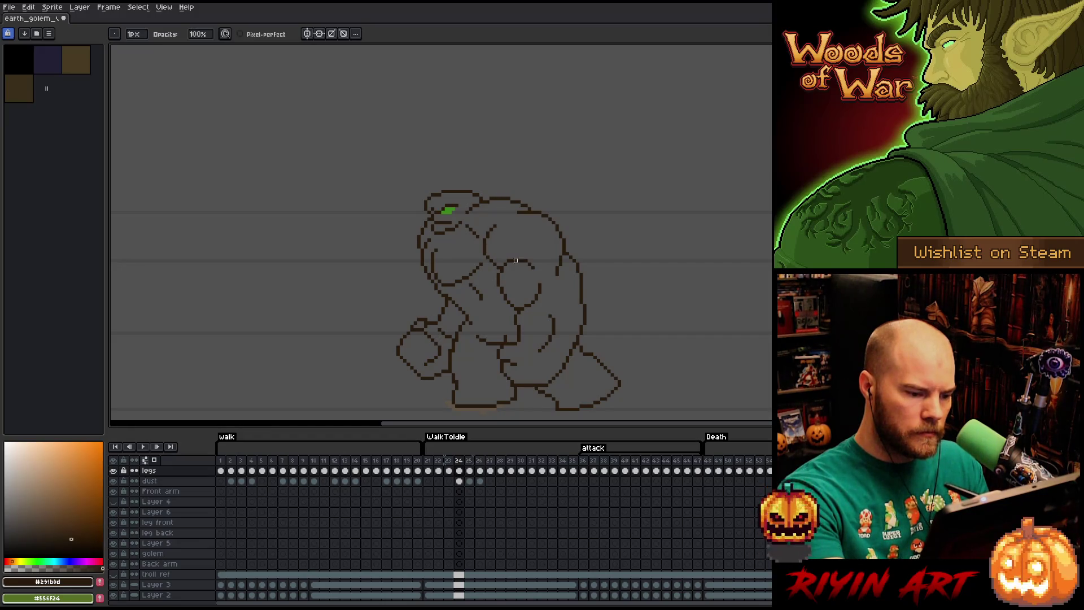
key(Left)
key(Right)
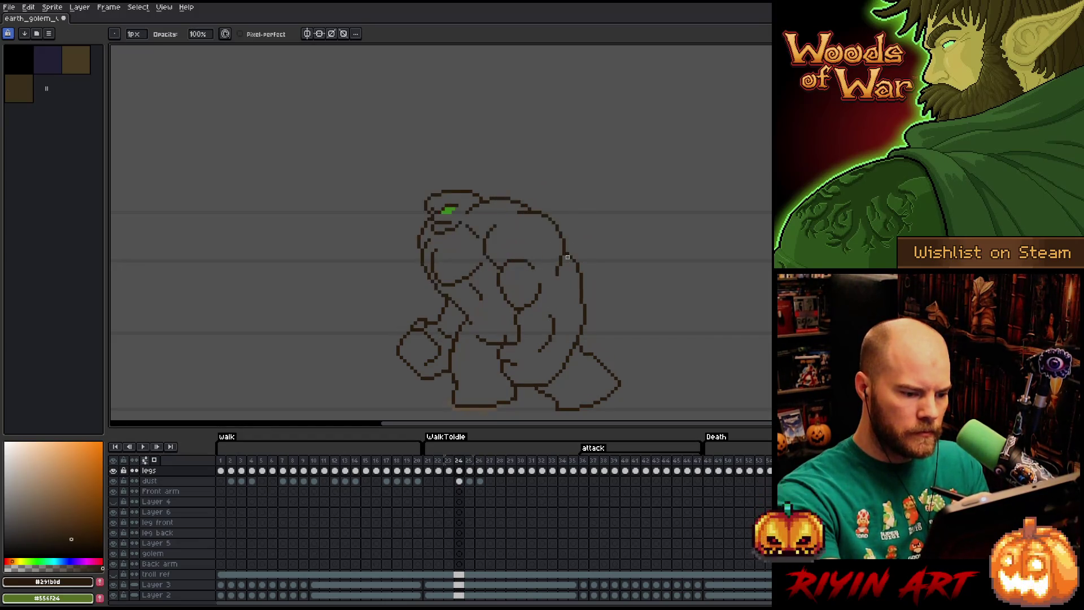
key(Left)
key(Right)
- Delete the lower and upper inner arm lines on frame 24 and redraw them
key(m)
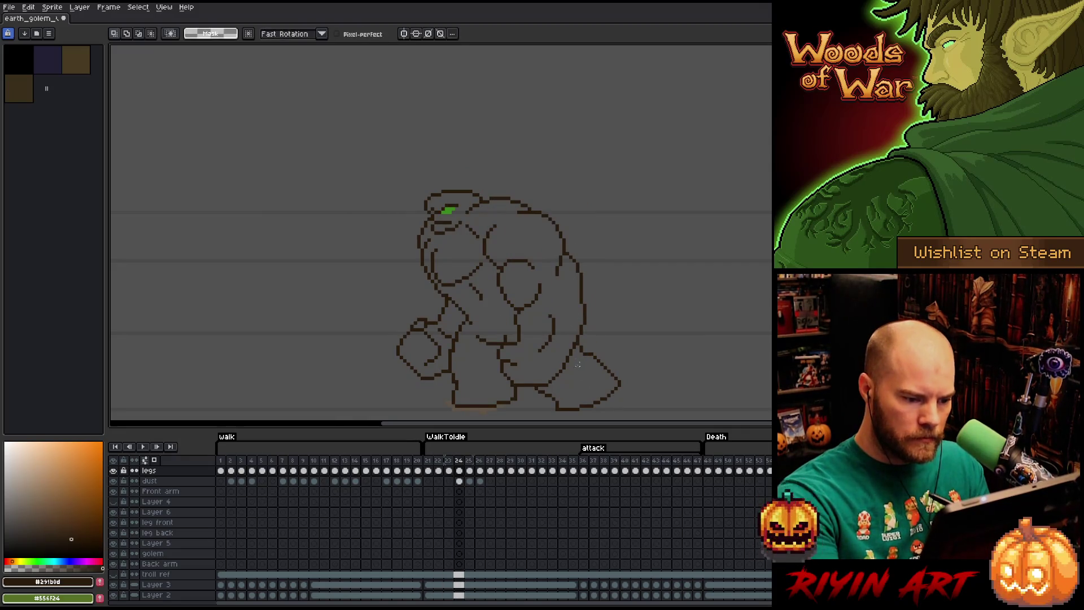
mouse_move(591, 319)
mouse_down()
mouse_move(581, 316)
mouse_move(528, 365)
mouse_move(516, 343)
mouse_move(499, 349)
mouse_move(498, 370)
mouse_move(524, 389)
mouse_move(564, 379)
mouse_move(590, 316)
mouse_up()
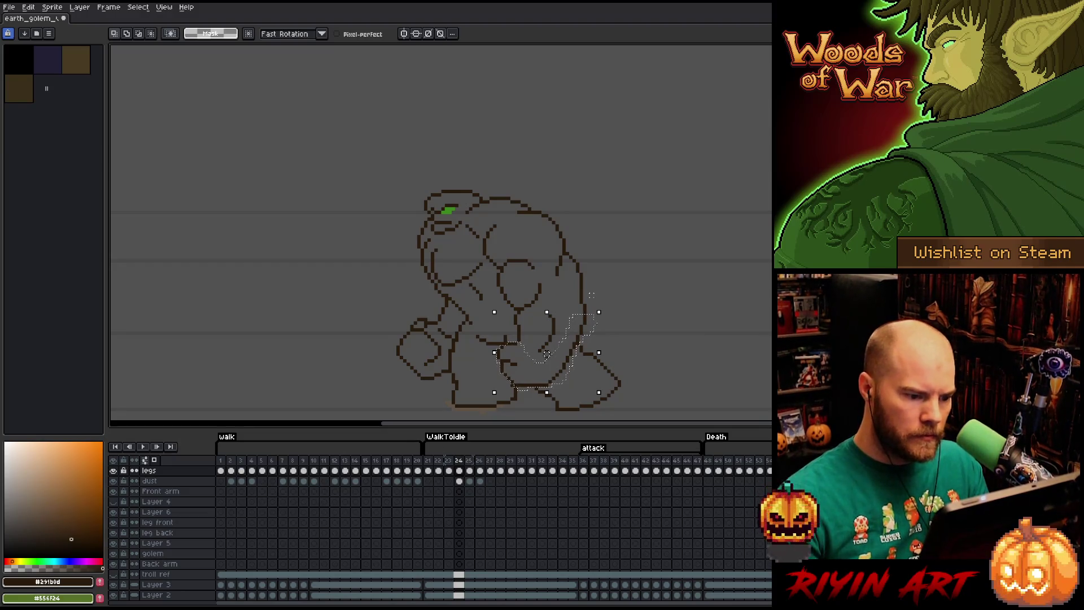
mouse_move(563, 303)
mouse_down()
mouse_move(539, 316)
mouse_move(559, 301)
mouse_up()
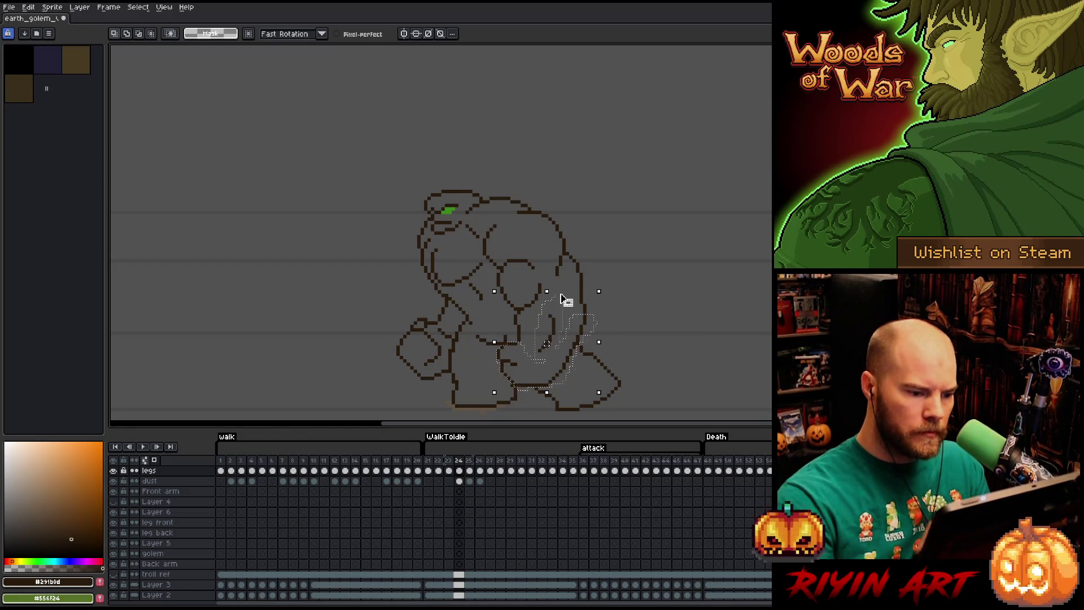
key(Delete)
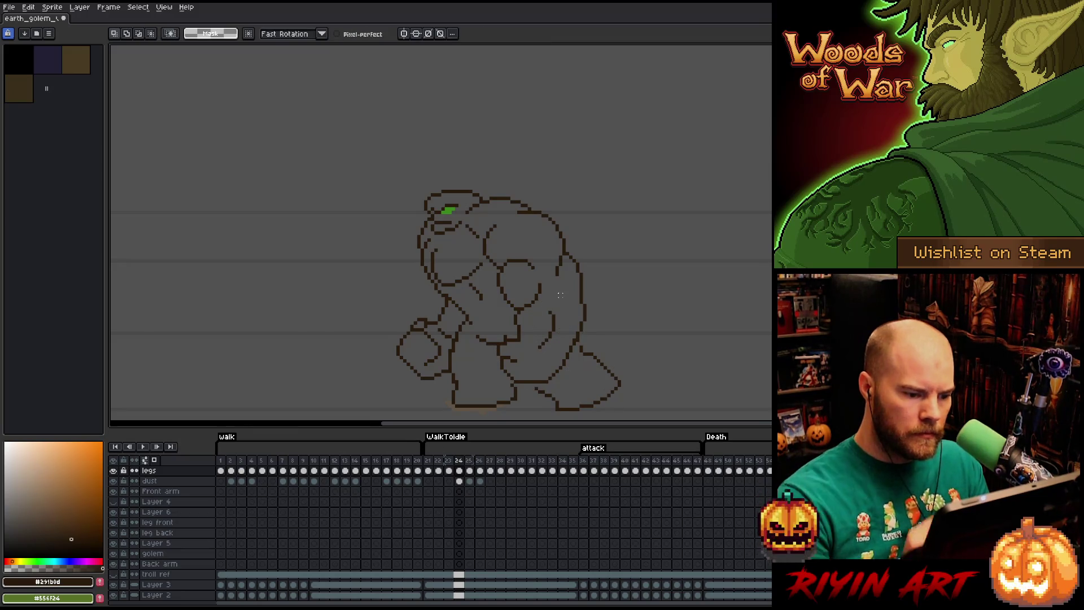
key(b)
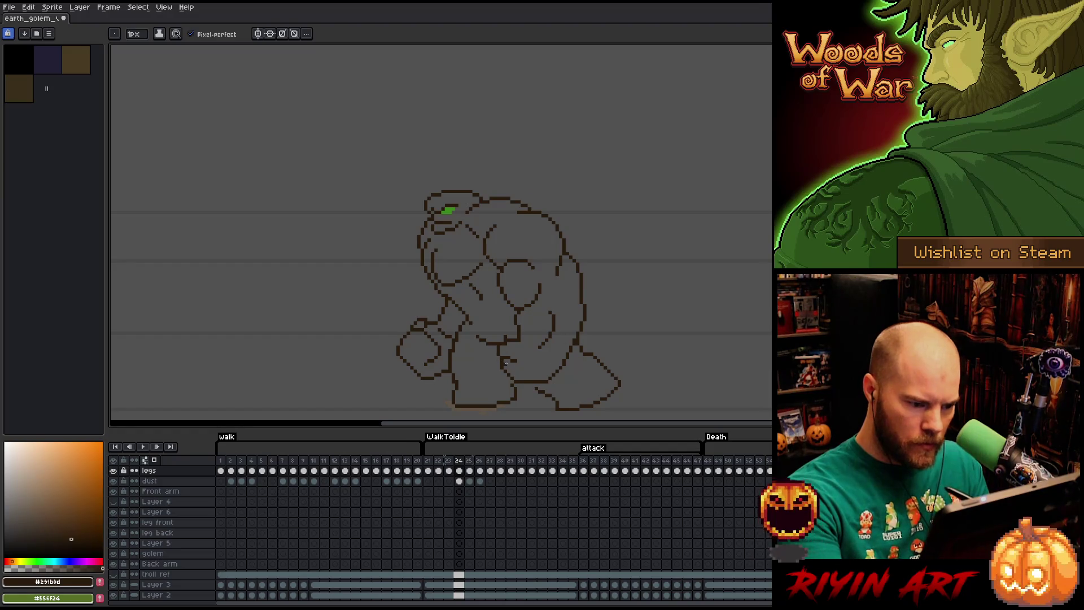
key(e)
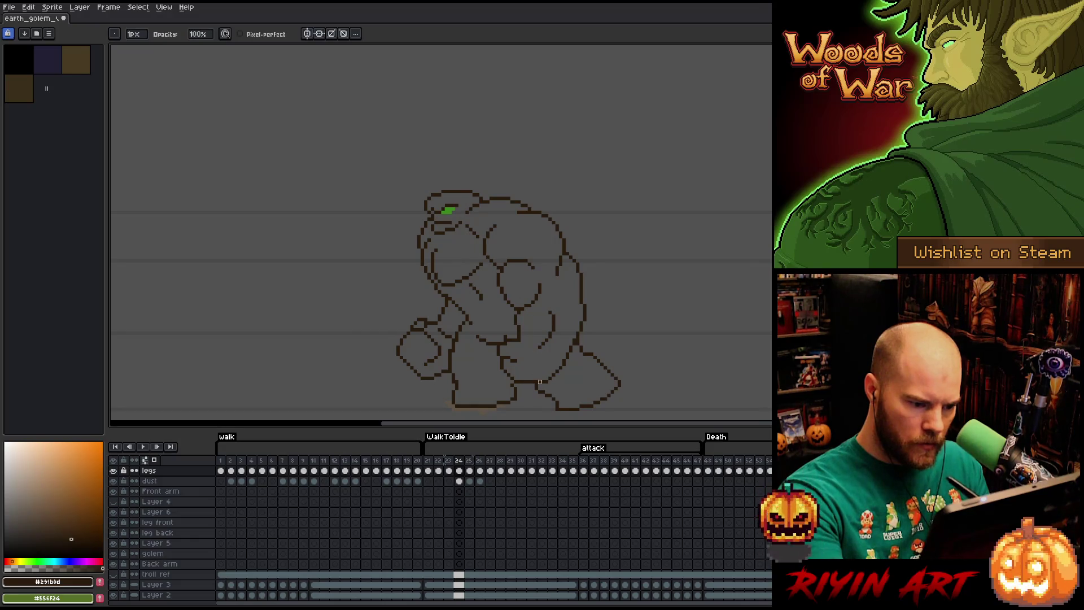
key(e)
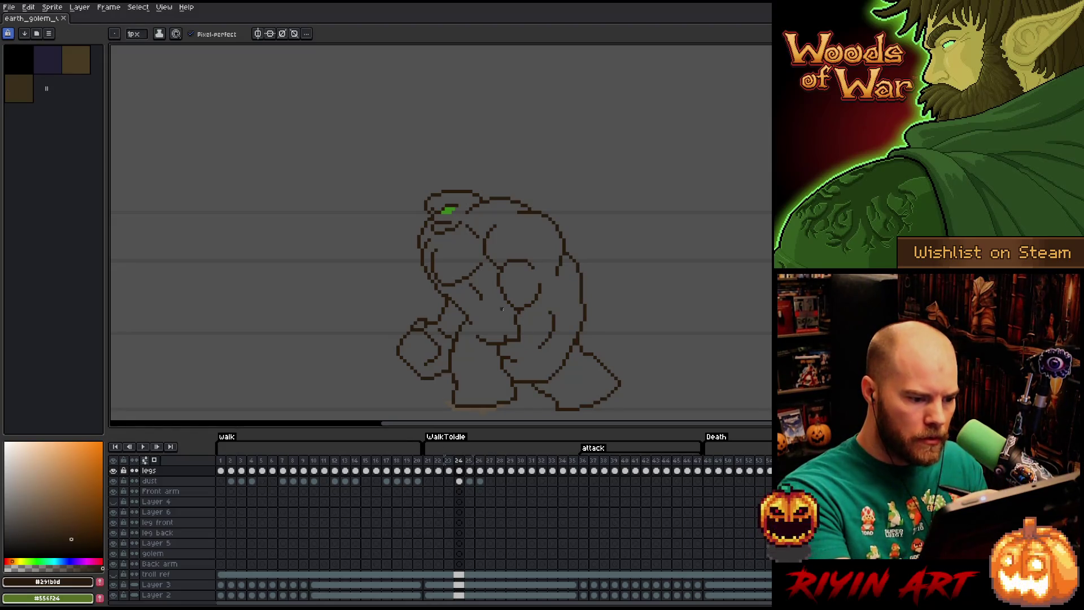
- Finish touching up frame 24 and save the golem file
key(e)
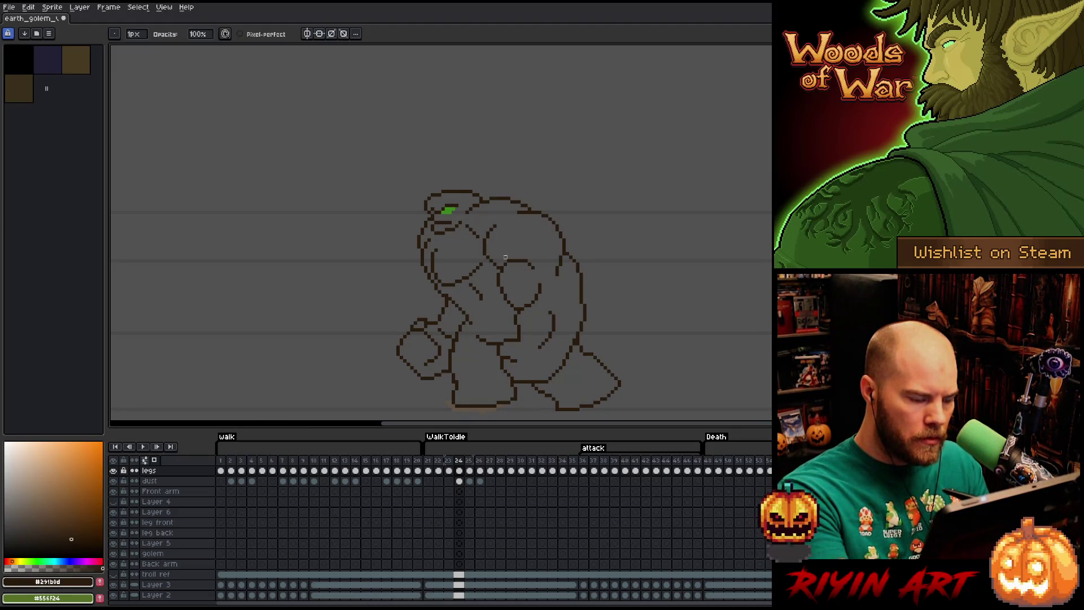
key(b)
key(ctrl+s)
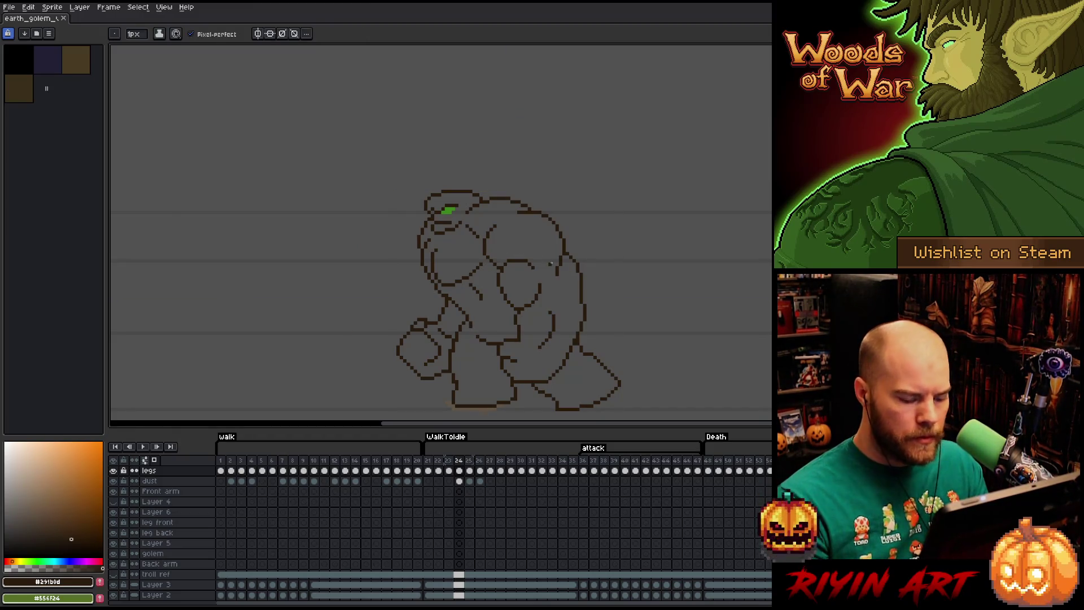
- Add a pixel to the golem's head on frame 23, then review frames 21 and 22
key(Left)
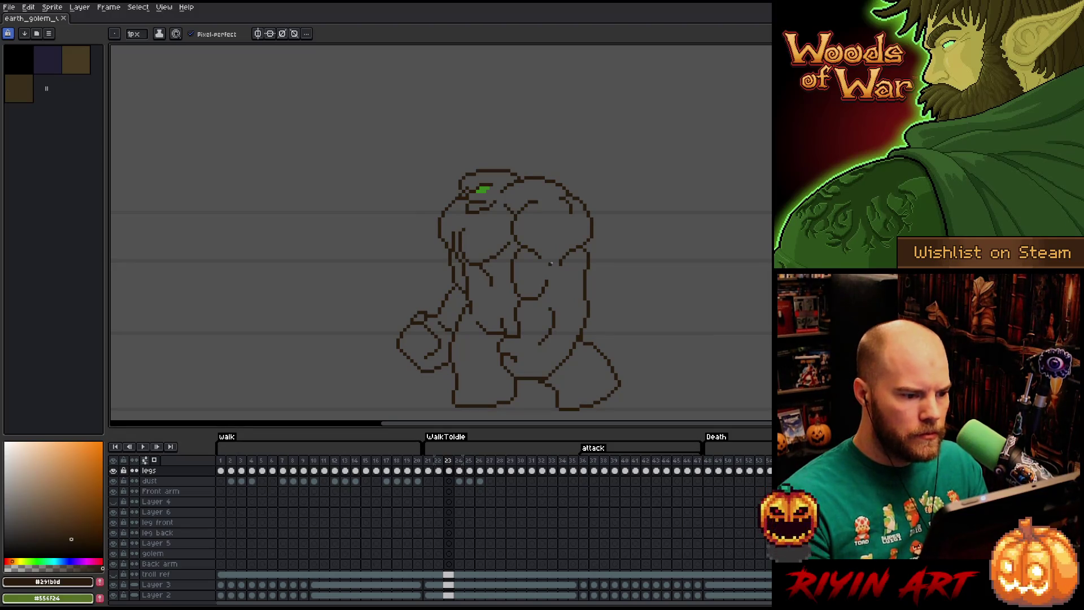
click(460, 215)
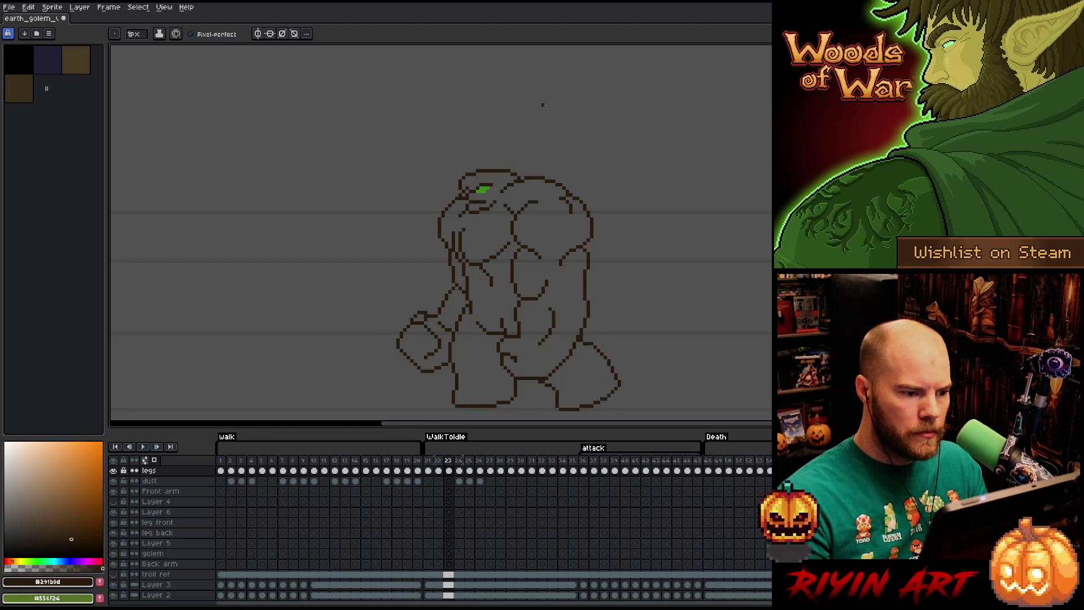
key(b)
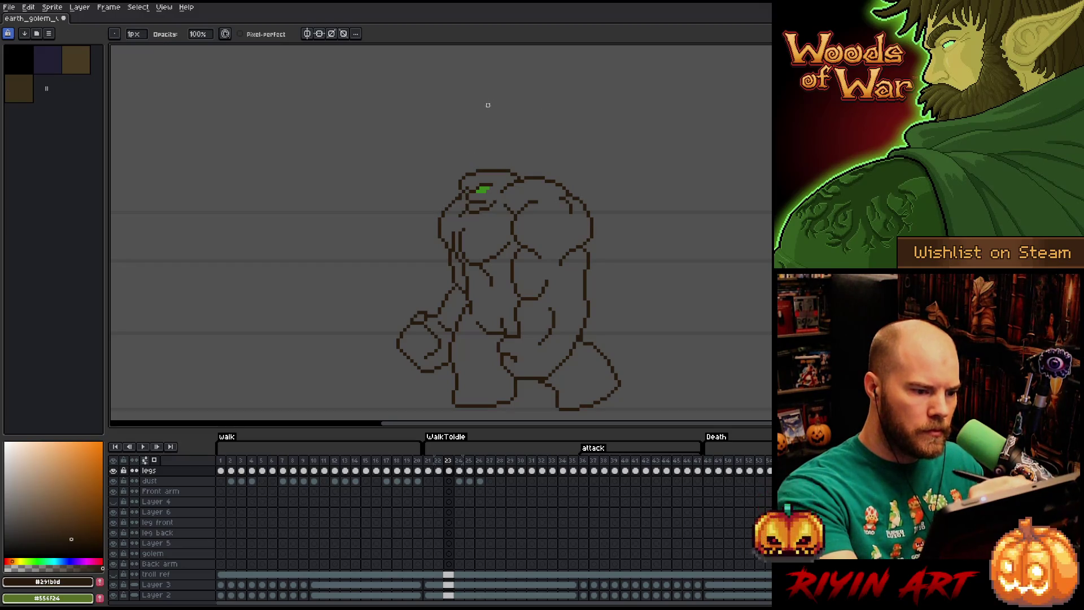
key(Left)
key(Left)
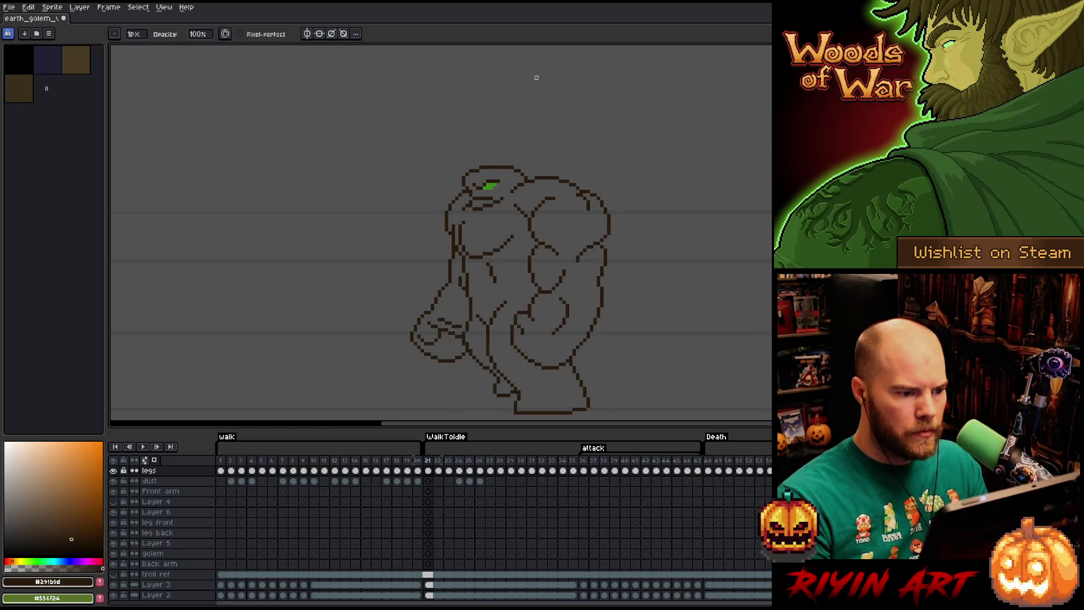
key(Right)
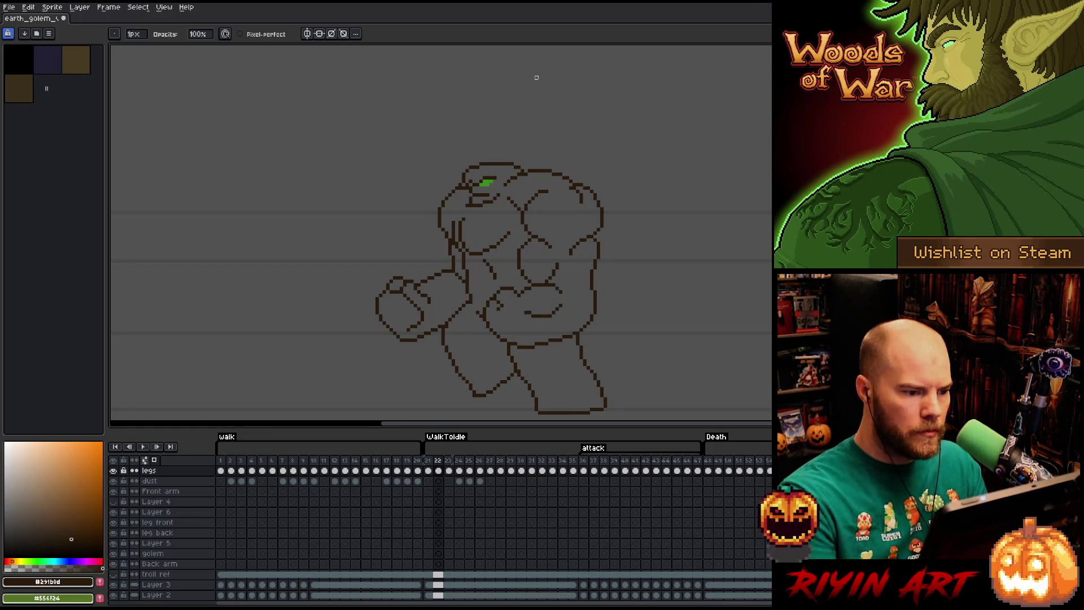